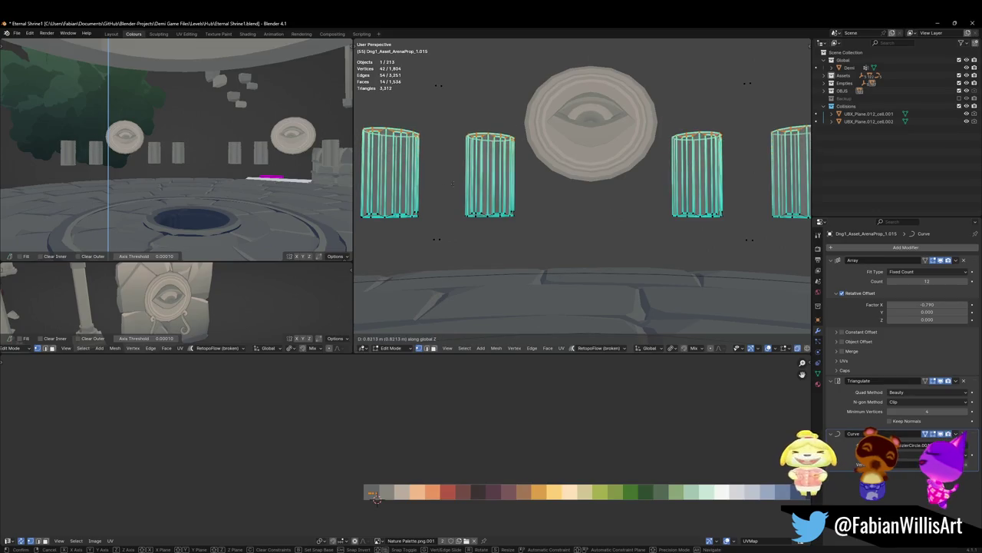
Step: Raise the cylinder props' top vertex rings about 0.21 m along Z, then walk through to check them
click(416, 192)
key(Tab)
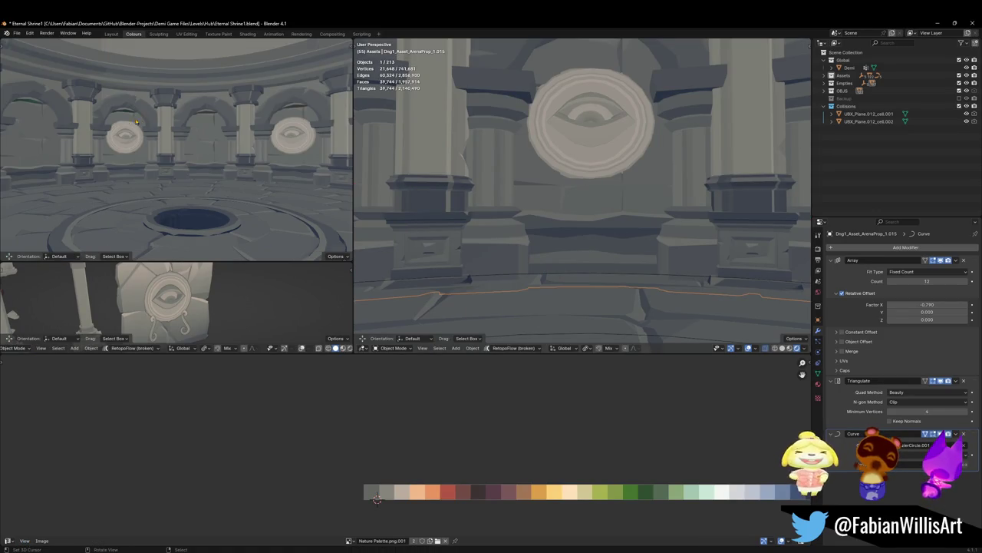
key(Tab)
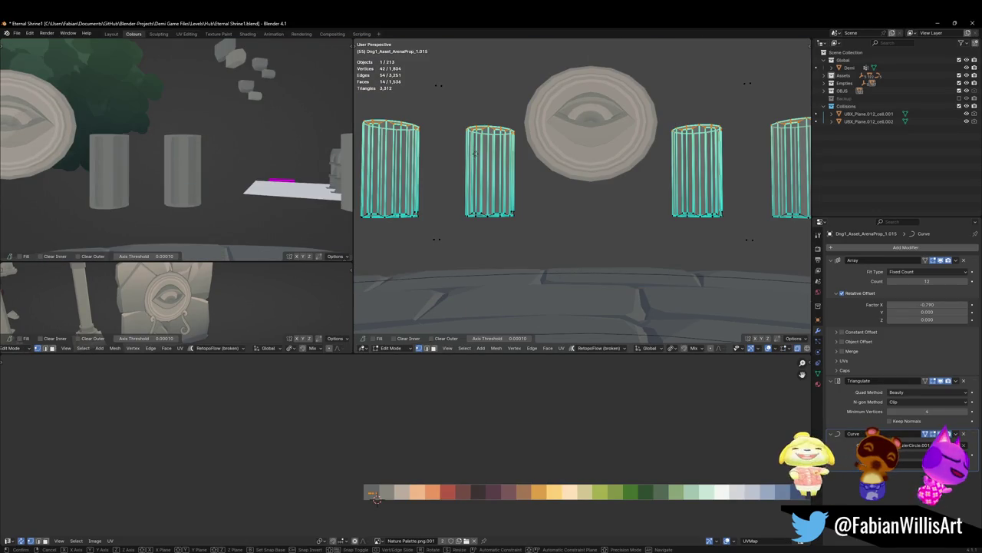
key(g)
key(z)
click(526, 159)
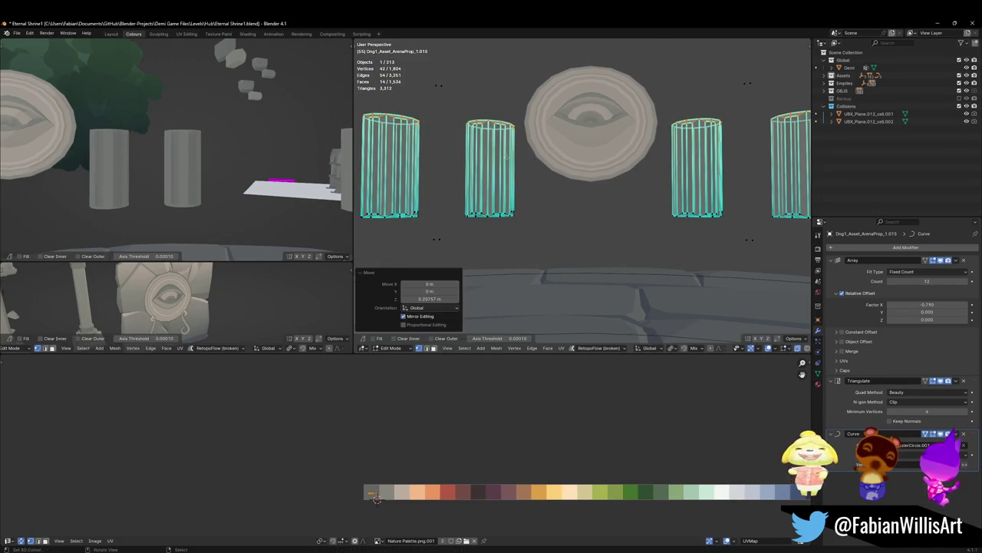
key(Tab)
key(s)
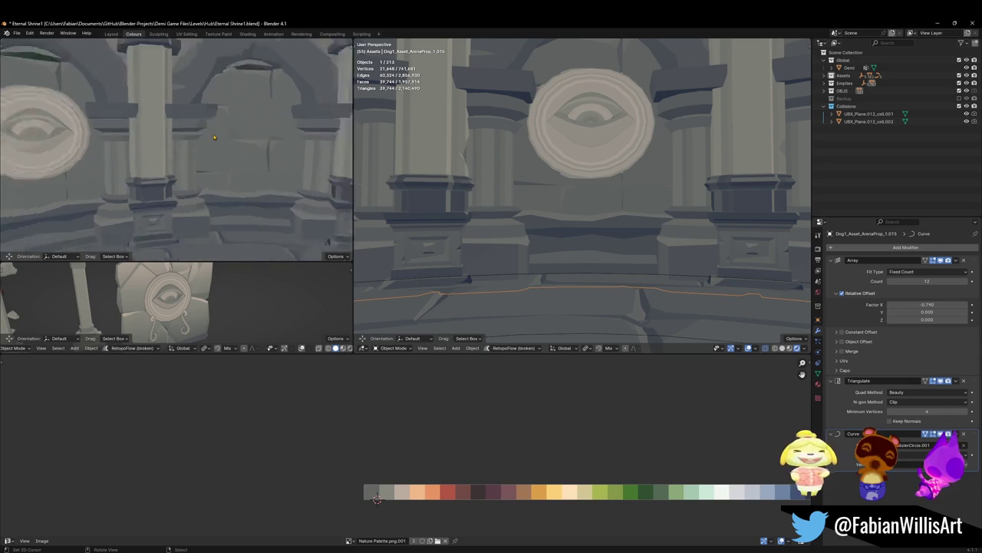
key(w)
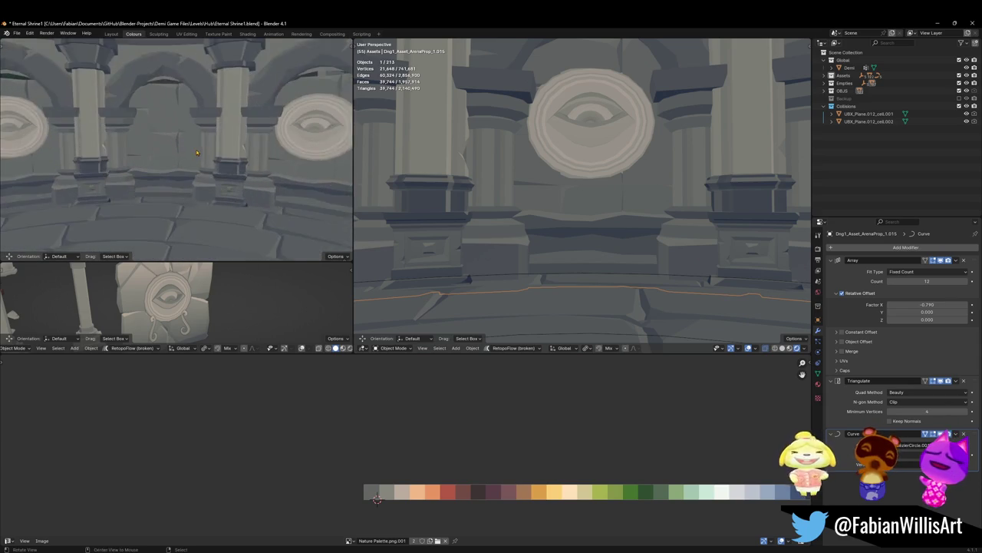
click(246, 136)
Step: Isolate the arena prop, clear its vertex selection, and select the linked arch wall faces
key(KP_Divide)
key(Tab)
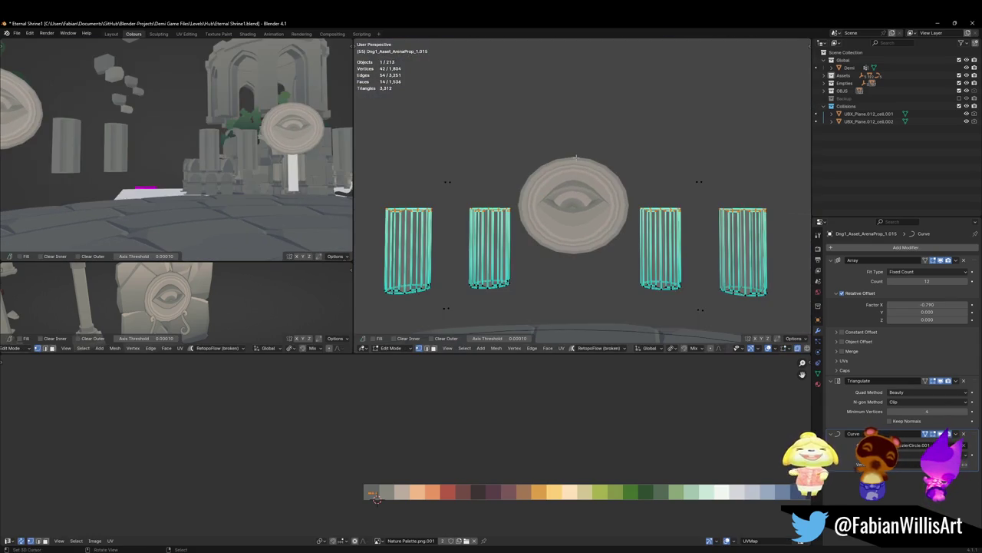
key(KP_Divide)
key(alt+a)
key(l)
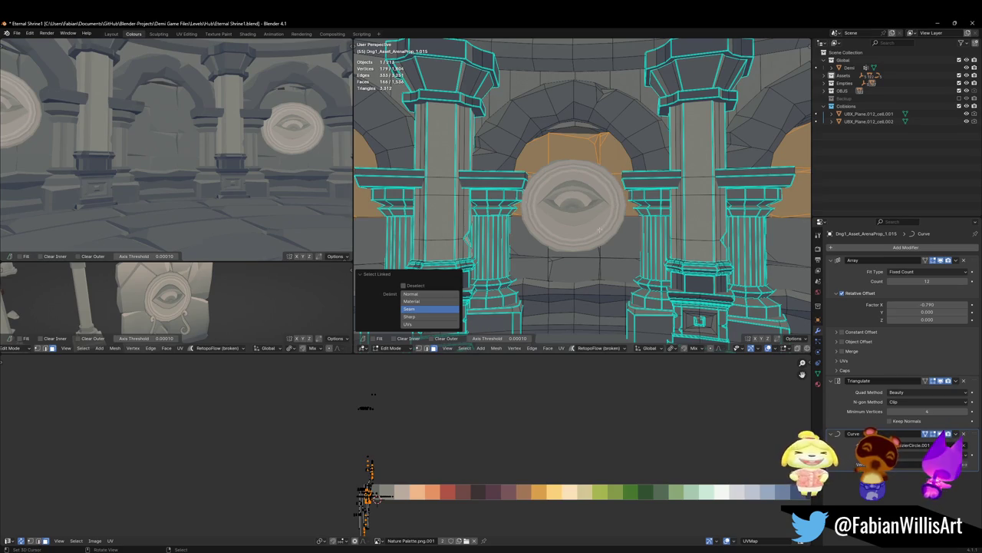
Step: Add the remaining arch wall faces to the selection and raise them about 0.57 m along Z
key(l)
key(l)
key(l)
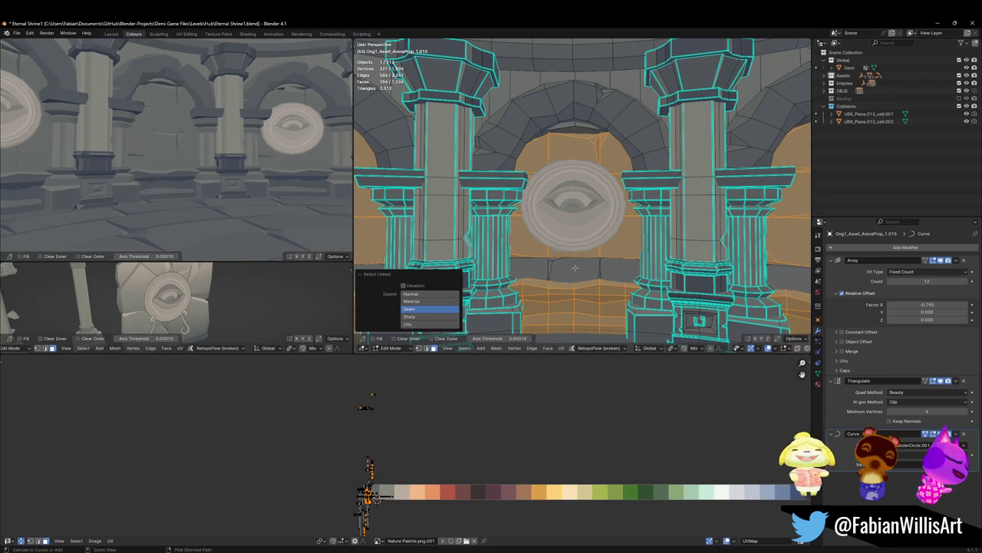
key(ctrl+z)
key(l)
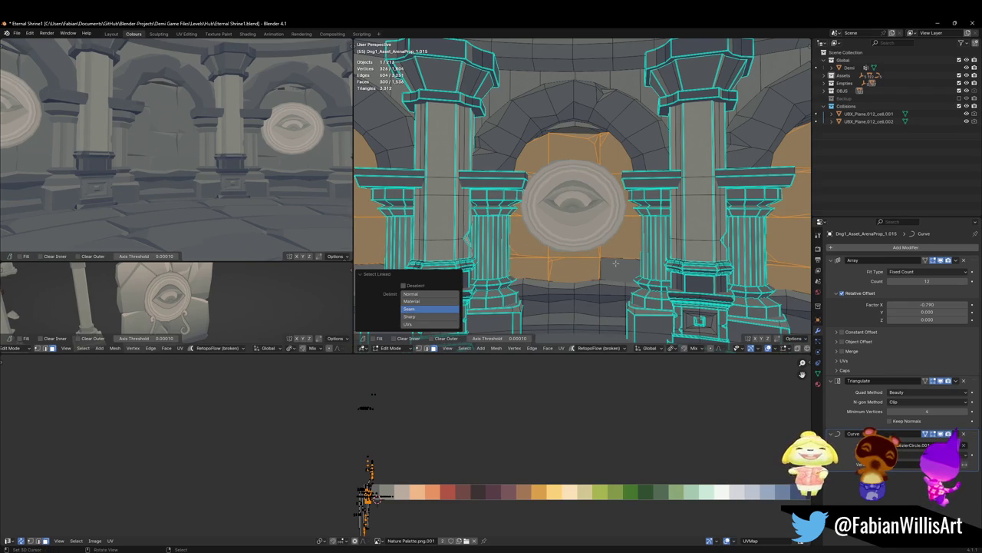
key(l)
scroll(605, 263, down, 2)
key(g)
key(z)
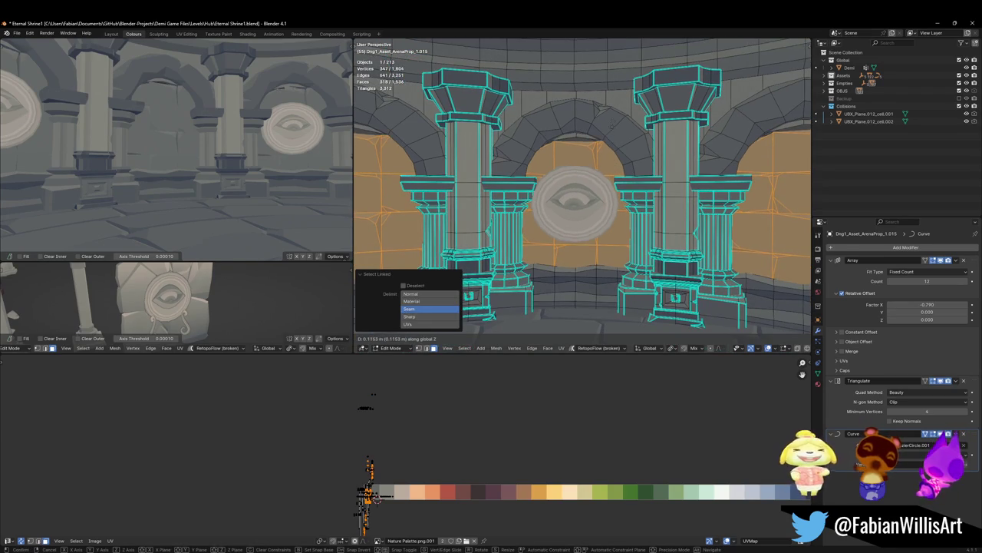
key(Return)
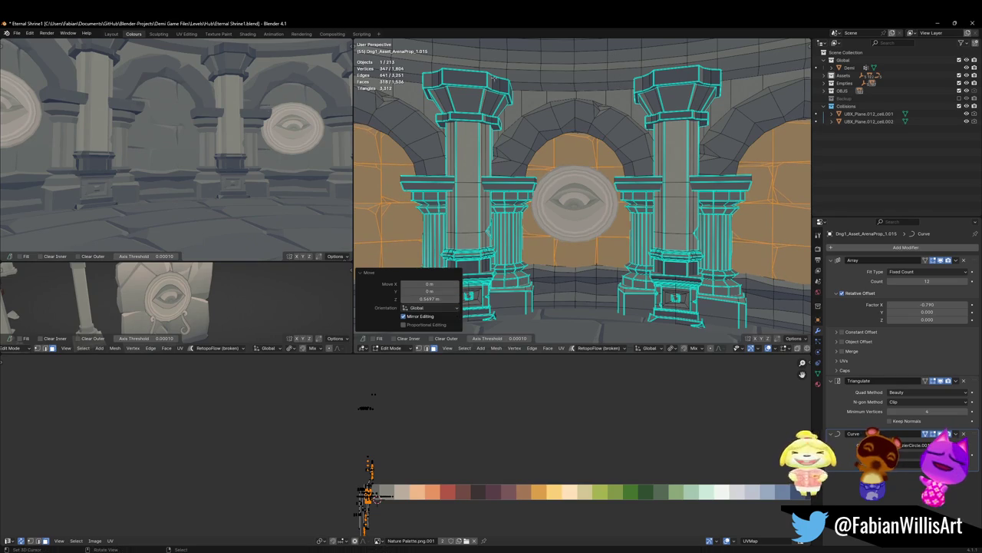
Step: Return to Object Mode, then select the eye medallion prop and frame it in view
middle_drag(153, 130, 204, 126)
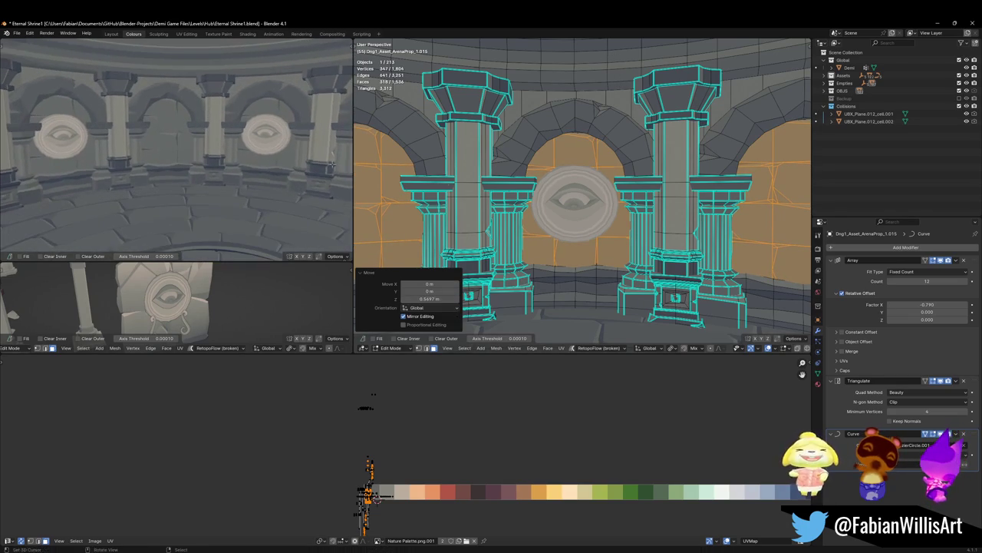
key(Tab)
scroll(609, 181, down, 2)
scroll(609, 181, down, 2)
middle_drag(609, 181, 583, 188)
click(581, 187)
key(KP_Decimal)
Step: Select the medallion's outer disc island and slide its UVs horizontally across the palette
key(Tab)
key(l)
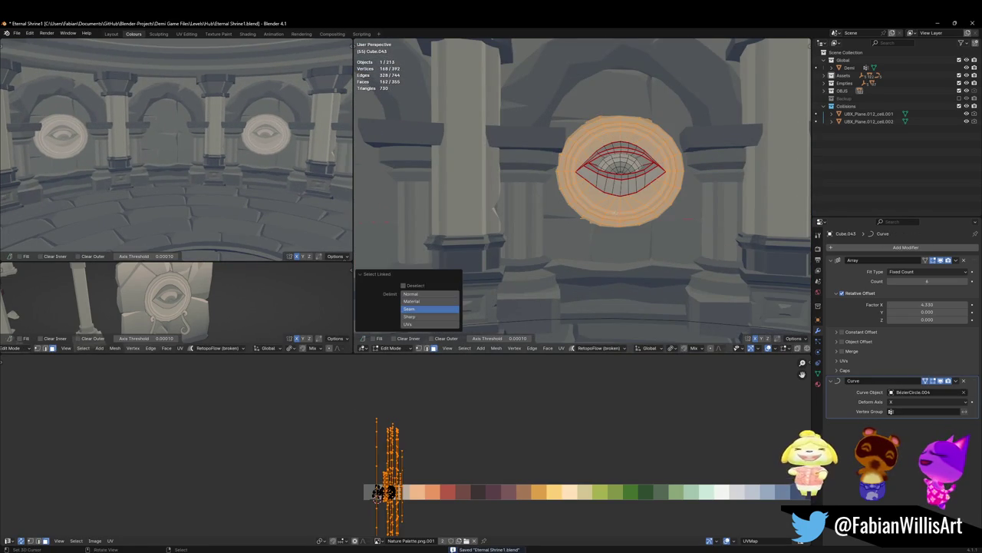
key(g)
key(x)
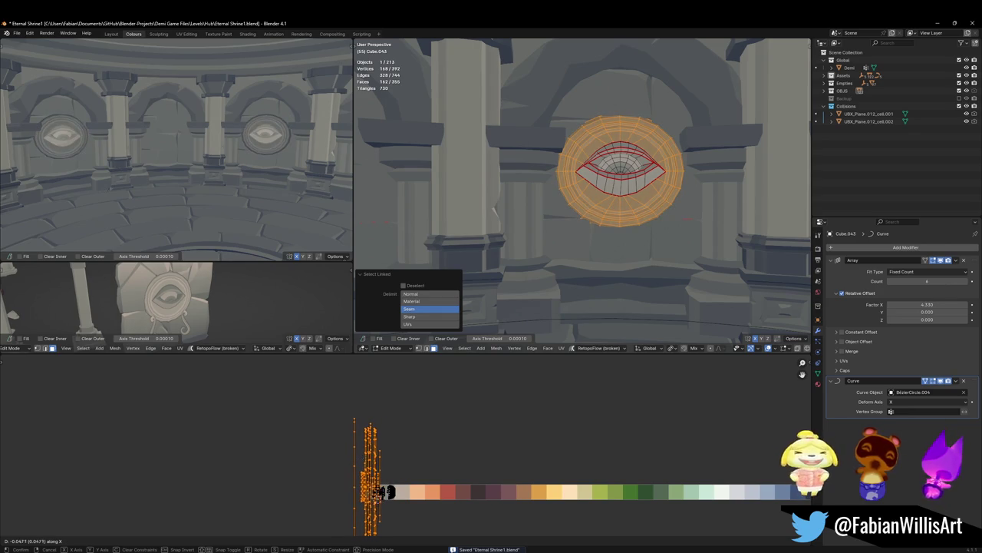
click(406, 457)
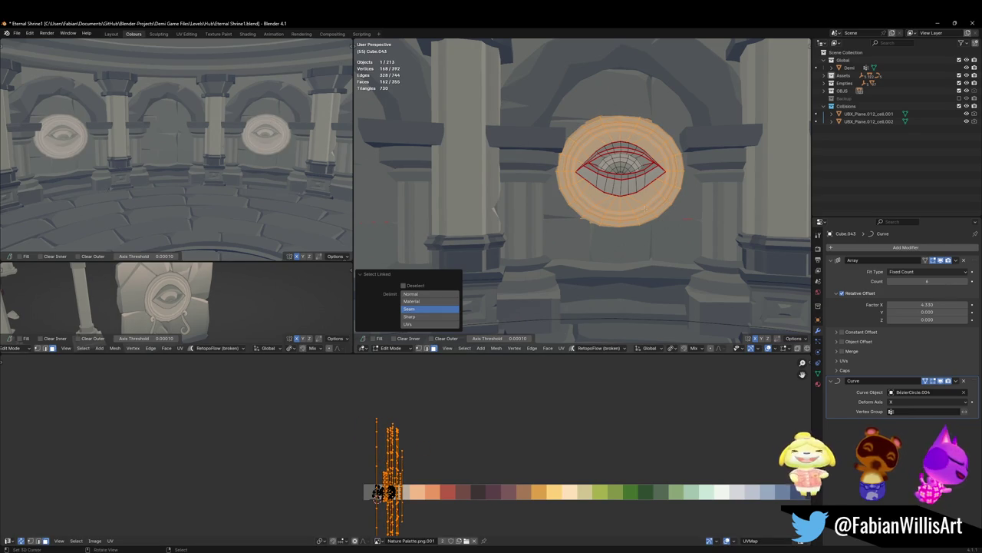
Step: Shift and shrink the whole medallion's UVs horizontally onto the grey swatch of the Nature Palette
key(alt+a)
key(a)
key(g)
key(x)
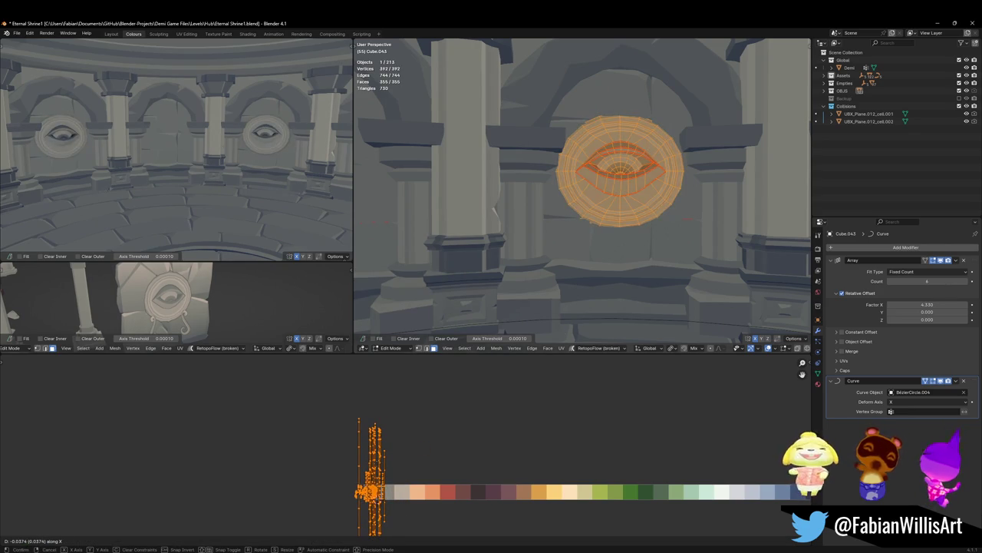
click(415, 460)
key(s)
click(415, 461)
key(g)
key(x)
click(441, 462)
key(s)
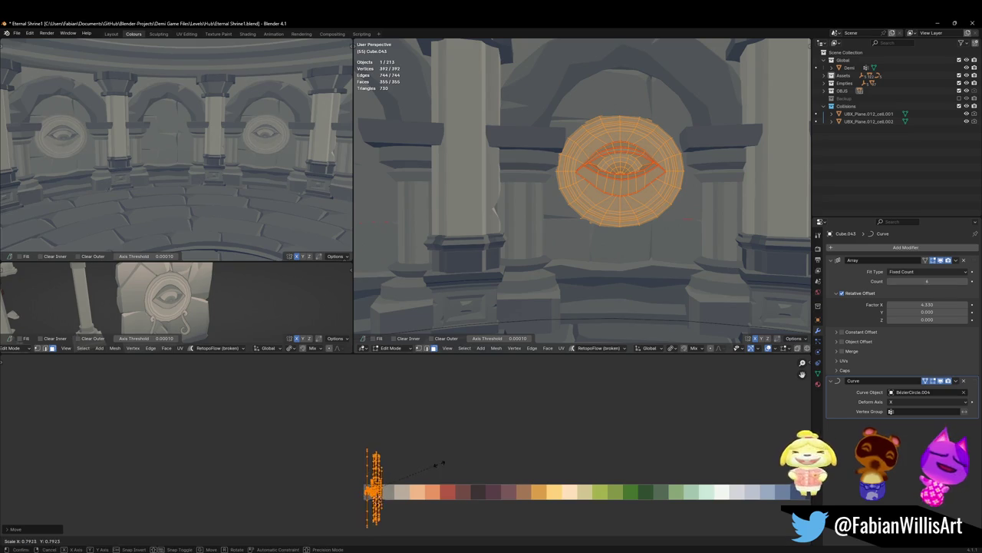
click(458, 459)
Step: Walk through the shrine to inspect the recoloured medallions
middle_drag(230, 169, 238, 179)
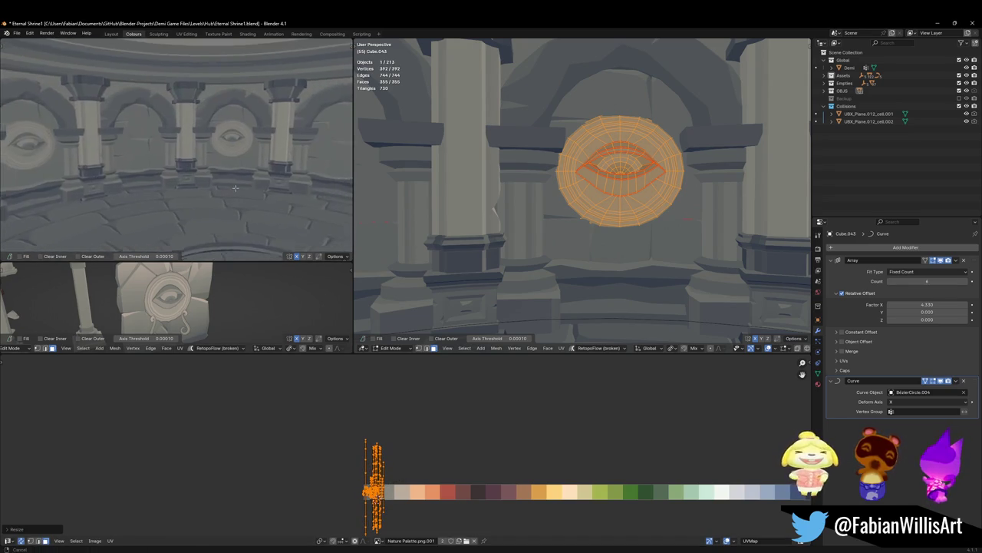
key(shift+grave)
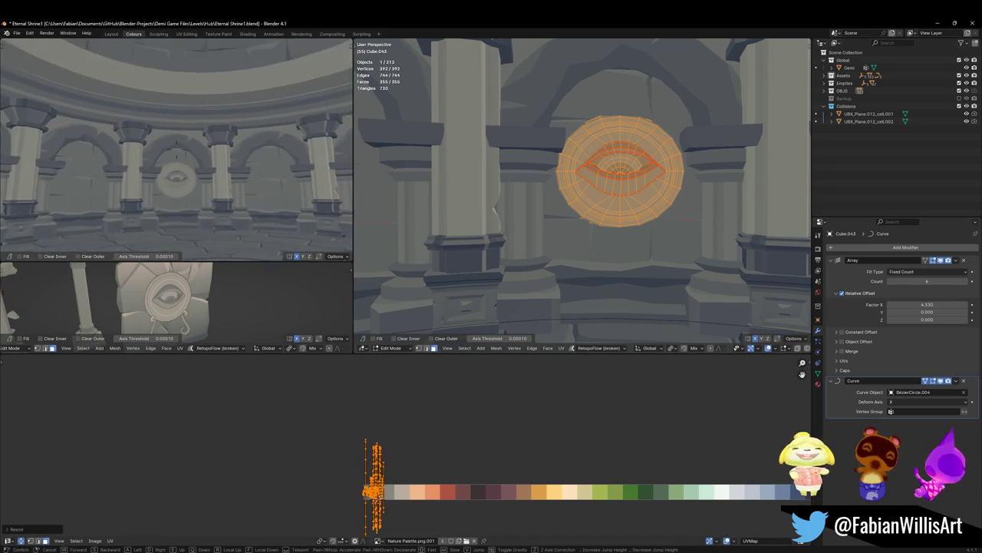
click(176, 146)
Step: Return to Object Mode, save Eternal Shrine1.blend, and orbit and walk around reviewing the arches
key(Tab)
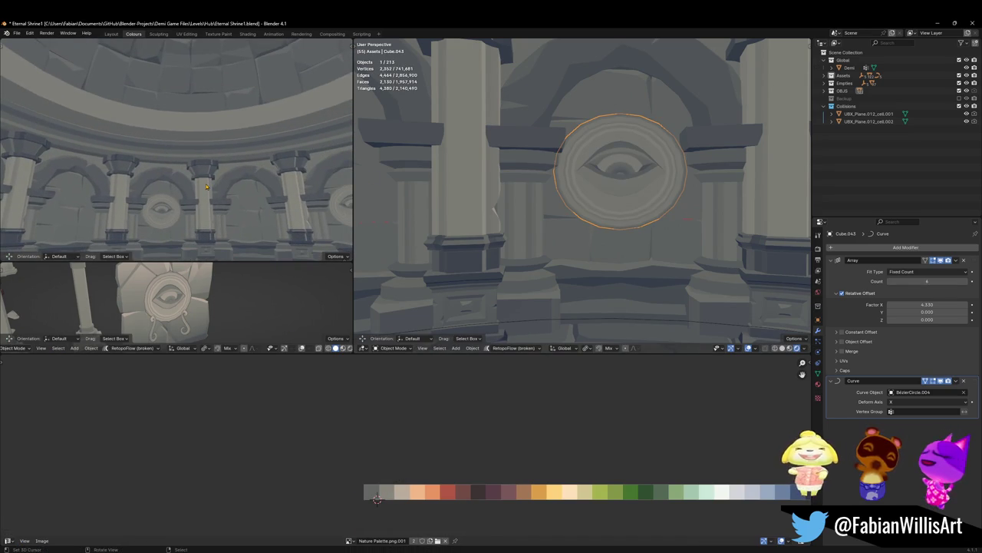
key(ctrl+s)
middle_drag(621, 121, 598, 139)
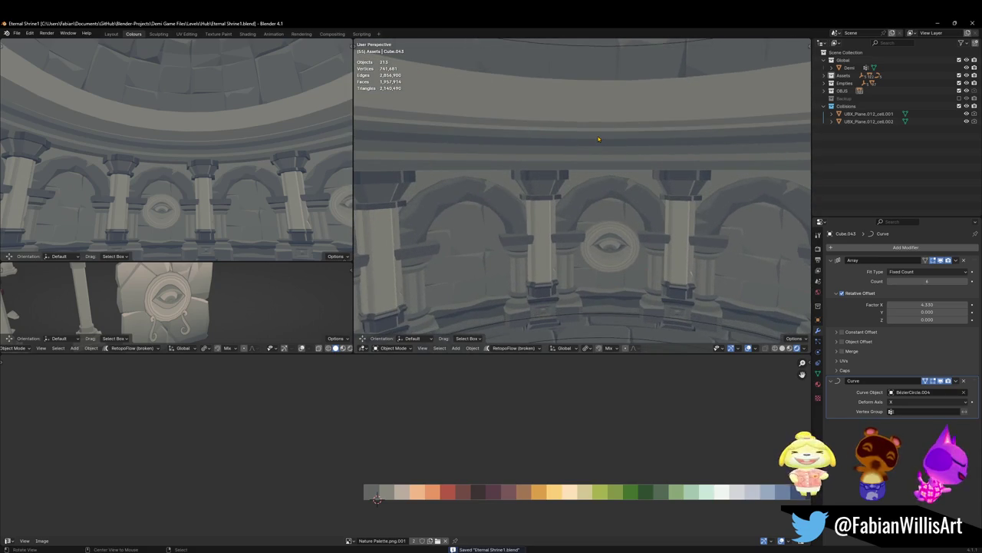
middle_drag(595, 139, 581, 153)
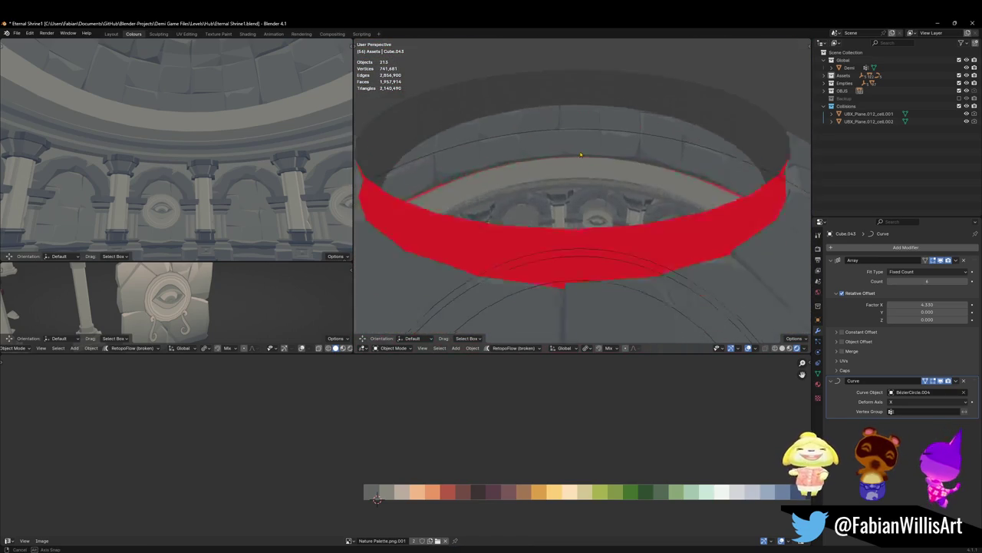
key(shift+grave)
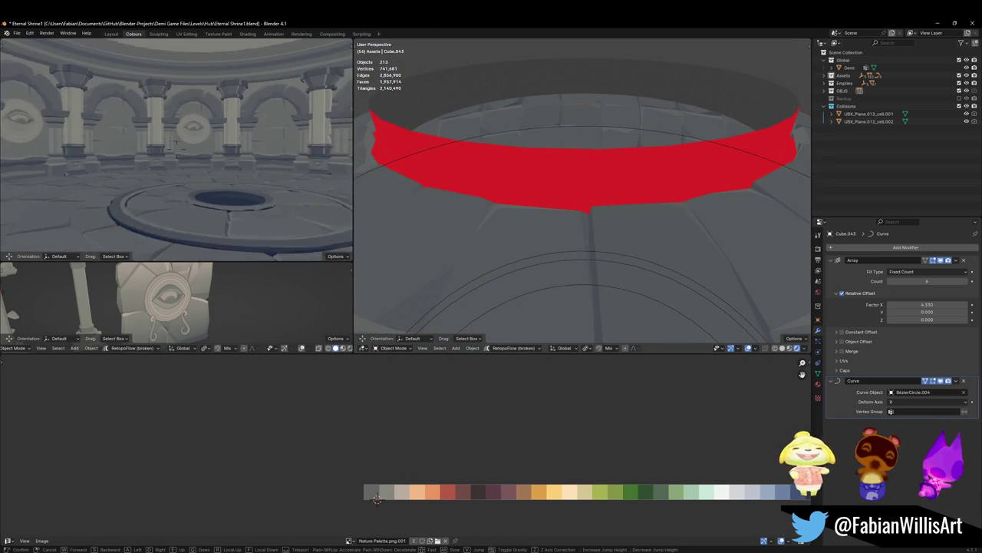
click(151, 185)
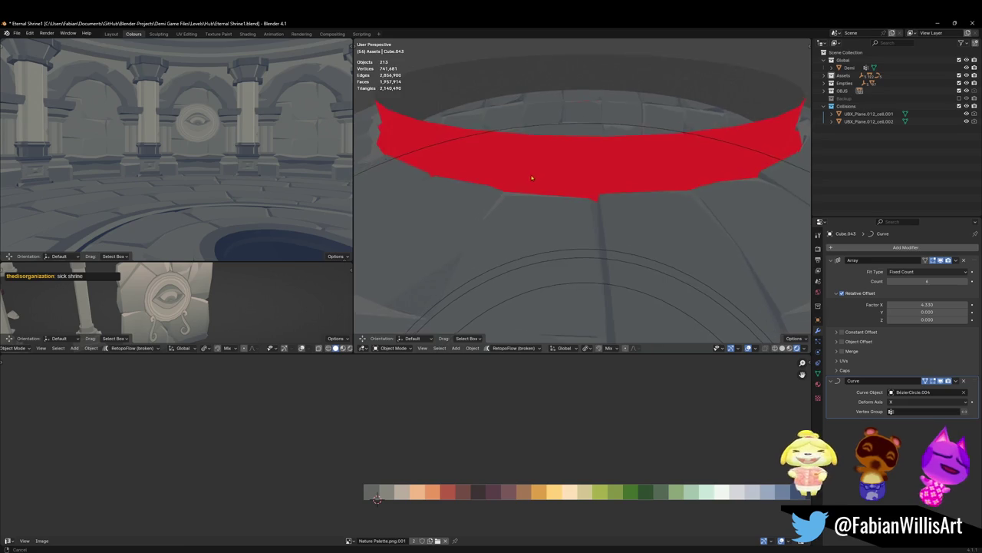
middle_drag(529, 180, 537, 230)
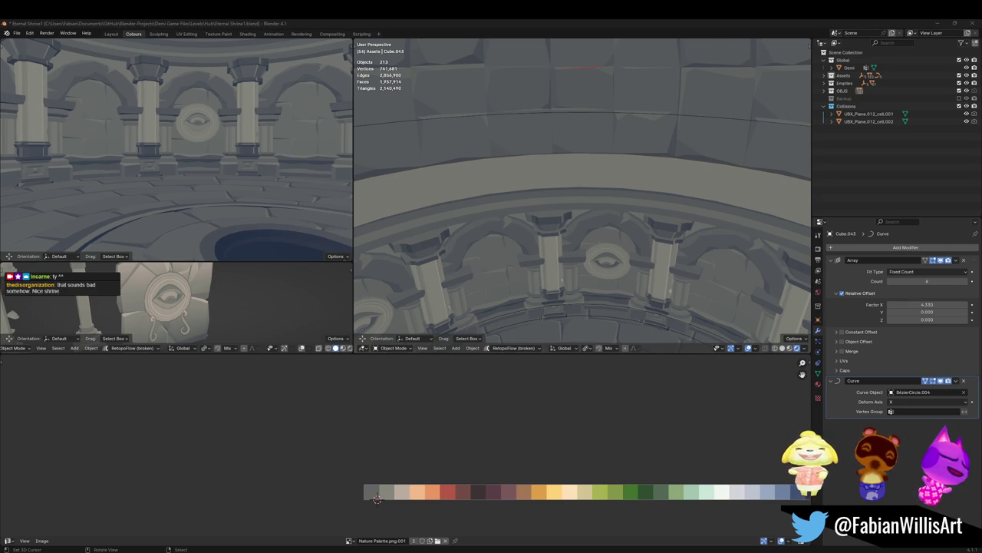
key(KP_Decimal)
Step: Save the shrine file and orbit up to a high overview of the level
mouse_move(678, 204)
middle_down()
mouse_move(546, 197)
mouse_move(521, 181)
middle_up()
key(ctrl+s)
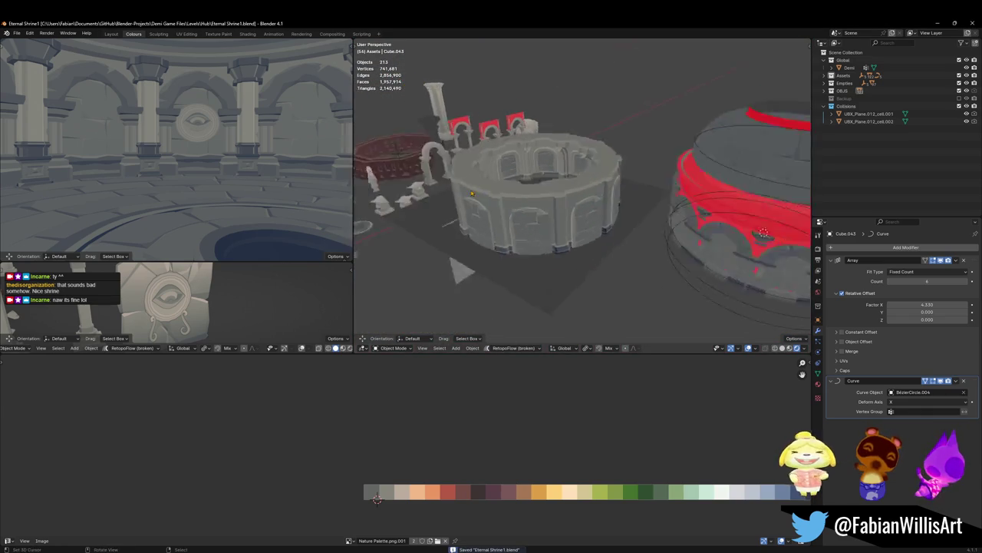
middle_drag(521, 111, 583, 192)
scroll(591, 207, up, 3)
scroll(605, 222, up, 4)
Step: Select the floor tiles and SD_Floor_05.276 rings and duplicate them, setting the 3D cursor target
click(555, 260)
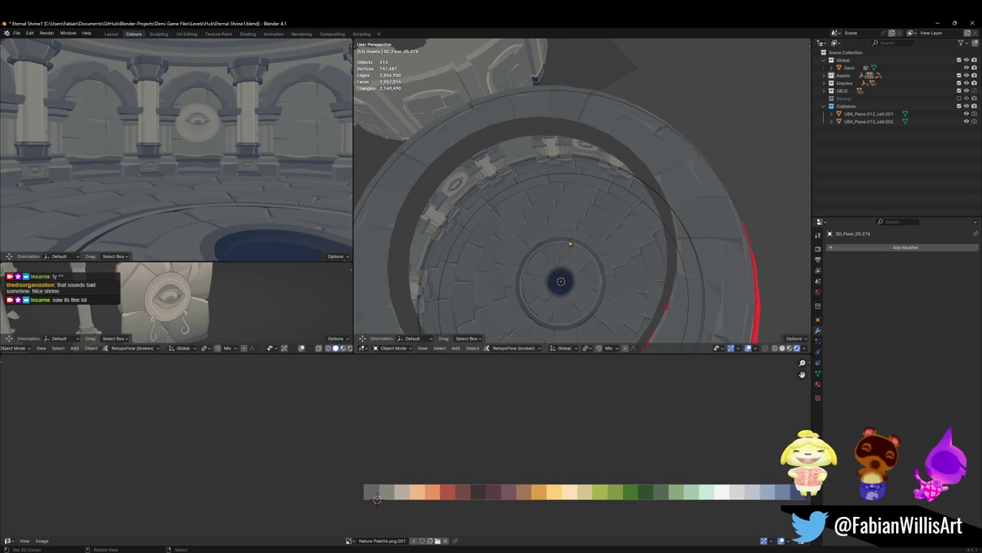
shift+click(591, 256)
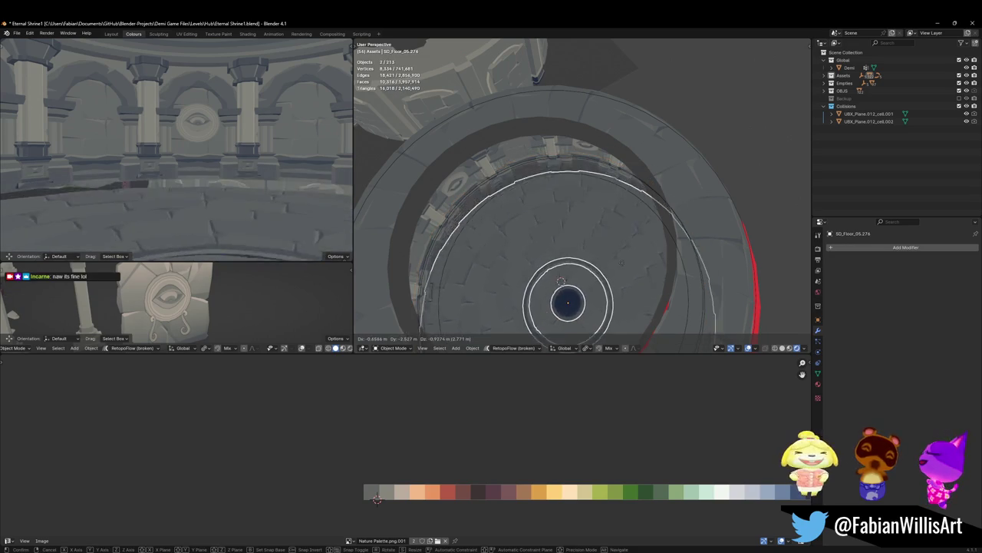
scroll(629, 240, down, 2)
mouse_move(591, 256)
middle_down()
mouse_move(629, 239)
mouse_move(613, 221)
mouse_move(674, 298)
middle_up()
key(shift+d)
click(474, 132)
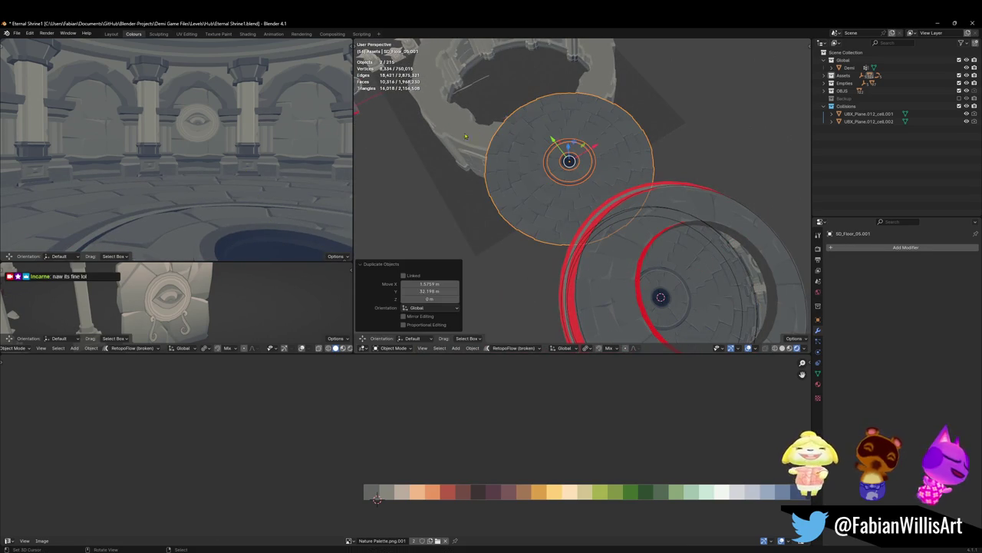
click(474, 132)
shift+right_click(513, 61)
Step: Snap the duplicated floor disc to the 3D cursor and lower it 17.205 m along Z
key(ctrl+z)
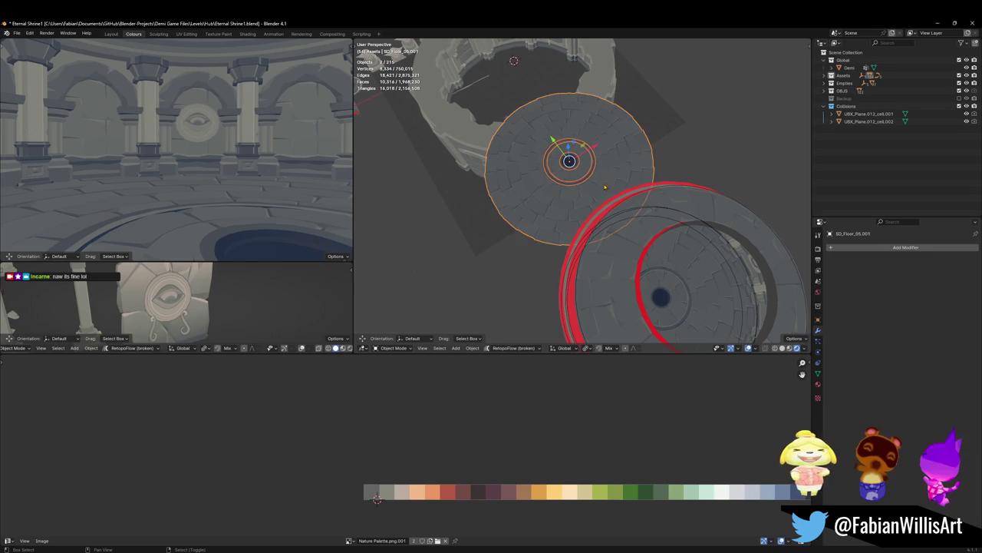
key(shift+s)
click(525, 108)
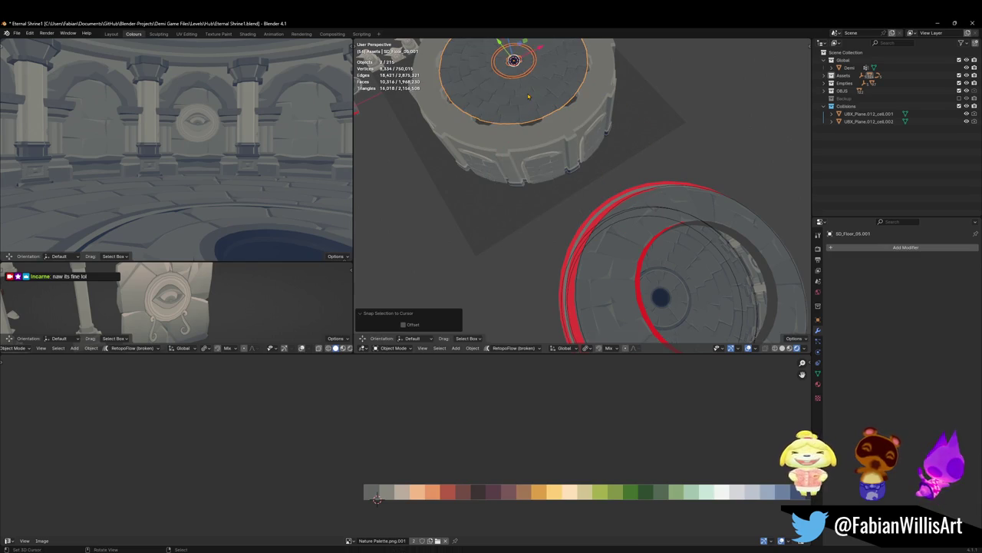
key(g)
key(z)
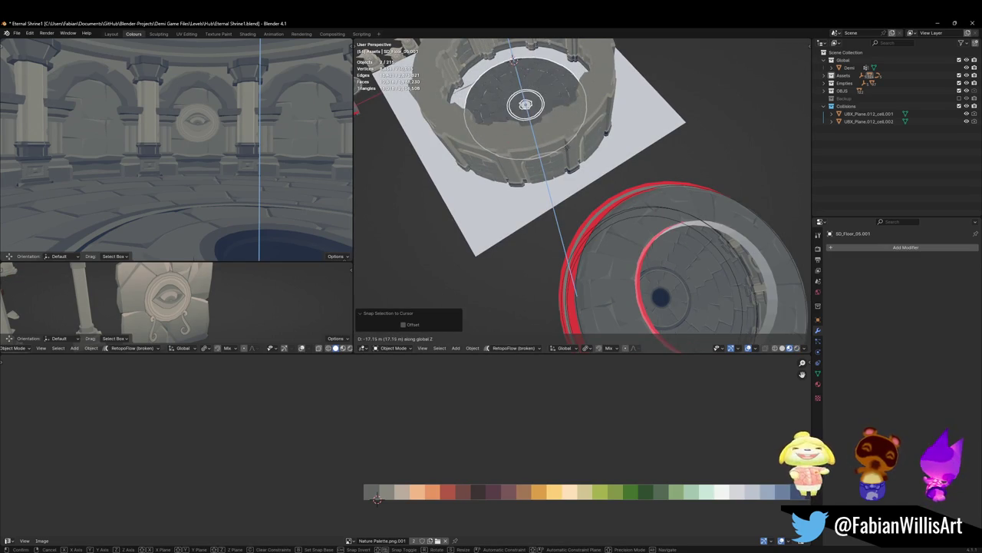
click(566, 148)
Step: Select the curved wall segment piece near the ring tower
scroll(583, 192, up, 5)
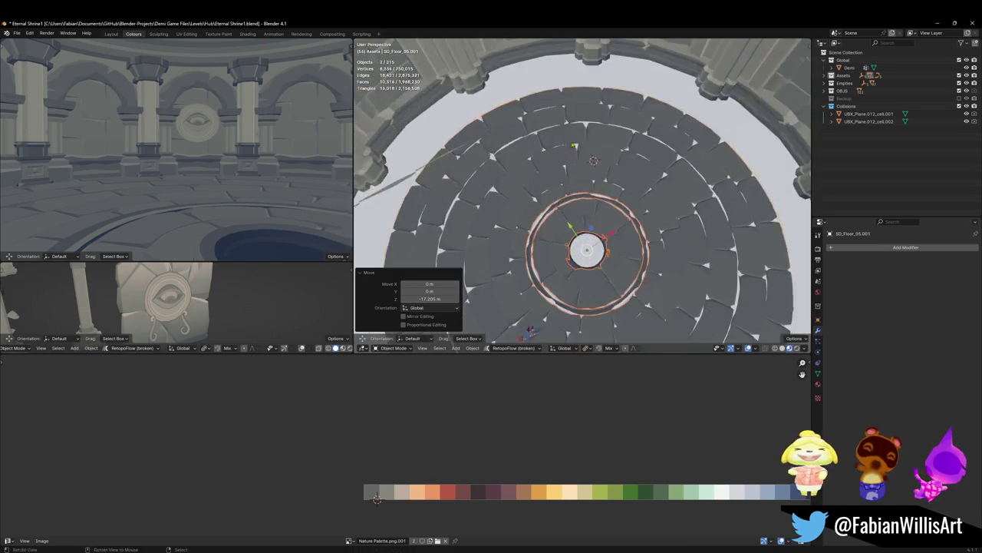
middle_drag(583, 192, 639, 122)
click(639, 117)
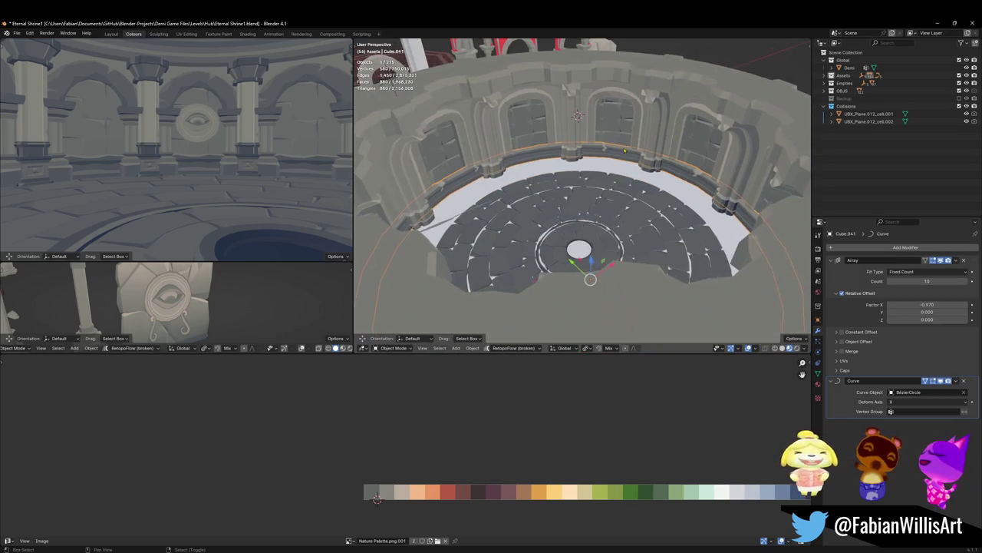
Step: Add the ring wall prop to the selection and uniformly scale both pieces
shift+click(598, 184)
key(s)
click(686, 149)
scroll(698, 185, down, 6)
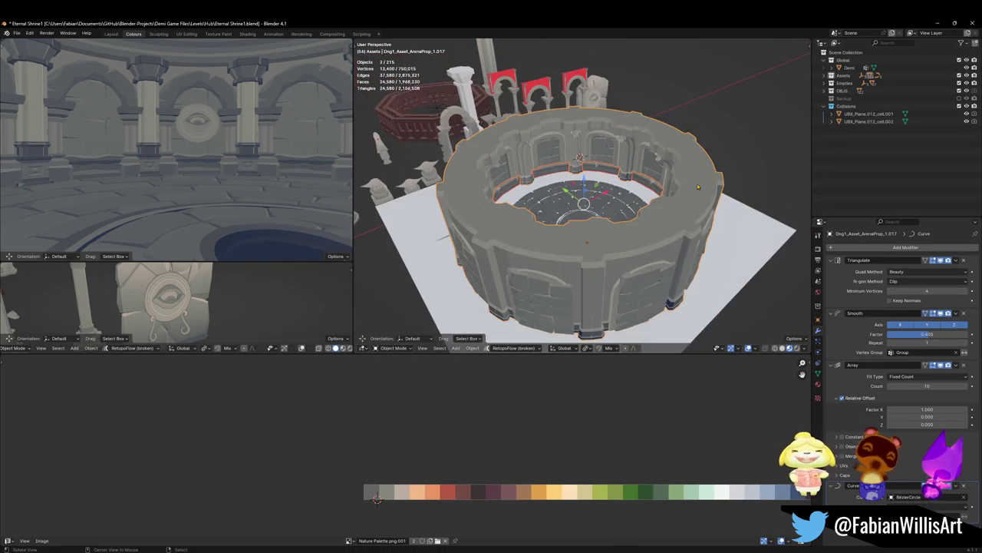
middle_drag(636, 277, 668, 169)
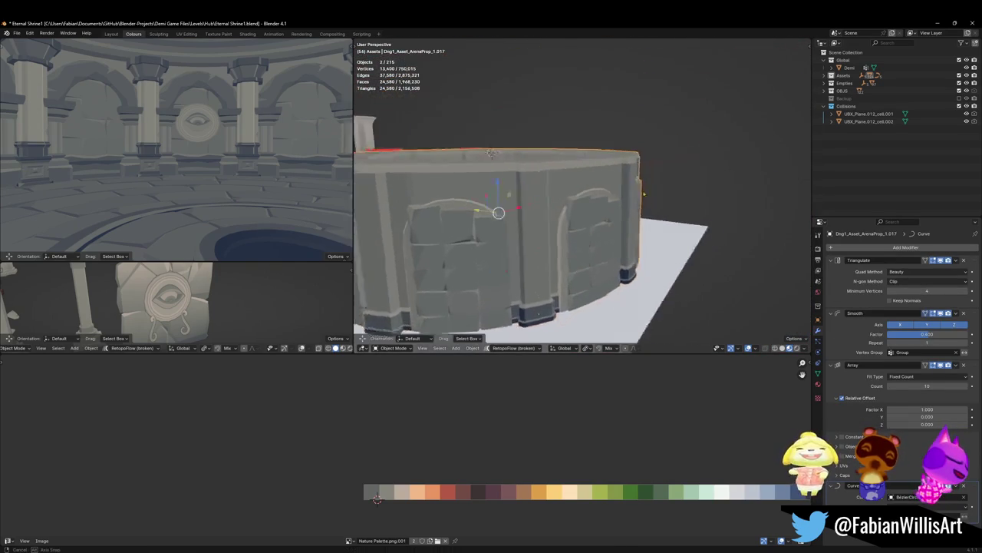
Step: Reveal hidden objects, then isolate the wall and ornament ring pieces without the guide circle
key(alt+h)
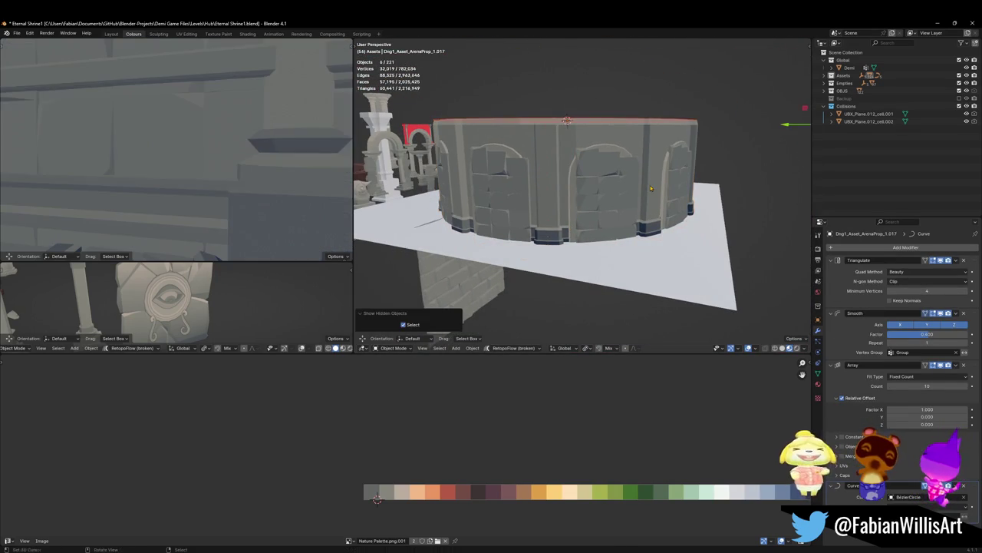
middle_drag(613, 171, 591, 211)
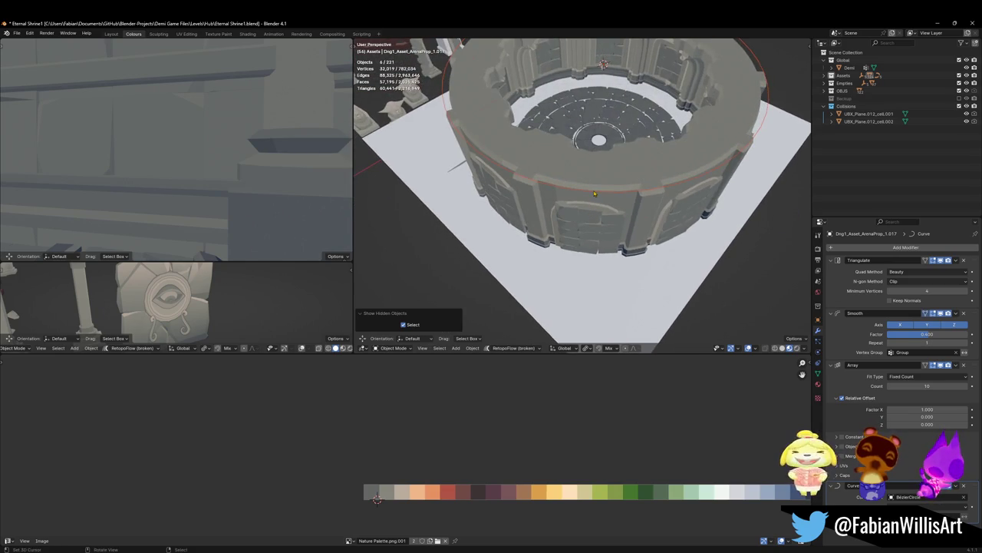
scroll(594, 194, down, 5)
scroll(633, 210, up, 2)
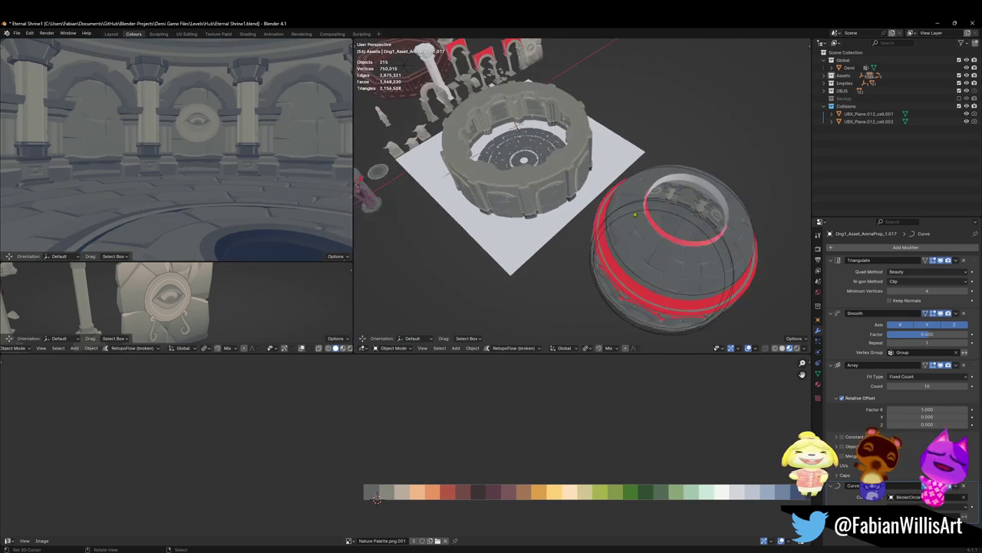
key(alt+h)
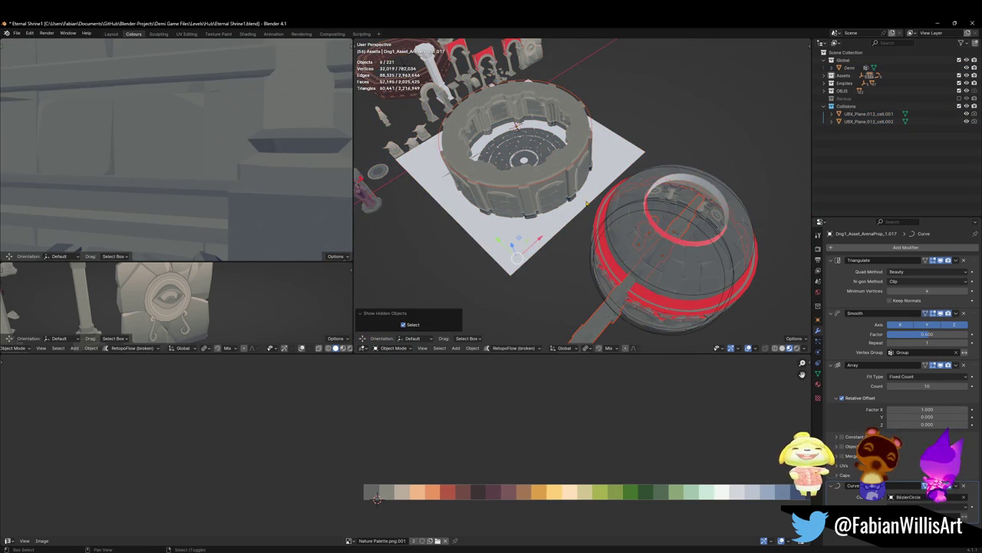
key(shift+h)
shift+click(517, 126)
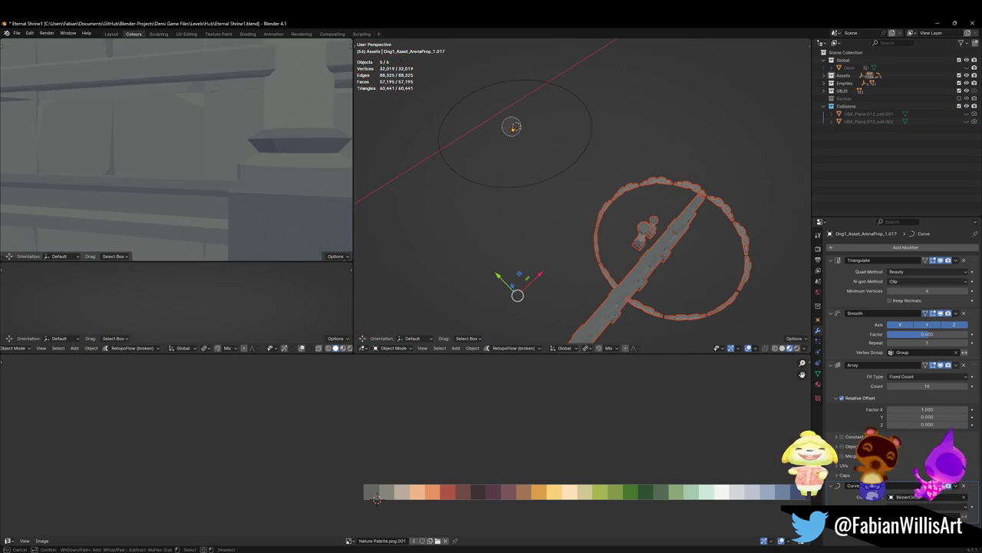
key(ctrl+grave)
middle_drag(517, 127, 615, 194)
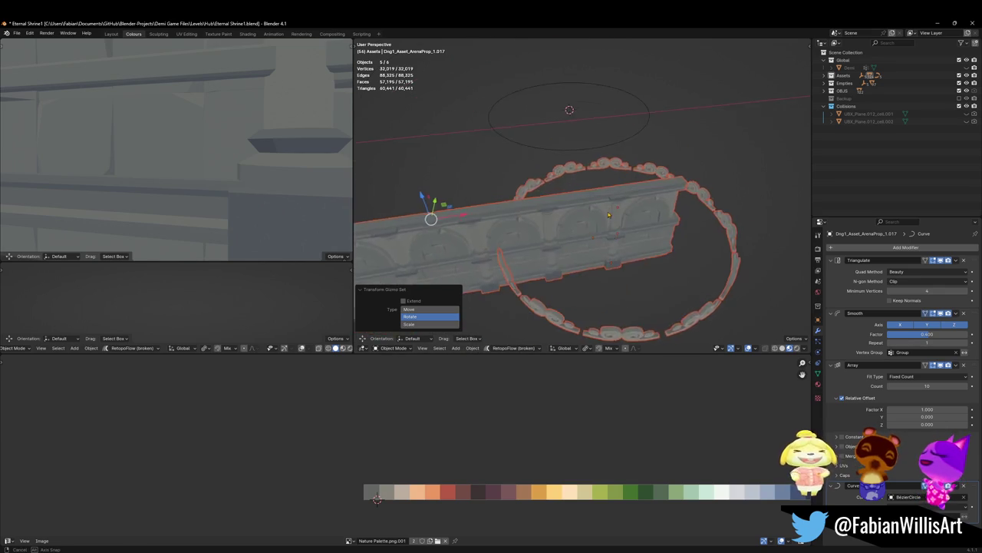
Step: Delete the swirl ornament ring, undo to restore it, then reveal all hidden objects and deselect
click(674, 219)
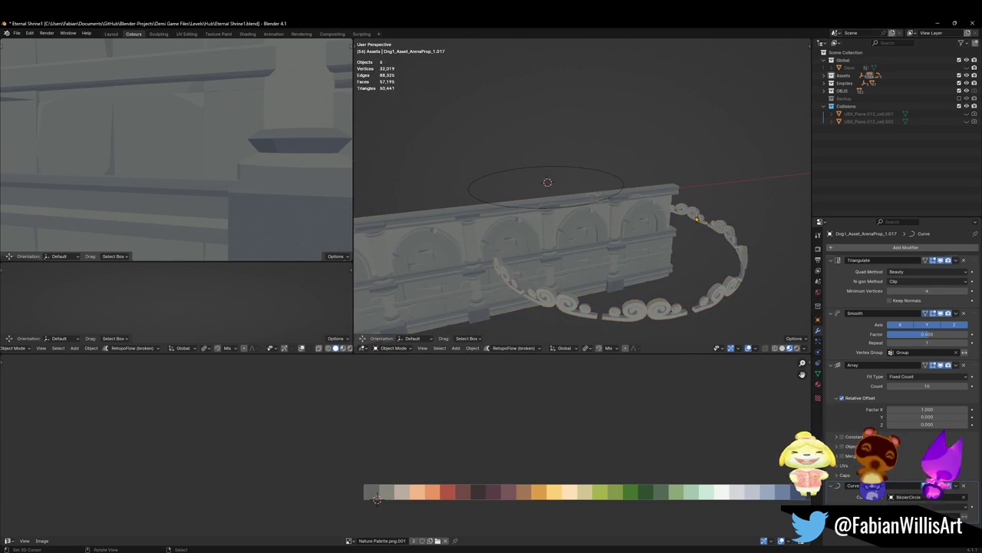
key(Delete)
click(614, 223)
middle_drag(613, 224, 607, 233)
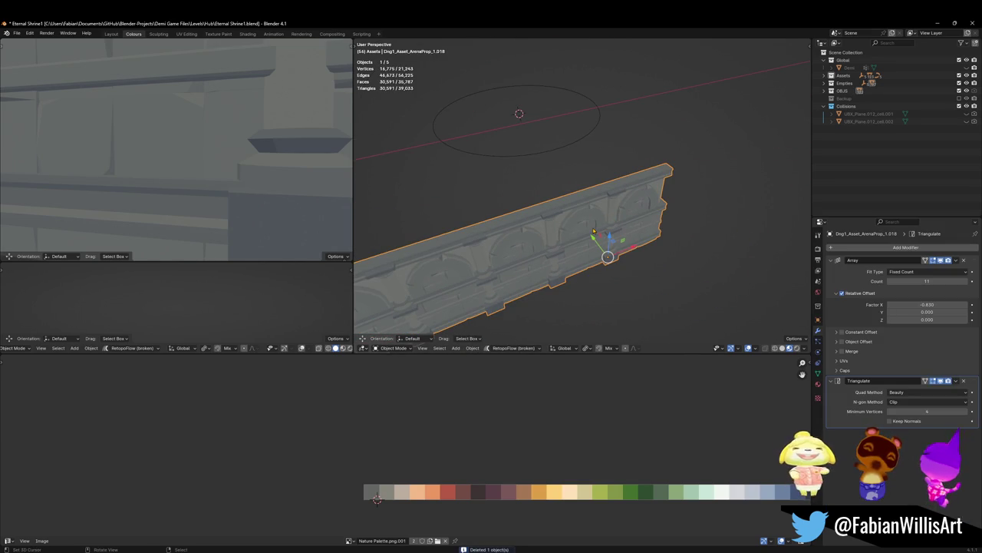
key(ctrl+z)
key(ctrl+z)
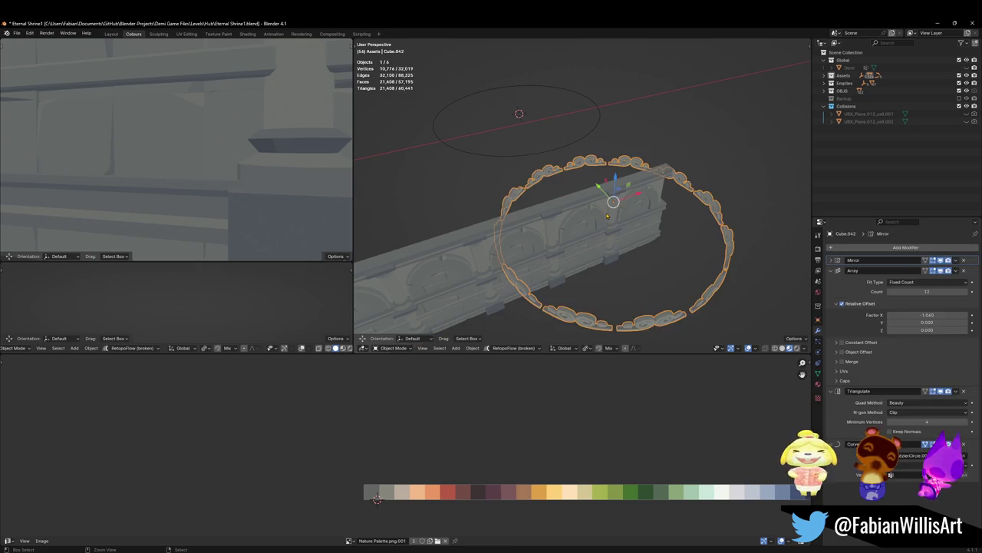
key(ctrl+z)
key(ctrl+z)
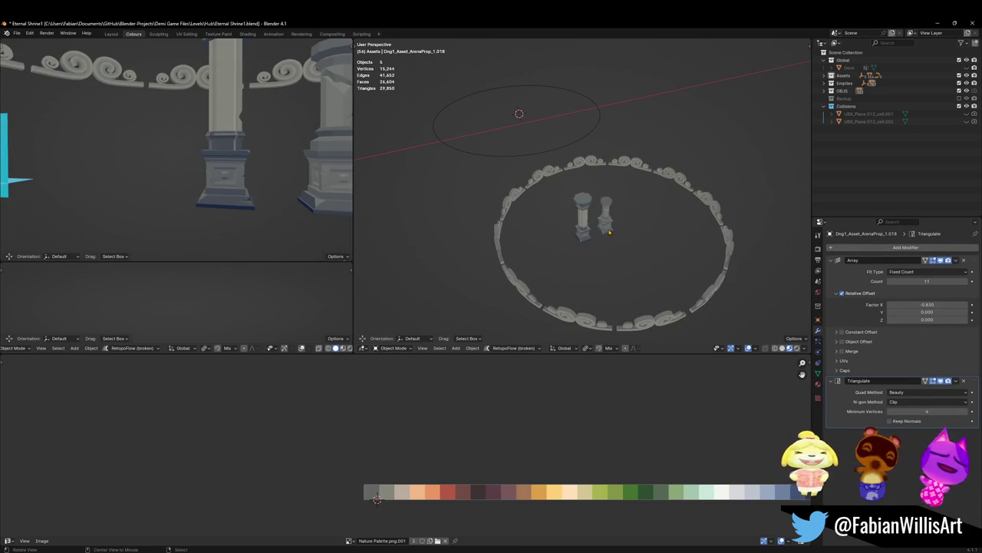
key(alt+h)
key(alt+a)
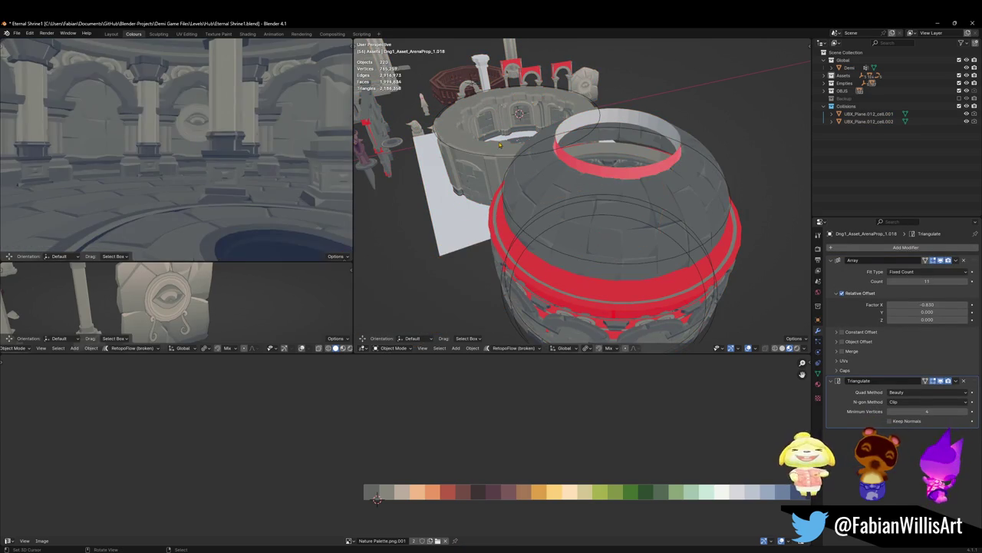
Step: Select the swirl ornament ring Cube.042 and all of its faces in Edit Mode
scroll(642, 239, up, 5)
mouse_move(642, 239)
middle_down()
mouse_move(550, 105)
mouse_move(562, 95)
mouse_move(603, 158)
middle_up()
click(524, 198)
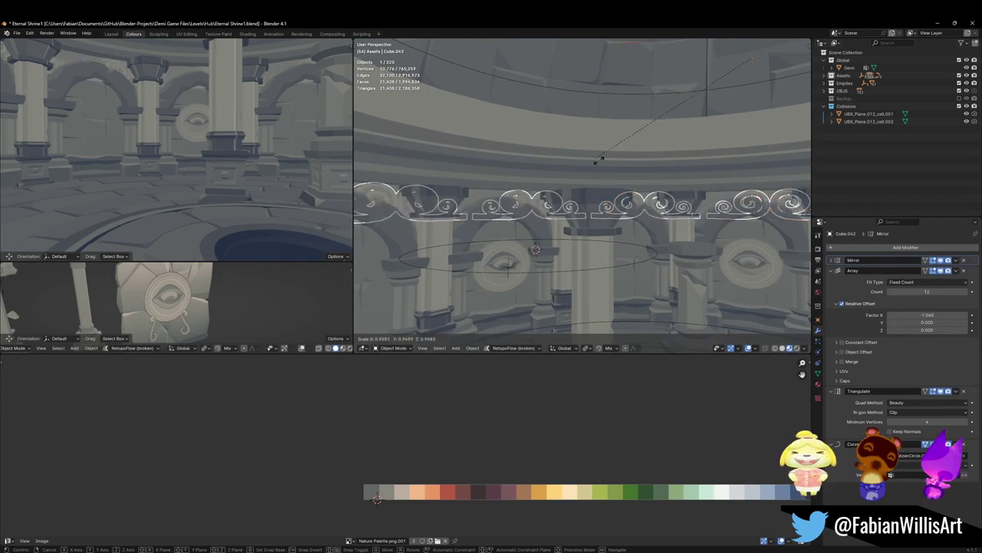
key(Tab)
key(a)
Step: Lower the swirl faces about 1.1 m along Z onto the arch tops and return to Object Mode
key(g)
key(x)
key(y)
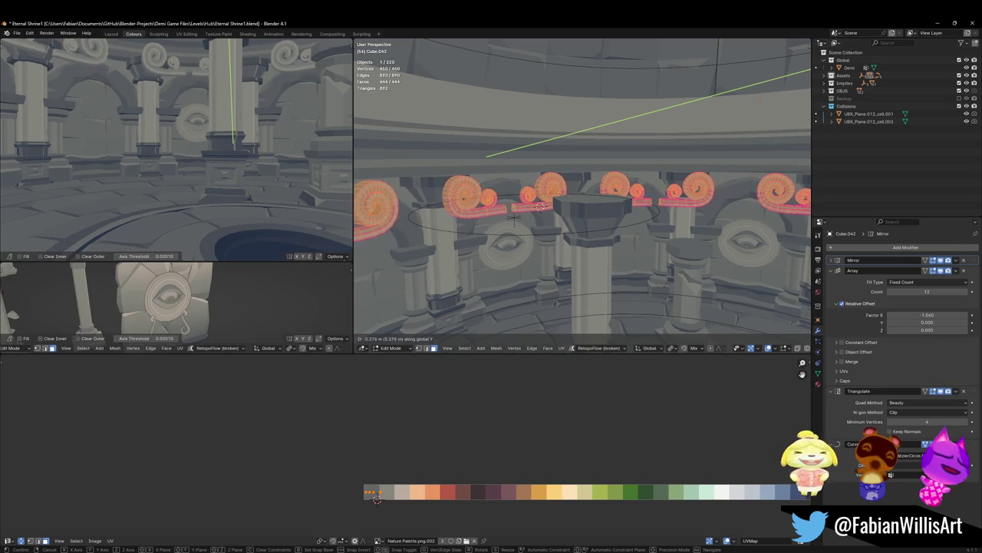
key(z)
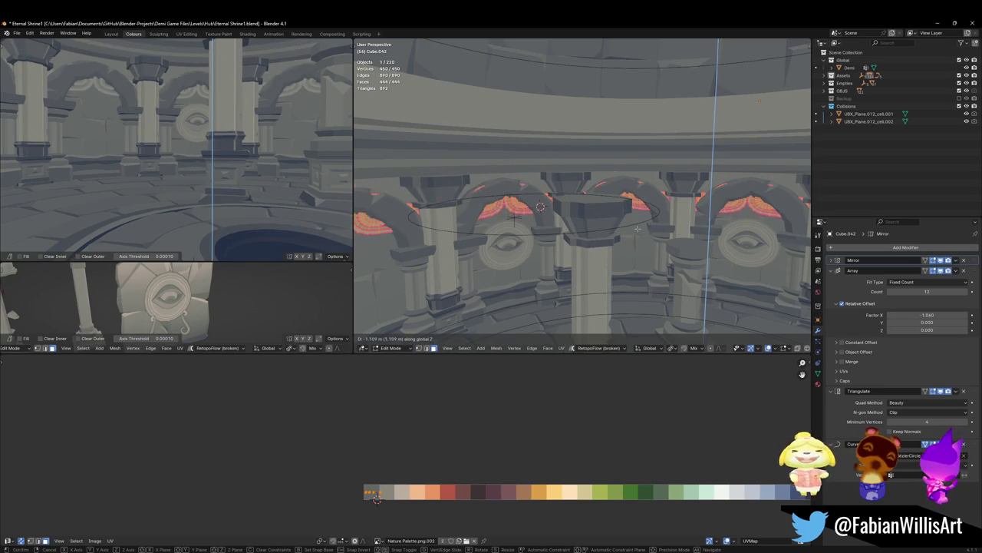
click(542, 262)
mouse_move(542, 263)
middle_down()
mouse_move(611, 225)
mouse_move(684, 219)
middle_up()
key(Tab)
key(s)
key(Escape)
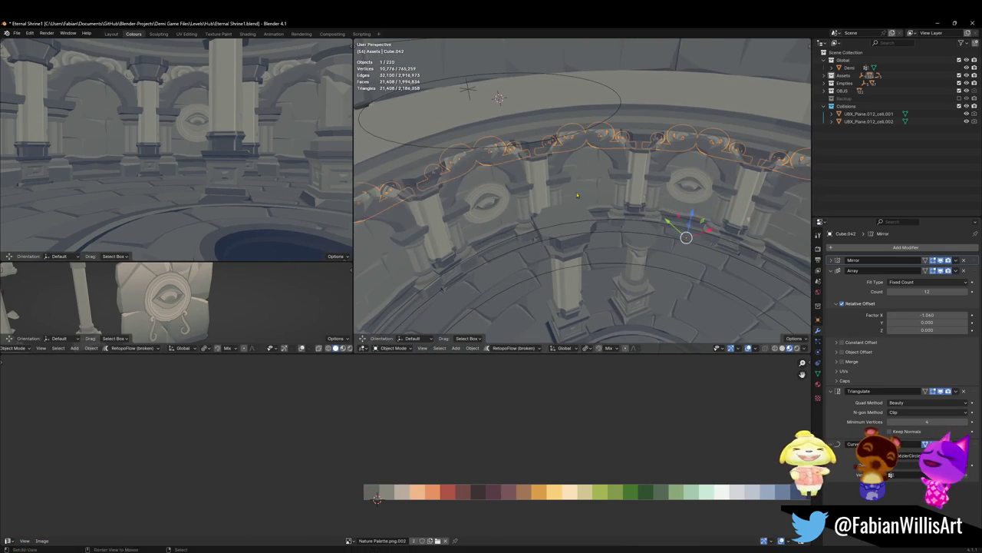
Step: Select the guide circle BezierCircle.003 together with the swirl ornament chain
shift+click(513, 243)
middle_drag(512, 243, 633, 248)
key(alt+a)
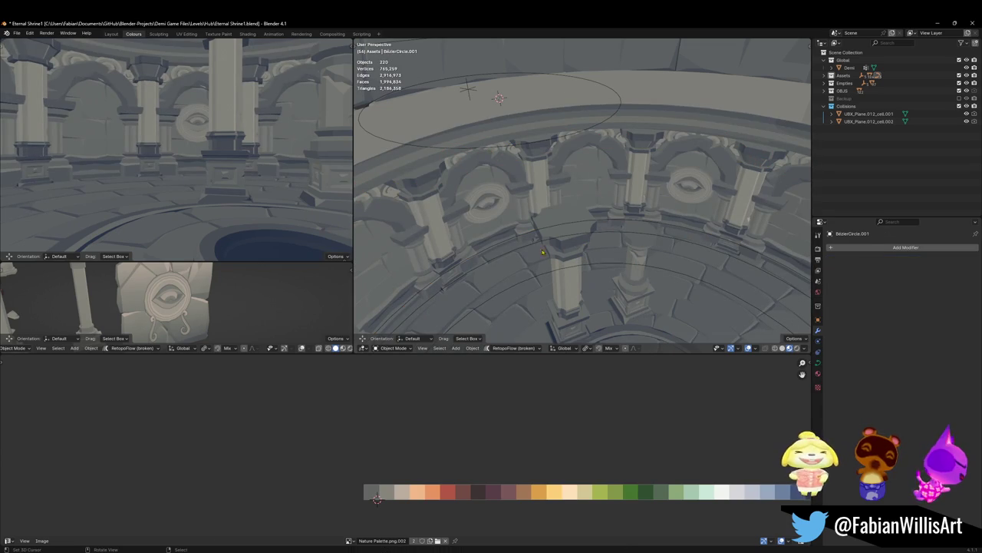
click(557, 228)
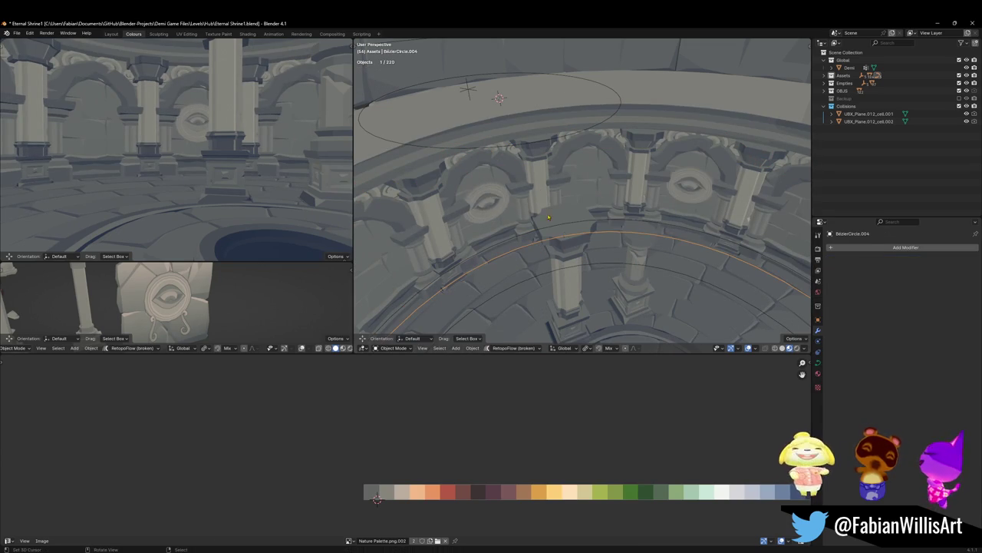
click(564, 261)
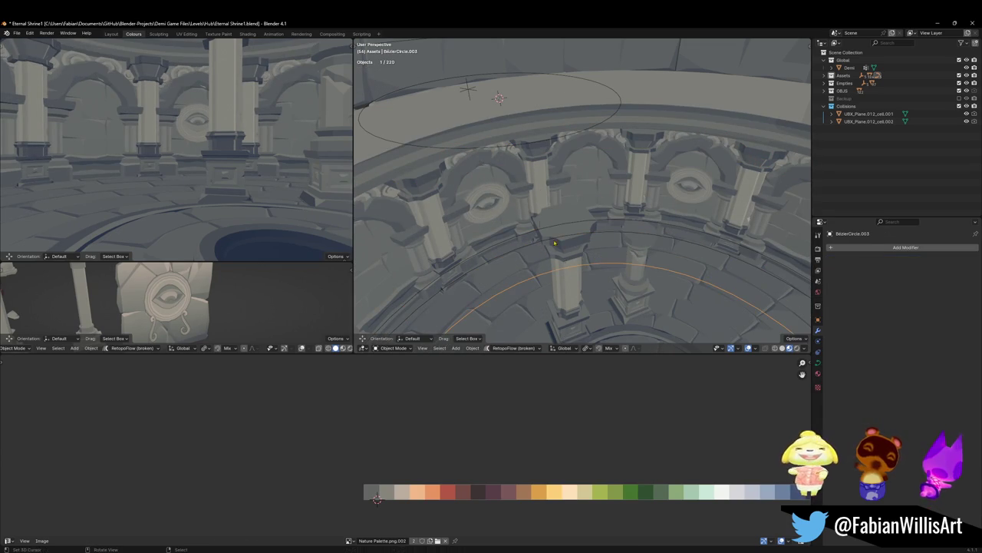
shift+click(503, 152)
shift+click(517, 152)
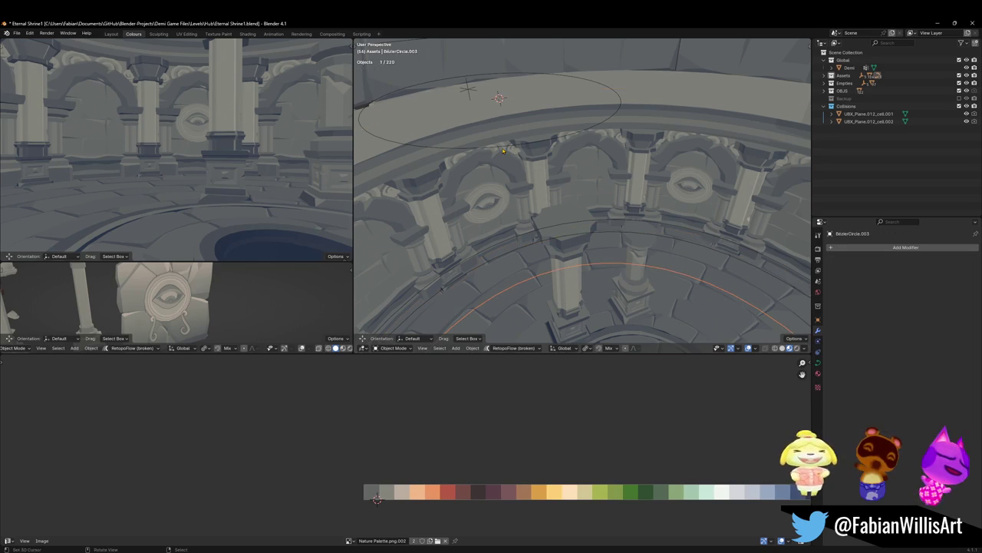
middle_drag(516, 153, 569, 165)
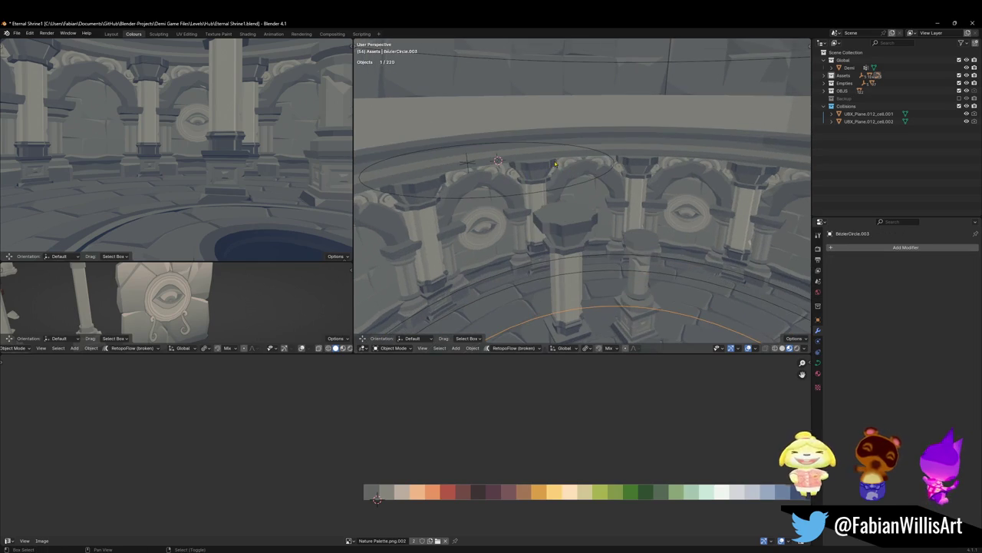
shift+click(570, 164)
Step: Scale the chain and its circle to about 0.897 and raise them about 0.57 m
key(s)
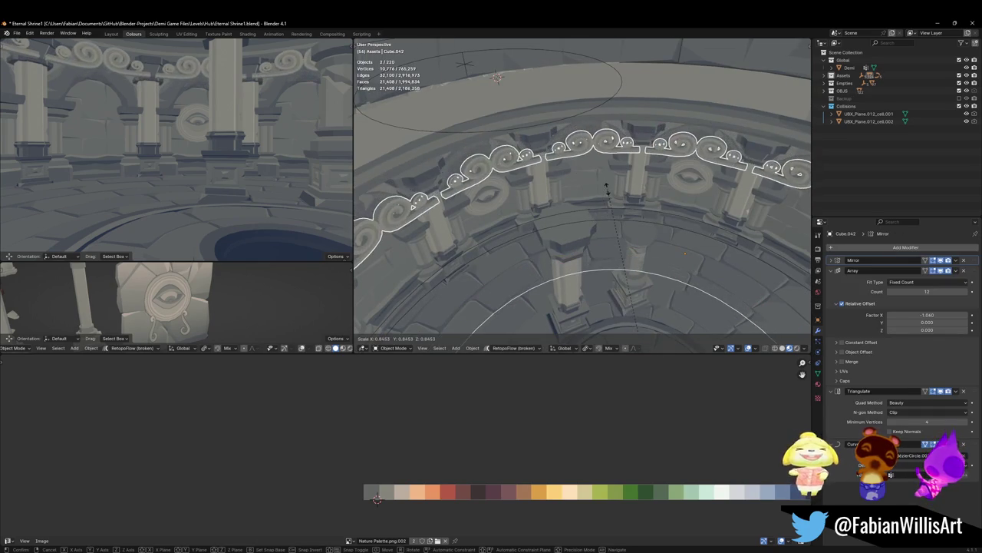
click(577, 178)
key(g)
key(z)
right_click(498, 78)
key(s)
click(497, 78)
key(g)
key(z)
click(498, 78)
Step: Enlarge the chain to 1.046 and lower it about 0.2 m onto the ledge, then deselect
key(s)
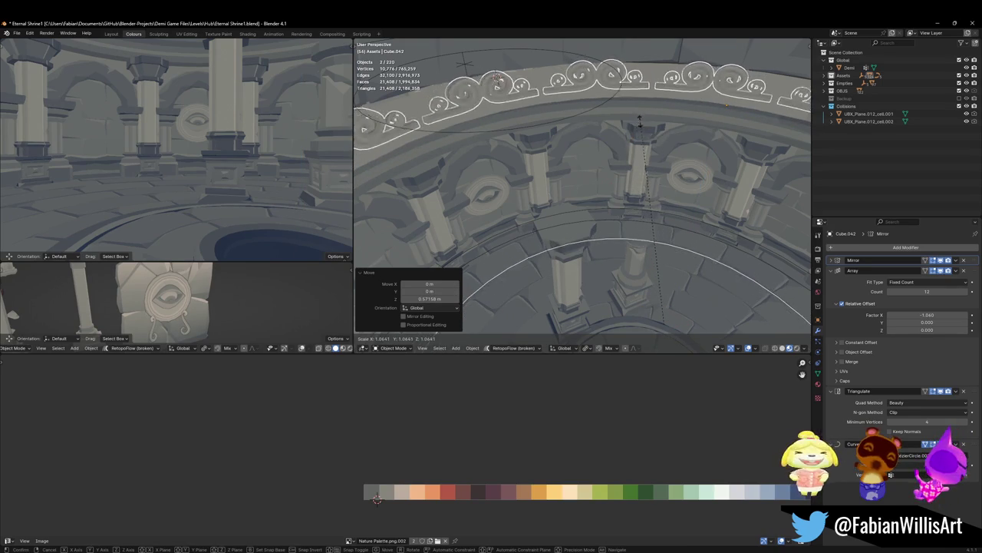
click(637, 119)
key(g)
key(z)
click(642, 128)
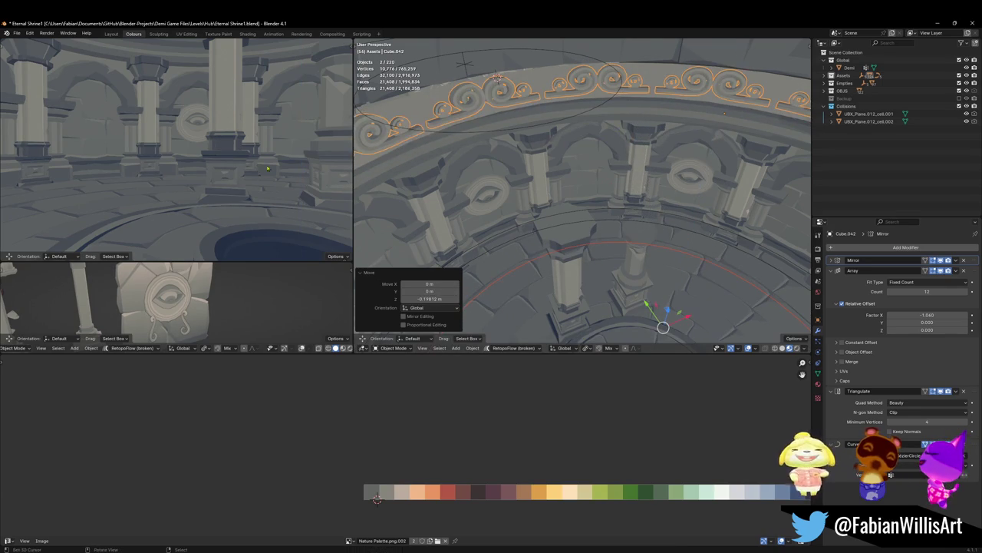
key(shift+grave)
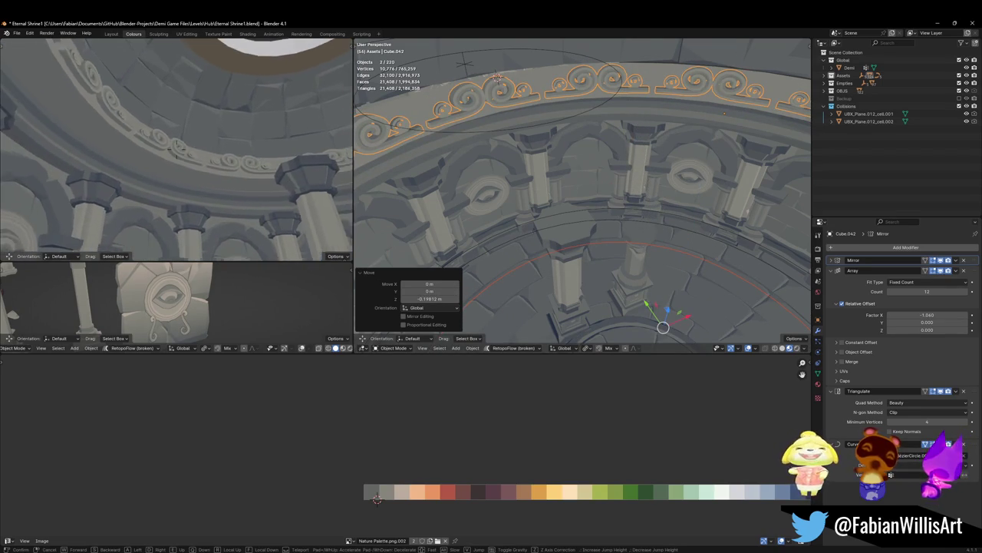
key(Return)
key(alt+a)
scroll(560, 98, up, 4)
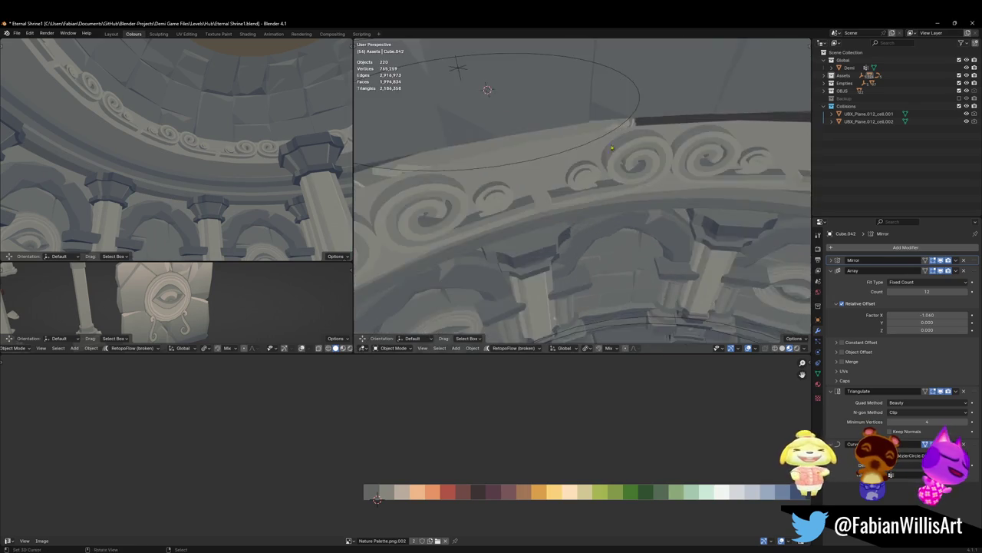
Step: Select the spiral frieze and slide its swirl geometry left along X in Edit Mode
mouse_move(561, 97)
middle_down()
mouse_move(587, 194)
mouse_move(565, 204)
mouse_move(574, 152)
mouse_move(579, 223)
middle_up()
click(569, 198)
scroll(565, 204, up, 3)
key(Tab)
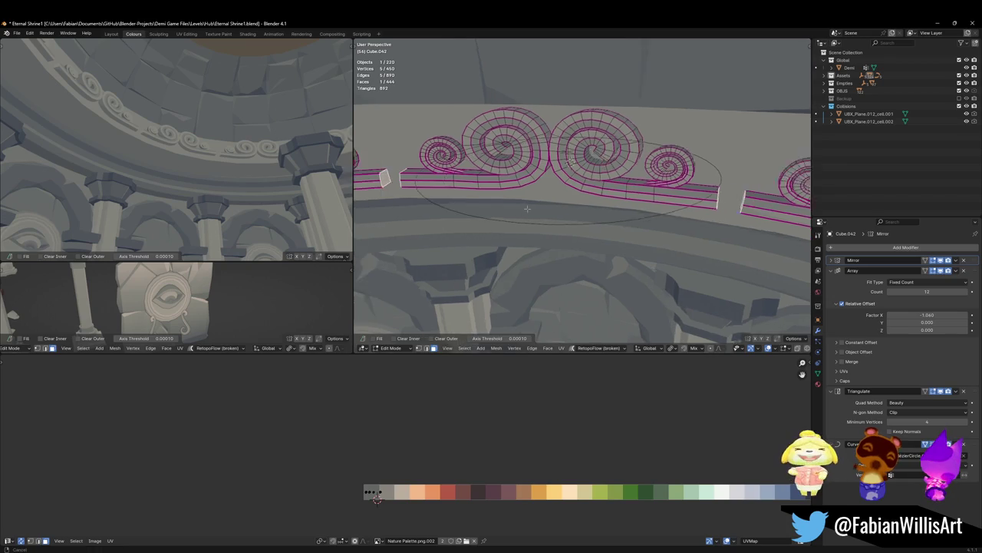
middle_drag(519, 213, 614, 211)
key(g)
key(x)
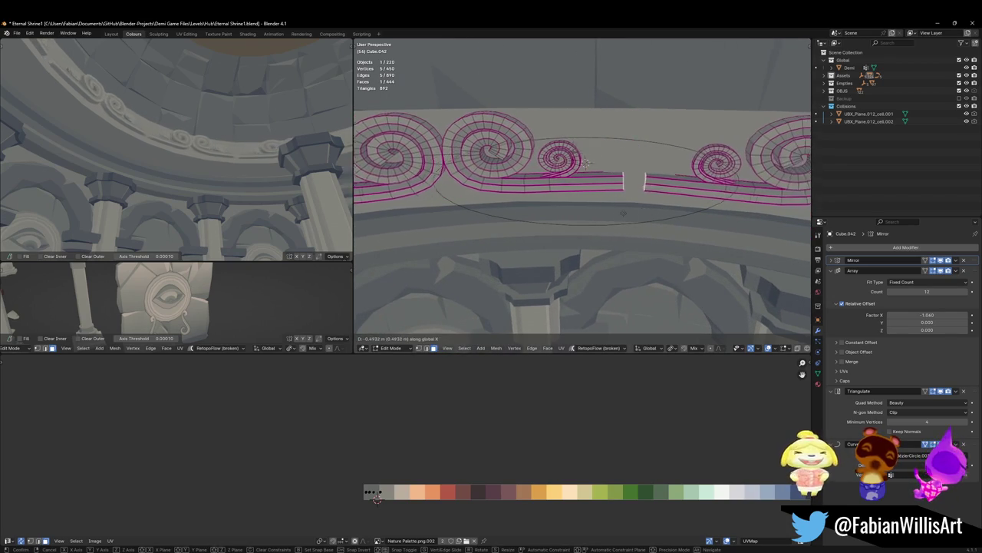
click(507, 212)
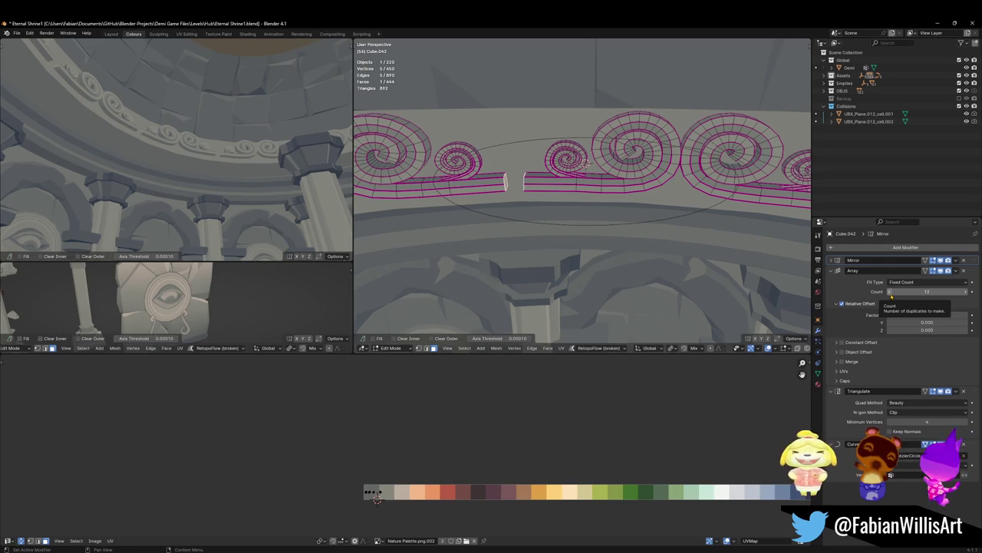
Step: Set the Array copy count back to 12 and return to Object Mode
ctrl+scroll(891, 297, down, 2)
ctrl+scroll(891, 297, down, 1)
ctrl+scroll(891, 297, down, 2)
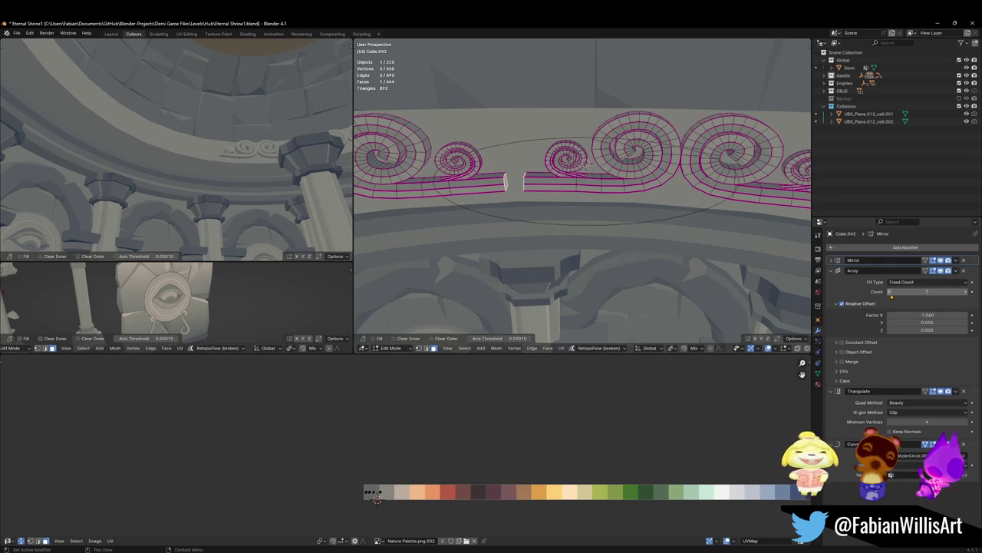
ctrl+scroll(891, 297, down, 1)
scroll(551, 221, down, 3)
mouse_move(584, 192)
middle_down()
mouse_move(551, 222)
mouse_move(593, 215)
middle_up()
key(a)
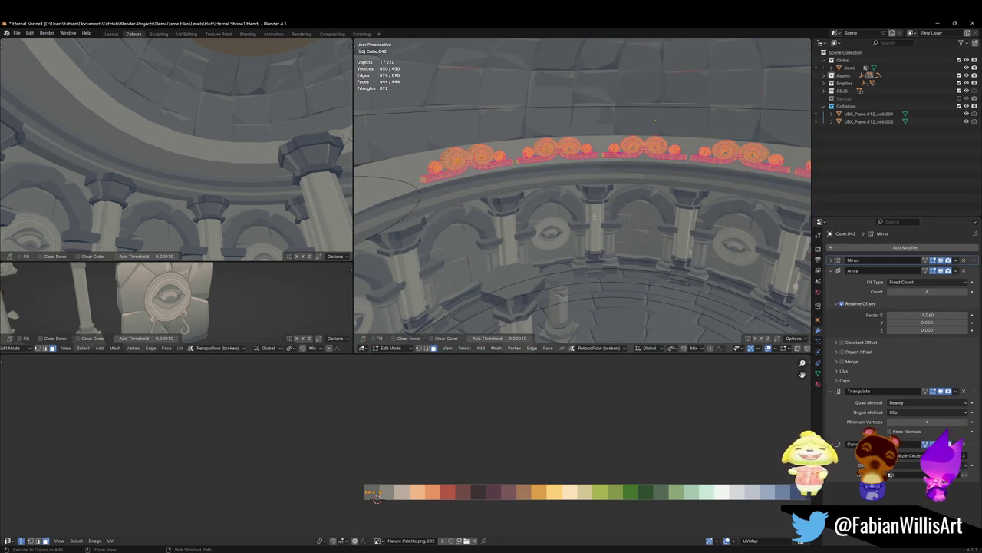
key(alt+a)
key(Tab)
key(Tab)
key(Tab)
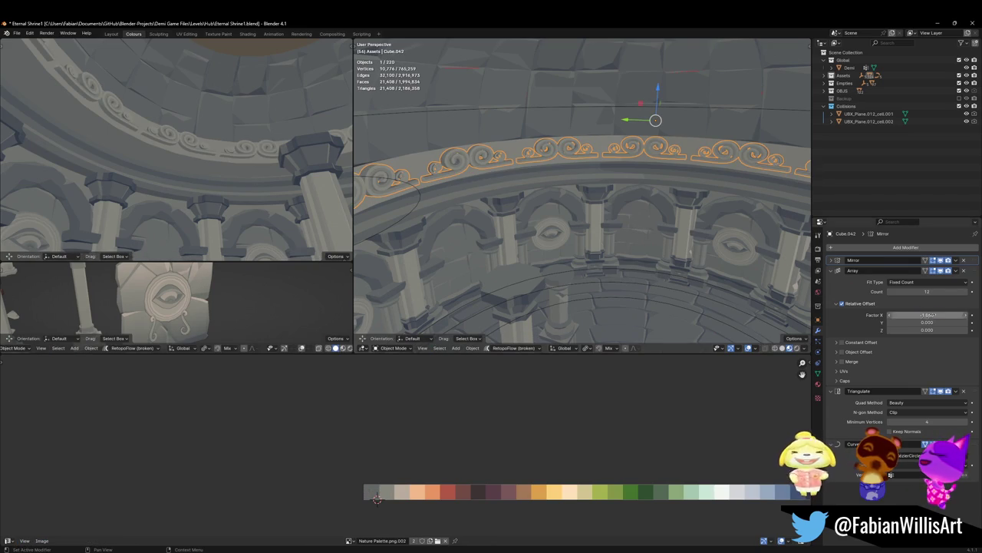
Step: Replace relative offset with a constant 30.32 m spacing for the array copies
click(842, 304)
click(834, 305)
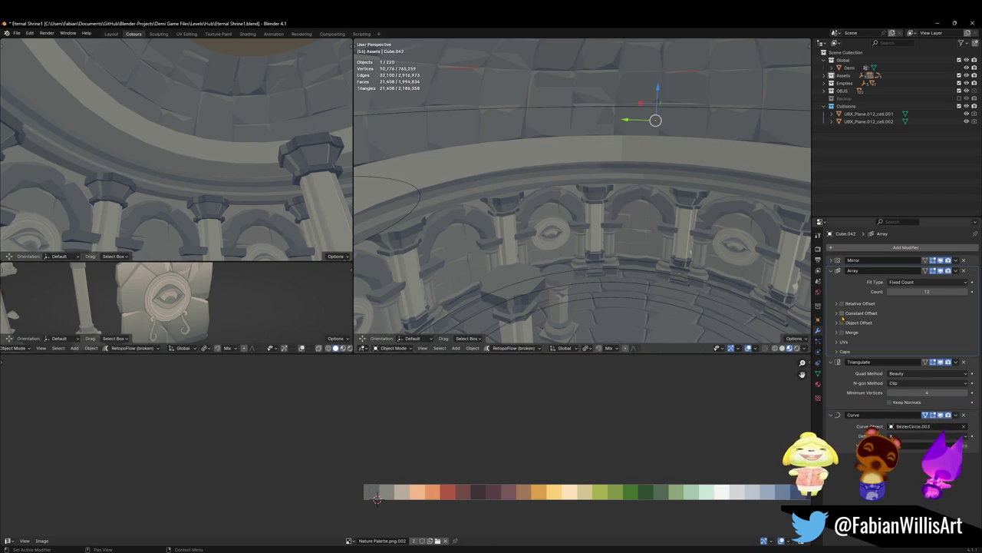
click(837, 314)
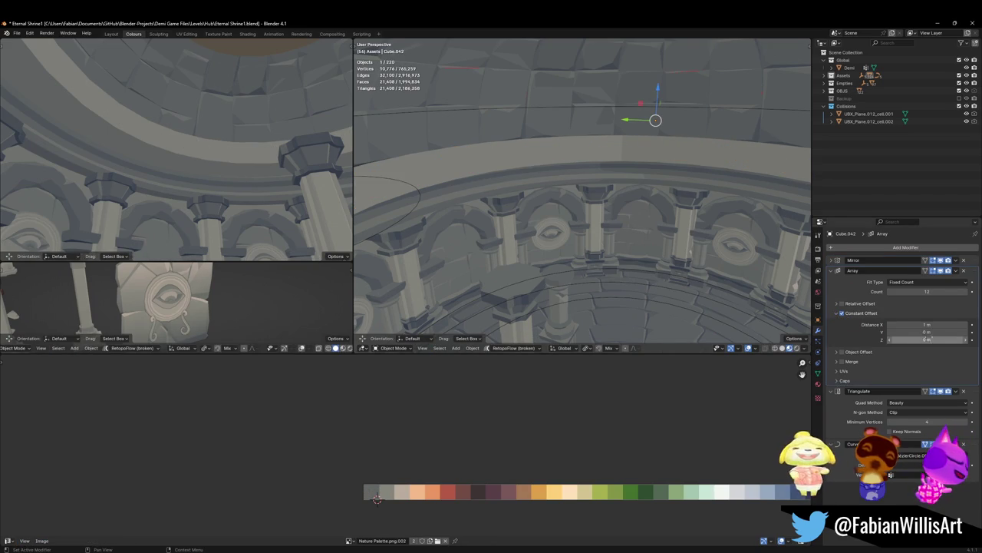
mouse_move(927, 325)
mouse_down()
mouse_move(951, 324)
mouse_move(924, 324)
mouse_up()
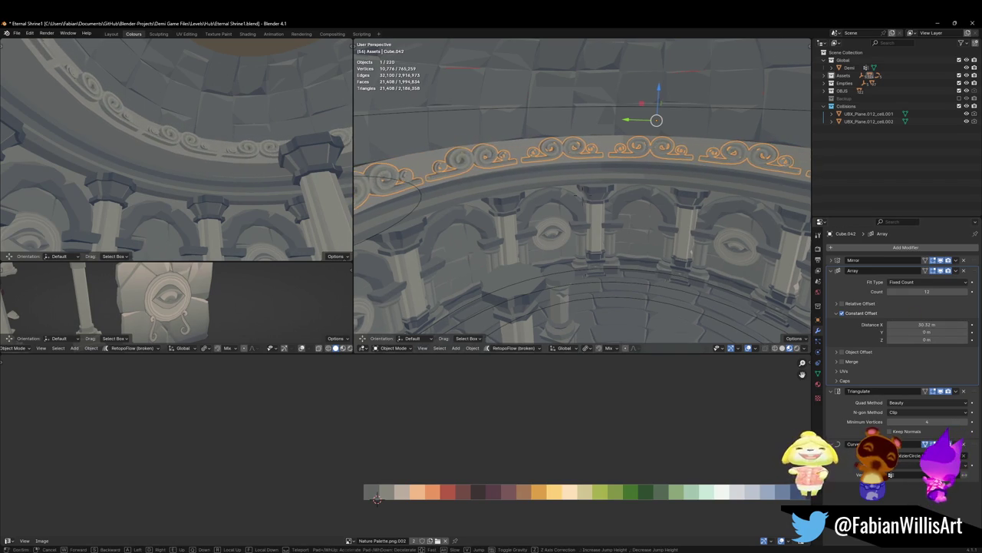
middle_drag(675, 246, 701, 247)
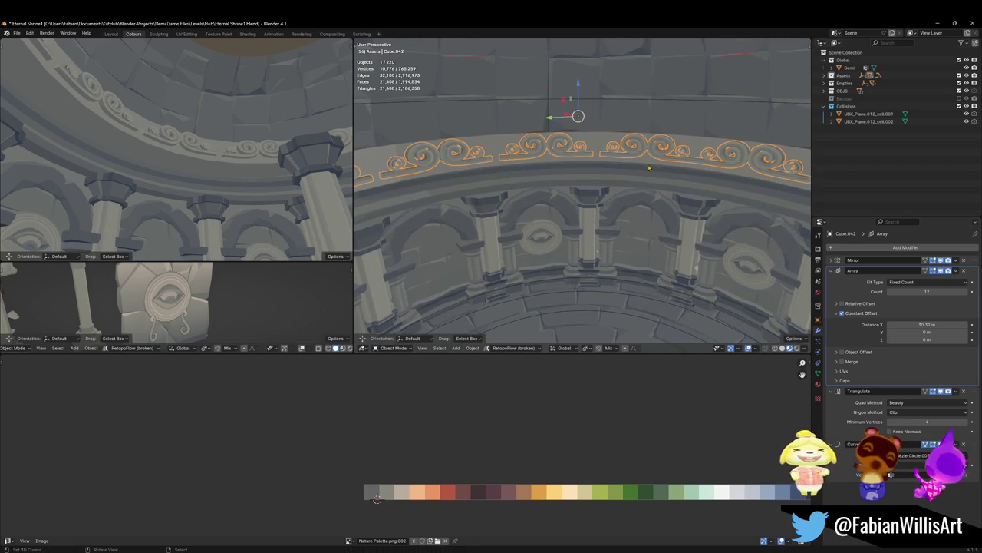
Step: Nudge the ornament along Y and isolate it in Local view
key(g)
key(x)
key(y)
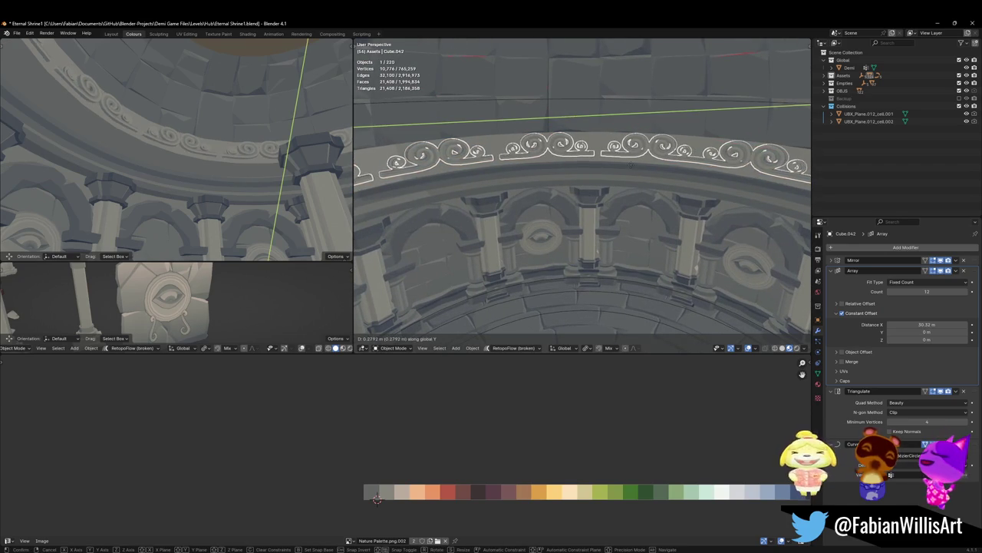
click(630, 165)
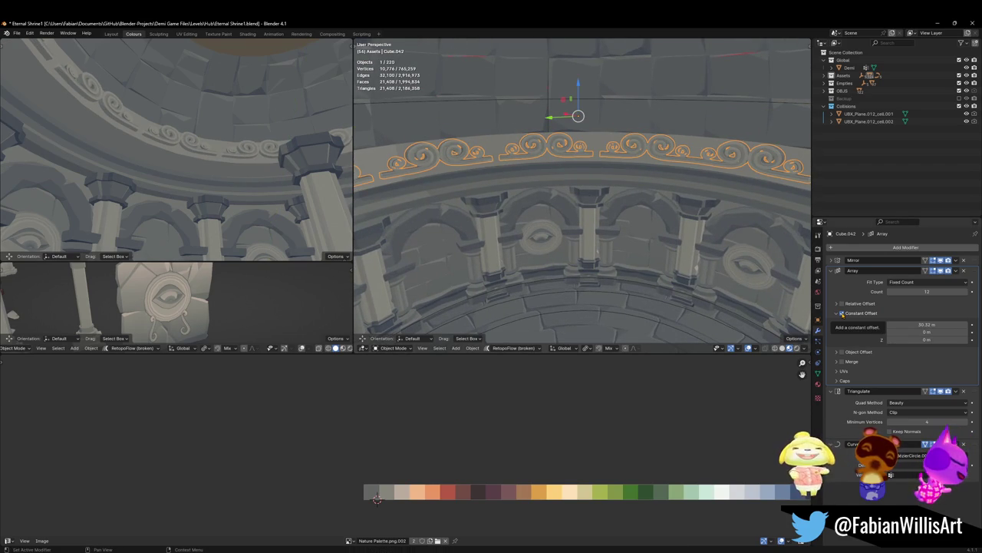
middle_drag(584, 199, 614, 205)
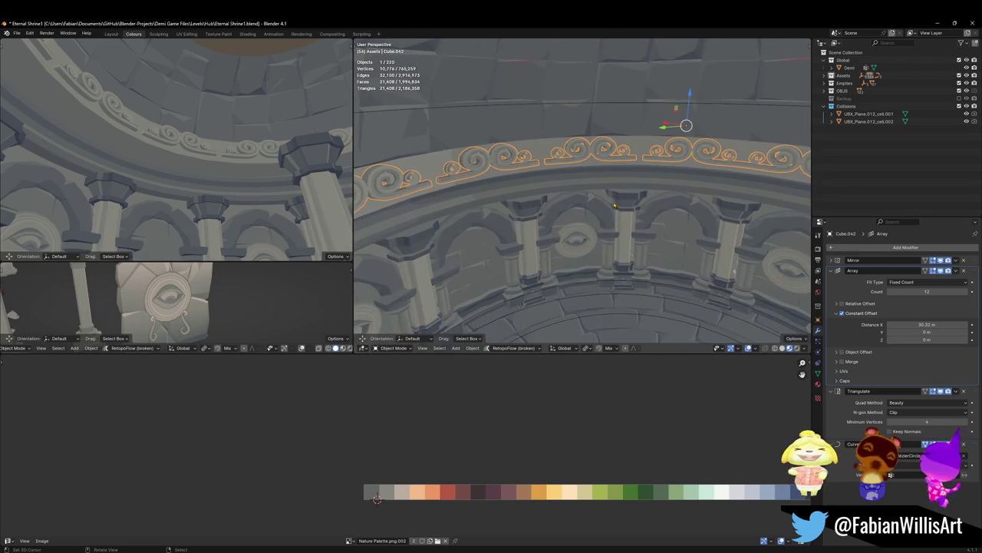
key(KP_Divide)
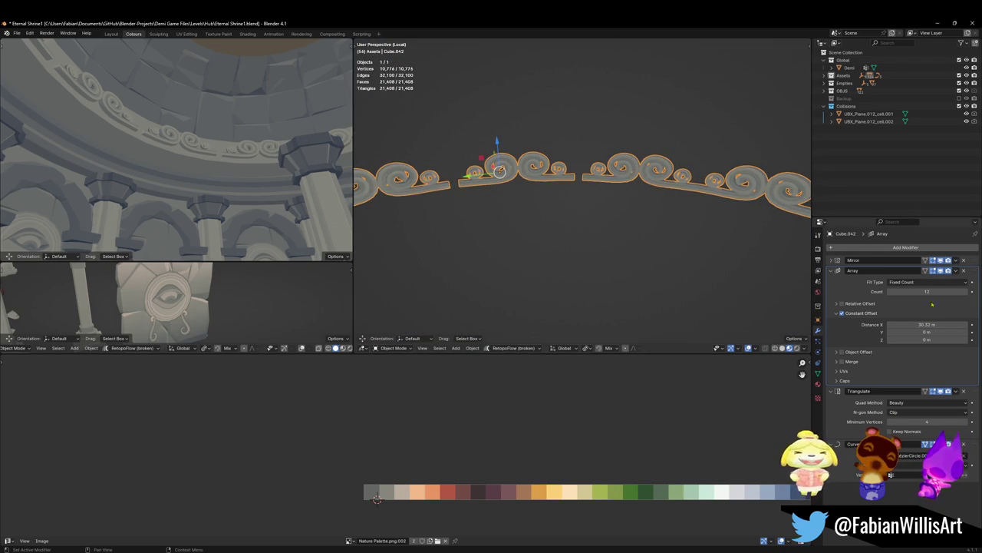
Step: Hide the array copies in the viewport and shift the base bar along X in Edit Mode
click(940, 271)
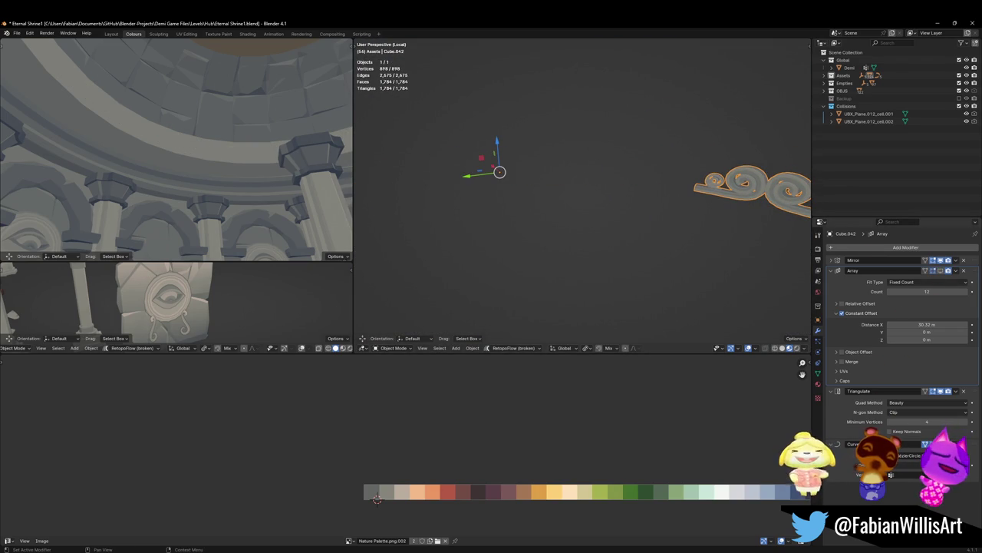
key(KP_Decimal)
middle_drag(538, 230, 583, 223)
key(Tab)
middle_drag(664, 212, 630, 269)
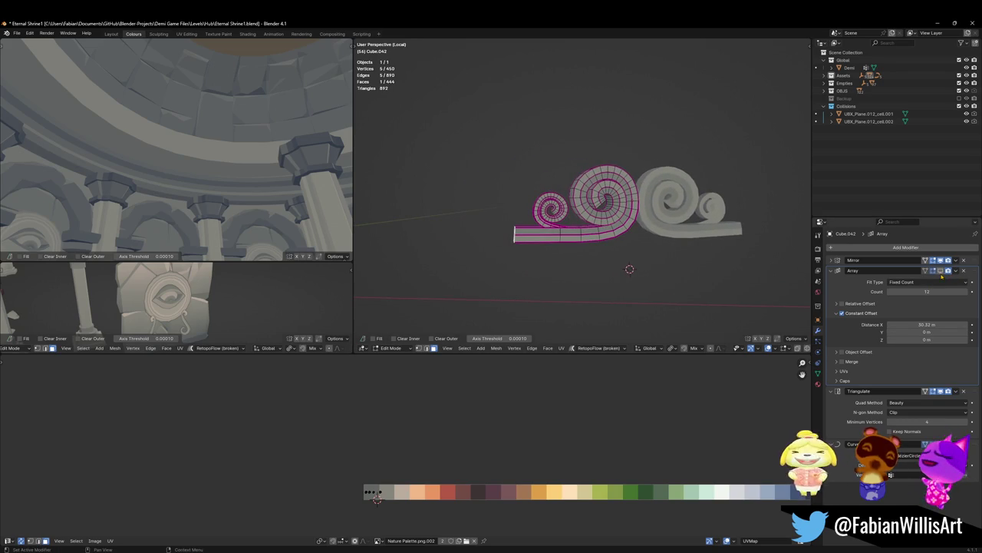
key(g)
key(x)
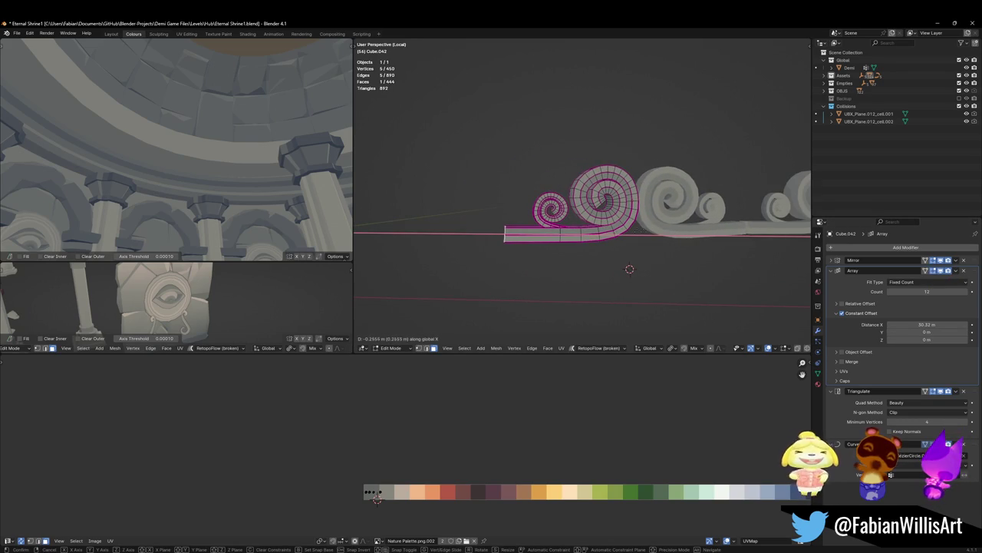
click(629, 269)
mouse_move(629, 269)
middle_down()
mouse_move(598, 235)
mouse_move(606, 223)
middle_up()
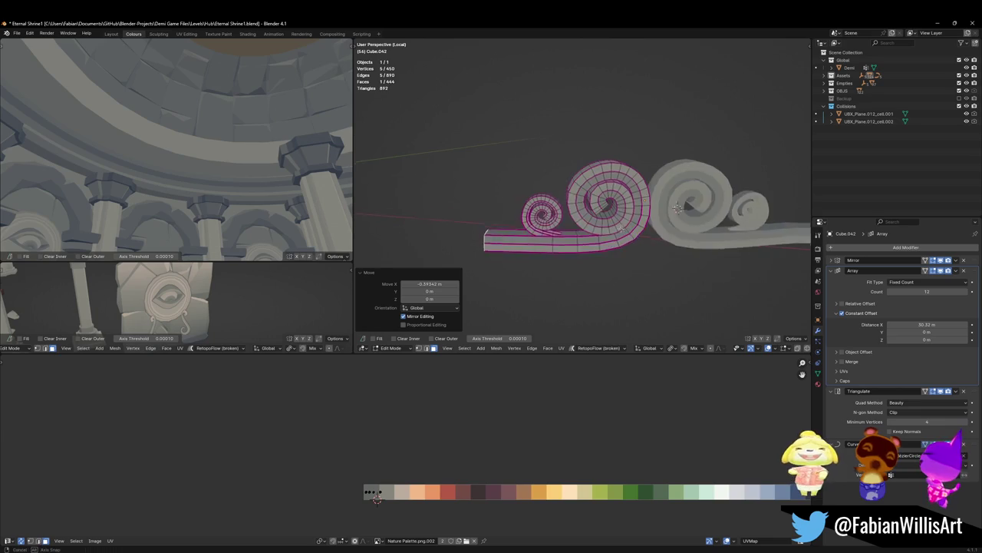
Step: Lower the bar geometry along Z, leave Edit Mode and save the file
key(Tab)
mouse_move(660, 184)
middle_down()
mouse_move(641, 226)
mouse_move(595, 180)
middle_up()
key(Tab)
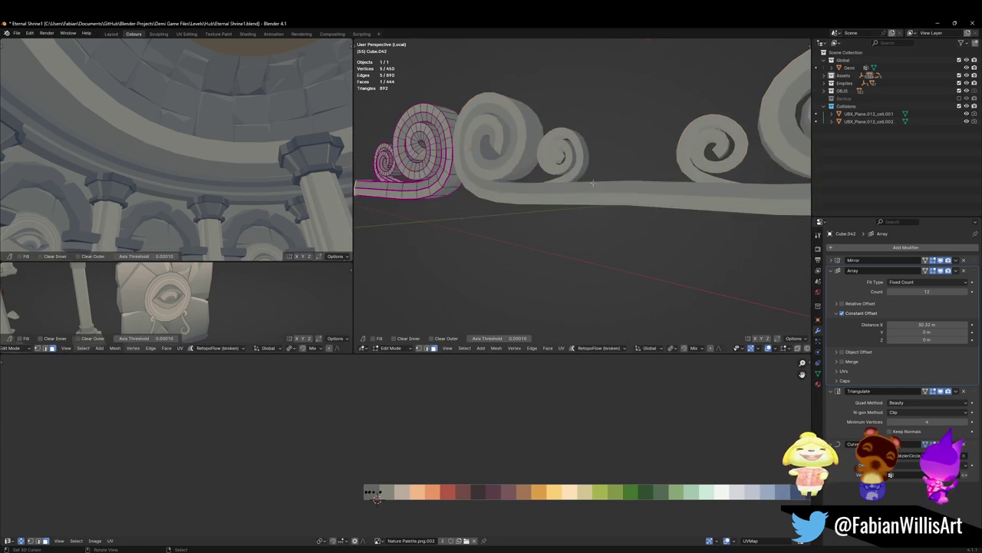
scroll(595, 180, up, 2)
key(g)
key(z)
click(567, 209)
scroll(566, 210, down, 3)
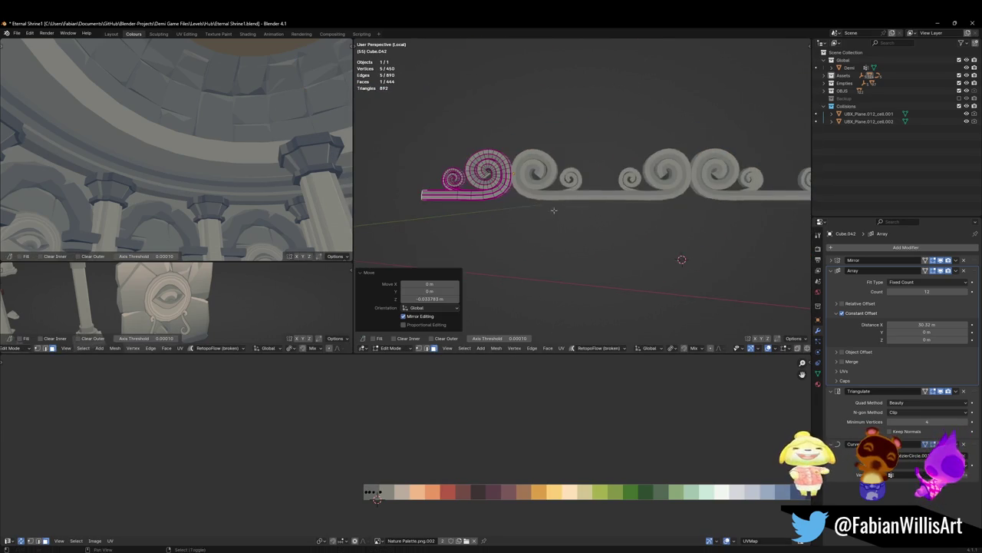
key(Tab)
key(ctrl+s)
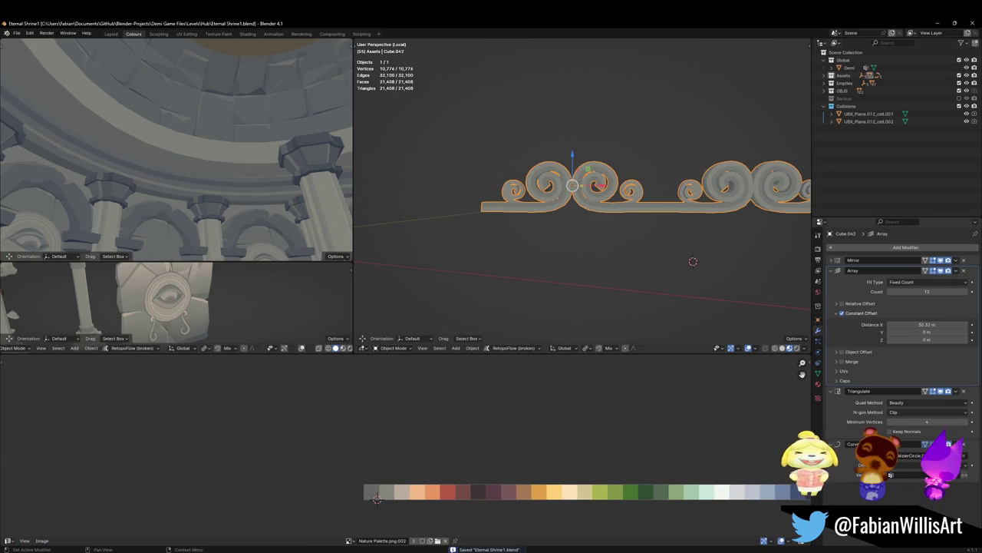
Step: Show the array copies again and return to the full scene to view the curved rail
click(940, 444)
key(g)
click(644, 237)
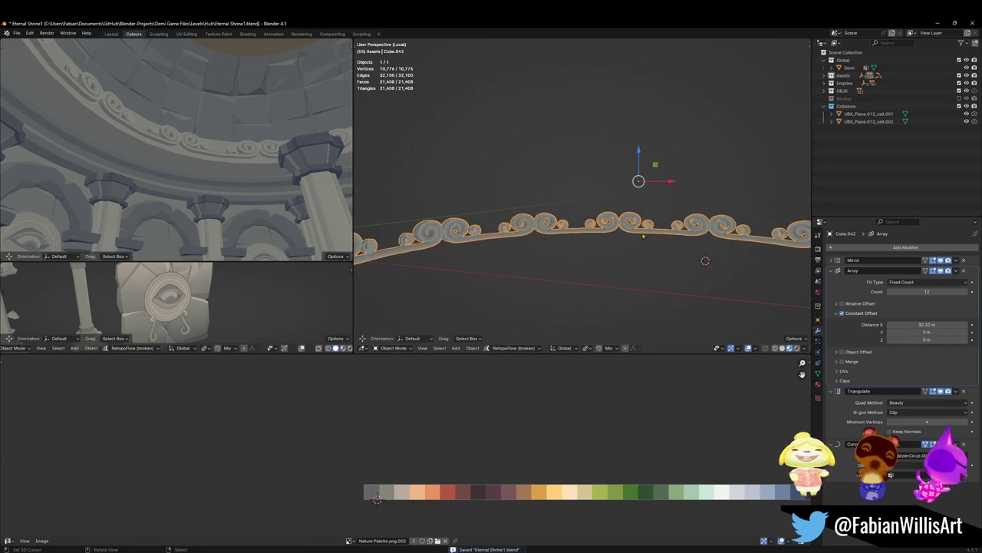
key(KP_Divide)
scroll(606, 200, up, 1)
scroll(591, 189, up, 1)
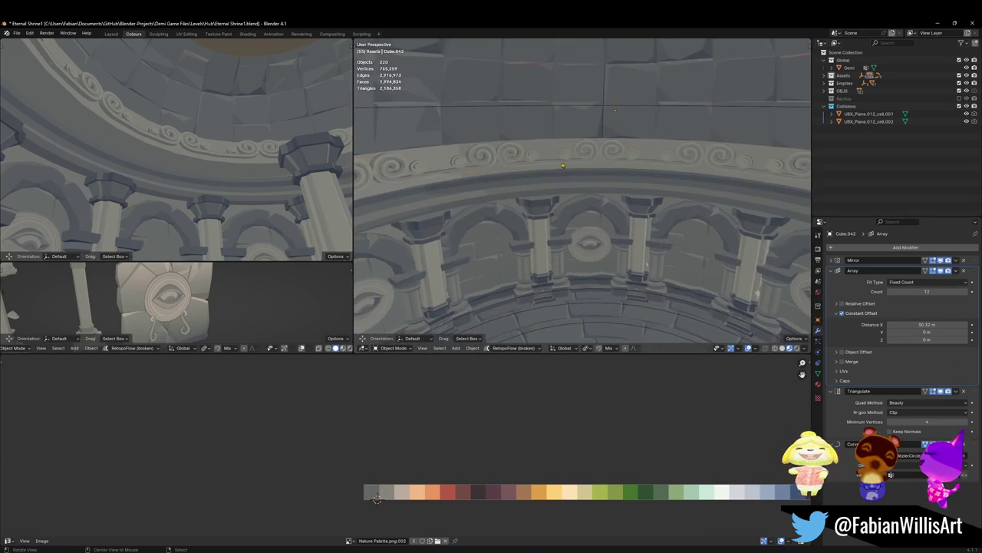
scroll(586, 183, up, 2)
mouse_move(586, 182)
middle_down()
mouse_move(622, 167)
mouse_move(594, 205)
middle_up()
scroll(623, 167, up, 2)
Step: Delete the seam face, slide the seam vertices along X so copies meet, and enable Merge
key(Tab)
key(g)
key(x)
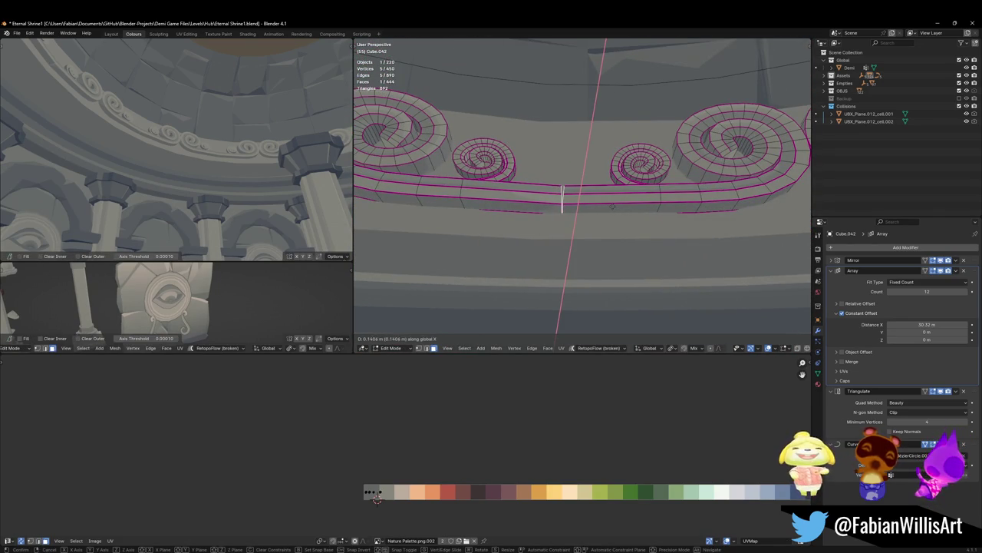
click(611, 205)
key(x)
click(598, 223)
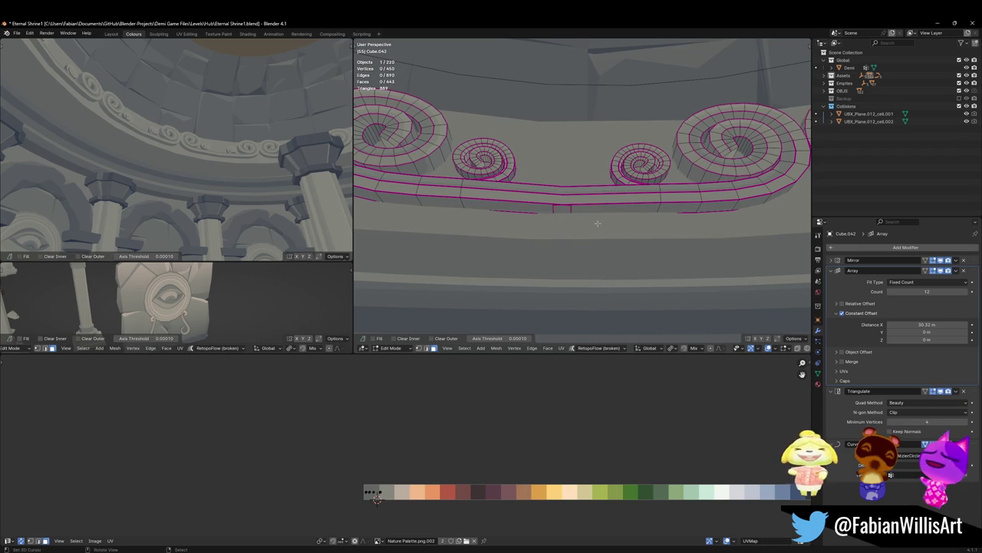
key(g)
key(x)
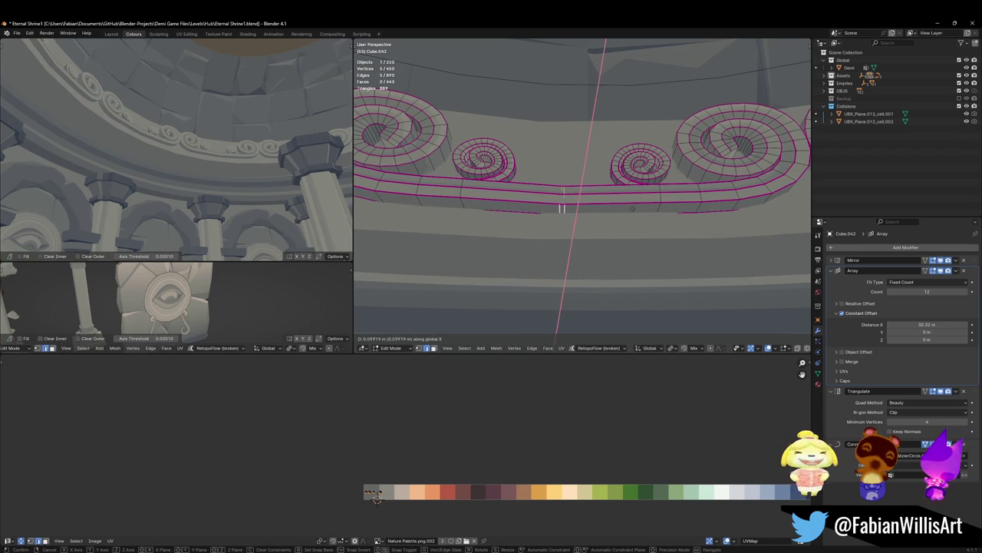
click(640, 209)
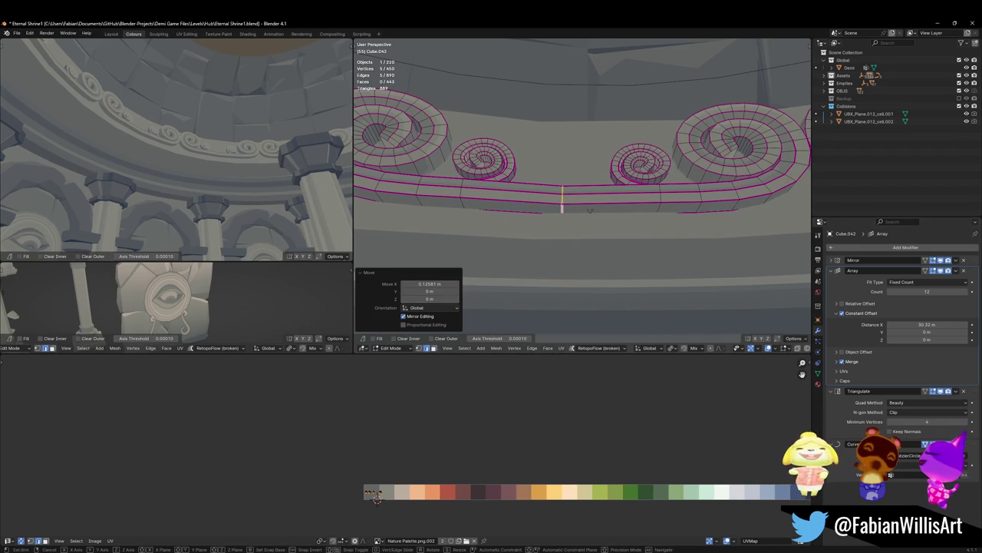
key(g)
key(x)
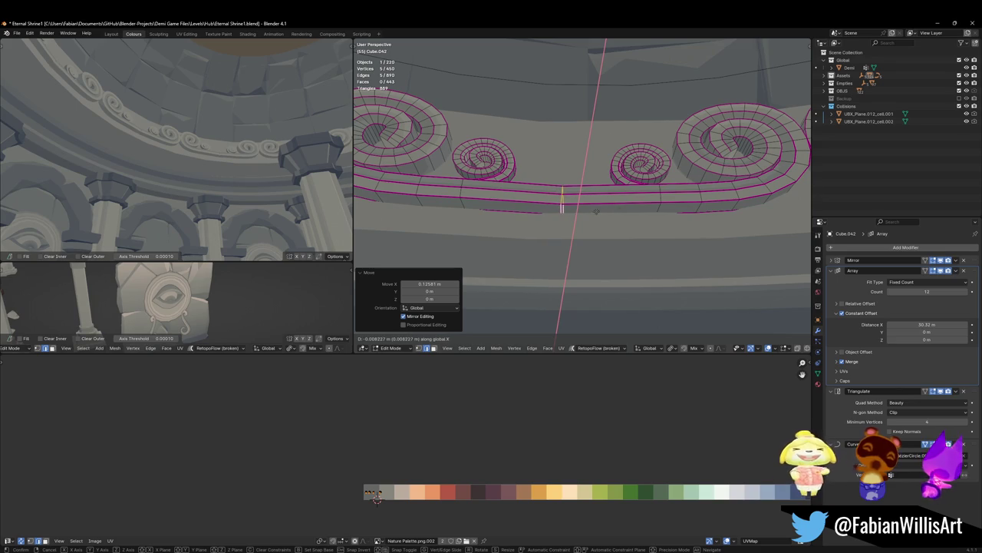
click(651, 235)
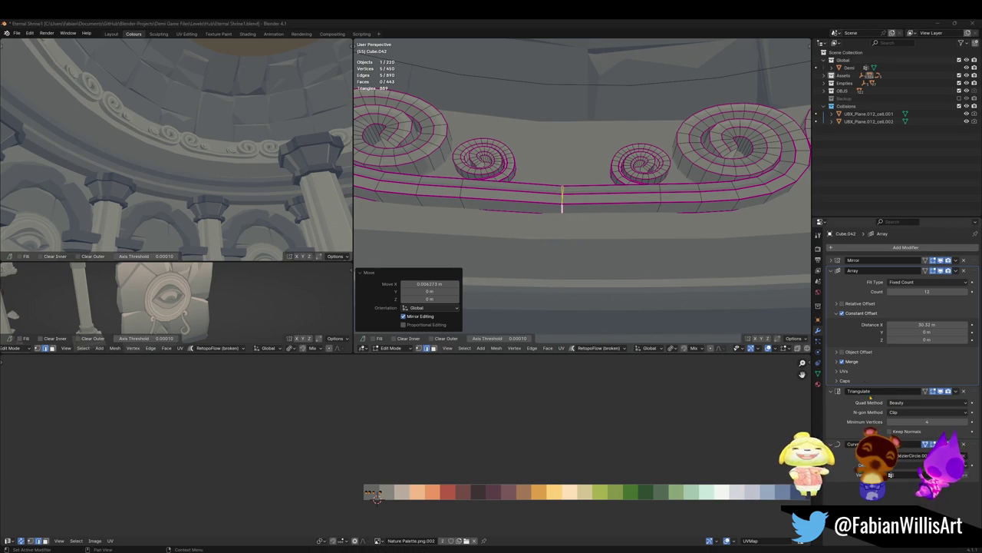
click(836, 362)
Step: Increase the Array merge distance so the copies weld, then leave Edit Mode
drag(916, 372, 927, 372)
scroll(583, 230, down, 3)
key(Tab)
mouse_move(583, 230)
middle_down()
mouse_move(599, 248)
mouse_move(606, 203)
middle_up()
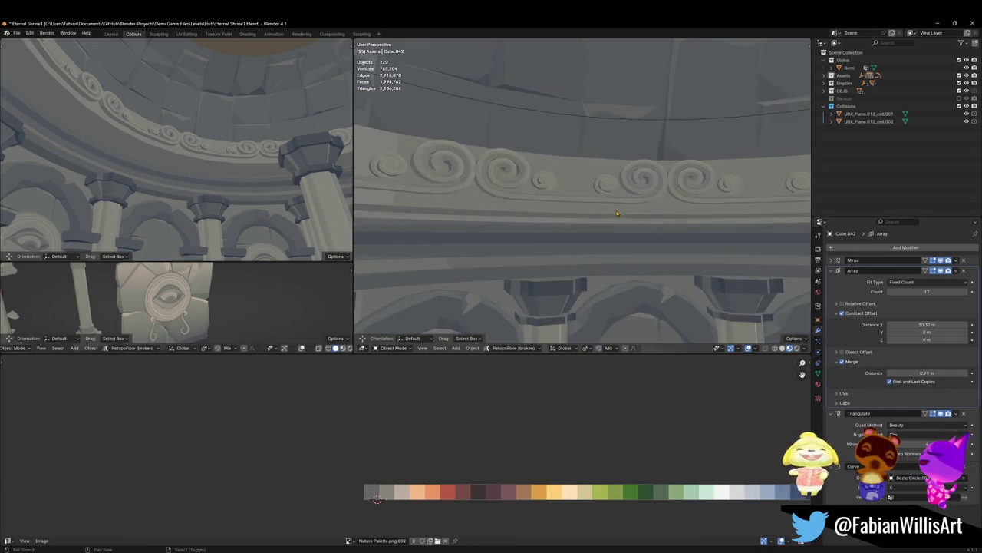
Step: Inspect the arches in wireframe, solid and material preview shading, then save the file
key(shift+grave)
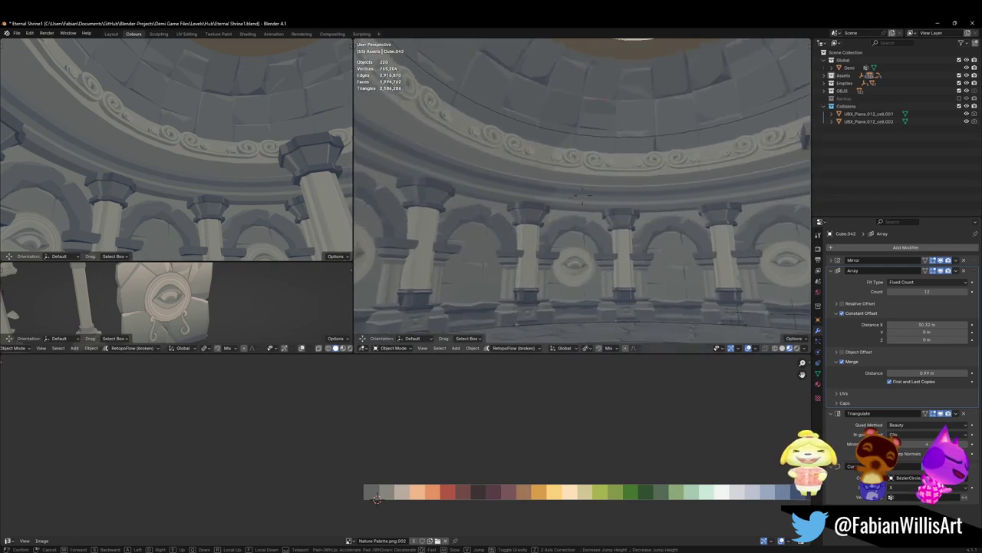
click(597, 236)
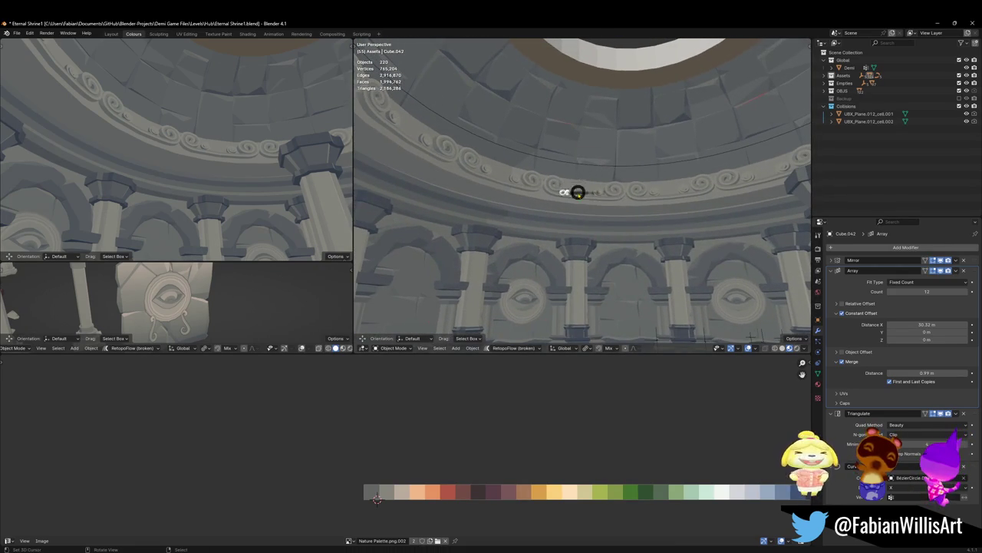
key(z)
click(523, 223)
key(z)
click(616, 217)
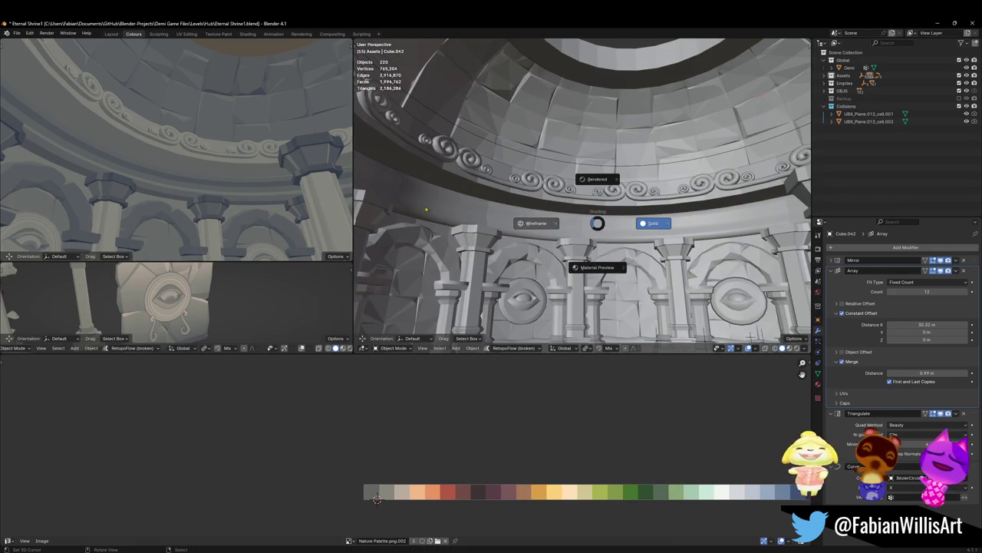
click(590, 265)
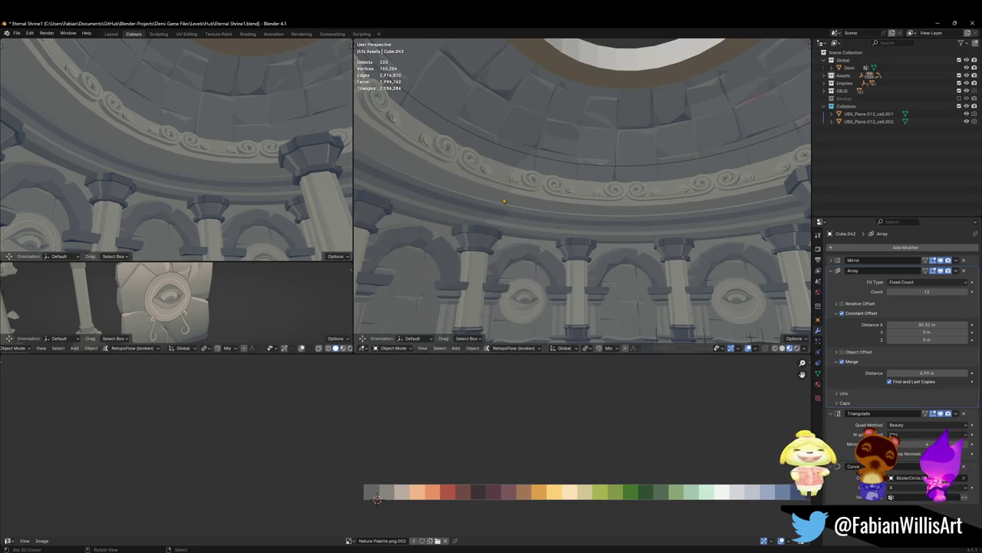
key(ctrl+s)
key(shift+grave)
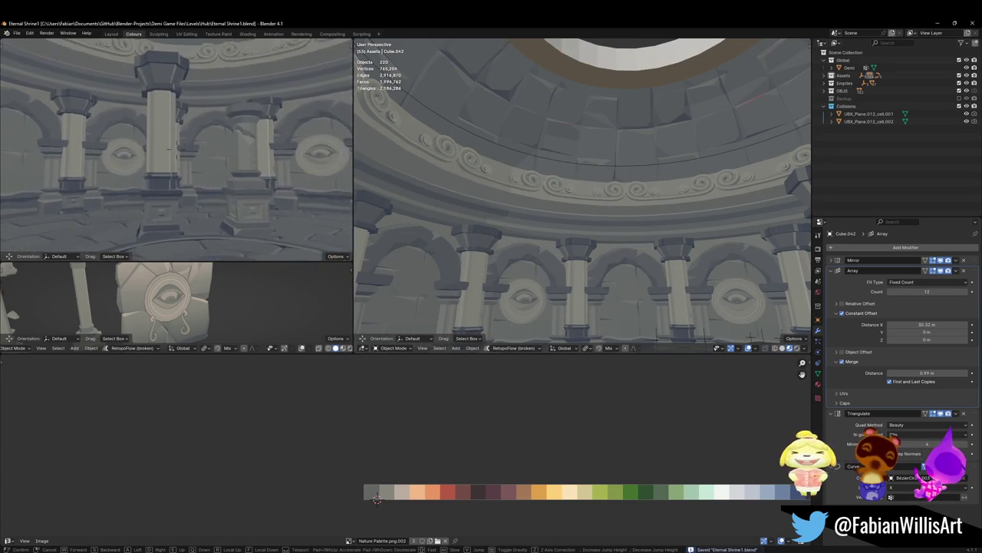
Step: Select all of the spiral ring in Edit Mode and nudge it about 0.02 along X
click(376, 497)
key(Tab)
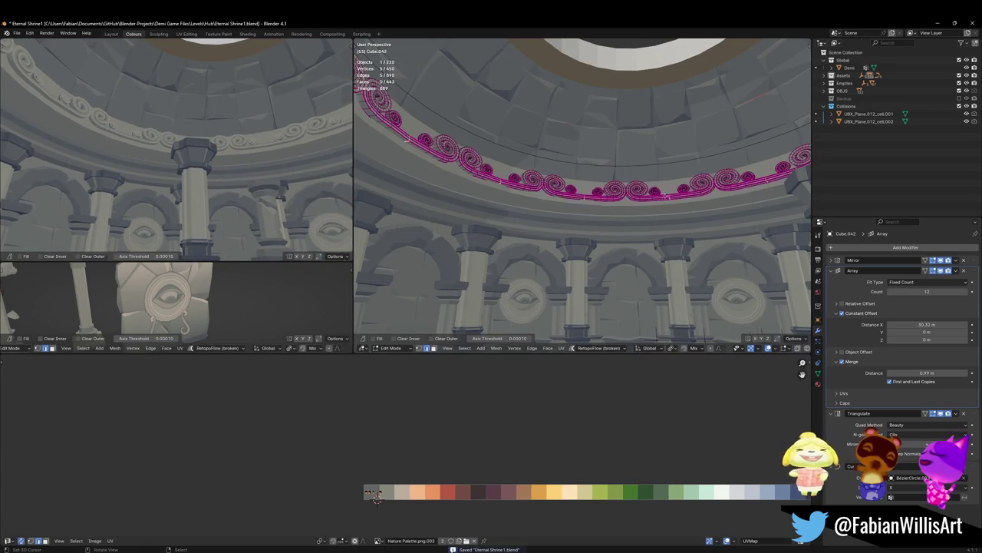
key(a)
key(g)
key(x)
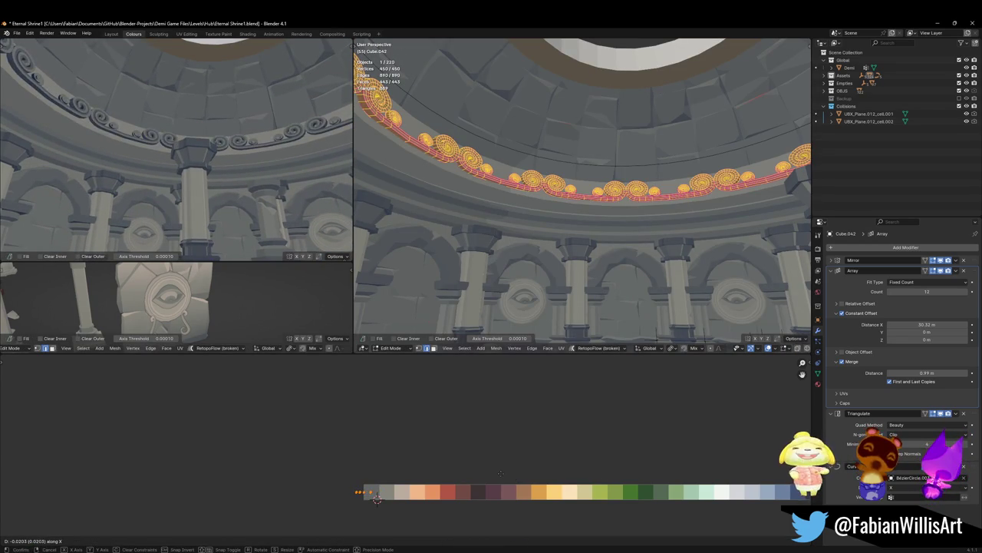
click(505, 473)
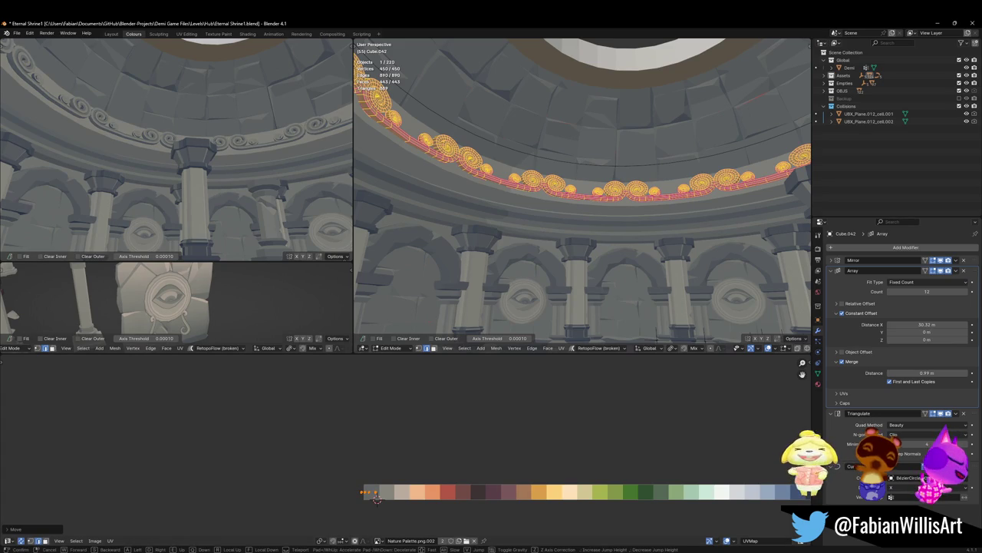
Step: Return to Object Mode, clear the selection and save Eternal Shrine1.blend
key(shift+grave)
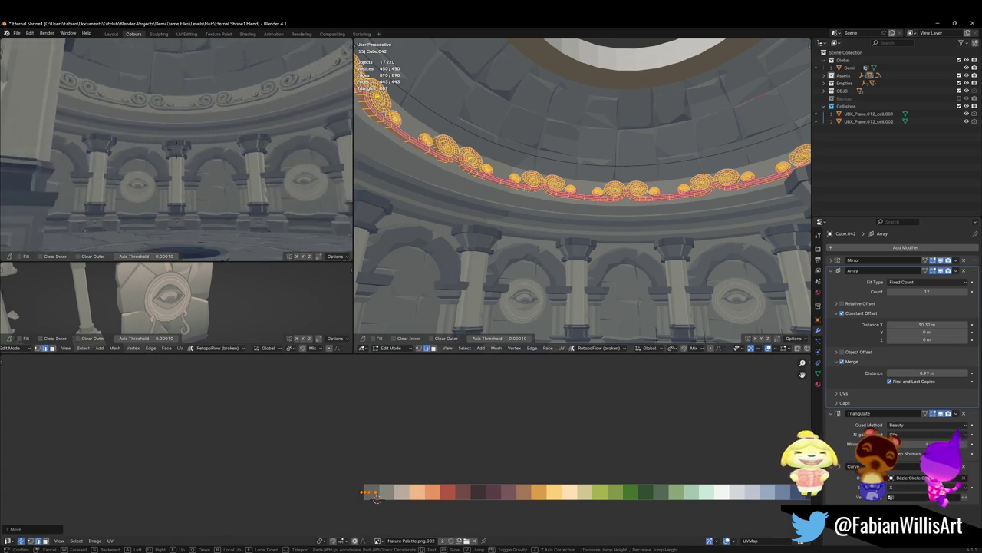
key(Return)
key(ctrl+s)
key(ctrl+Tab)
click(237, 136)
key(a)
key(alt+a)
key(ctrl+s)
key(shift+grave)
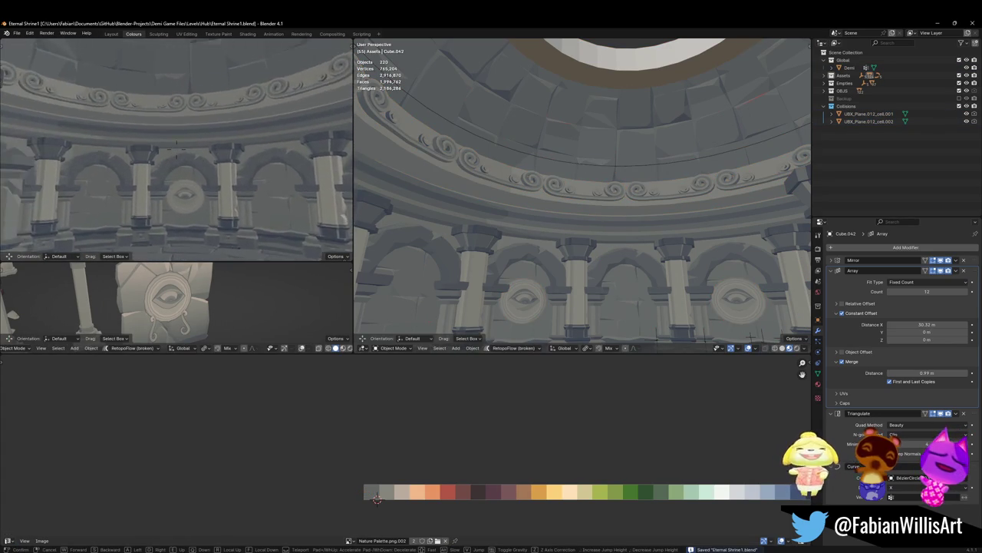
Step: Remove the front SD_Wall_08.017 pillar piece and walk around the room to check the arches
key(Return)
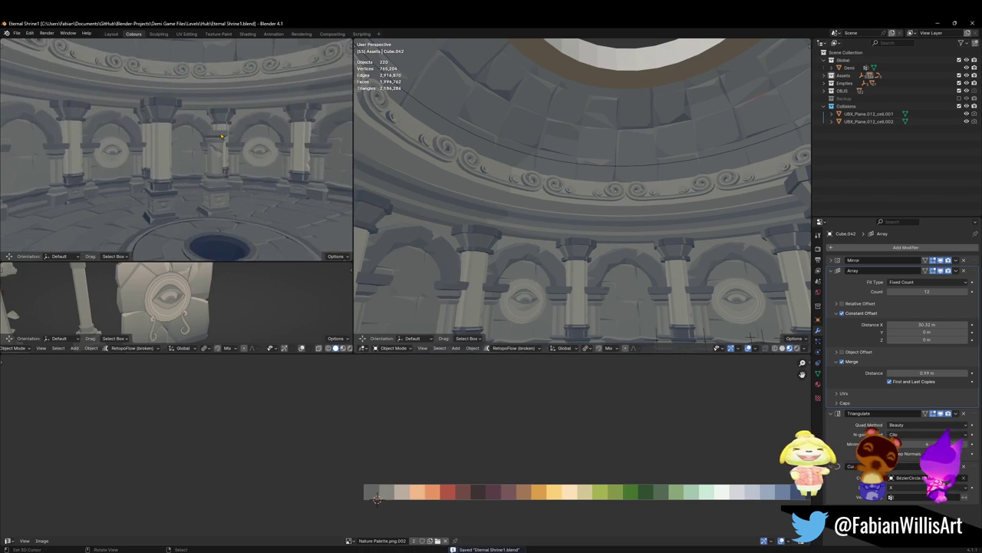
click(221, 136)
key(h)
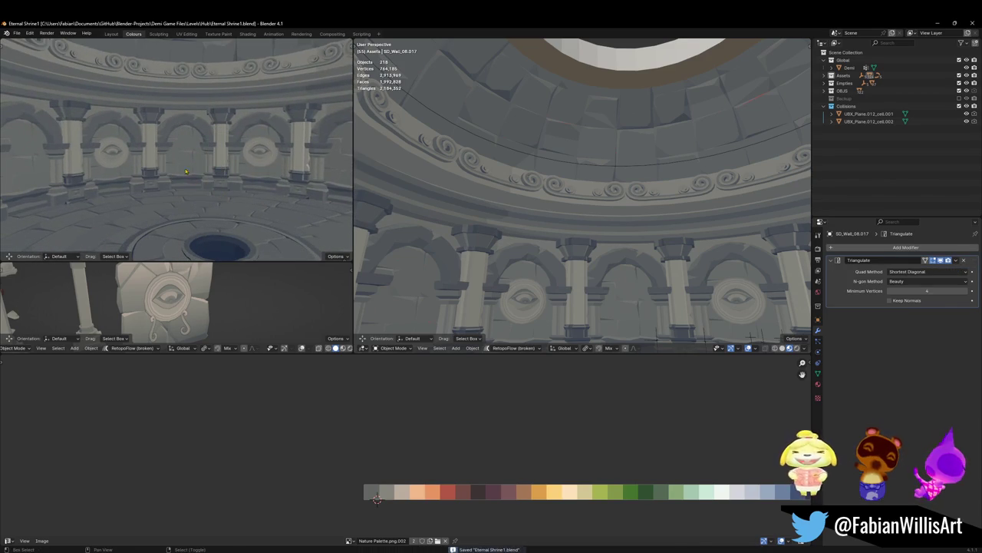
key(shift+grave)
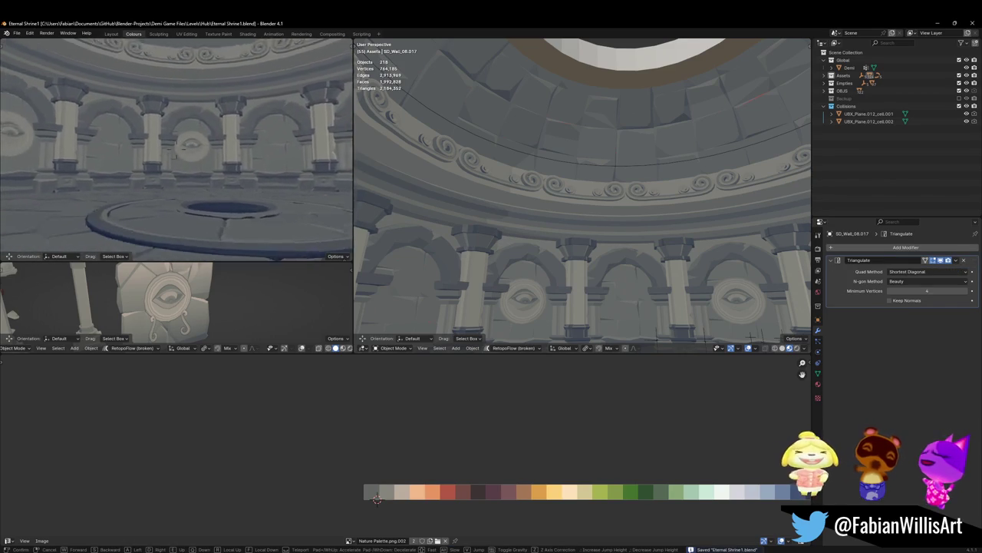
key(d)
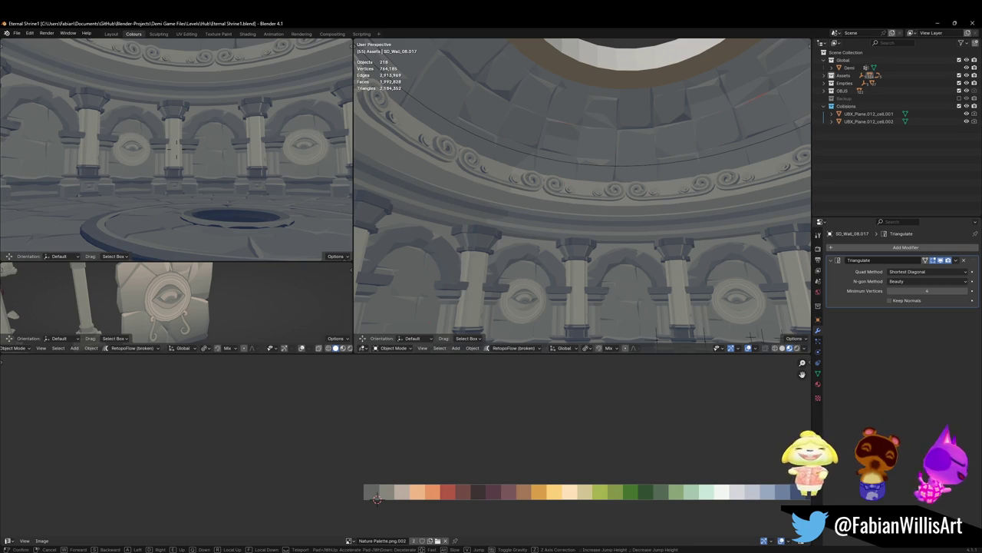
click(191, 164)
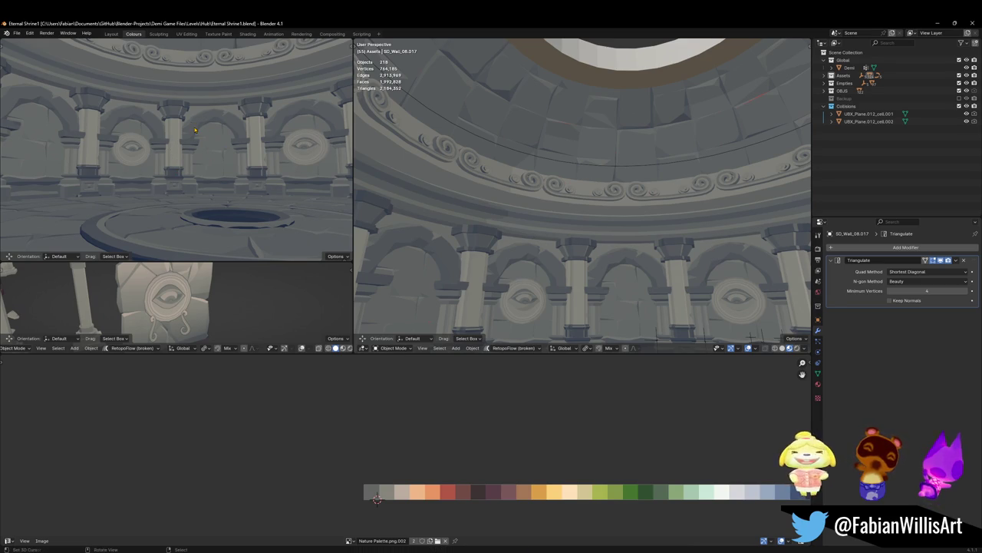
key(shift+grave)
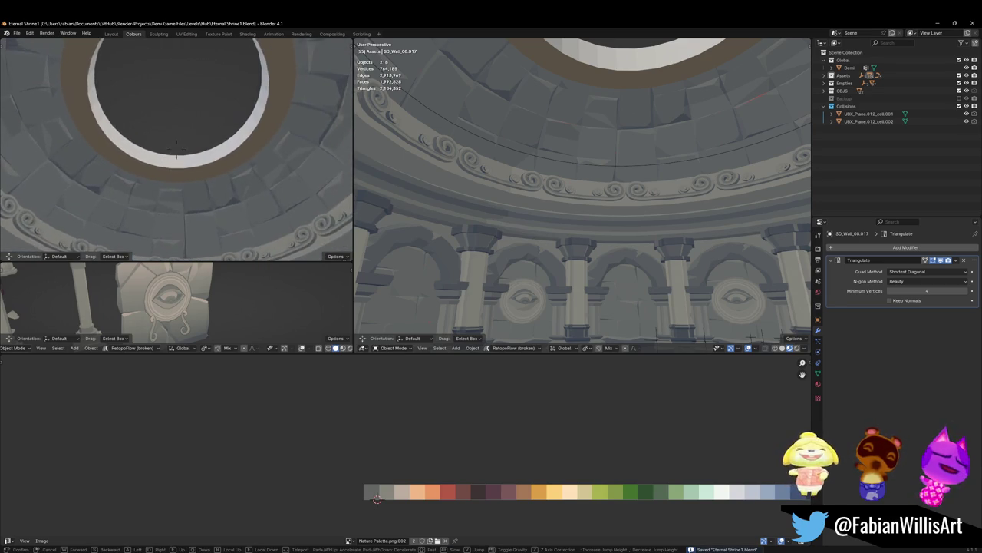
click(181, 148)
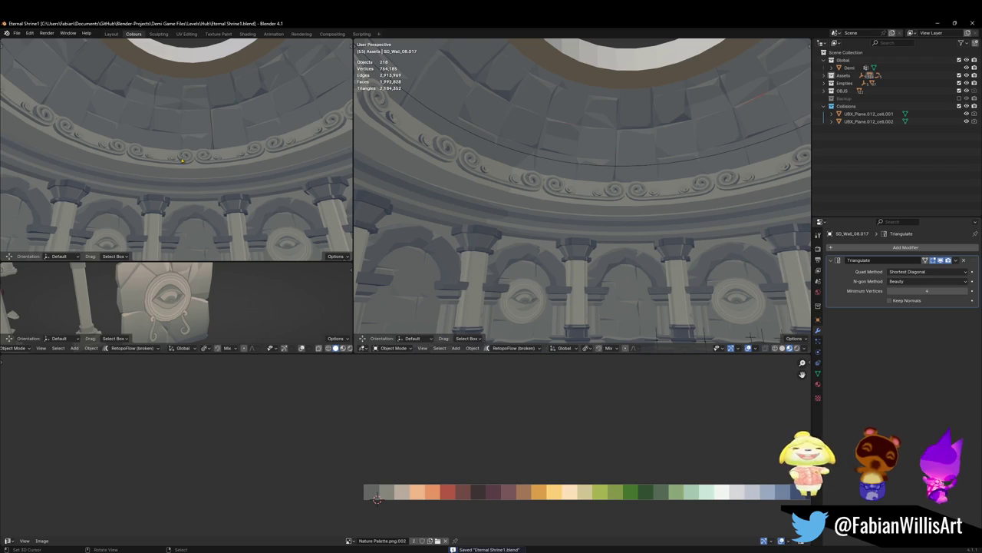
click(194, 159)
shift+click(532, 207)
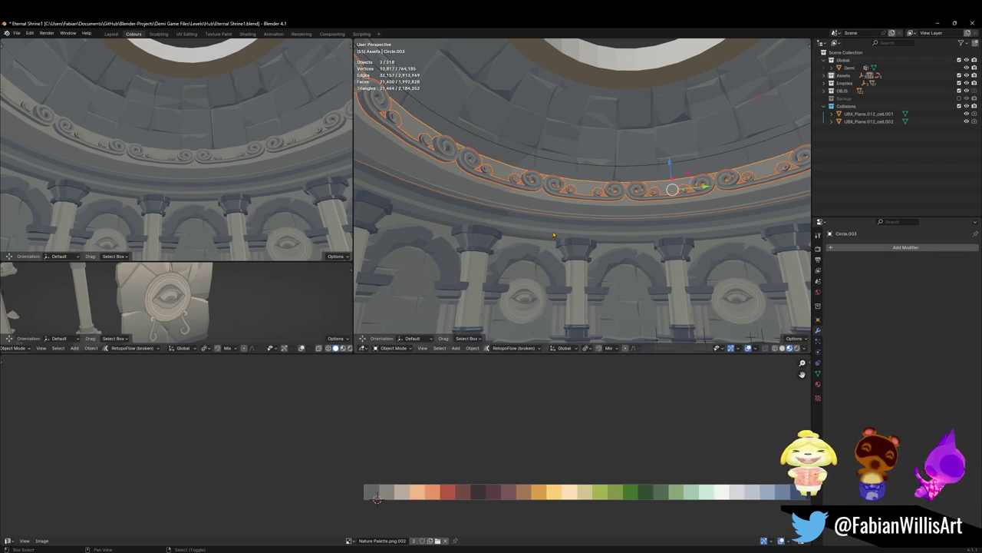
key(shift+d)
key(z)
click(597, 132)
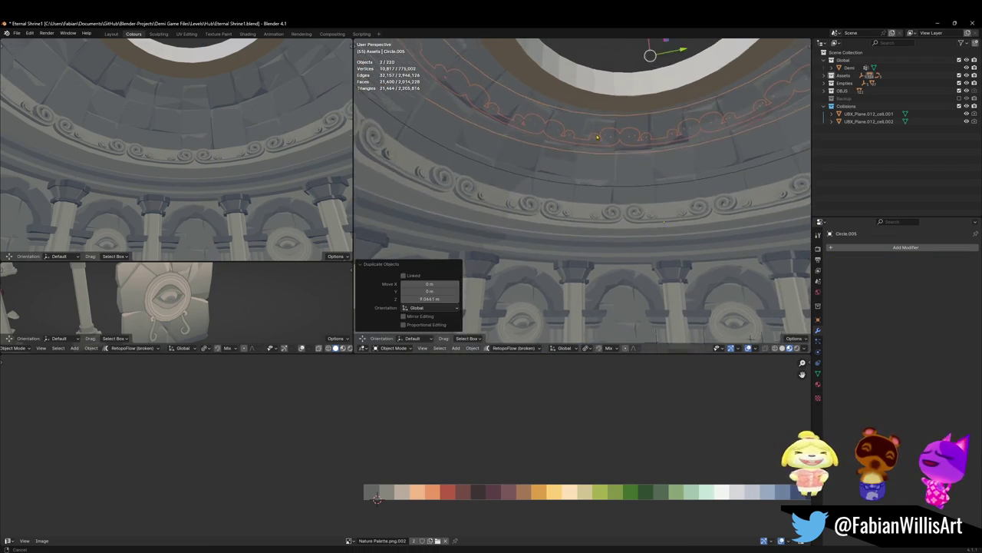
middle_drag(597, 132, 651, 177)
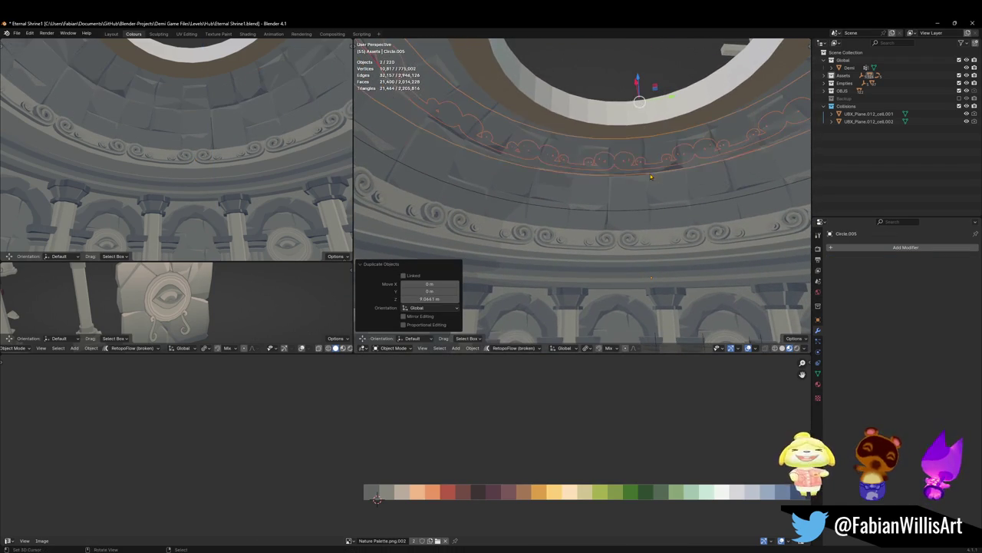
key(Delete)
click(574, 248)
key(shift+d)
key(Escape)
key(ctrl+z)
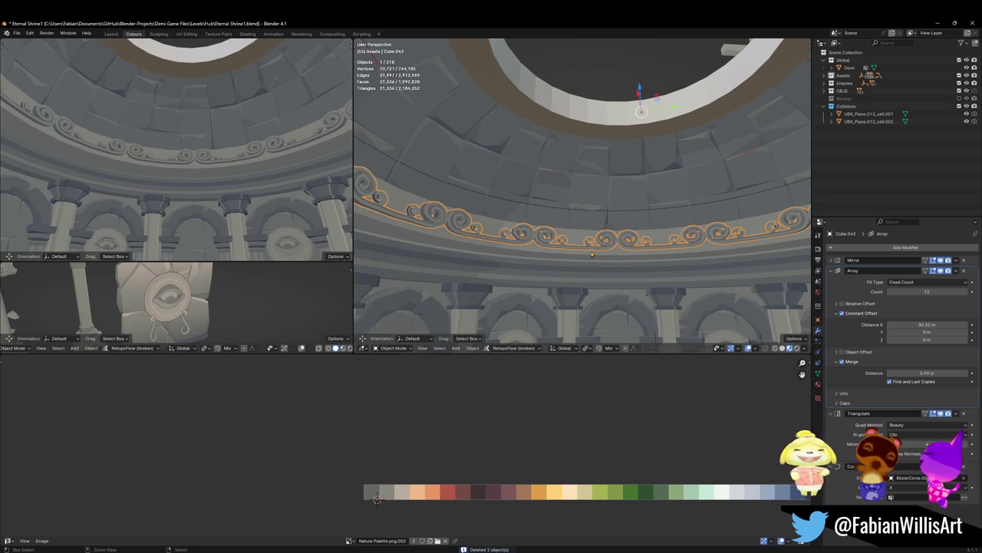
click(591, 254)
shift+click(585, 256)
key(shift+d)
key(Escape)
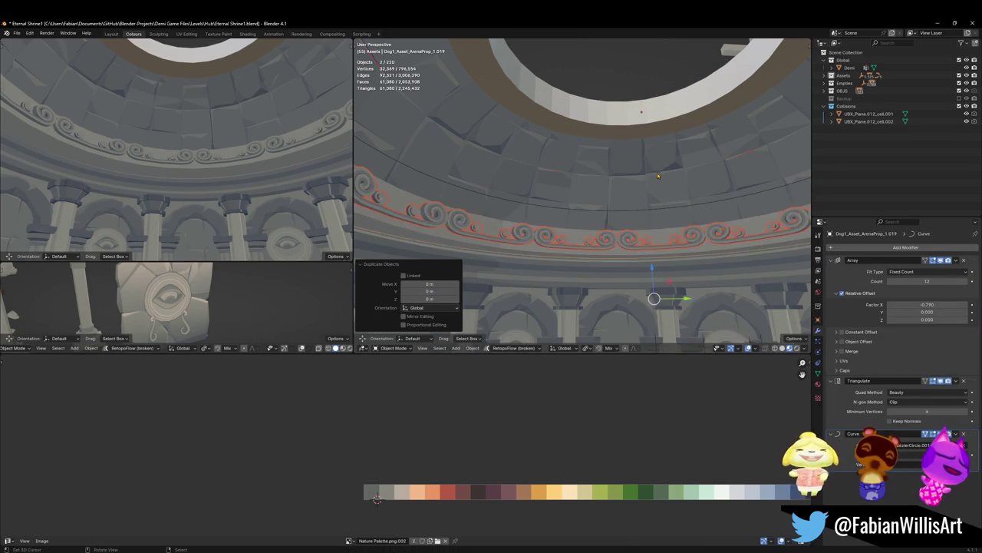
right_click(619, 205)
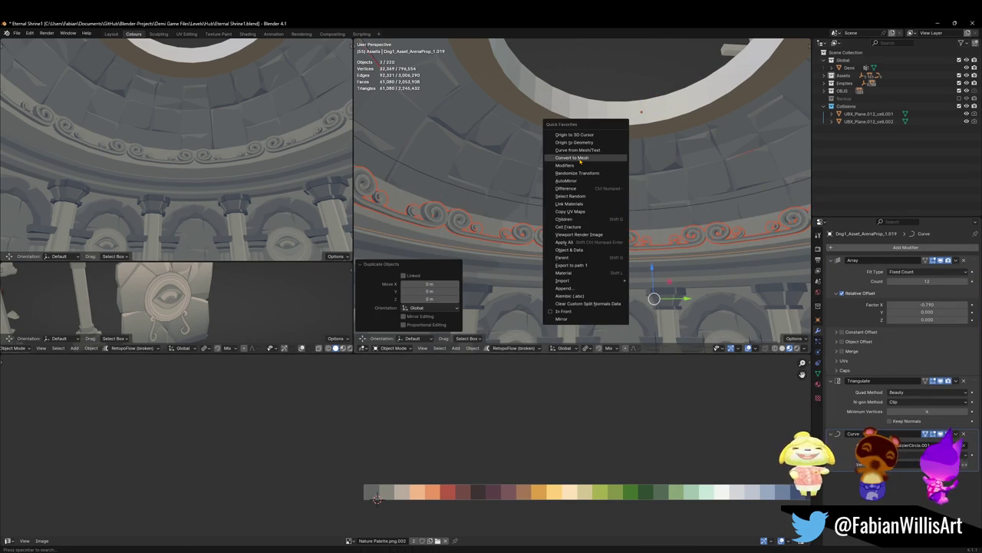
click(589, 174)
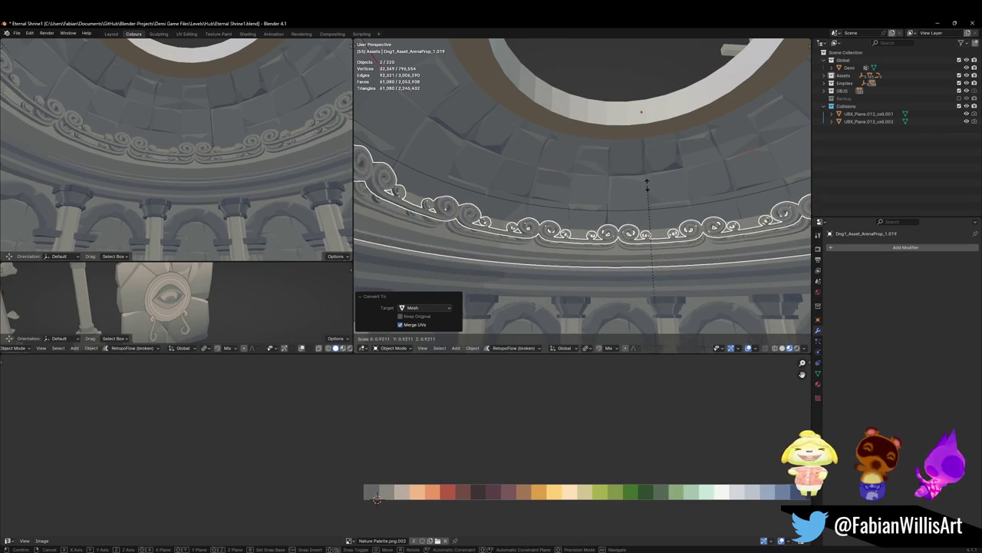
key(ctrl+z)
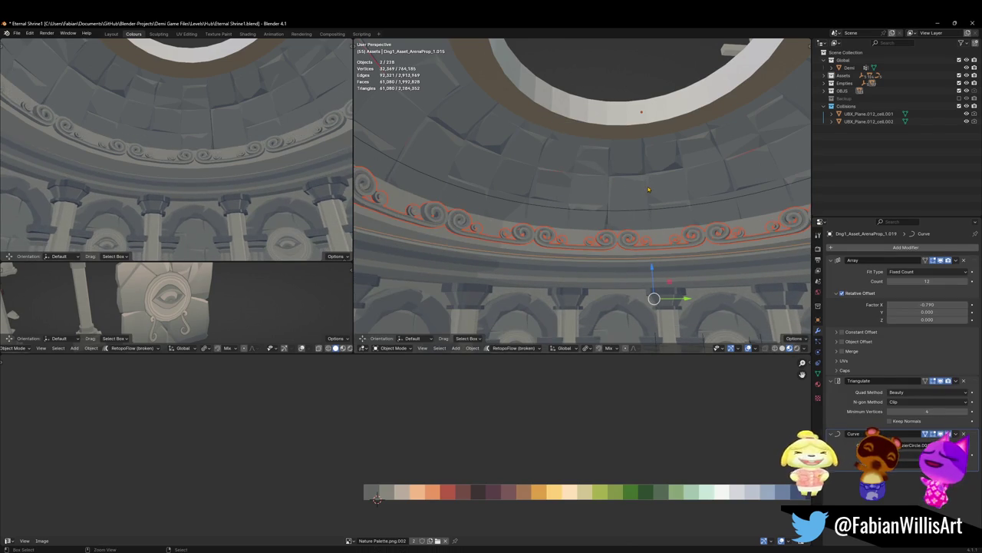
key(ctrl+z)
key(ctrl+z)
key(ctrl+z)
key(ctrl+z)
Step: Duplicate the Circle.003 guide curve and set the copy's origin to its geometry
key(g)
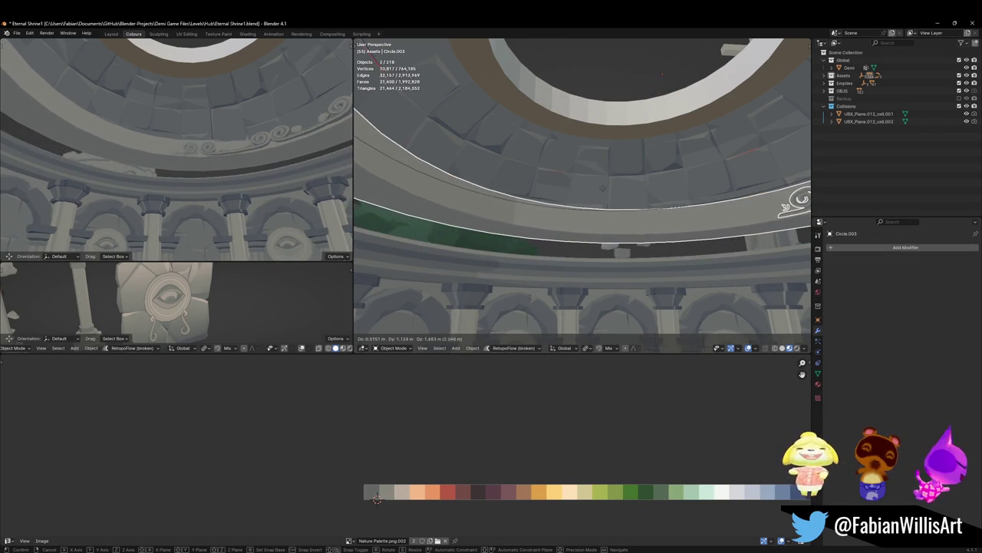
key(Return)
key(shift+d)
key(Escape)
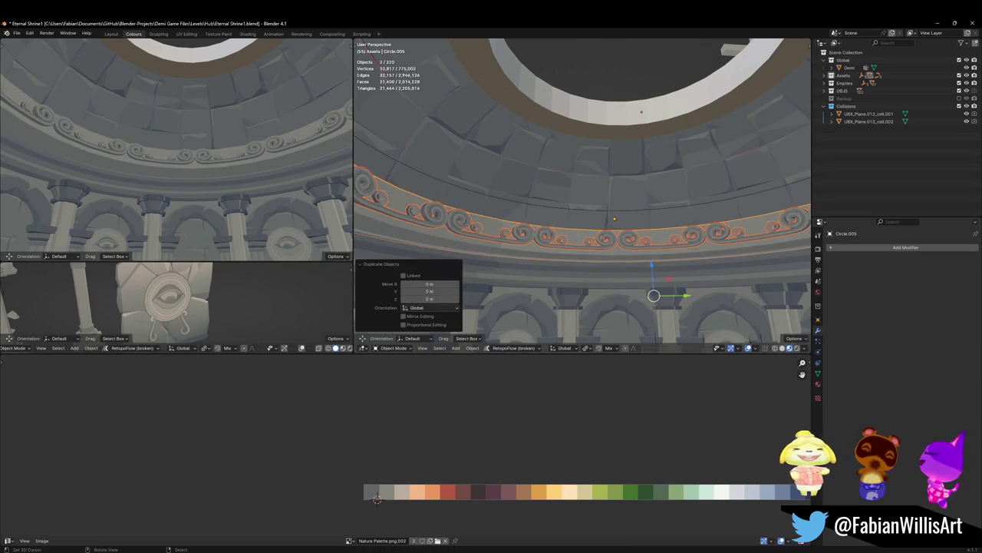
key(q)
click(629, 204)
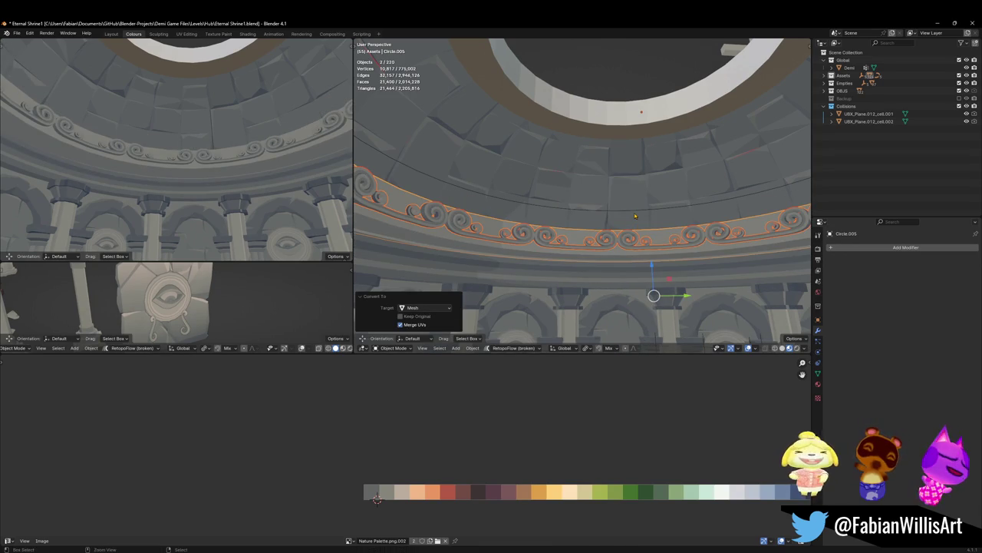
key(ctrl+z)
key(ctrl+z)
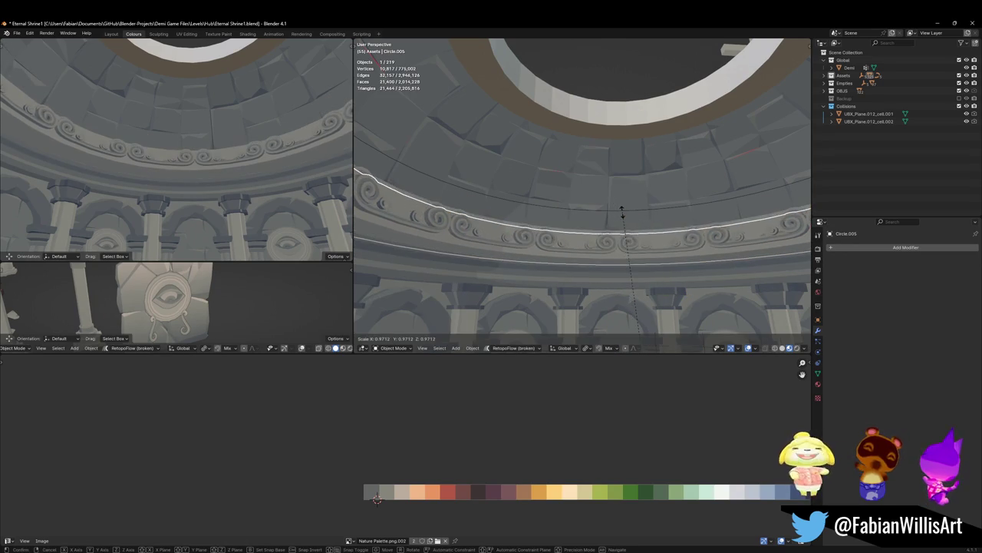
key(q)
click(624, 194)
Step: Shrink the ring copy to 0.79 scale and raise it along Z
key(s)
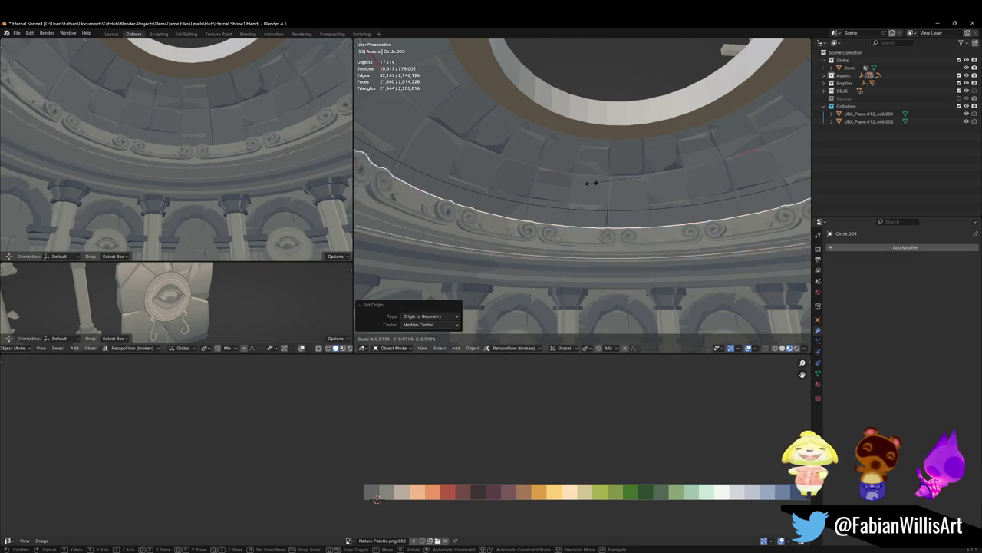
click(600, 185)
key(g)
key(z)
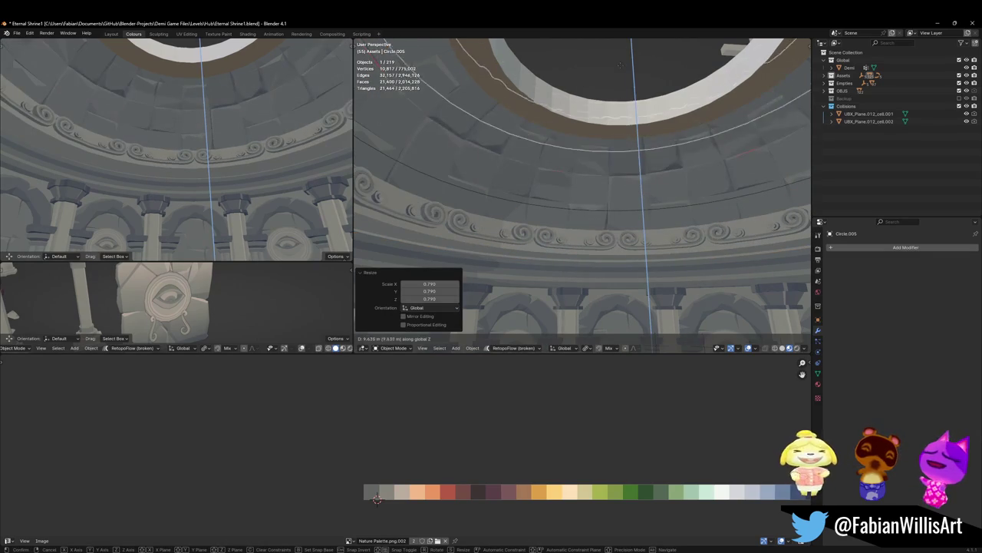
click(595, 108)
key(Delete)
key(ctrl+z)
Step: Shrink the ring further to 0.716 scale, raise it along Z, and deselect it
key(s)
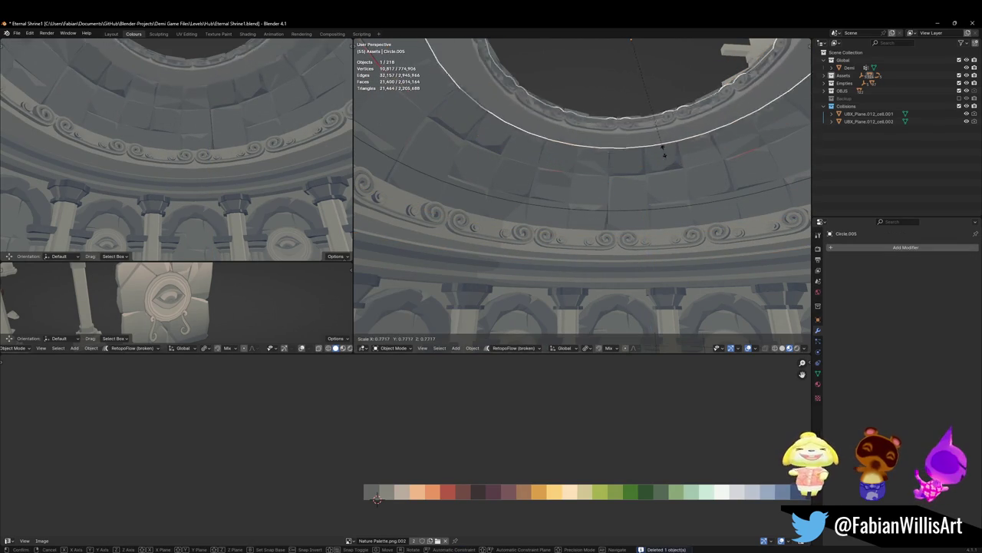
click(661, 142)
key(g)
key(z)
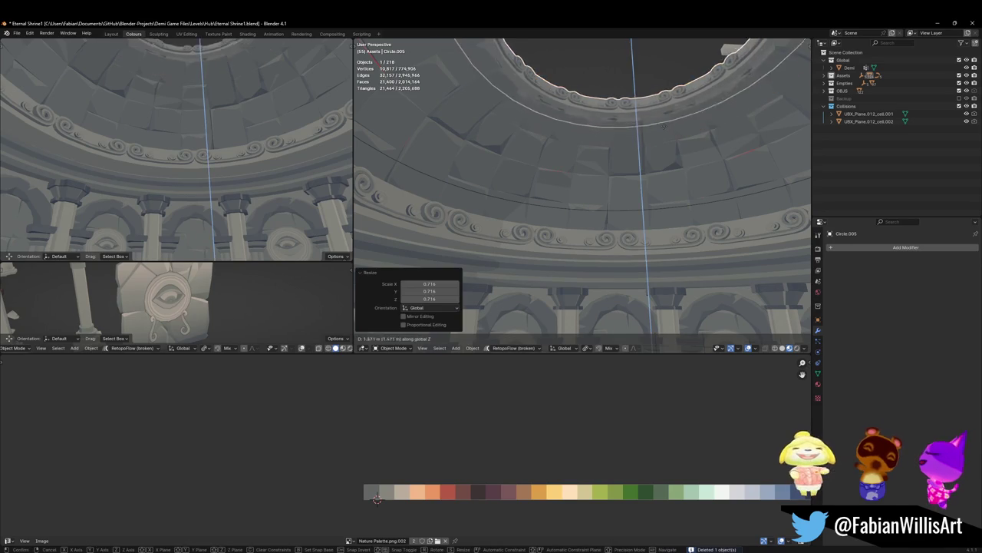
click(659, 140)
key(alt+a)
Step: Select the inner ring at the dome top, rescale it, and lower it by 0.596 m
key(shift+grave)
click(248, 181)
click(621, 134)
key(s)
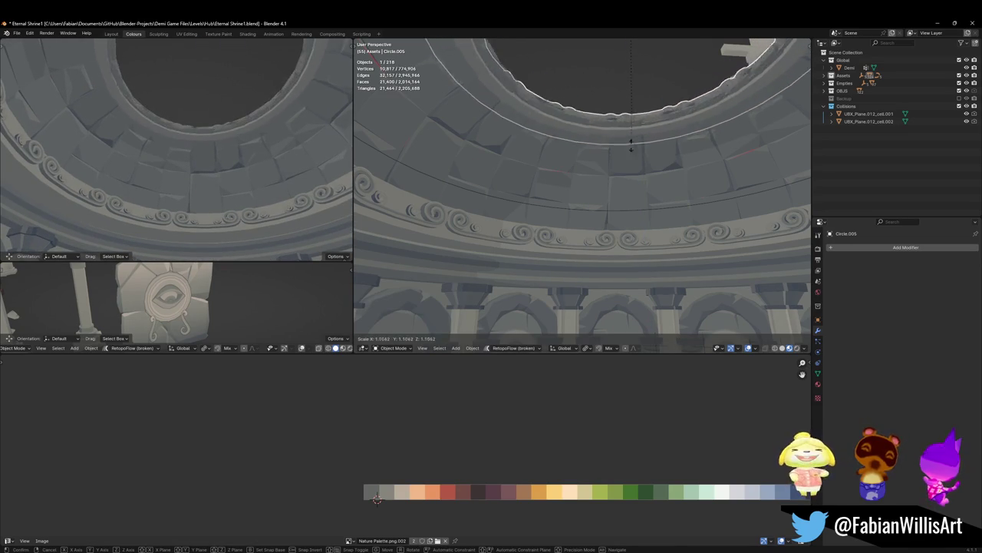
click(623, 131)
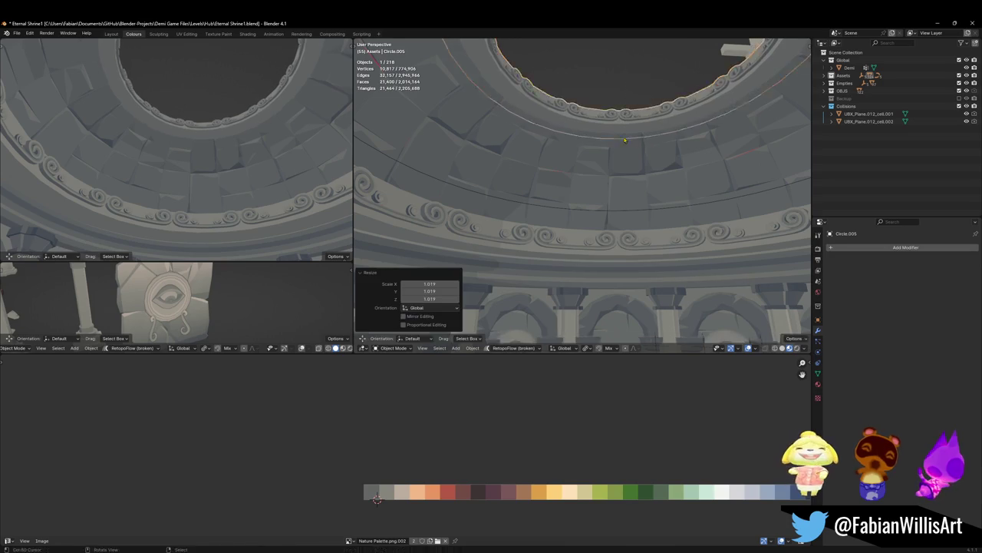
key(g)
key(z)
click(649, 153)
Step: Scale the inner ring to 0.922, raise it along Z, then enlarge it to 1.043
key(s)
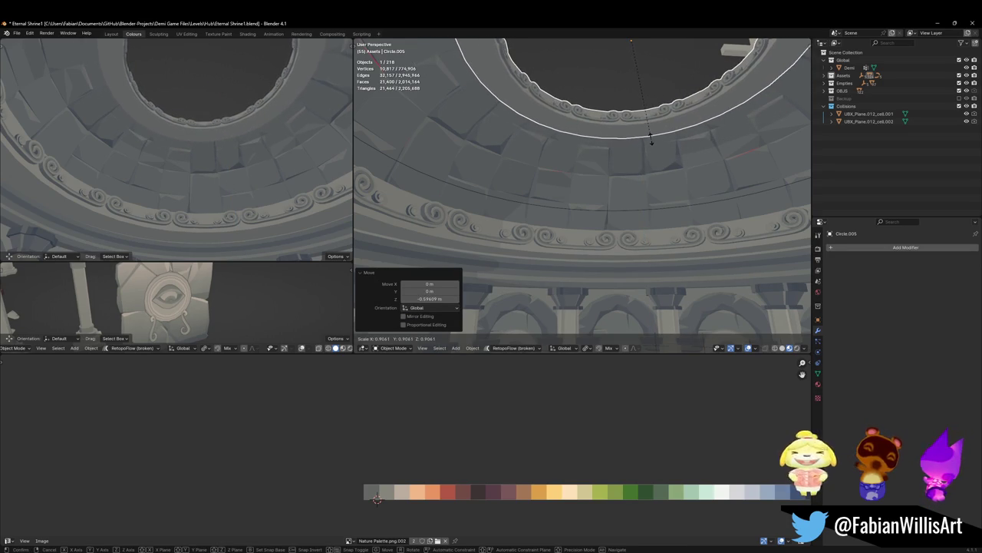
click(642, 133)
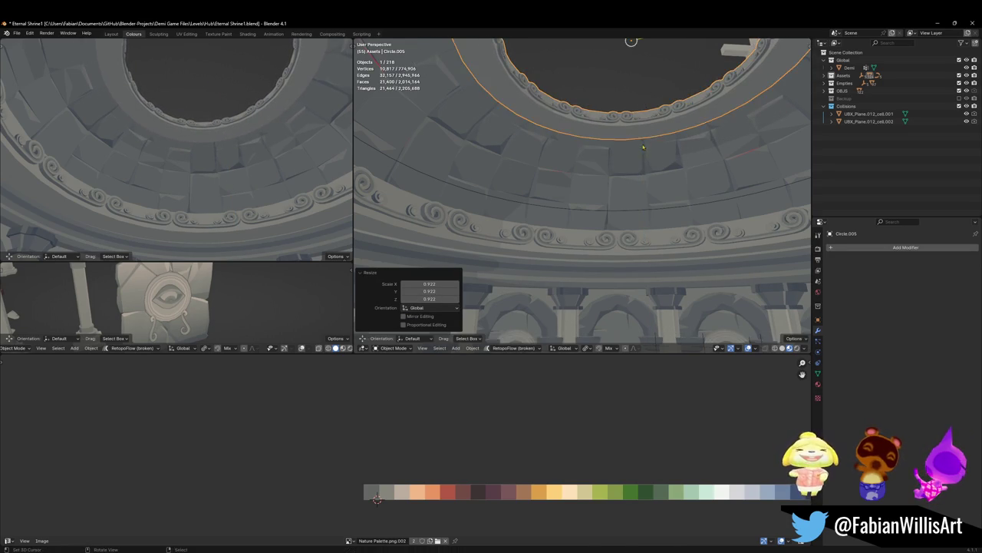
key(g)
key(z)
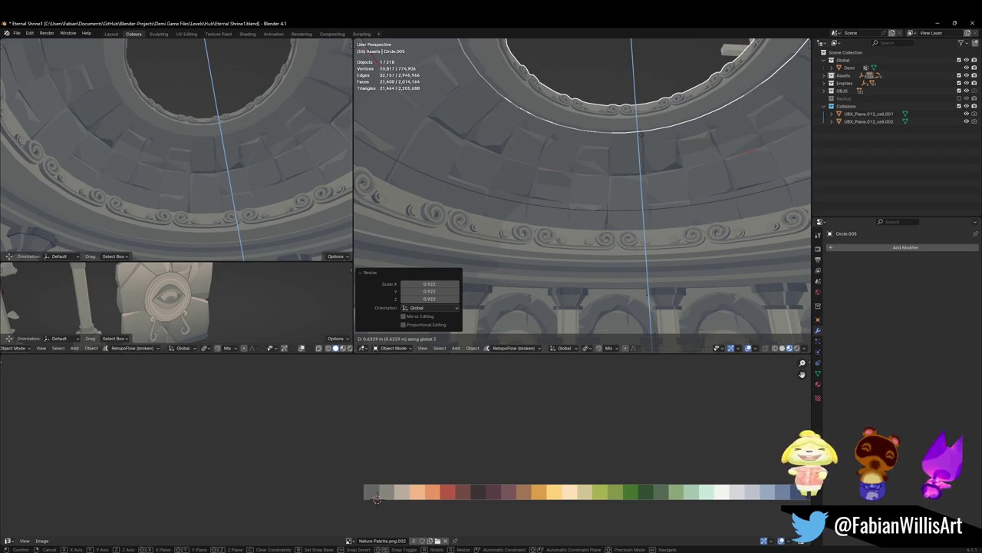
click(641, 140)
key(s)
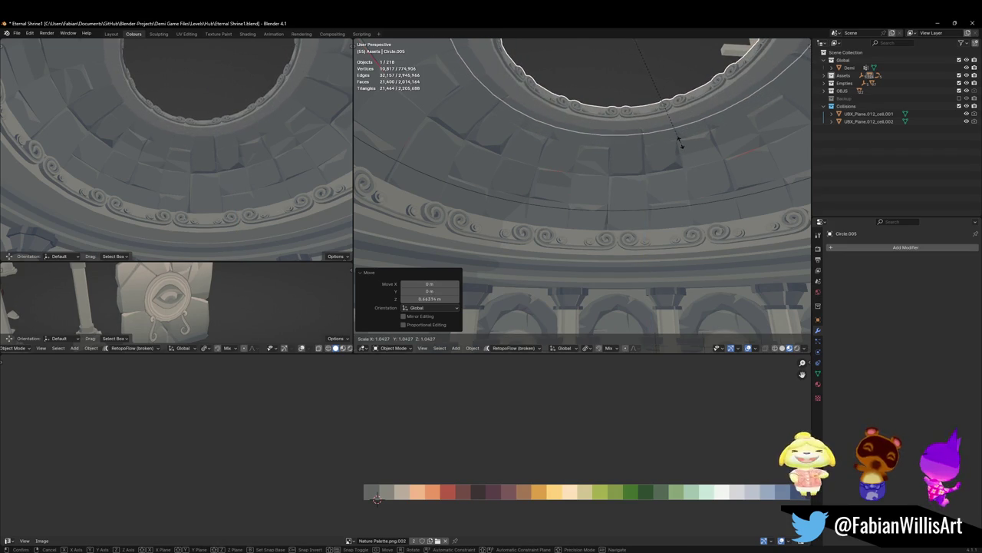
click(680, 144)
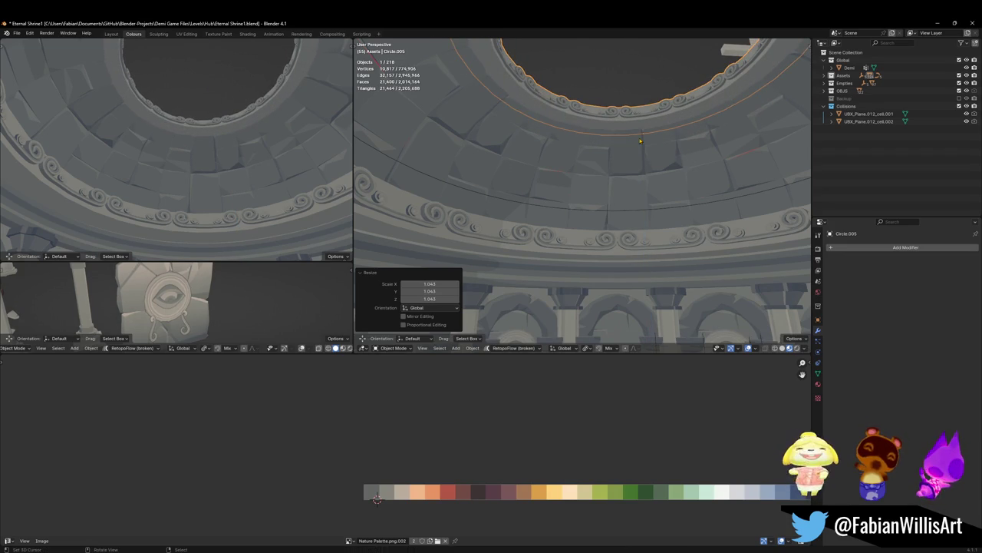
Step: Walk through the dome to inspect the arches, then save the file
key(shift+grave)
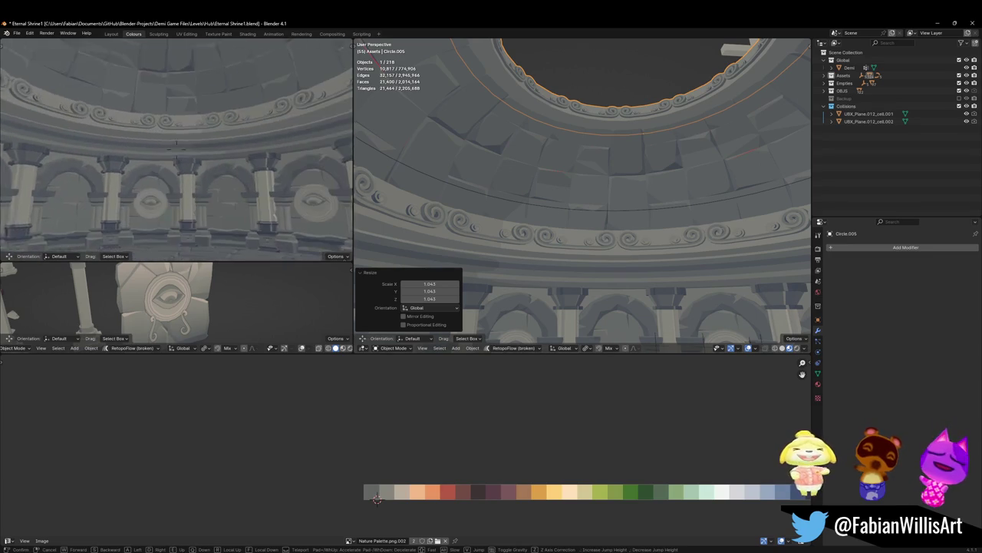
click(176, 149)
key(ctrl+s)
Step: Inspect the scroll moulding up close, then delete the ring and check the result
key(shift+grave)
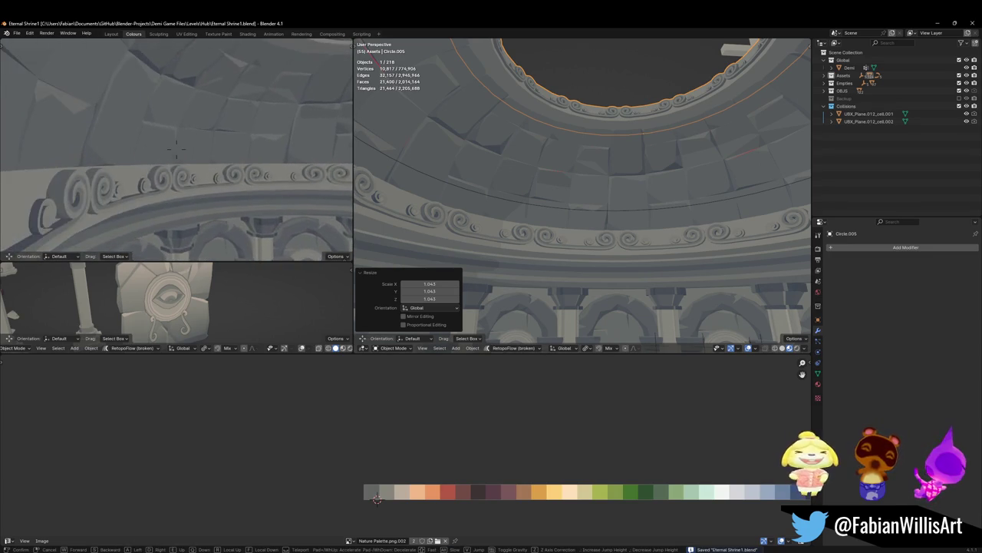
key(w)
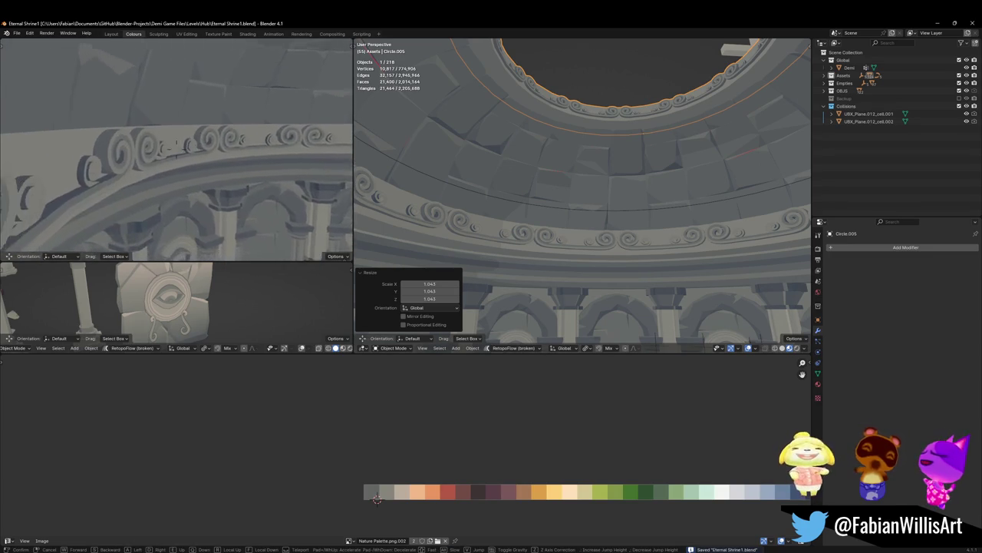
key(s)
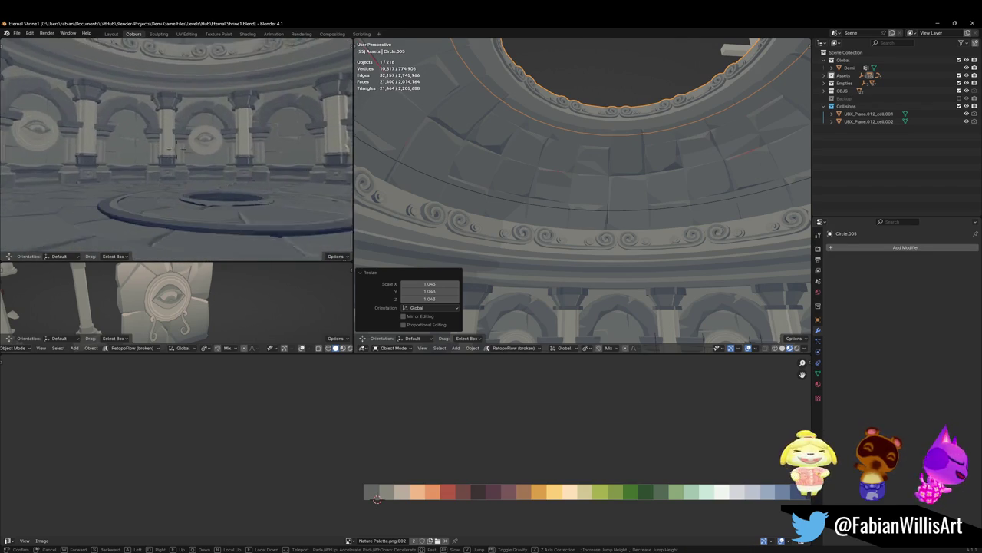
click(198, 132)
key(Delete)
key(shift+grave)
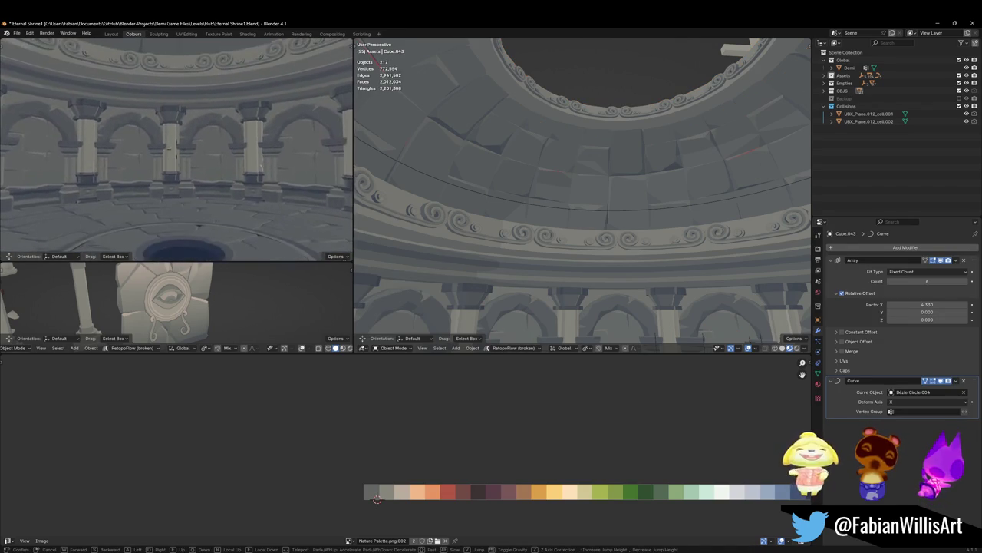
Step: Undo the deletion to bring back the eye medallions, then save Eternal Shrine1.blend
click(169, 171)
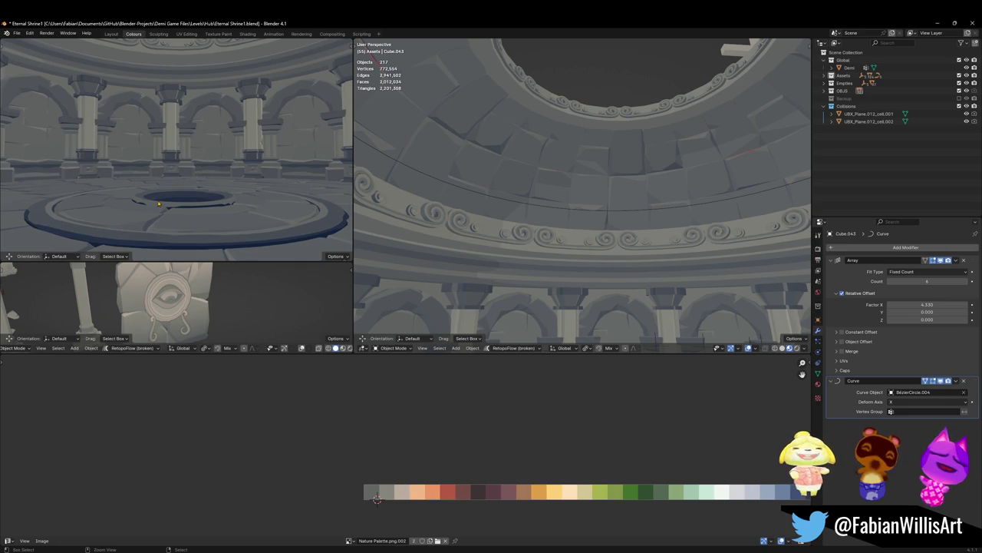
key(ctrl+z)
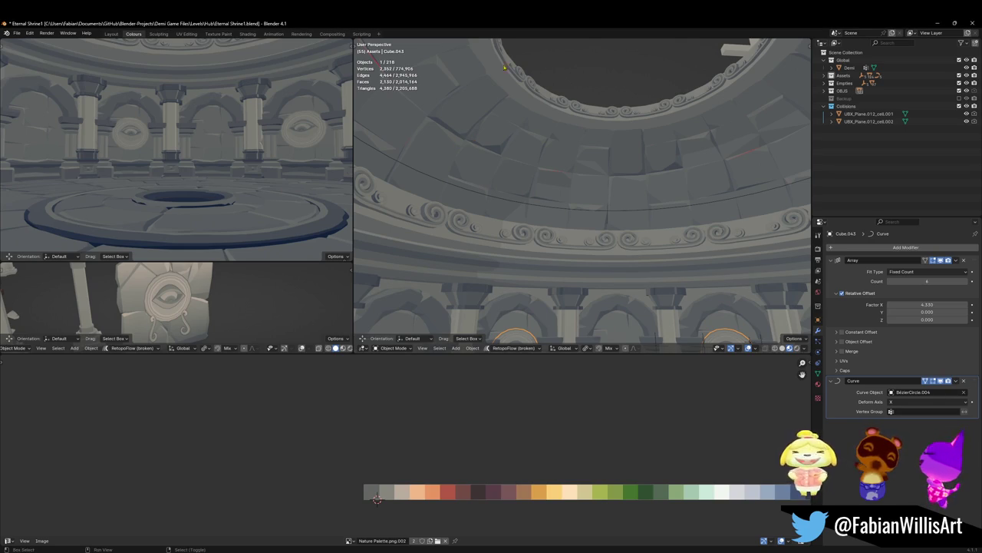
middle_drag(540, 230, 540, 171)
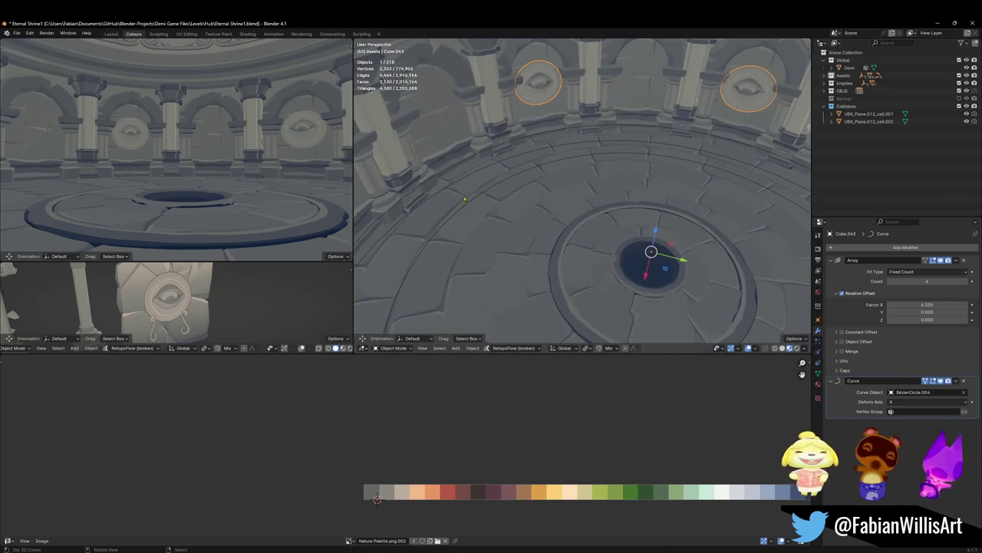
key(ctrl+s)
scroll(556, 183, down, 3)
scroll(574, 195, down, 8)
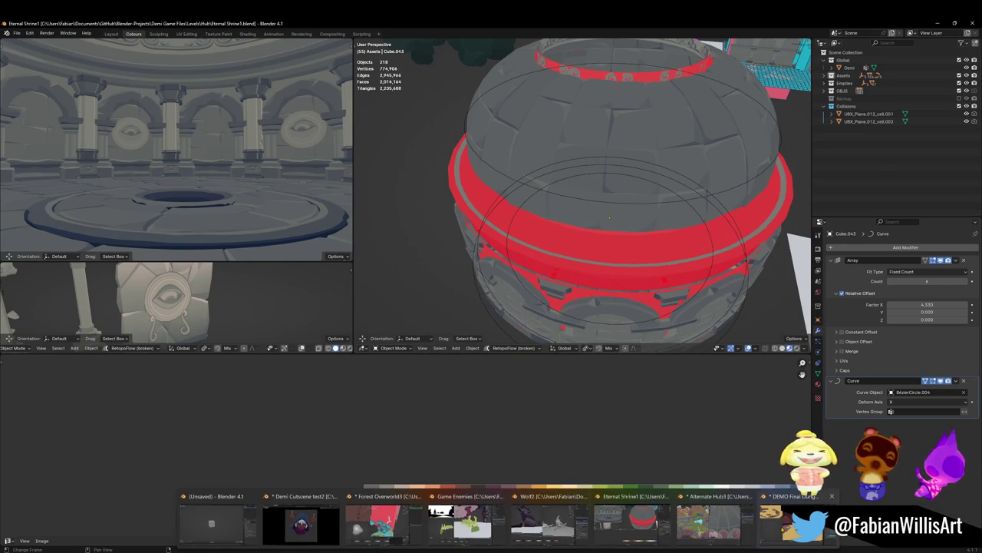
Step: In DEMO Final Dungeon Pass, separate the linked sand floor patch into its own object
click(798, 520)
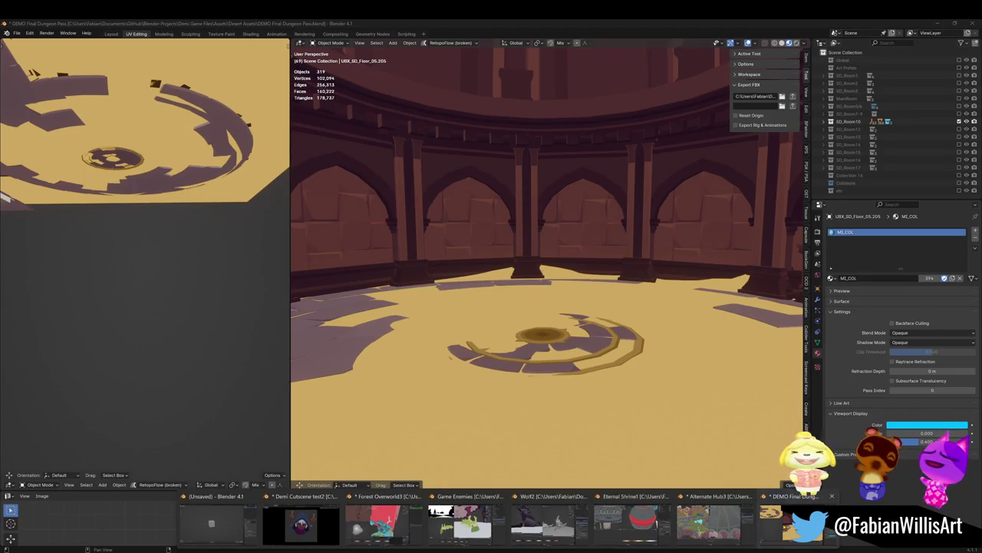
click(575, 395)
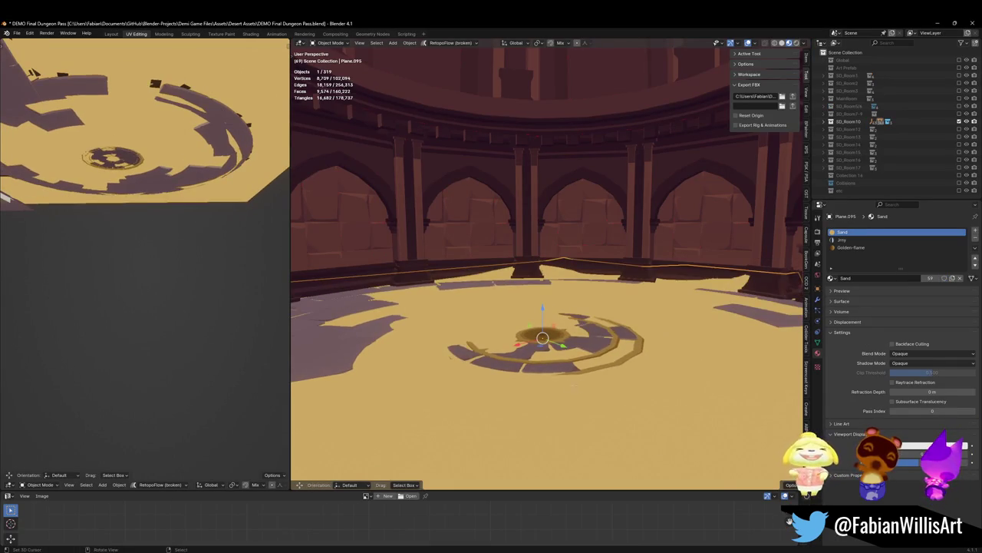
key(Tab)
key(l)
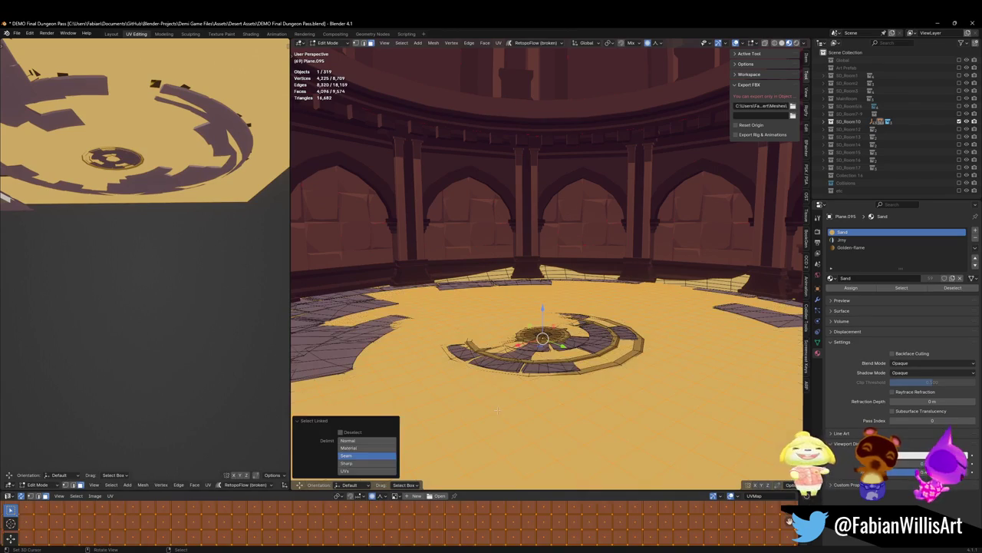
key(p)
click(489, 338)
key(Tab)
Step: Clear the floor patch's parent while keeping its placement, and copy it
click(487, 374)
key(g)
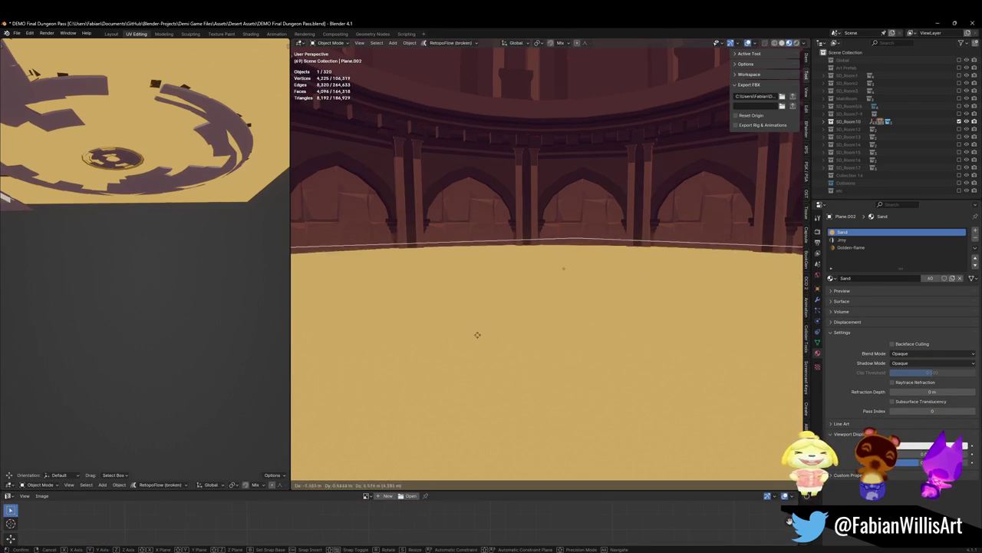
right_click(584, 274)
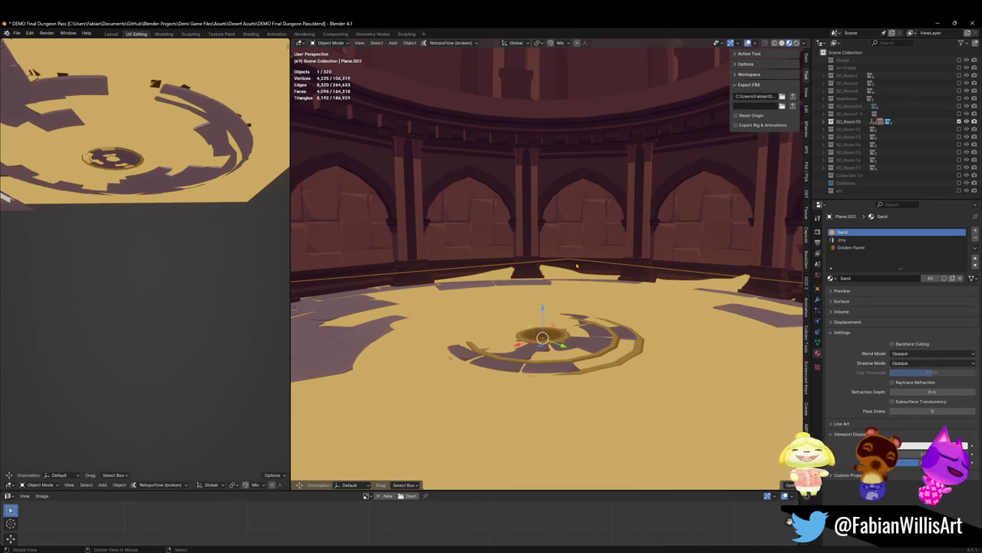
key(alt+p)
click(576, 265)
right_click(576, 264)
click(538, 295)
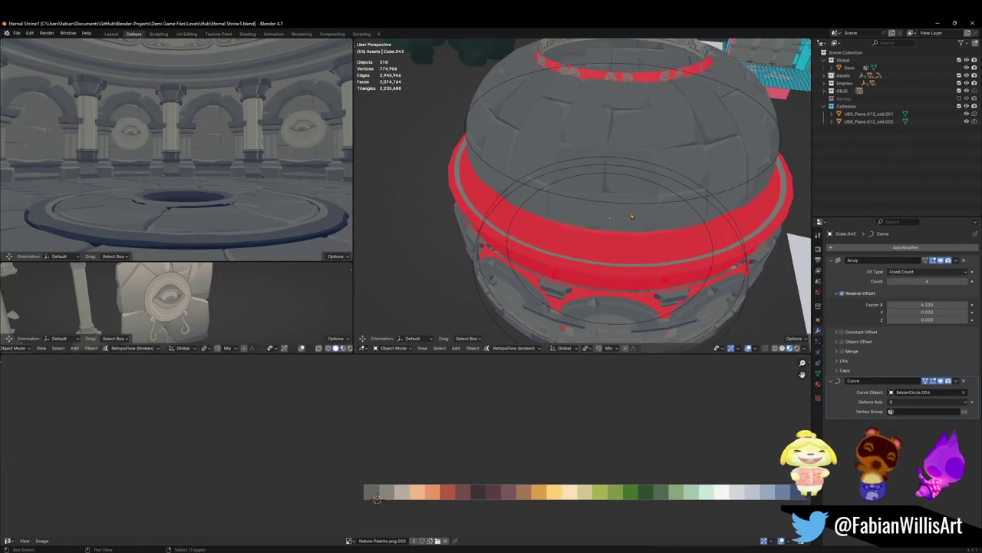
middle_drag(632, 218, 609, 220)
Step: Paste the floor patch into the shrine and snap it to the central floor ring
key(ctrl+s)
click(616, 203)
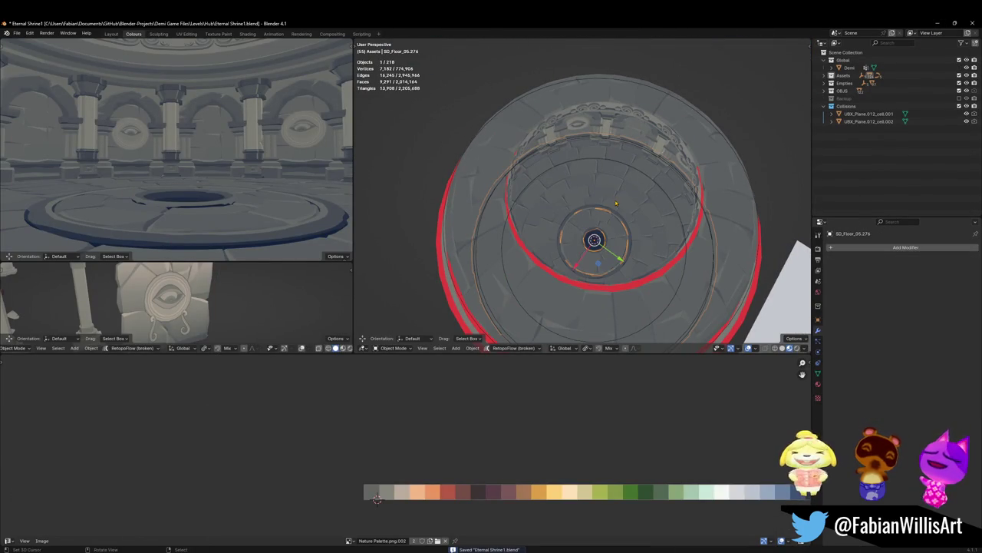
key(ctrl+v)
key(shift+s)
click(626, 208)
scroll(626, 208, up, 2)
middle_drag(625, 208, 618, 170)
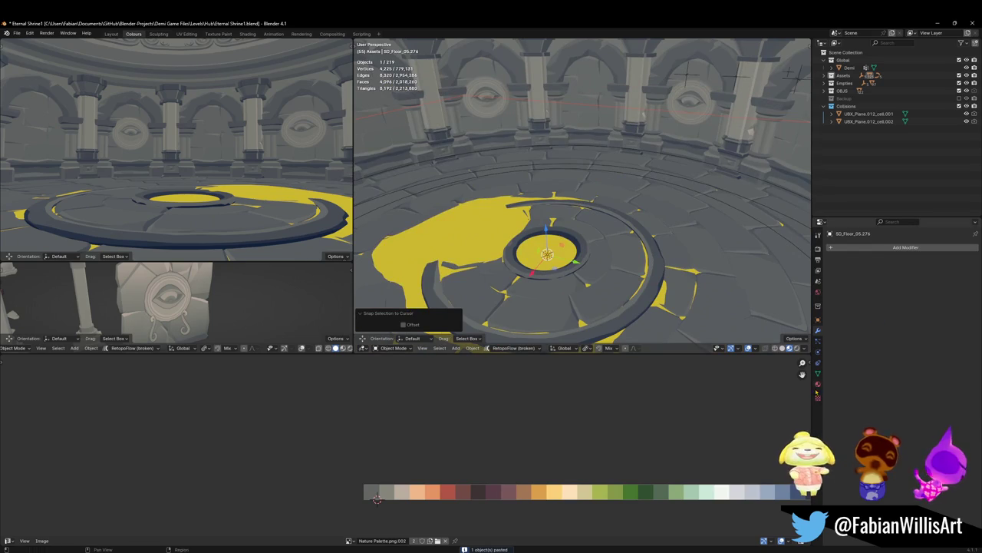
Step: Remove the patch's extra material slots and change the Sand colour to dark green
click(817, 384)
key(ctrl+z)
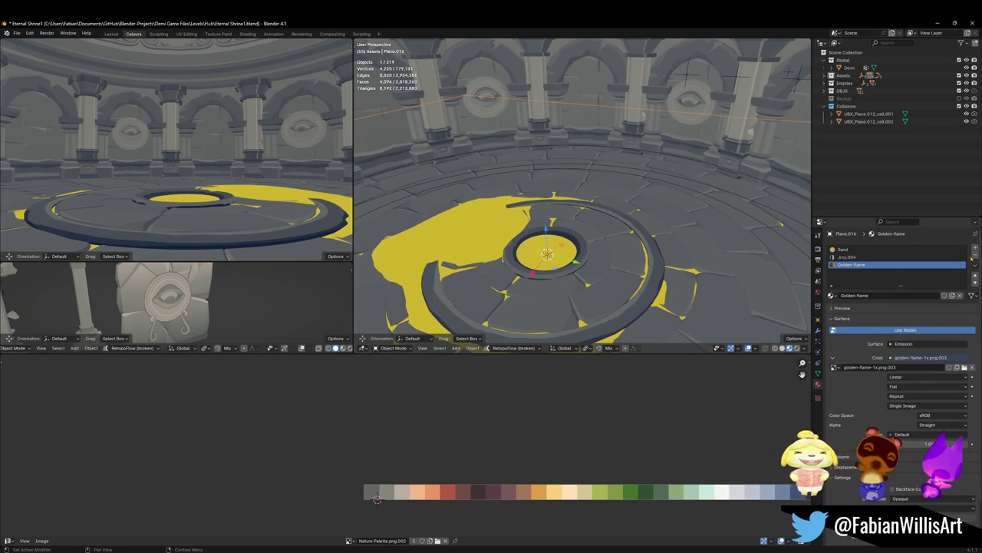
key(ctrl+z)
click(913, 346)
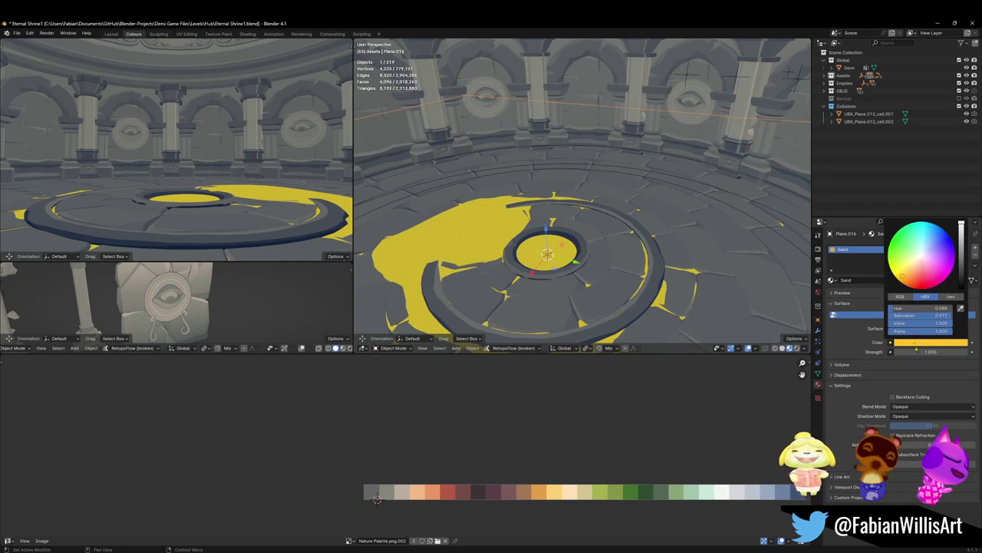
mouse_move(913, 259)
mouse_down()
mouse_move(909, 241)
mouse_move(891, 257)
mouse_move(900, 252)
mouse_up()
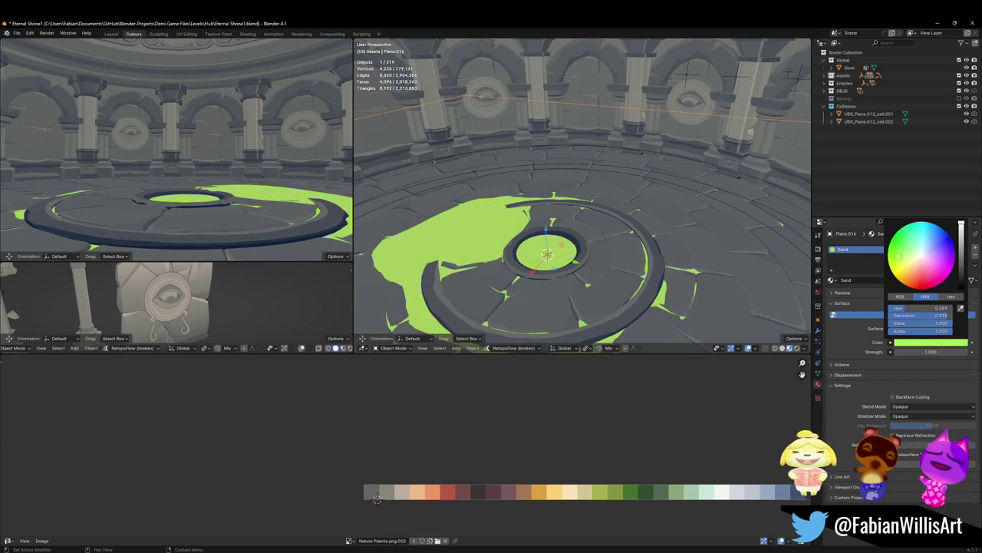
drag(962, 258, 962, 254)
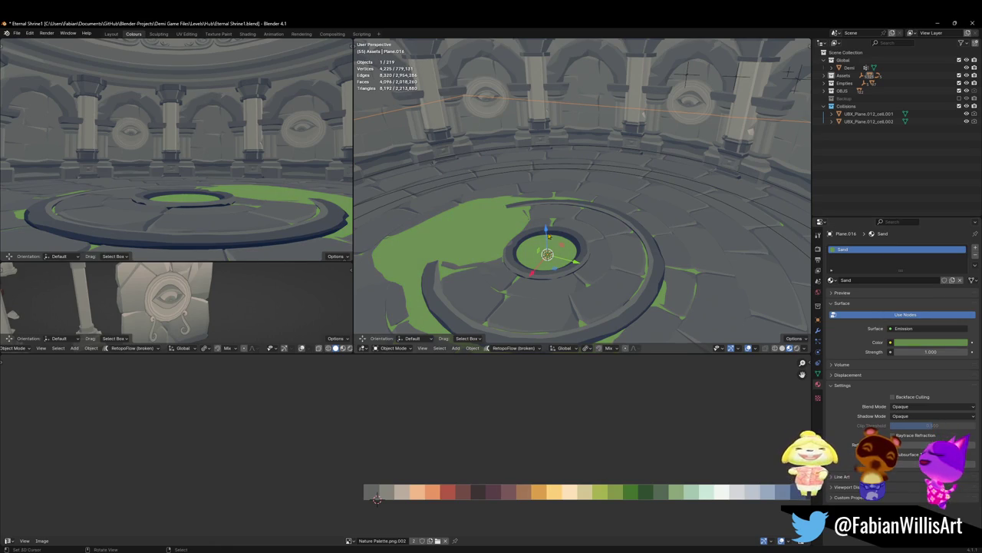
Step: Save the file and rename the floor patch object to Grass
mouse_move(524, 236)
middle_down()
mouse_move(529, 224)
mouse_move(606, 227)
middle_up()
key(ctrl+s)
key(F2)
text(c)
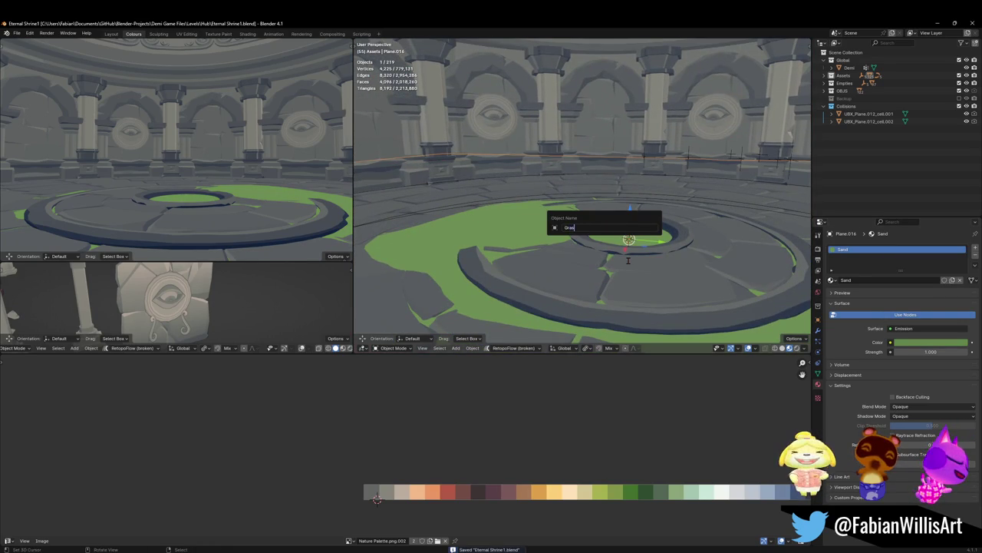
text(s)
key(Return)
Step: Rename the patch's material to grass and save
middle_drag(583, 230, 583, 261)
key(alt+a)
key(ctrl+s)
text(ss)
key(Return)
middle_drag(619, 186, 602, 214)
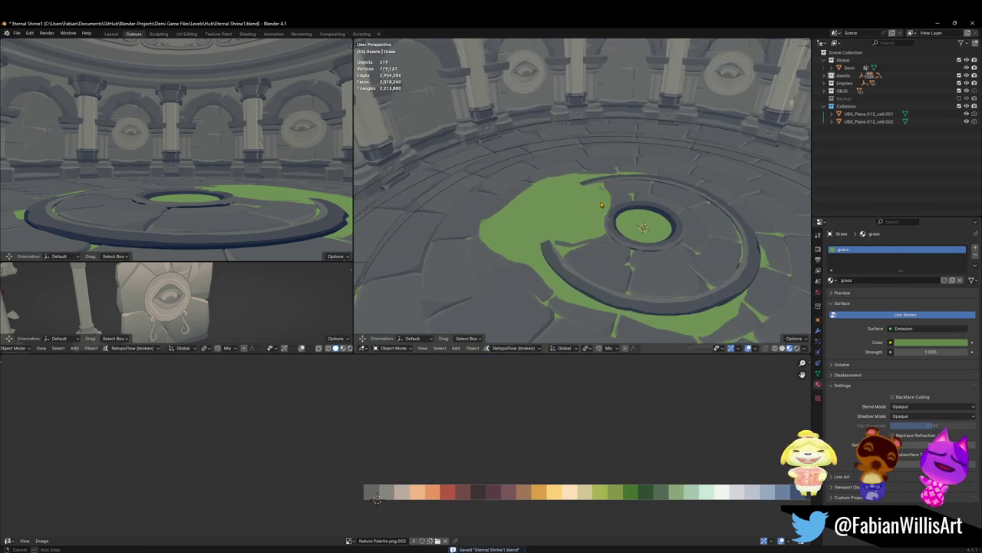
key(ctrl+Tab)
Step: Sculpt the Grass object with a 99 px brush at strength 0.545
click(523, 224)
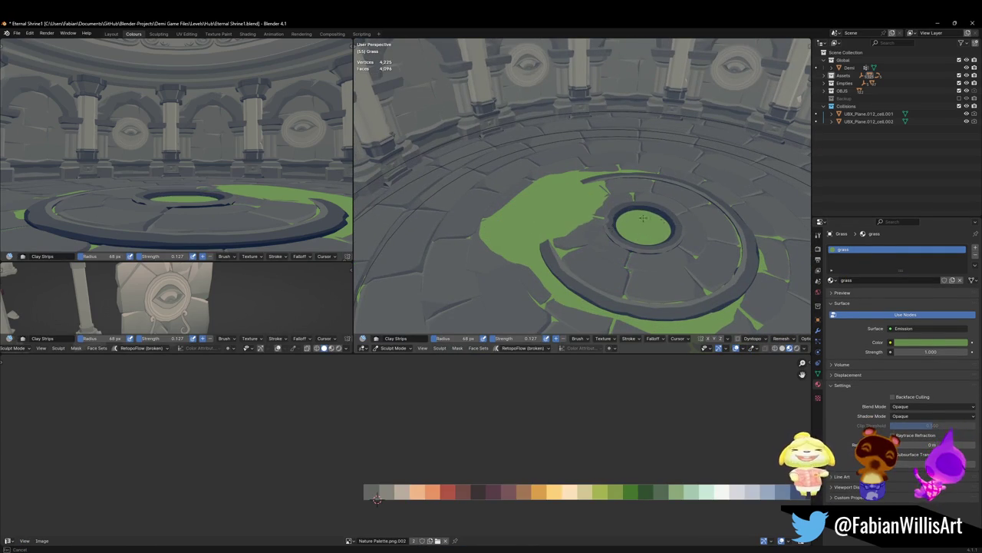
mouse_move(660, 222)
middle_down()
mouse_move(628, 239)
mouse_move(583, 228)
middle_up()
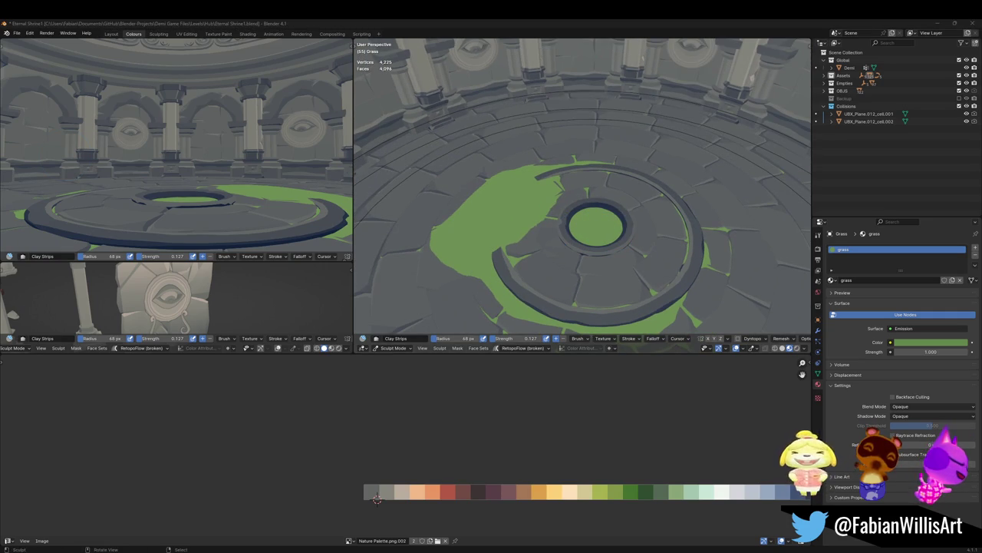
middle_drag(580, 208, 580, 209)
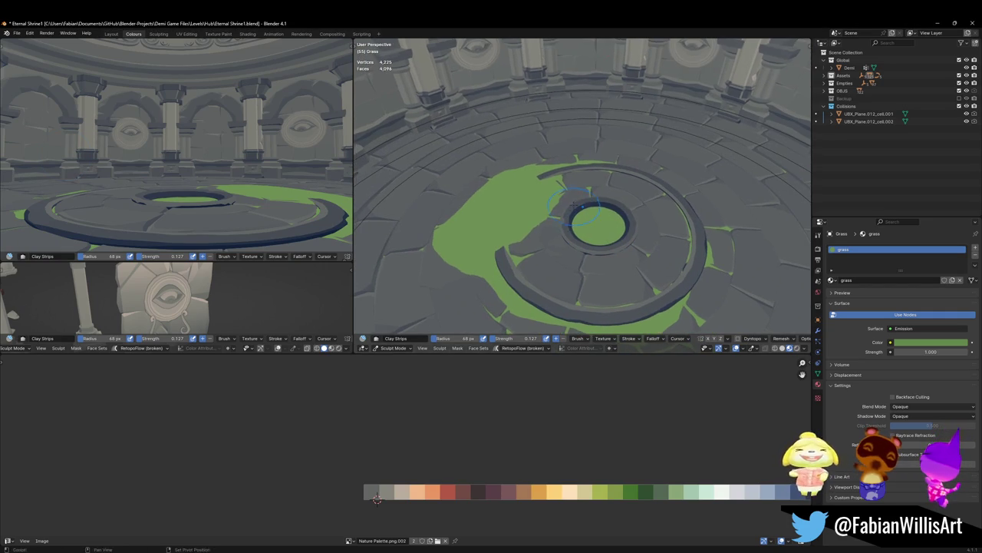
key(q)
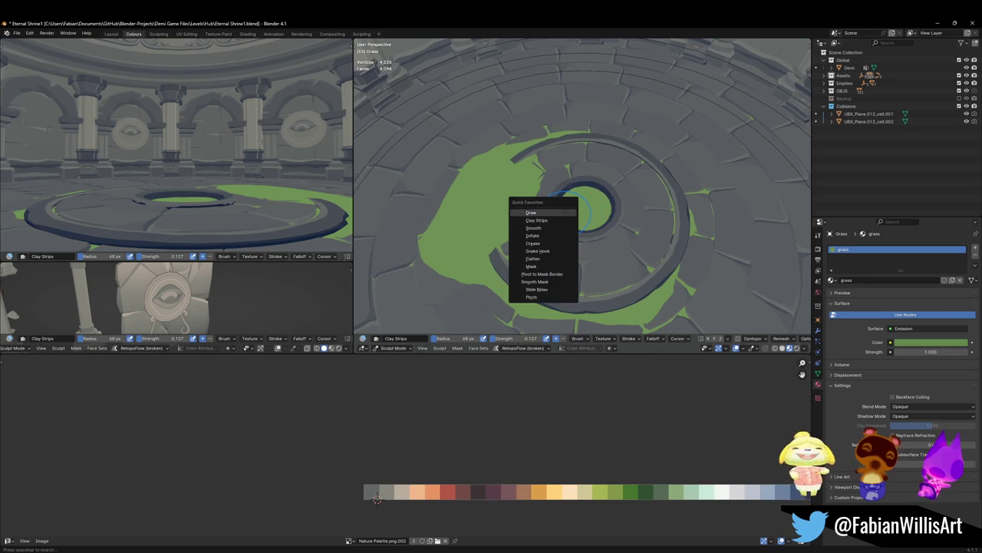
click(560, 220)
key(f)
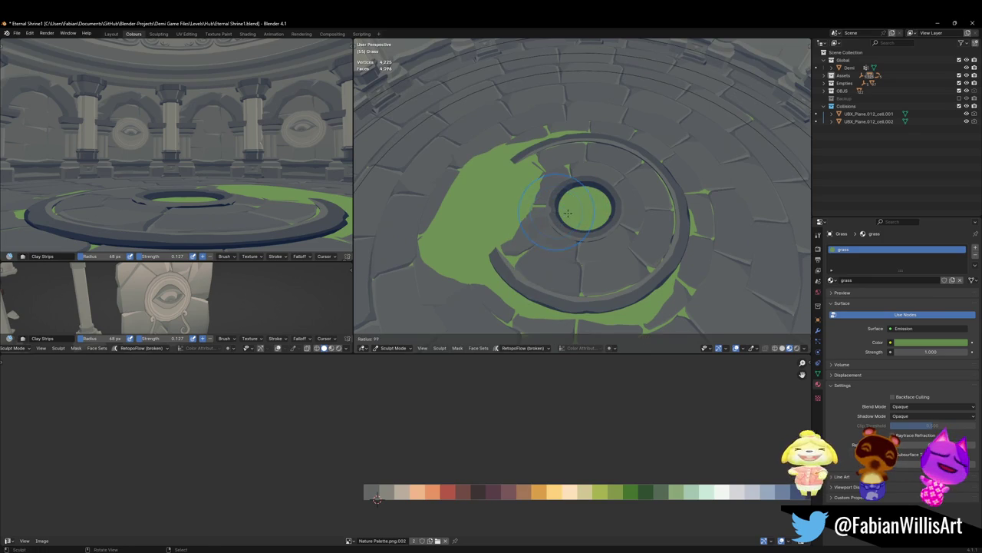
key(shift+f)
click(572, 231)
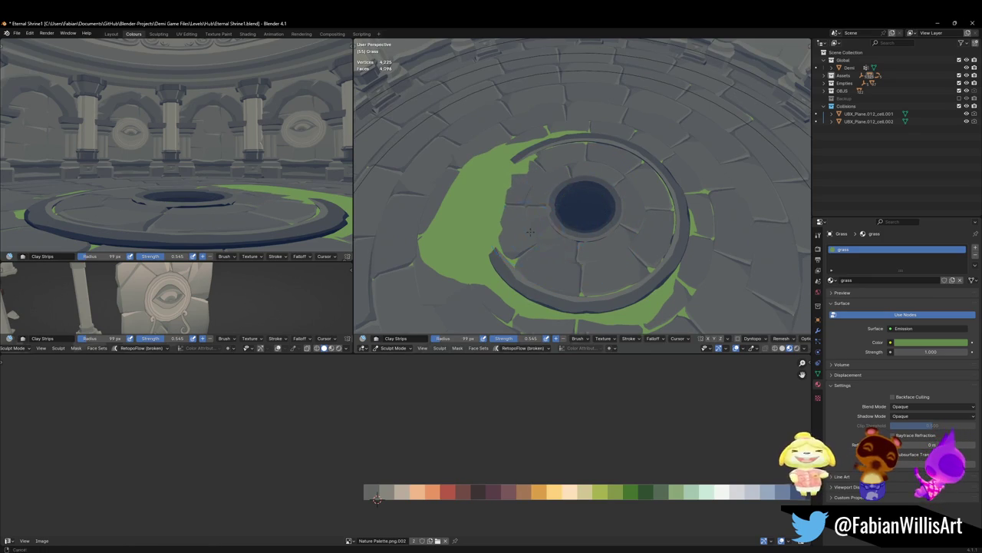
Step: Paint green grass bands around the floor ring, enlarging the brush to 182 px
middle_drag(575, 211, 552, 234)
drag(513, 205, 366, 274)
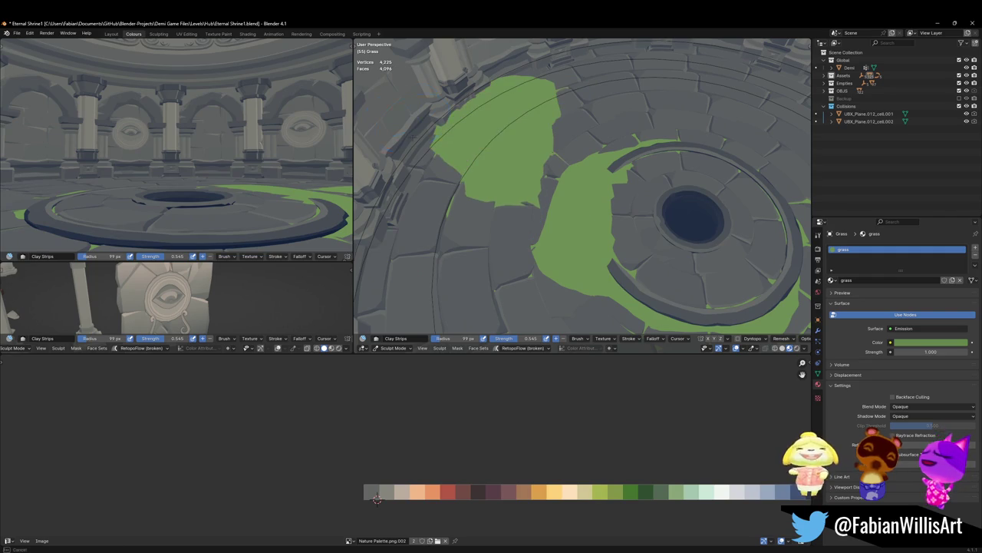
middle_drag(435, 187, 461, 223)
drag(599, 123, 400, 307)
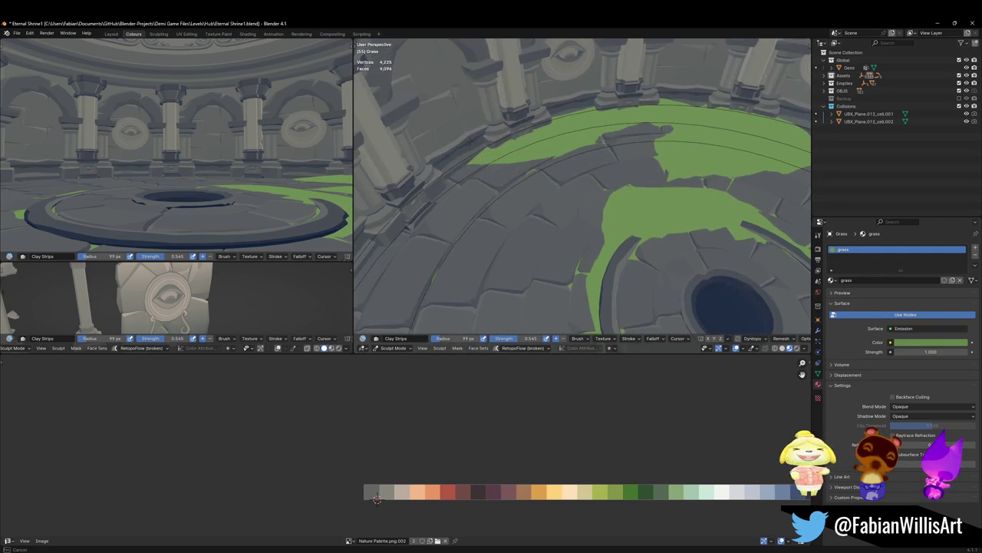
mouse_move(399, 307)
middle_down()
mouse_move(424, 248)
mouse_move(597, 144)
mouse_move(570, 179)
middle_up()
click(597, 144)
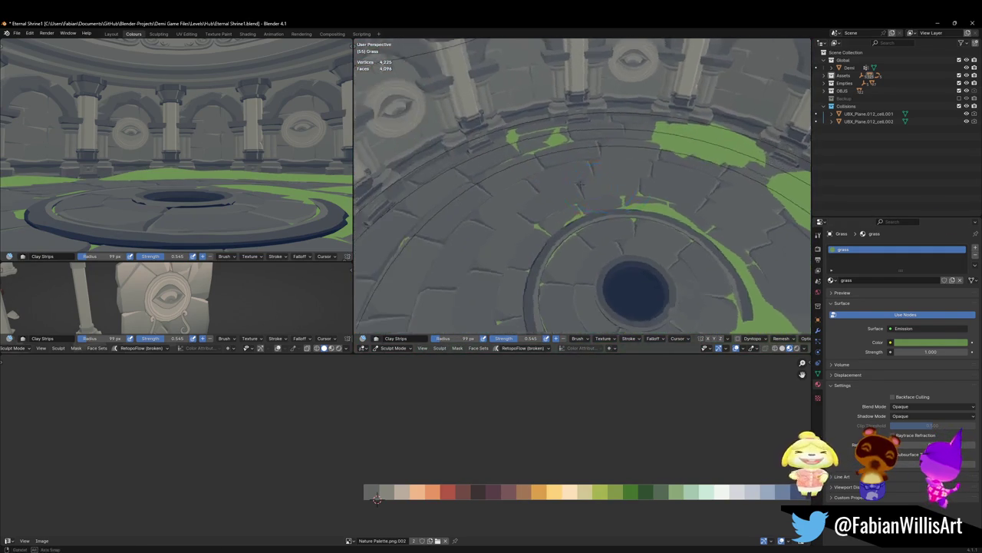
drag(595, 132, 379, 292)
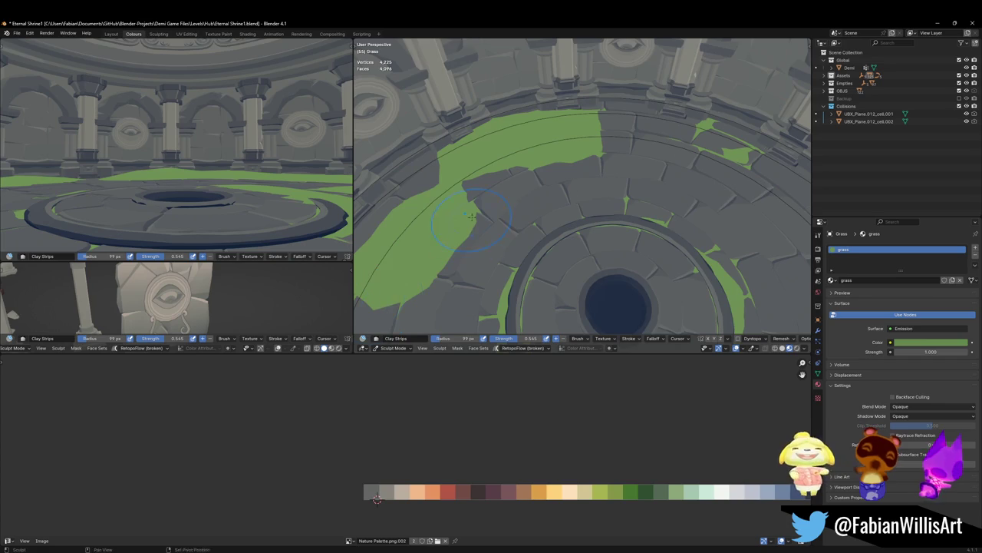
middle_drag(471, 217, 564, 168)
middle_drag(571, 219, 583, 159)
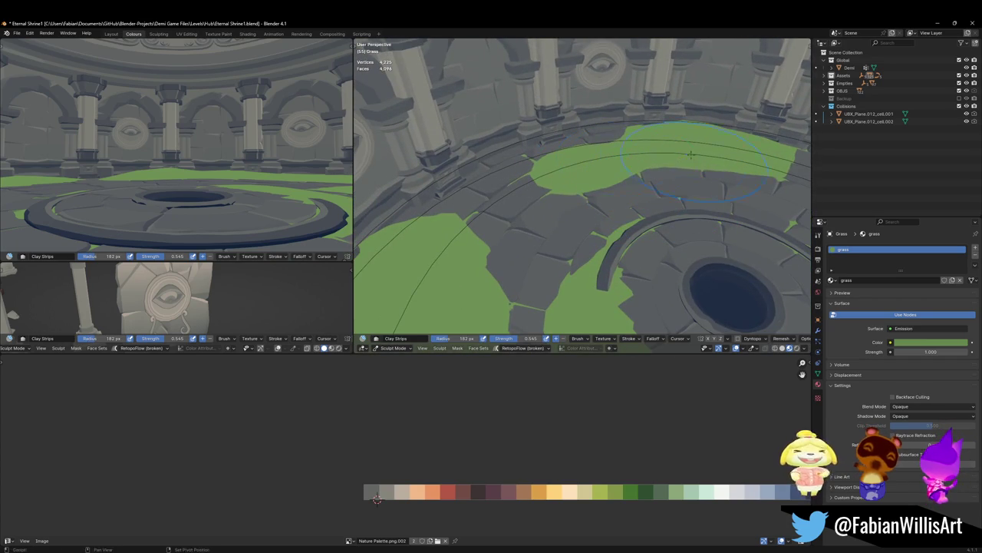
mouse_move(584, 159)
middle_down()
mouse_move(584, 207)
mouse_move(604, 176)
mouse_move(598, 153)
mouse_move(466, 147)
middle_up()
drag(465, 147, 553, 132)
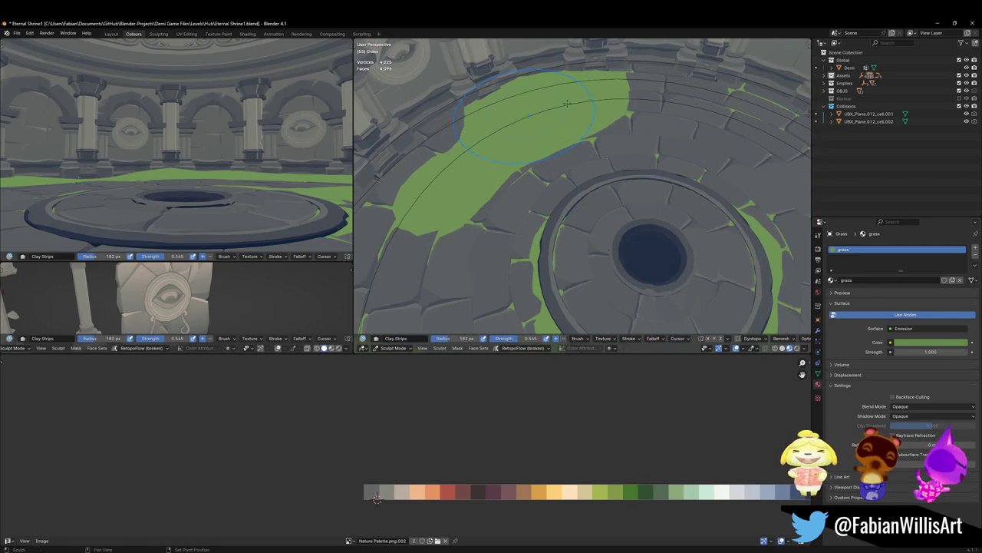
Step: Trim the excess grass back to grey stone, redoing one mistaken erase stroke
mouse_move(537, 127)
middle_down()
mouse_move(583, 194)
mouse_move(537, 211)
mouse_move(568, 218)
middle_up()
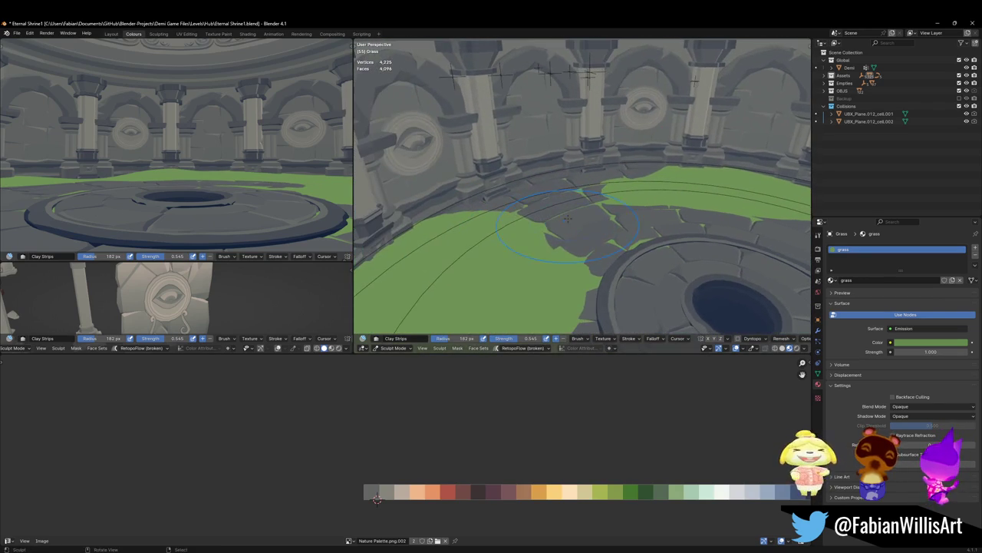
mouse_move(464, 238)
mouse_down()
mouse_move(429, 261)
mouse_move(476, 243)
mouse_up()
mouse_move(430, 291)
mouse_down()
mouse_move(445, 253)
mouse_move(476, 300)
mouse_move(430, 253)
mouse_move(446, 223)
mouse_up()
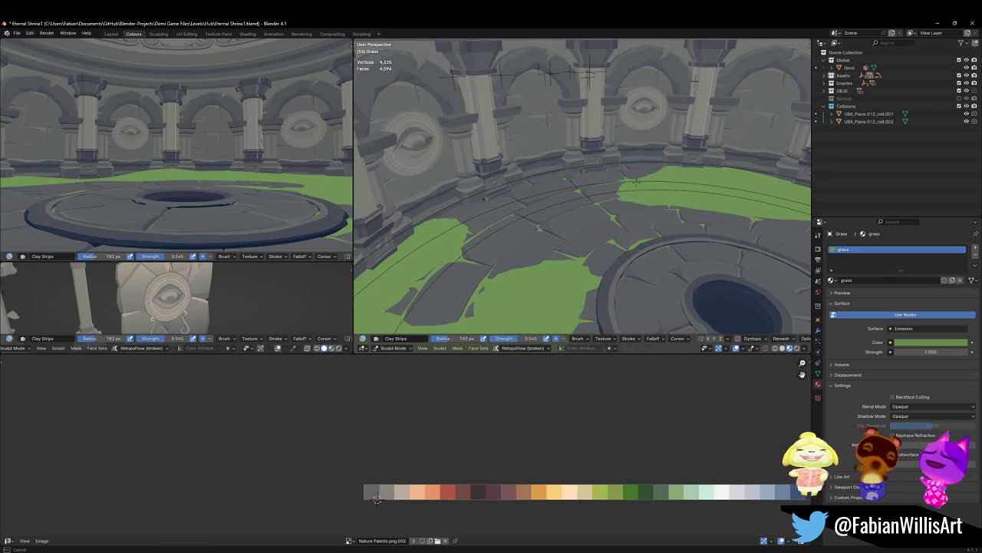
mouse_move(591, 182)
middle_down()
mouse_move(587, 198)
mouse_move(434, 211)
middle_up()
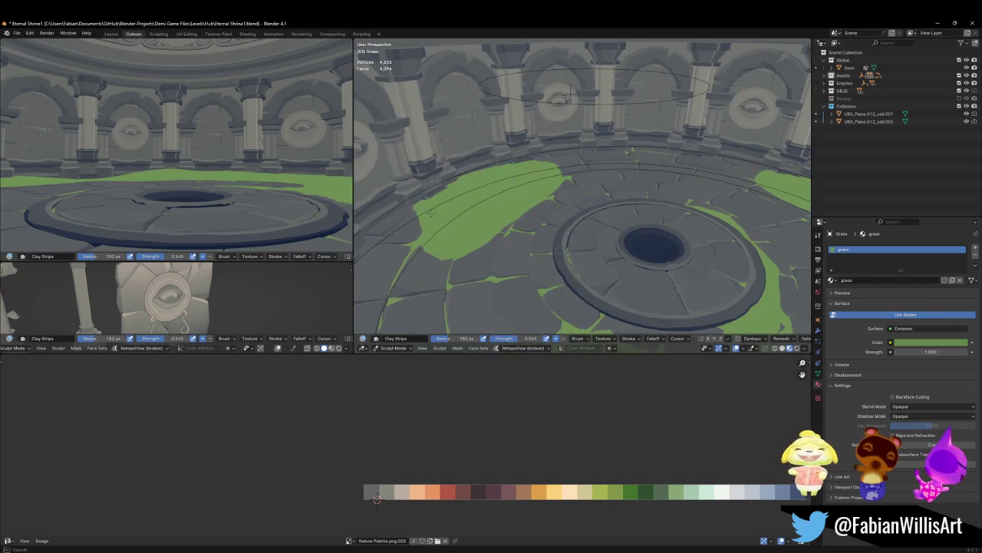
middle_drag(568, 96, 568, 97)
drag(443, 247, 516, 203)
key(ctrl+z)
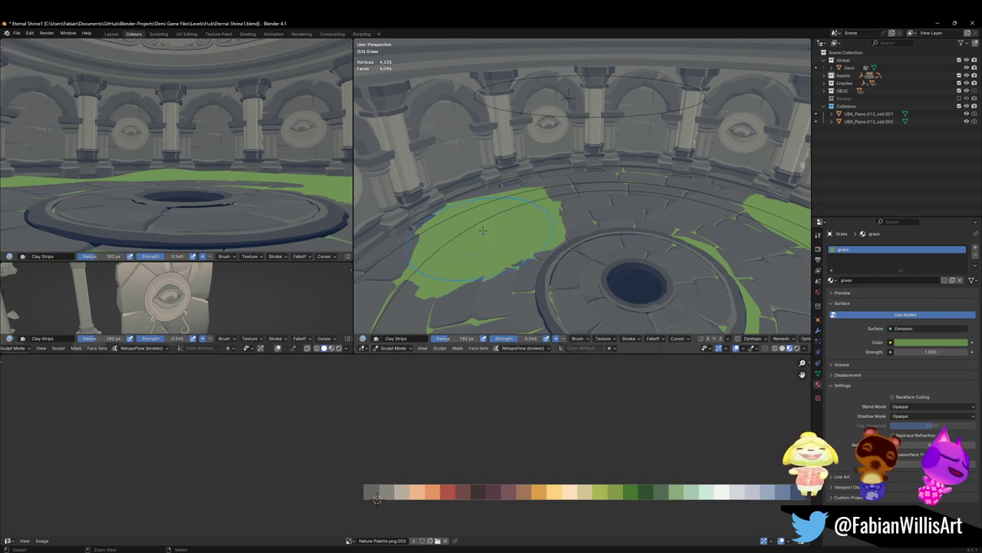
drag(483, 230, 441, 234)
Step: Save the shrine file and return to Object Mode
mouse_move(566, 246)
middle_down()
mouse_move(595, 216)
mouse_move(618, 253)
mouse_move(690, 232)
mouse_move(550, 226)
middle_up()
key(ctrl+s)
key(ctrl+Tab)
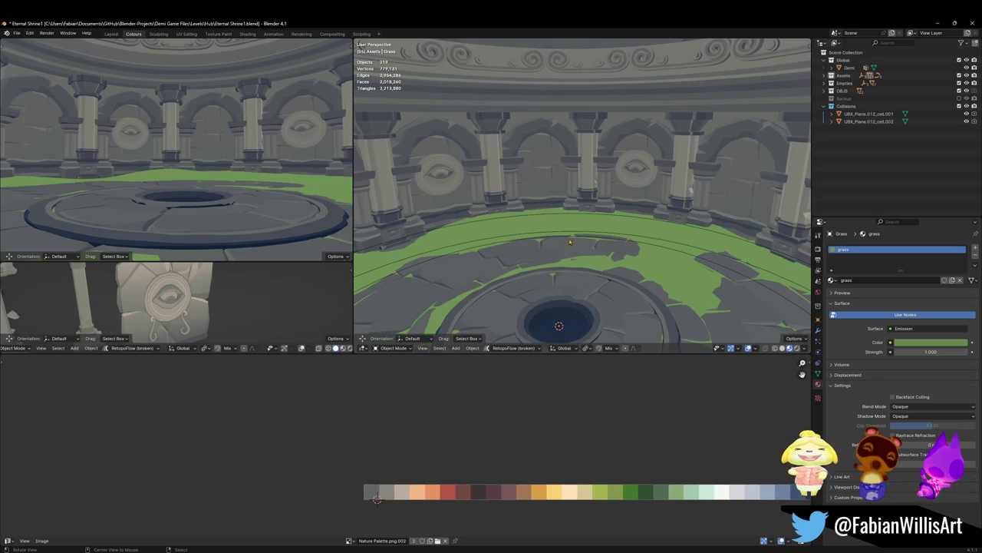
Step: Save the shrine file from a lower-tilted view of the grass ring
middle_drag(569, 242, 591, 207)
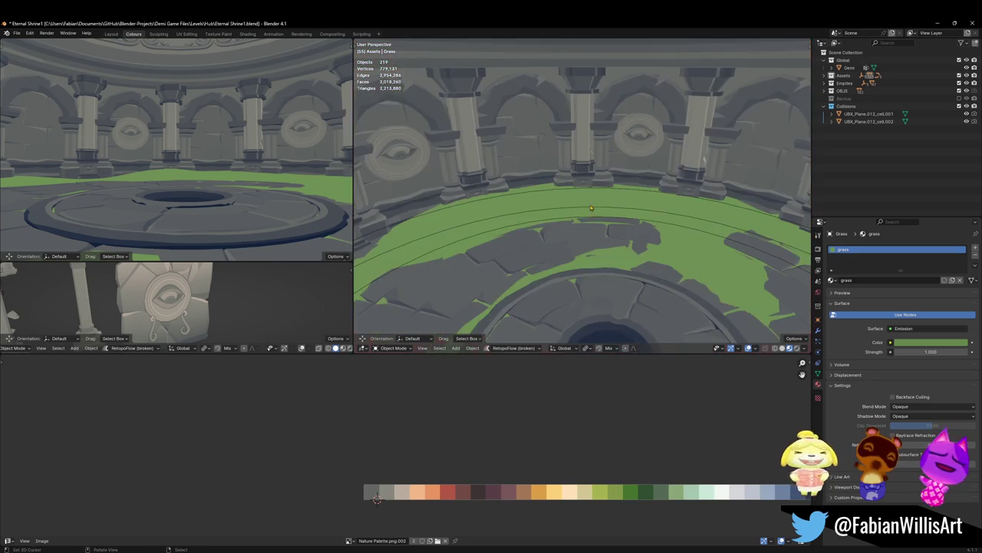
scroll(592, 207, down, 2)
key(ctrl+s)
scroll(650, 208, up, 3)
Step: Duplicate one face of the grass floor mesh in place
click(651, 208)
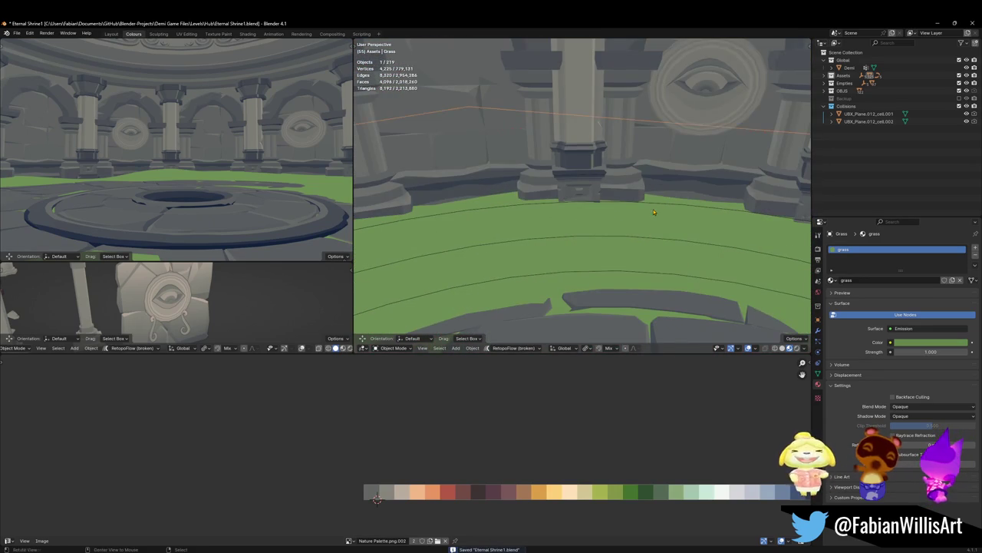
key(Tab)
mouse_move(651, 208)
middle_down()
mouse_move(637, 229)
mouse_move(618, 214)
mouse_move(607, 241)
middle_up()
key(3)
click(637, 229)
key(shift+d)
key(Escape)
Step: Raise the duplicate face, separate it into Grass.001, and set its origin to geometry
key(g)
key(z)
click(611, 230)
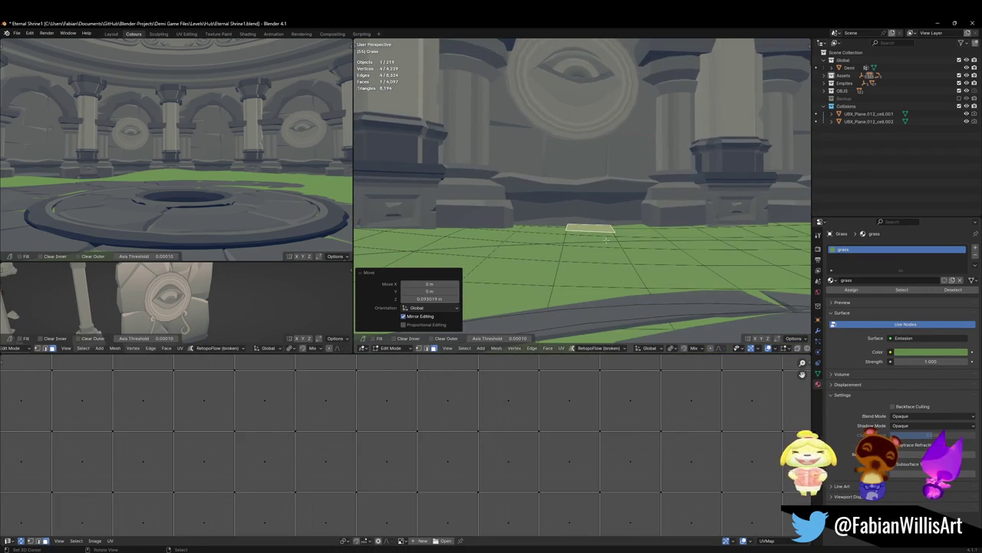
scroll(606, 241, up, 2)
key(p)
click(610, 235)
key(Tab)
click(604, 246)
key(q)
click(601, 251)
Step: Rotate the Grass.001 face 45° around the Z axis
middle_drag(601, 251, 625, 221)
key(Tab)
key(r)
key(r)
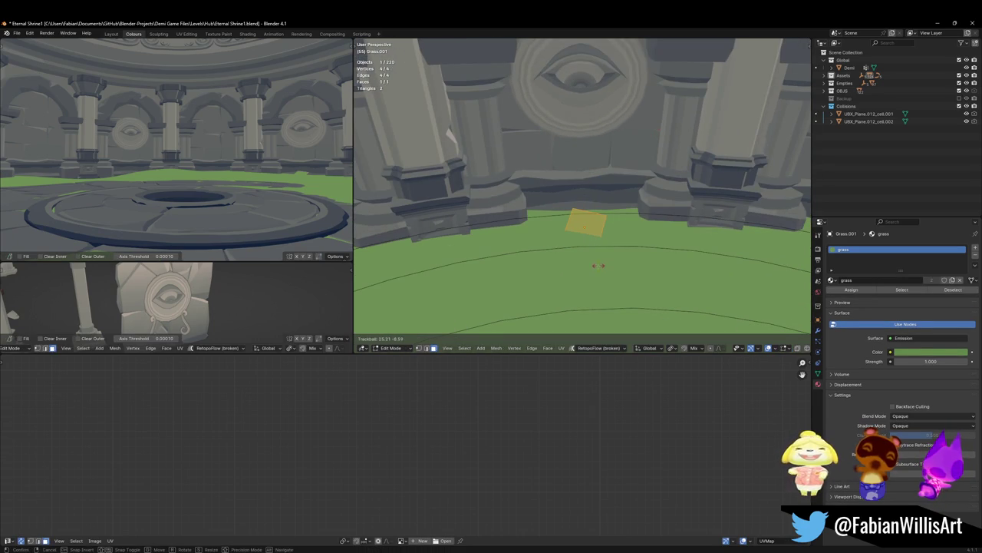
click(596, 266)
key(t)
key(shift+space)
key(g)
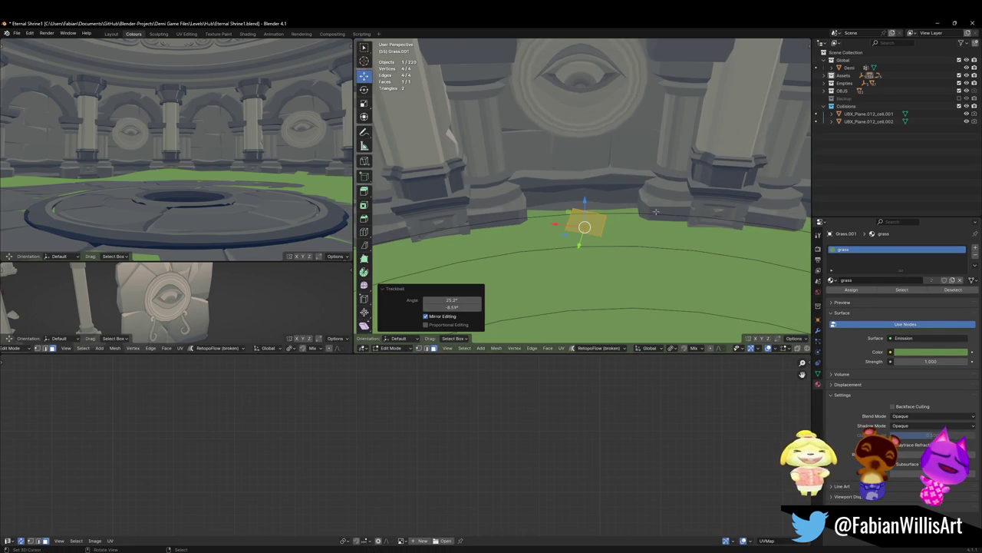
mouse_move(658, 222)
middle_down()
mouse_move(602, 240)
mouse_move(638, 230)
mouse_move(635, 213)
mouse_move(616, 233)
middle_up()
key(r)
text(z45)
key(Return)
Step: Move the whole face horizontally to the base of the ledge
click(607, 236)
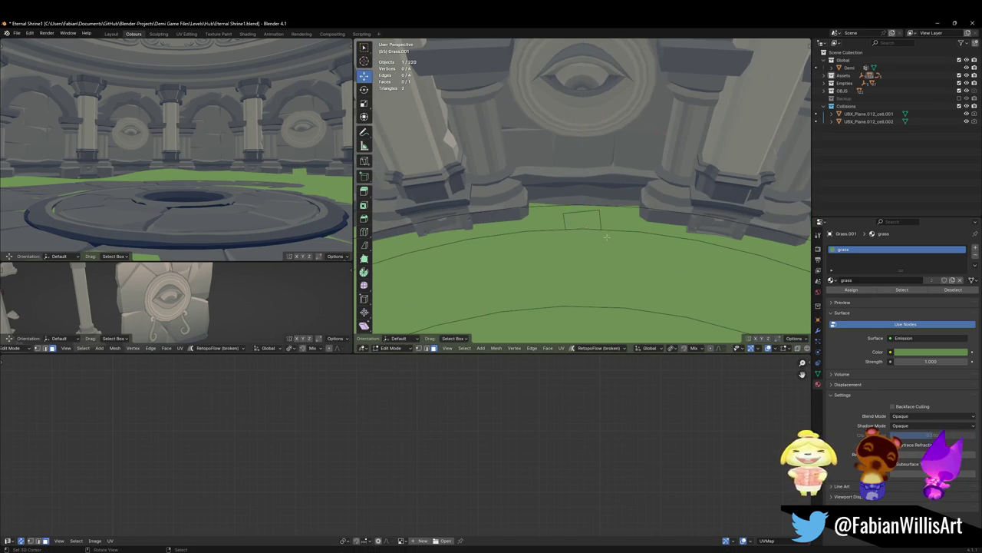
key(a)
key(g)
key(shift+z)
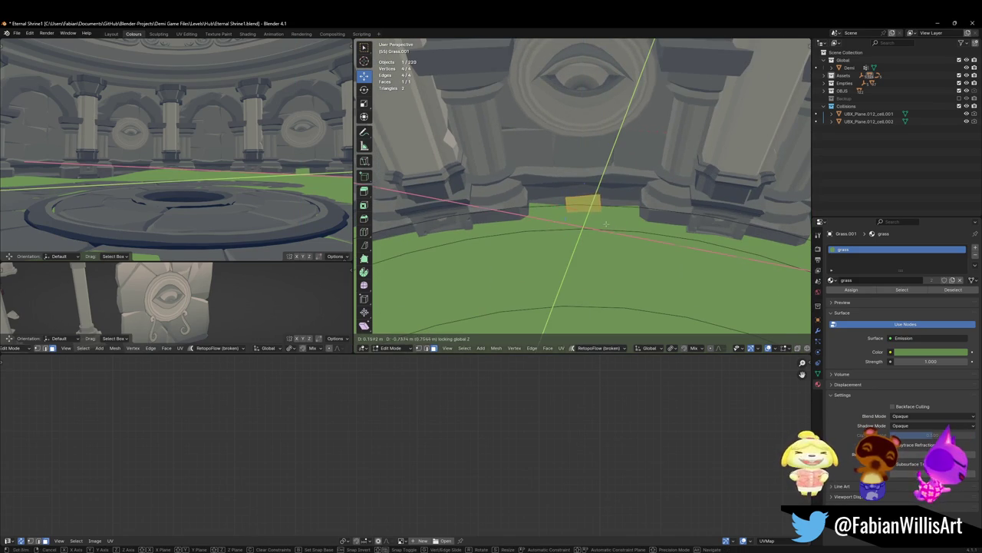
click(606, 224)
Step: Raise the face's top edge along Z and tilt it to make the grass taller
middle_drag(606, 224, 604, 214)
click(604, 214)
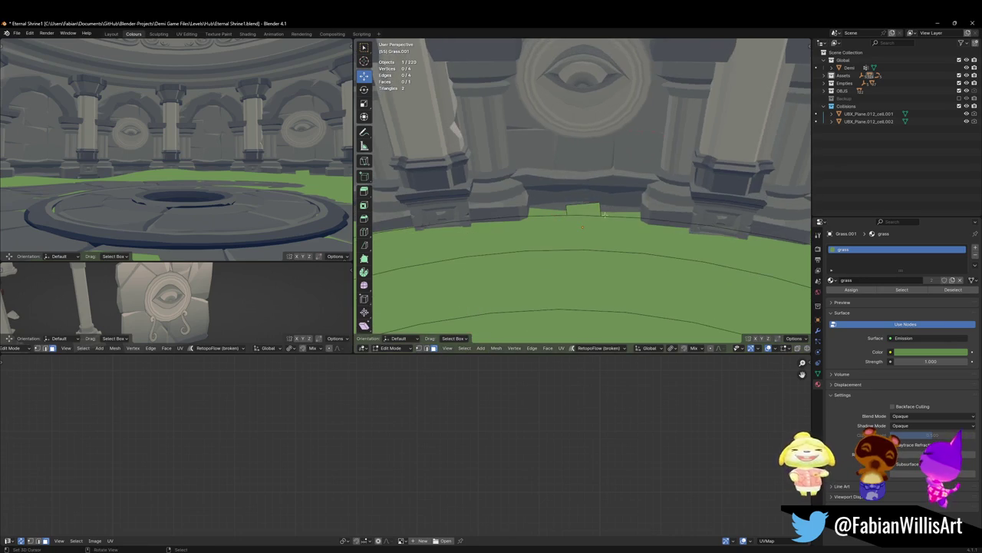
key(g)
key(z)
click(600, 204)
click(601, 204)
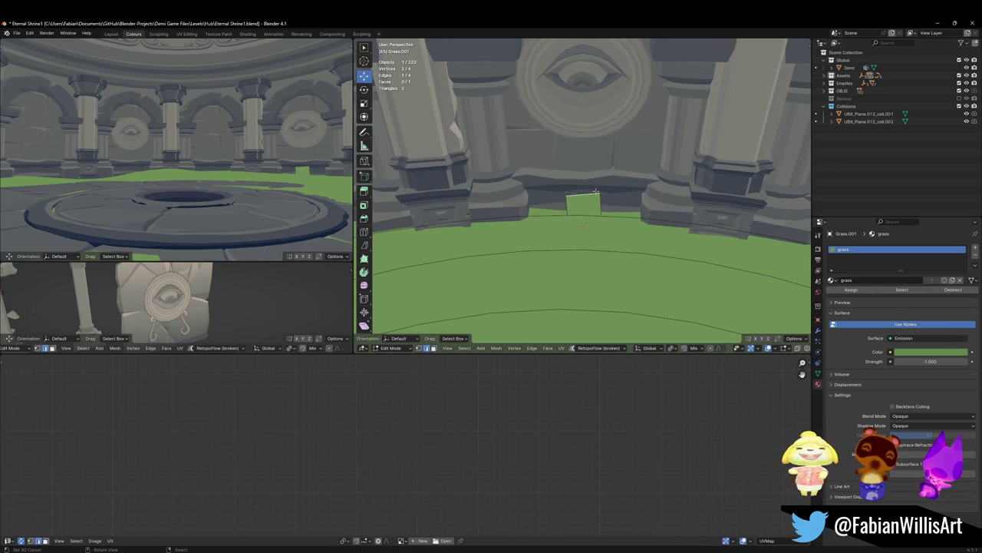
key(r)
click(613, 181)
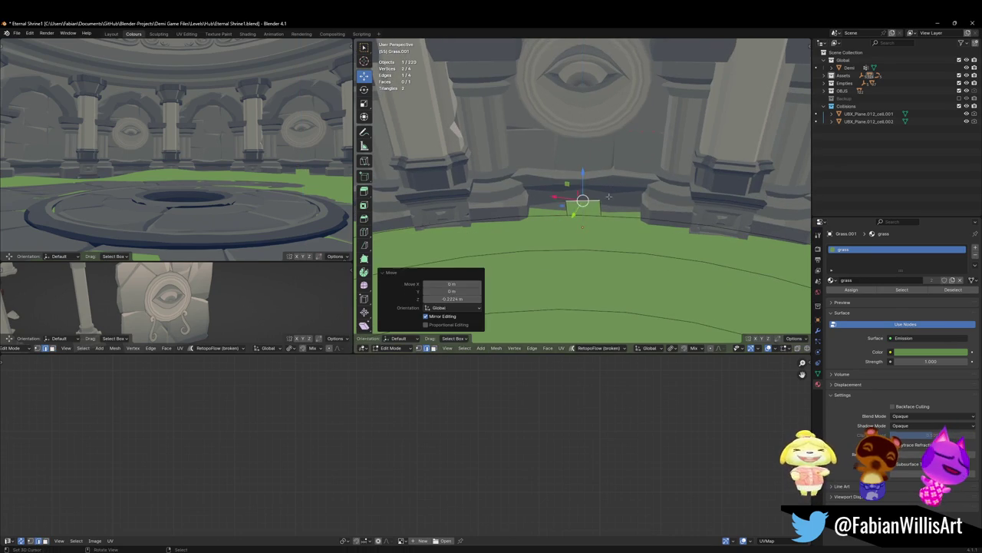
click(614, 184)
mouse_move(614, 185)
middle_down()
mouse_move(625, 200)
mouse_move(602, 212)
middle_up()
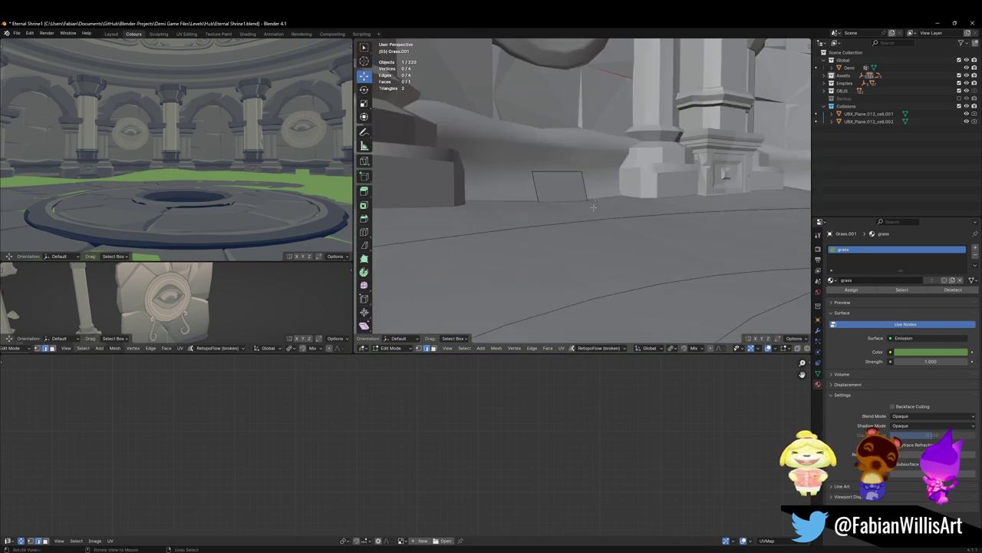
Step: Adjust the height of the whole Grass.001 face along Z
key(a)
key(g)
key(z)
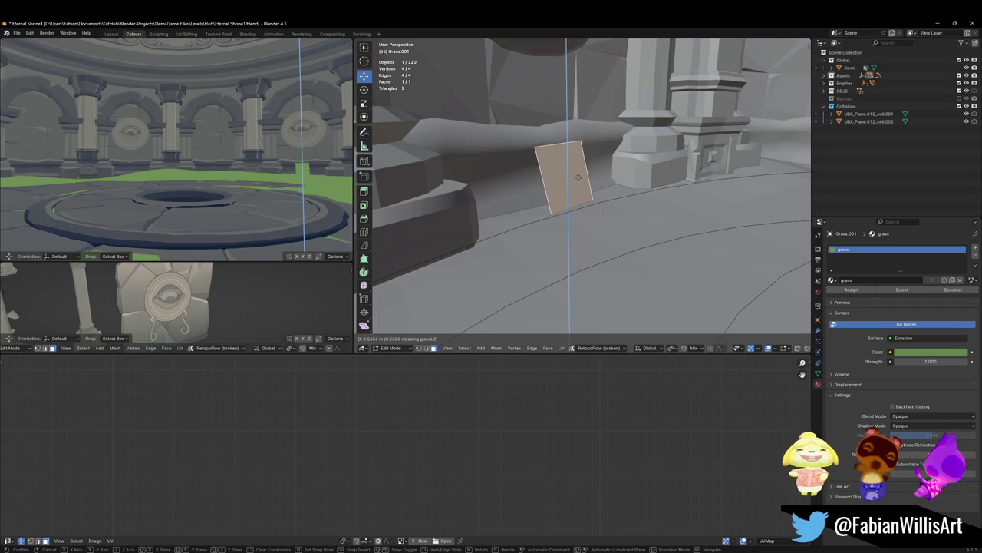
click(579, 178)
click(582, 182)
middle_drag(581, 182, 591, 199)
Step: Extrude the face's end edge into a second strip segment along the floor plane
click(583, 192)
key(e)
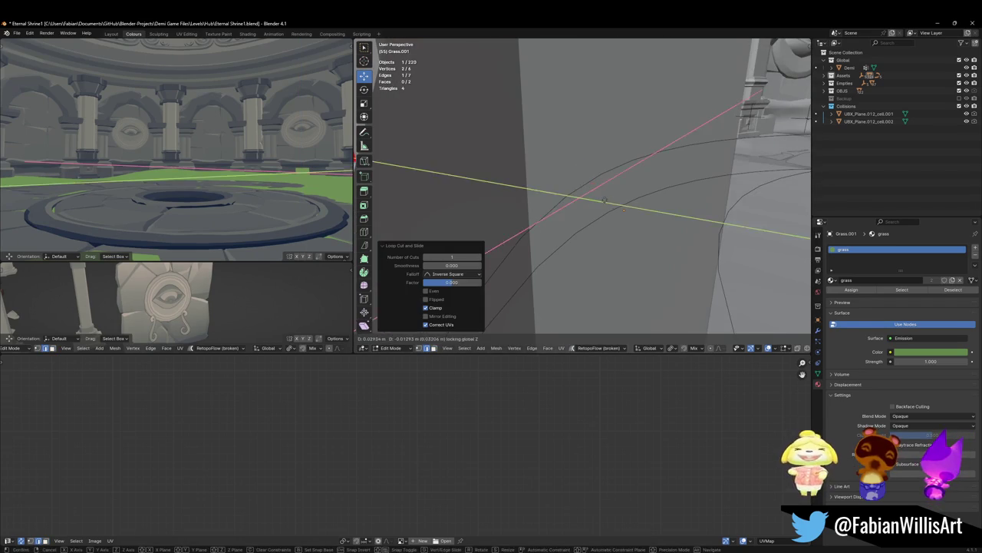
click(571, 201)
key(g)
key(shift+z)
click(591, 211)
click(583, 207)
mouse_move(584, 207)
middle_down()
mouse_move(561, 200)
mouse_move(606, 192)
middle_up()
Step: Extrude two more level segments following the ledge base
key(e)
key(shift+z)
click(607, 192)
key(g)
key(shift+z)
click(649, 183)
key(e)
key(shift+z)
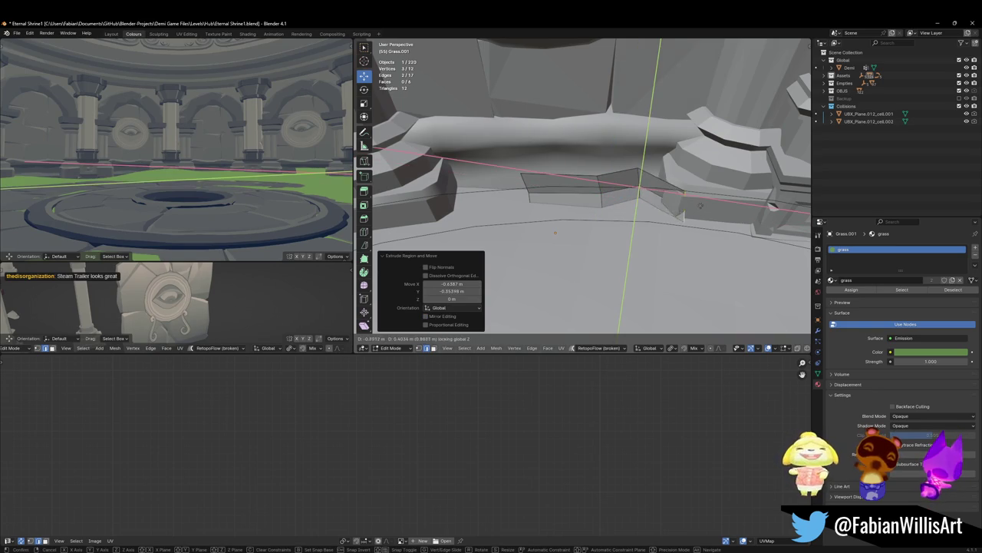
click(658, 206)
click(640, 202)
mouse_move(640, 202)
middle_down()
mouse_move(589, 190)
mouse_move(613, 185)
middle_up()
Step: Shift the strip on the floor plane and nudge one vertex's height
key(g)
key(shift+z)
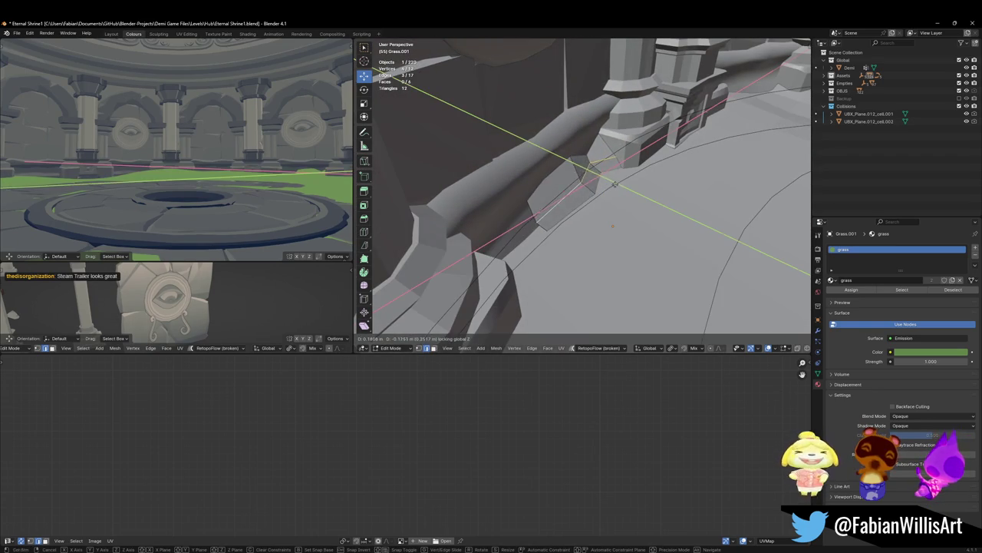
click(614, 185)
key(alt+z)
key(alt+a)
alt+click(622, 216)
key(alt+z)
click(625, 182)
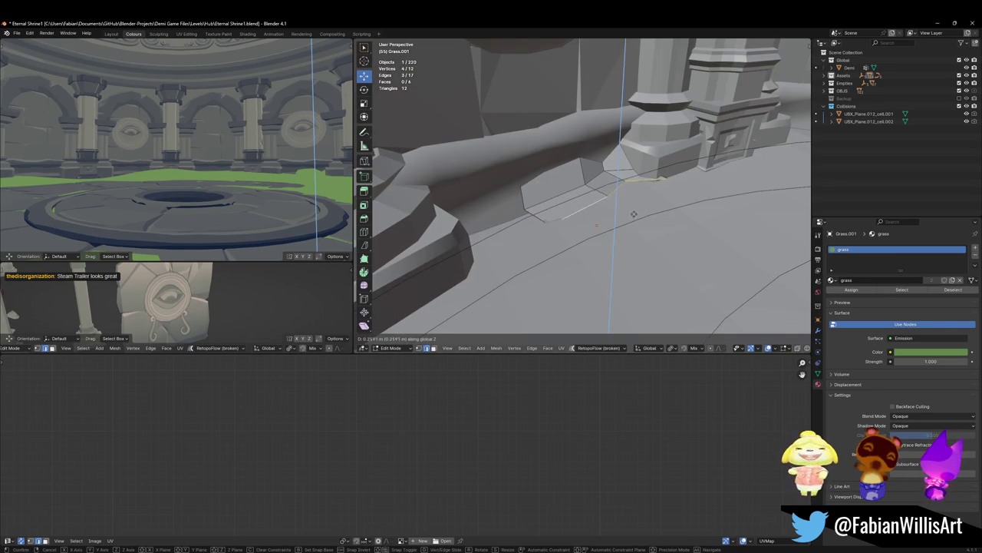
key(g)
key(z)
click(625, 184)
mouse_move(625, 184)
middle_down()
mouse_move(630, 205)
mouse_move(598, 200)
middle_up()
key(alt+a)
Step: Extrude the strip's end, rotating and moving it level toward the next pillar
key(e)
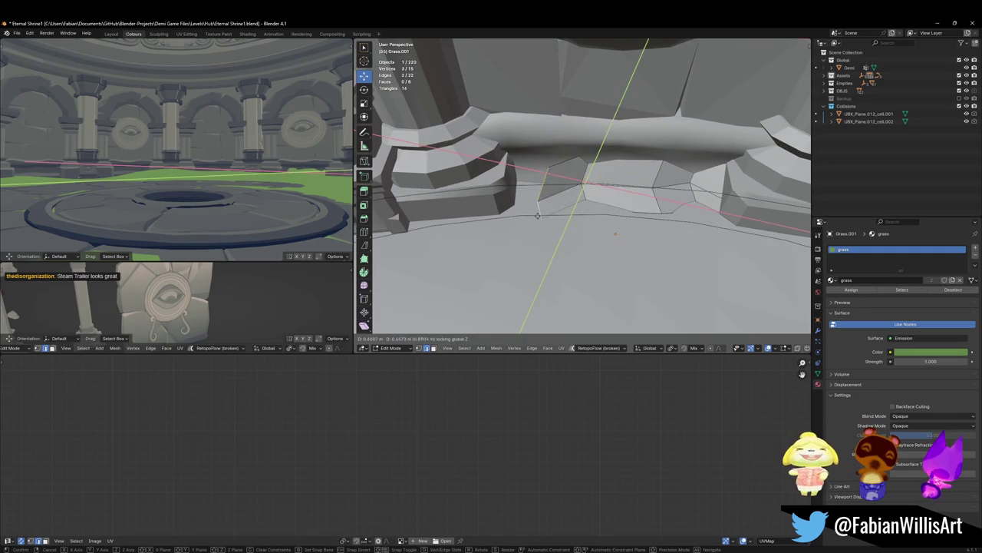
key(r)
key(z)
key(Return)
key(g)
key(shift+z)
click(559, 182)
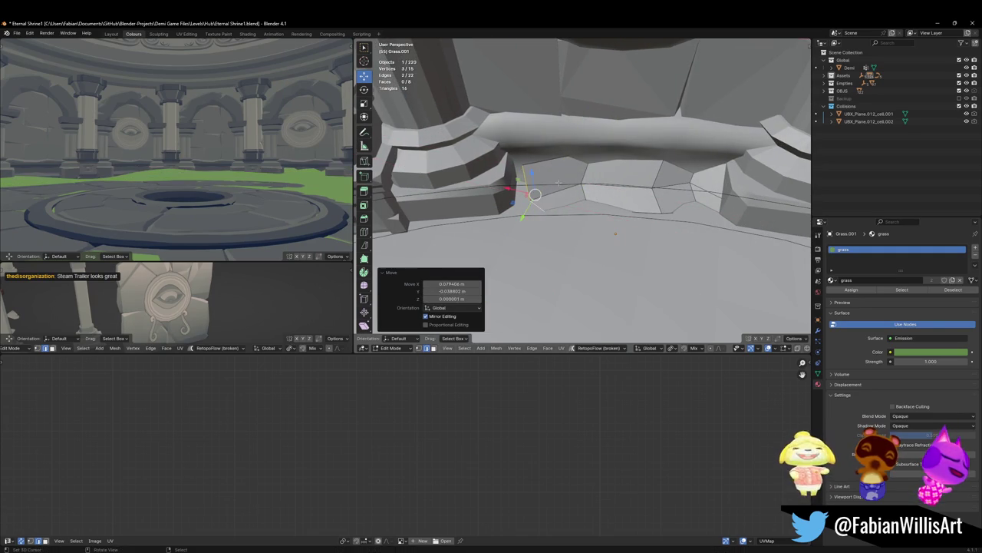
Step: Add two final segments, rotating the last around Z to reach the pillar
key(e)
key(Return)
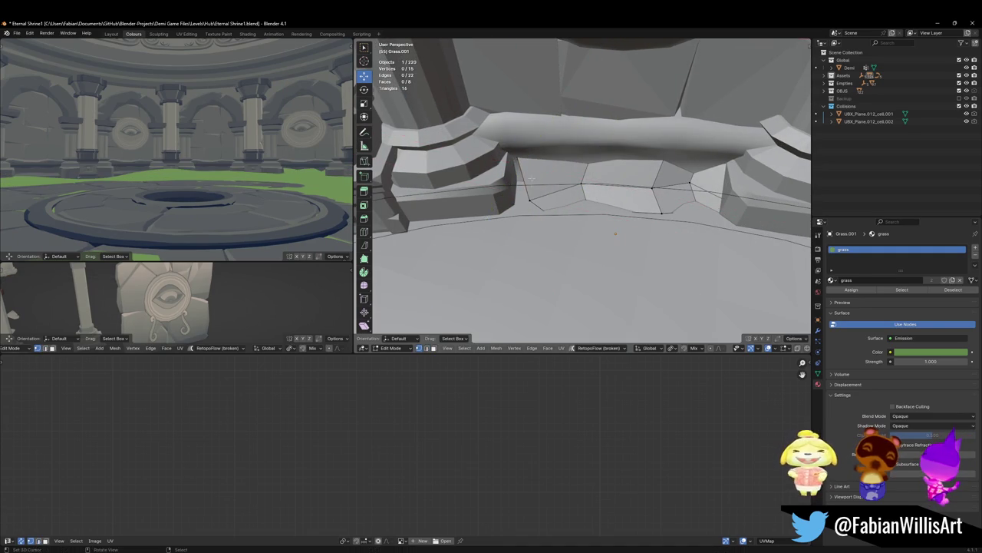
key(g)
key(shift+z)
click(498, 201)
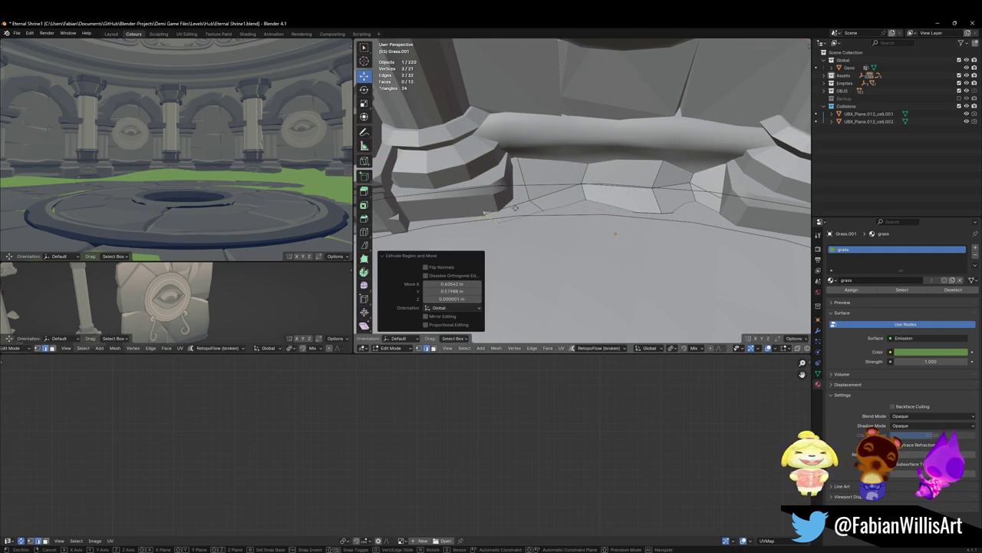
key(e)
key(r)
key(z)
click(472, 242)
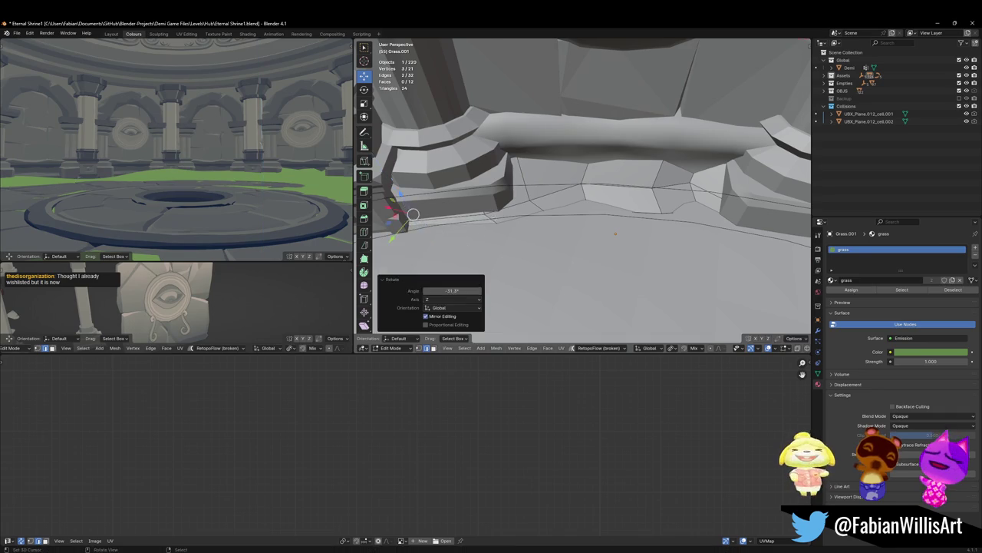
mouse_move(395, 213)
middle_down()
mouse_move(614, 162)
mouse_move(616, 112)
middle_up()
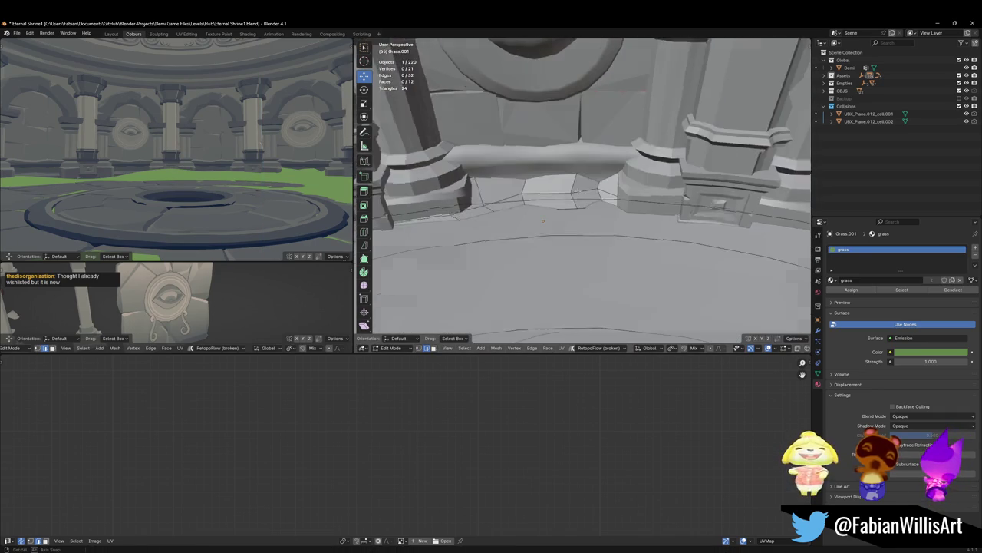
Step: Set the grass strip's origin to the 3D cursor and shade it smooth
key(a)
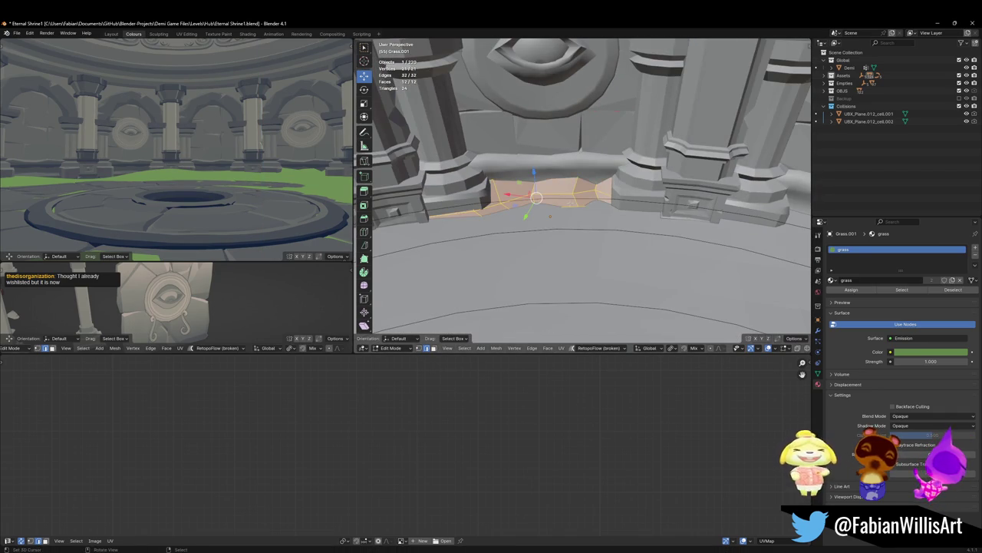
key(Tab)
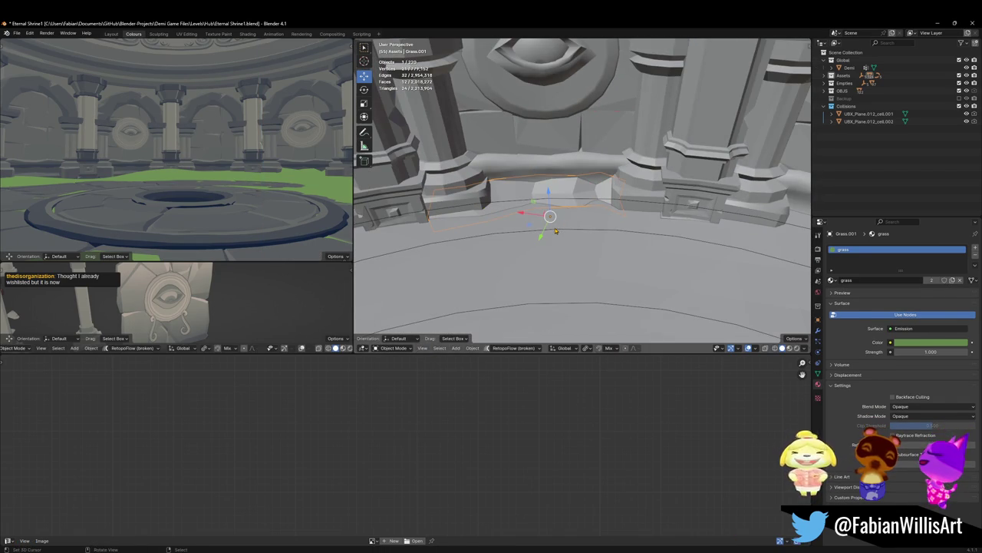
key(Tab)
key(alt+a)
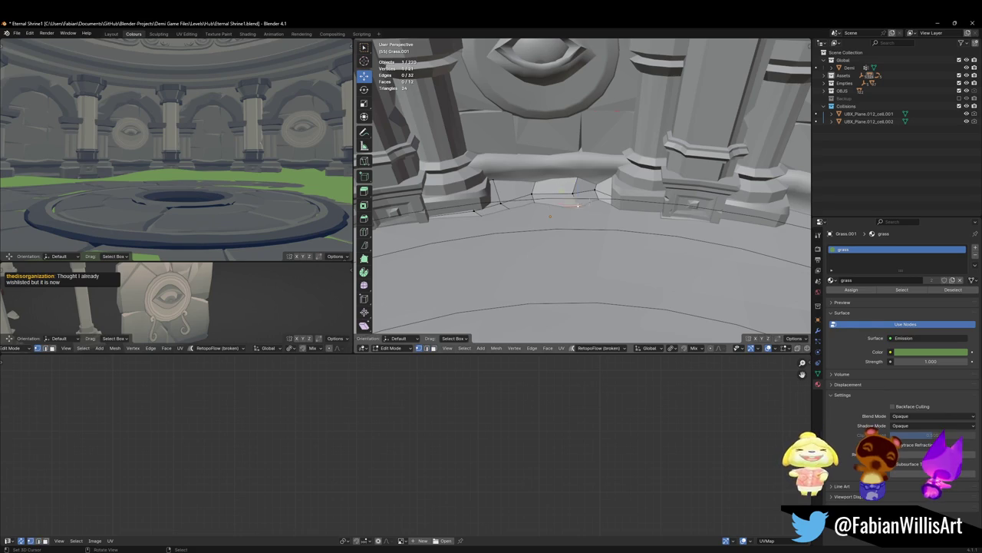
key(alt+z)
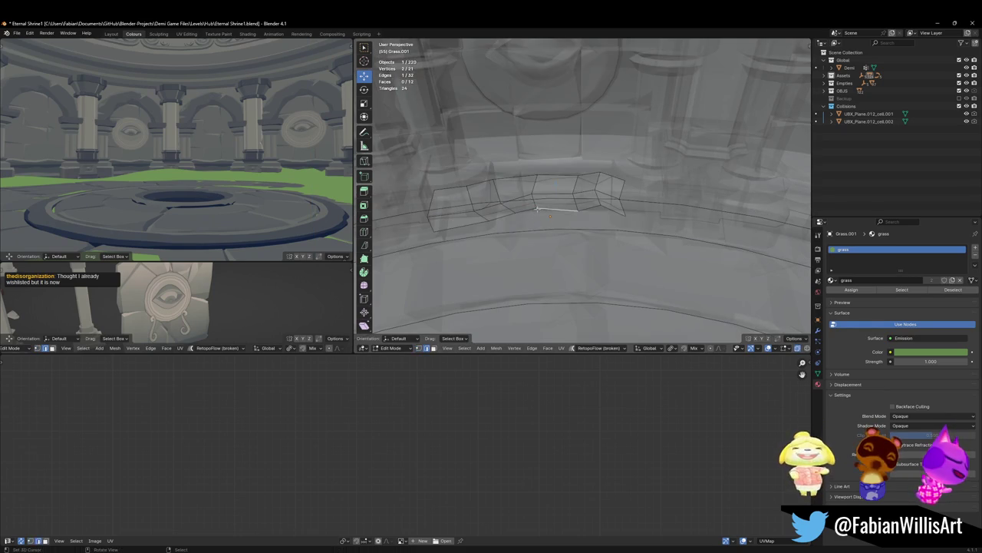
key(Tab)
right_click(558, 220)
click(558, 222)
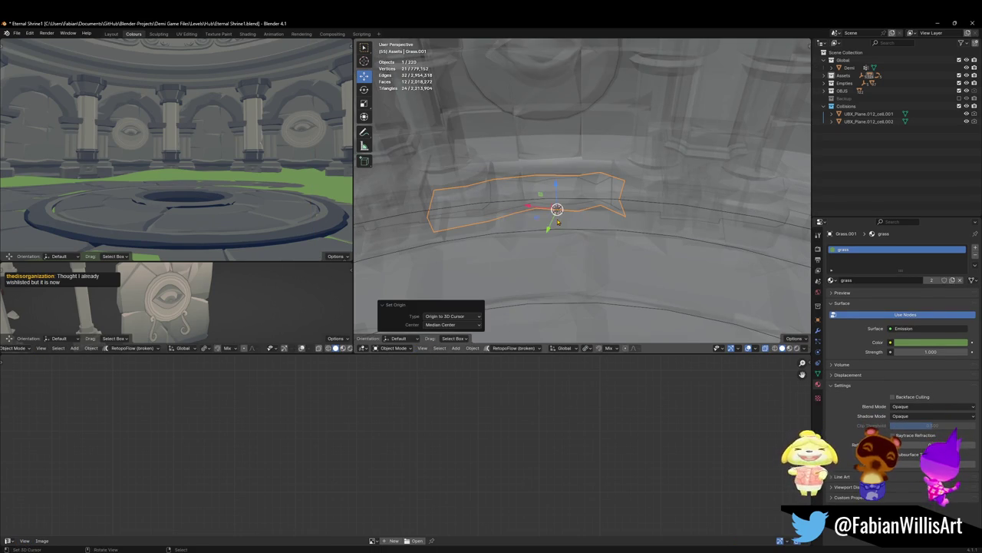
key(alt+z)
mouse_move(558, 222)
middle_down()
mouse_move(553, 192)
mouse_move(537, 215)
middle_up()
right_click(552, 193)
click(560, 198)
Step: Duplicate the strip, rotate it 58.1° around Z, move it level, and scale it to 1.141
key(shift+d)
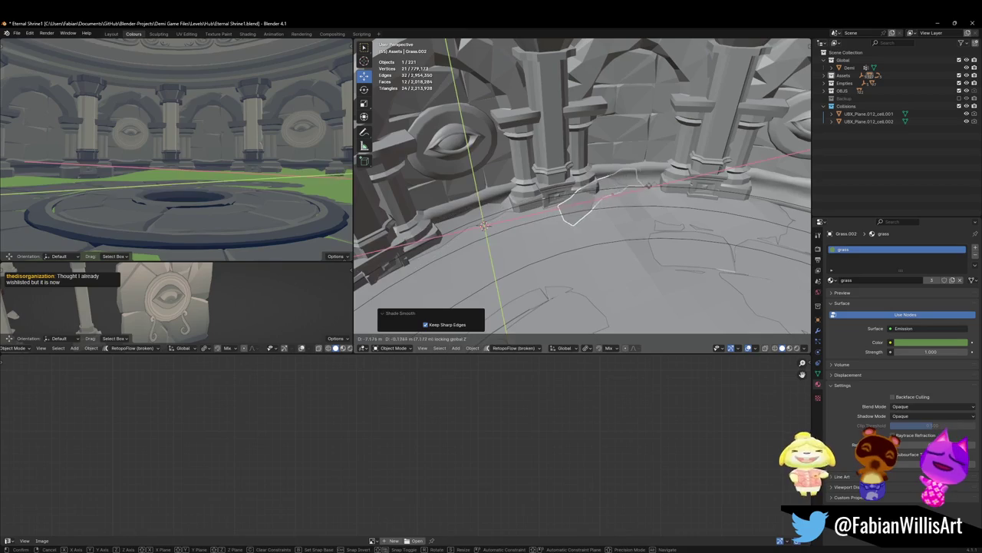
click(607, 195)
key(r)
key(z)
click(636, 193)
key(shift+grave)
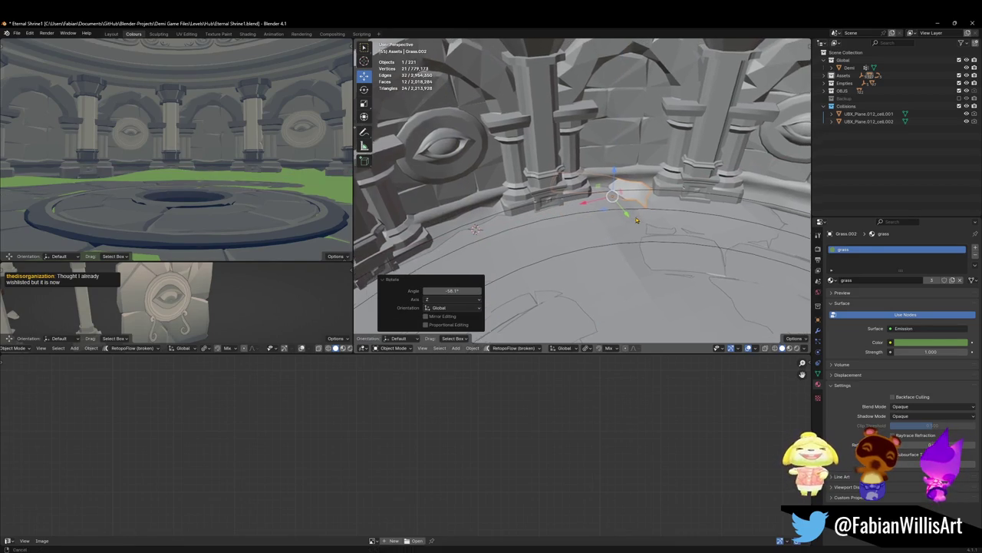
key(Return)
key(g)
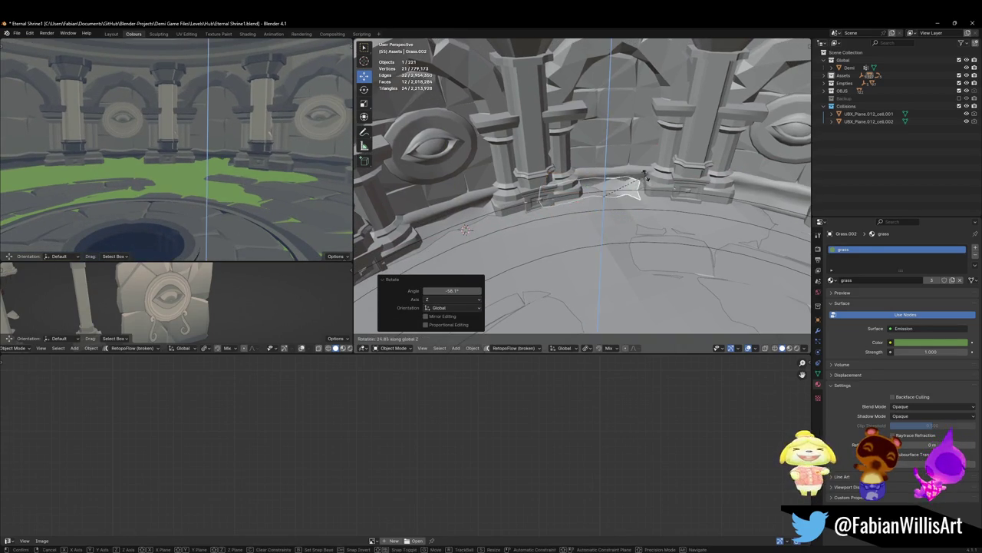
key(shift+z)
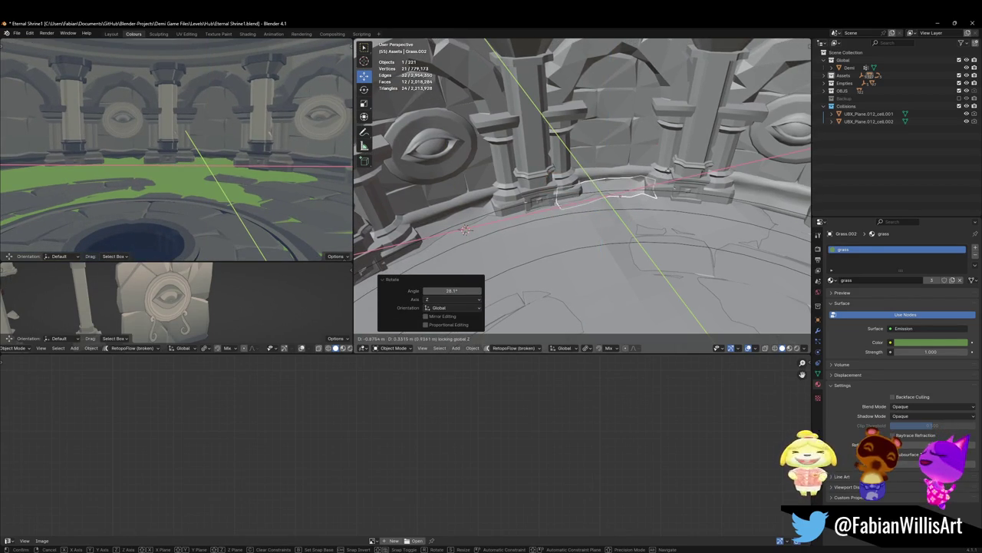
key(Return)
key(s)
key(Return)
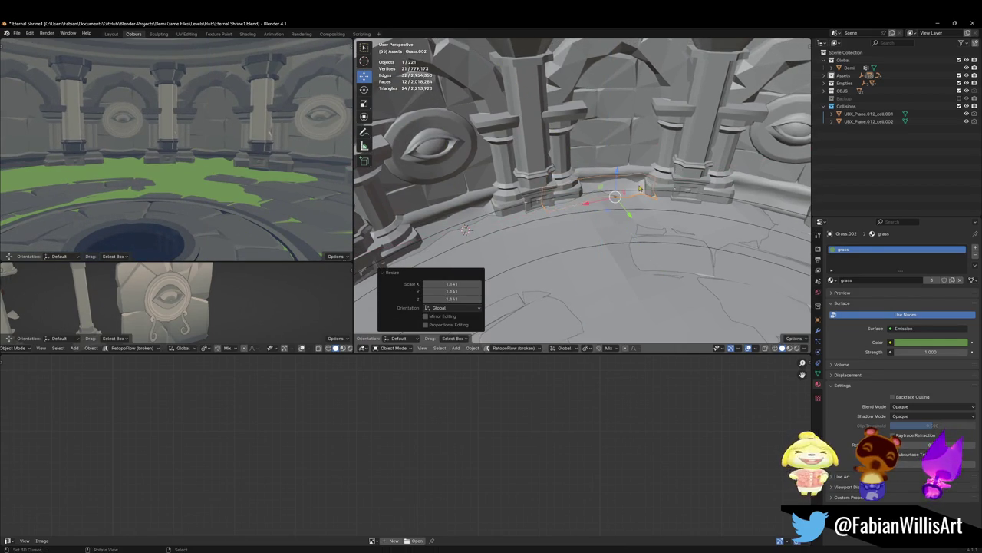
middle_drag(583, 230, 538, 230)
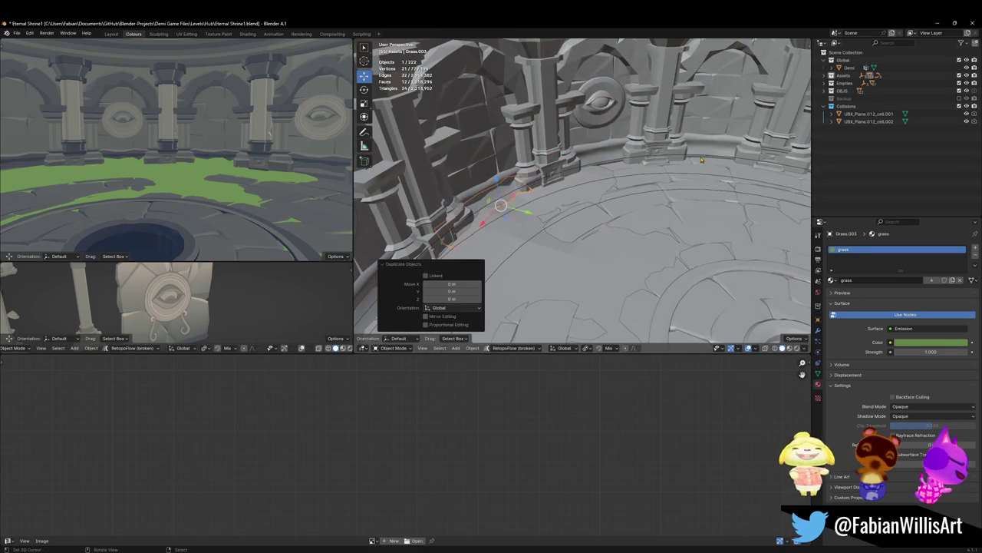
Step: Duplicate the grass strip and rotate the copy -52.1° around the vertical axis
key(shift+d)
key(shift+s)
middle_drag(637, 253, 638, 261)
key(r)
key(z)
click(636, 264)
Step: Slide the copy level along the floor onto the next ledge base
key(g)
key(z)
click(643, 252)
key(r)
key(z)
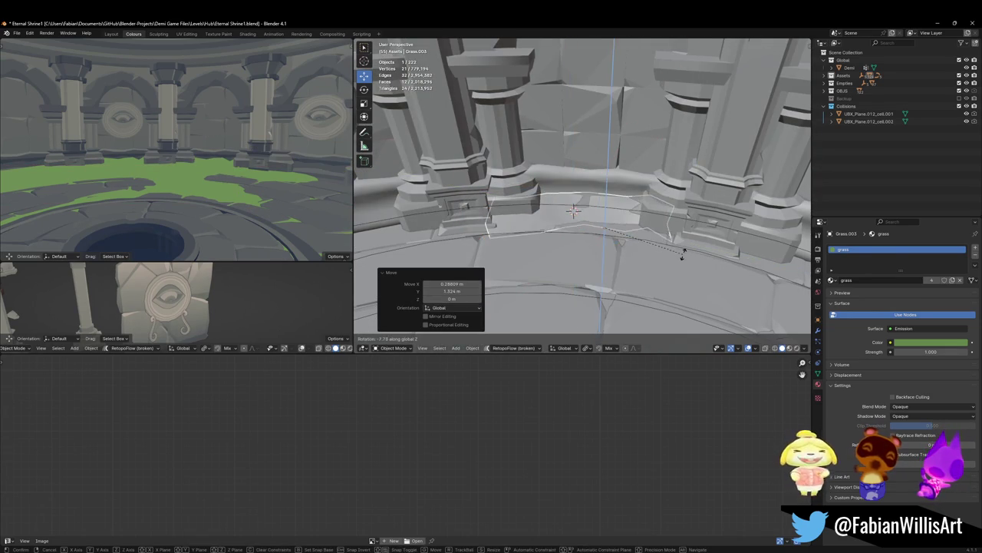
right_click(678, 259)
key(g)
click(665, 240)
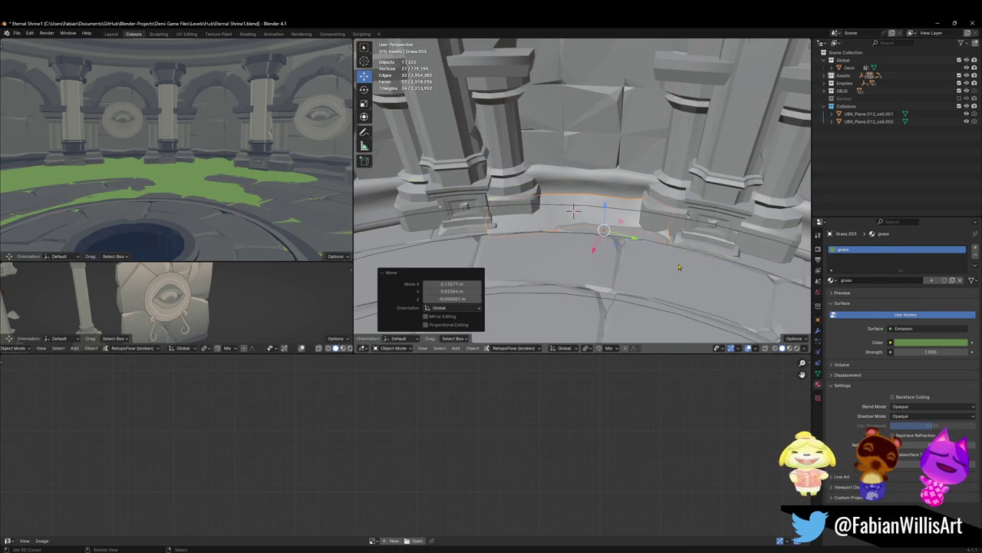
middle_drag(244, 162, 254, 185)
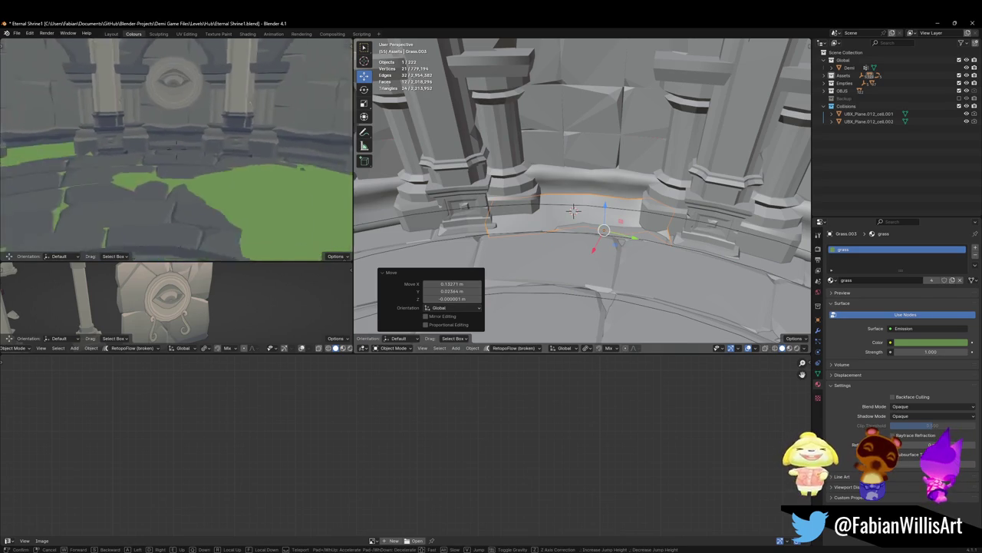
Step: Shift the strip's vertices level to hug the wall, deselect all, and save
key(Tab)
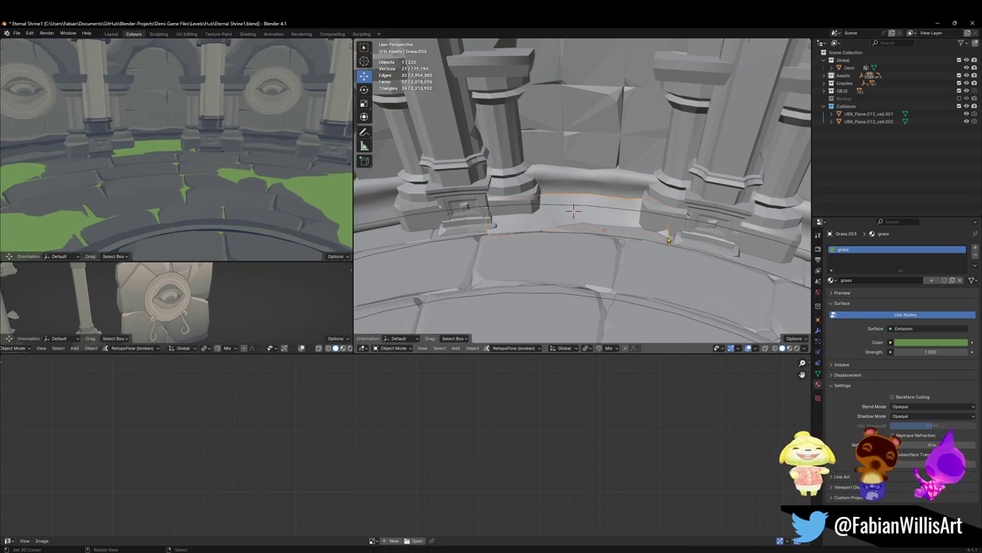
key(g)
key(shift+z)
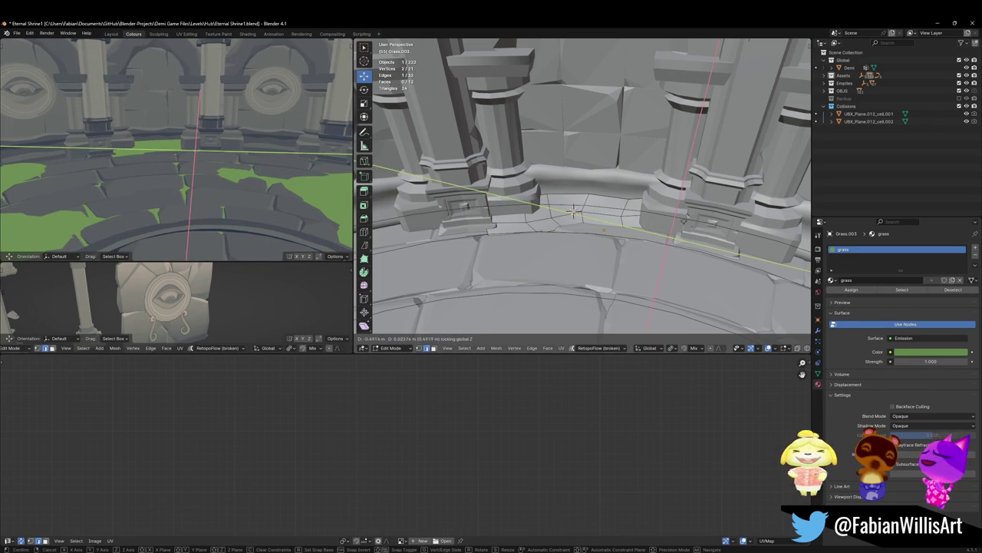
click(664, 225)
key(Tab)
key(Tab)
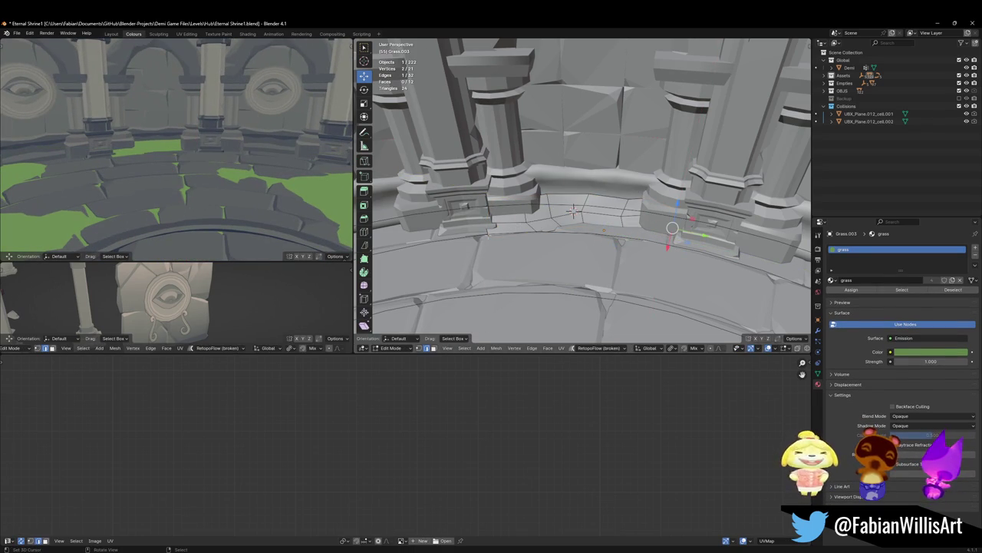
key(Tab)
key(a)
key(alt+a)
key(ctrl+s)
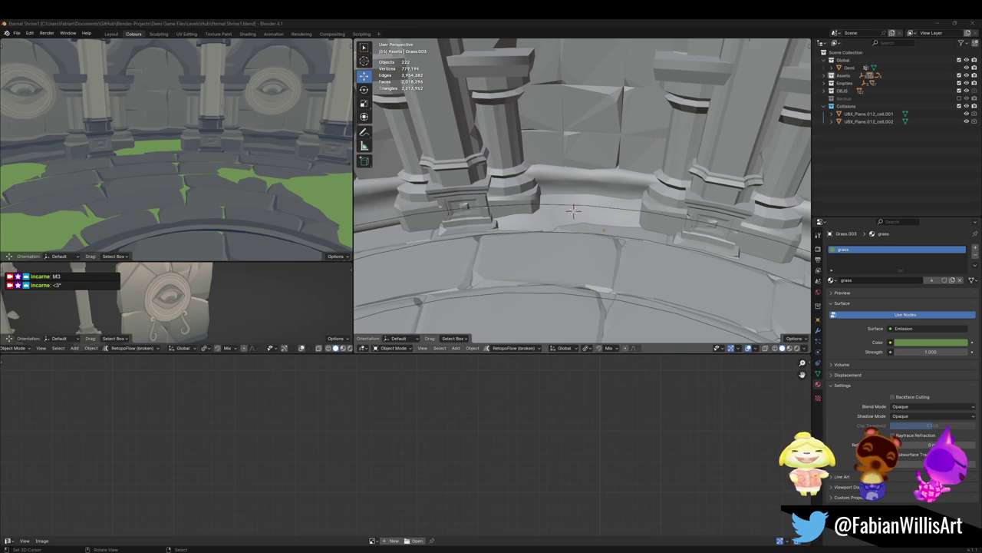
Step: Move the end face of Grass.003 level so it fits the ledge base
scroll(647, 220, up, 3)
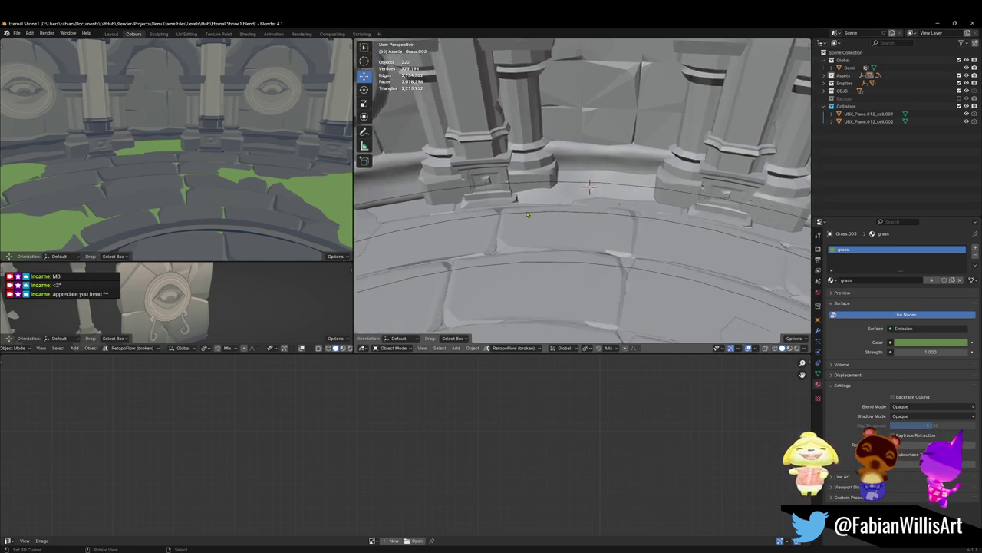
scroll(537, 238, up, 4)
key(Tab)
mouse_move(485, 251)
middle_down()
mouse_move(537, 230)
mouse_move(581, 230)
mouse_move(547, 234)
middle_up()
key(3)
click(480, 245)
key(g)
key(shift+z)
click(472, 253)
key(Tab)
right_click(561, 231)
Step: Set the origin to the 3D cursor, then duplicate, rotate -38.4° and slide the copy along the ledge
click(614, 285)
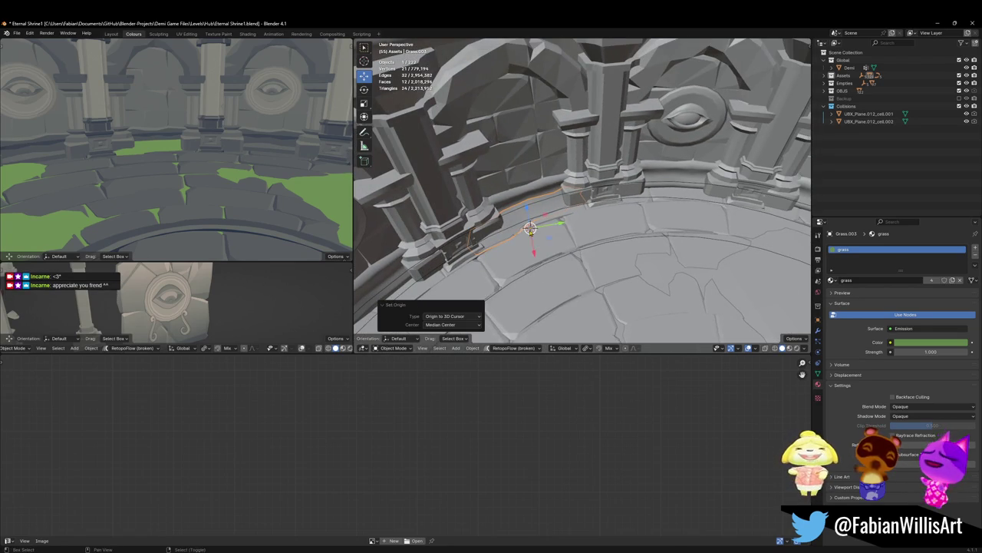
key(shift+d)
click(687, 222)
key(r)
key(z)
click(702, 220)
key(g)
key(shift+z)
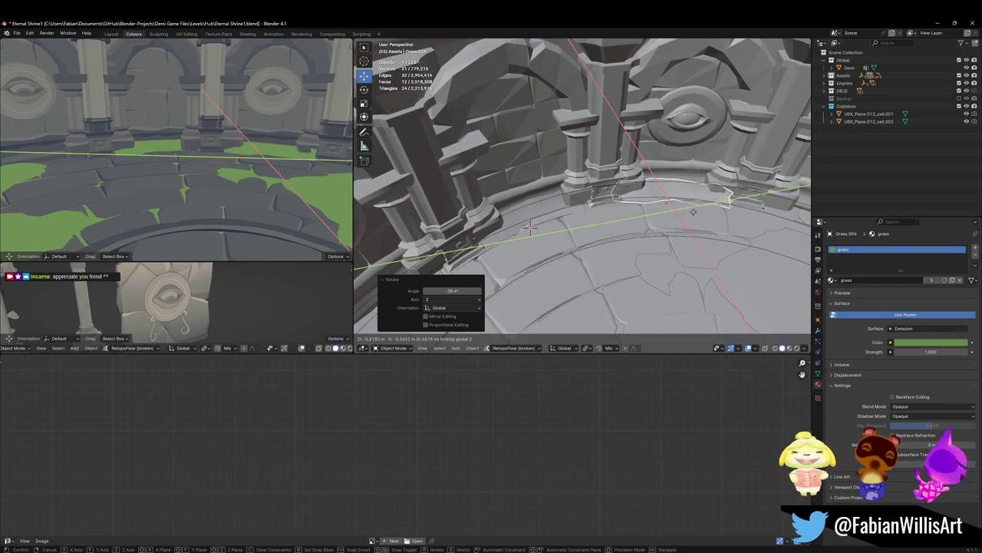
click(693, 211)
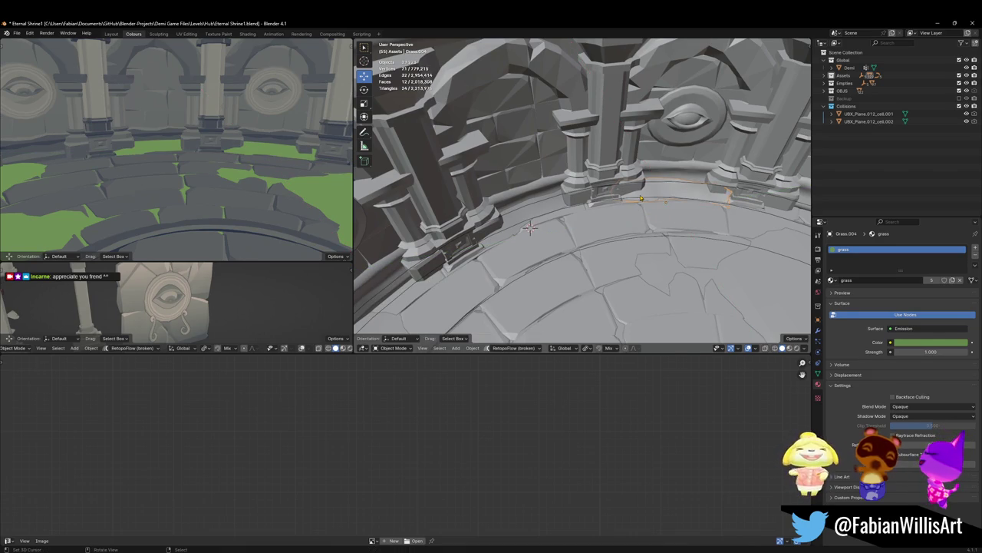
Step: Extend Grass.004's end vertices level along the floor
key(Tab)
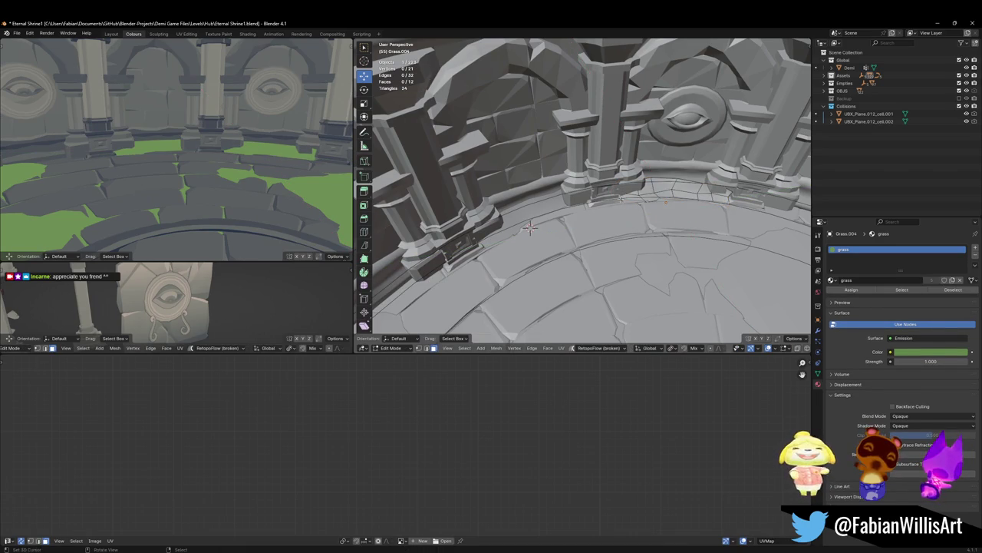
key(g)
key(shift+z)
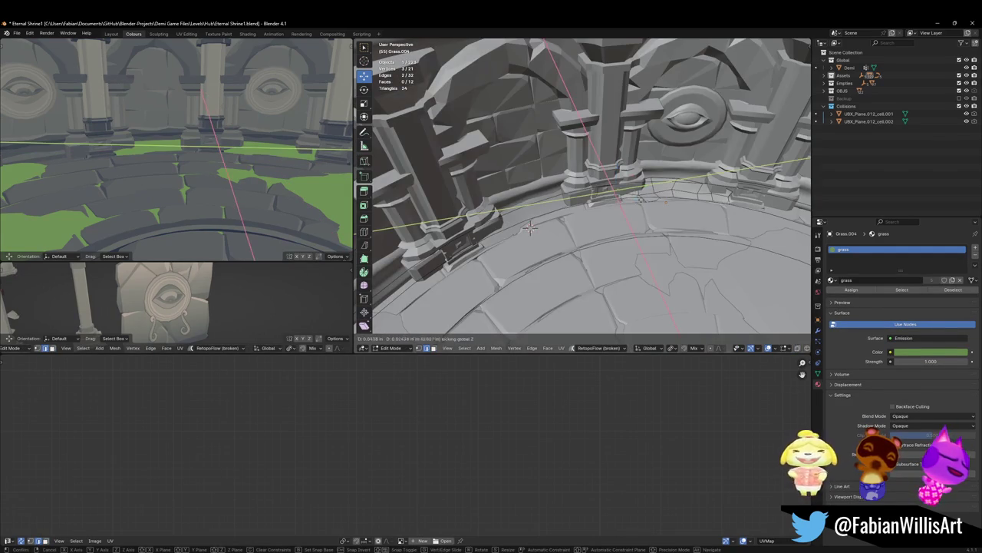
click(529, 227)
key(e)
key(shift+z)
key(ctrl+z)
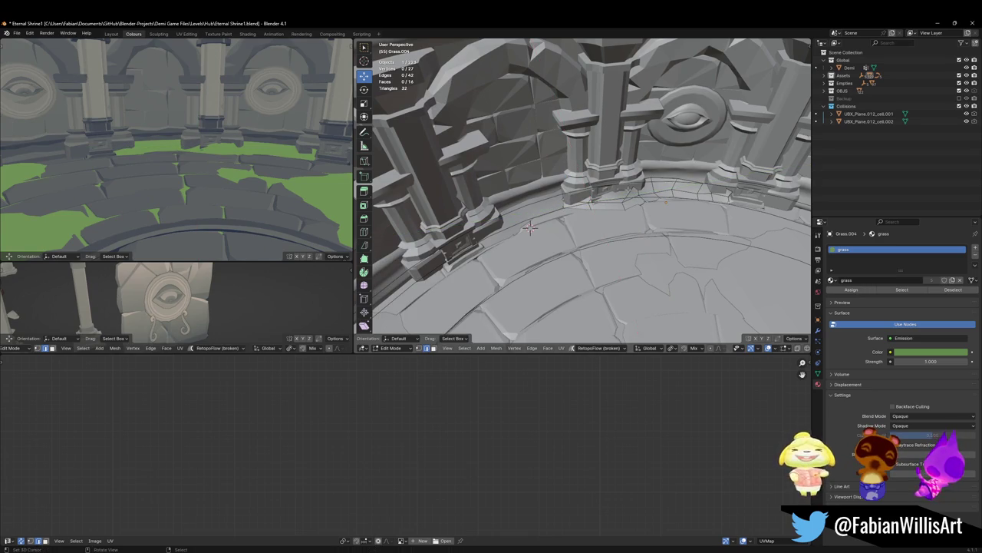
Step: Adjust the strip's end vertices near the pillar and save the shrine file
middle_drag(665, 201, 676, 231)
scroll(675, 231, up, 3)
click(620, 249)
key(g)
key(shift+z)
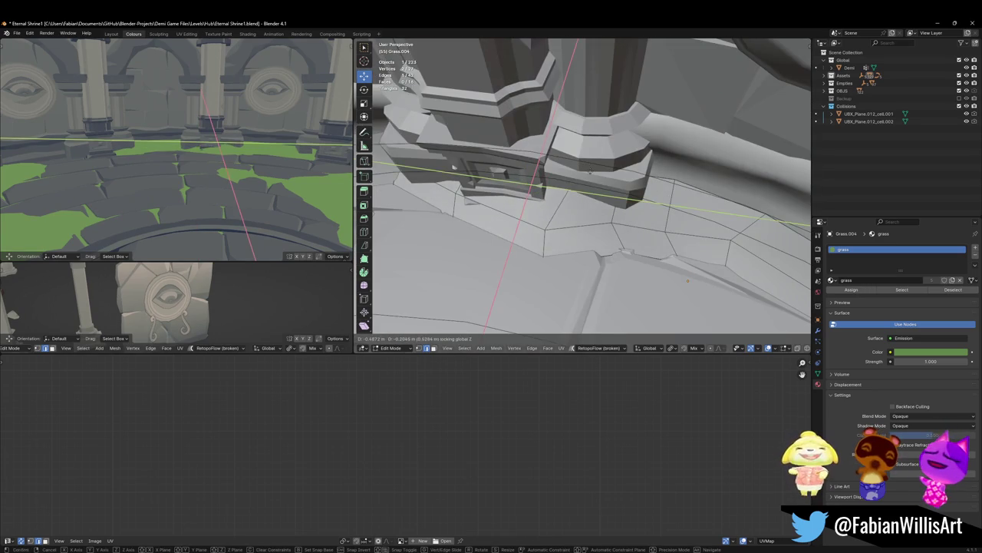
key(Escape)
key(ctrl+z)
mouse_move(584, 192)
middle_down()
mouse_move(666, 112)
mouse_move(614, 230)
mouse_move(608, 213)
middle_up()
key(Tab)
key(ctrl+s)
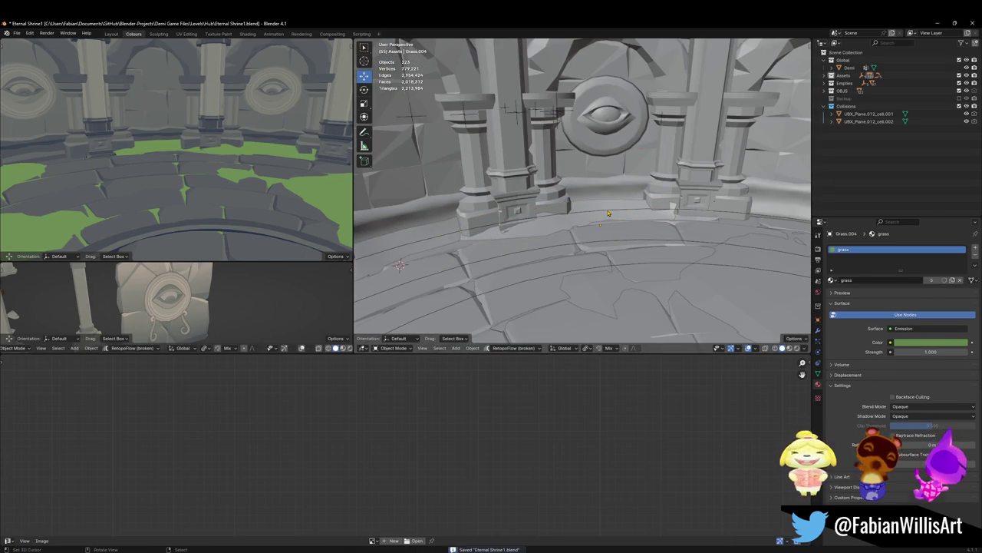
Step: Move Grass.004's end vertices level so the strip wraps around the pillar
click(607, 208)
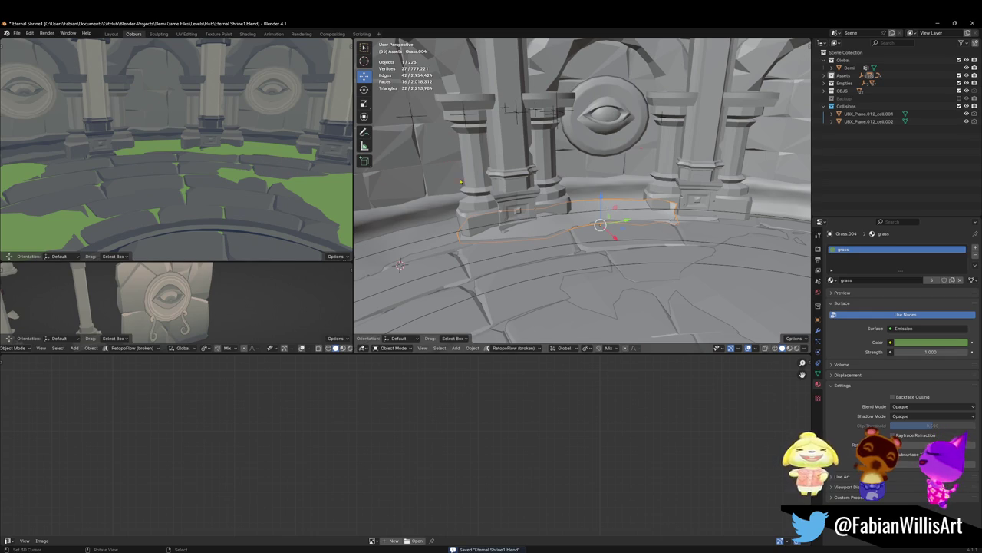
scroll(663, 203, up, 3)
scroll(663, 203, up, 3)
mouse_move(663, 204)
middle_down()
mouse_move(601, 230)
mouse_move(413, 237)
middle_up()
key(Tab)
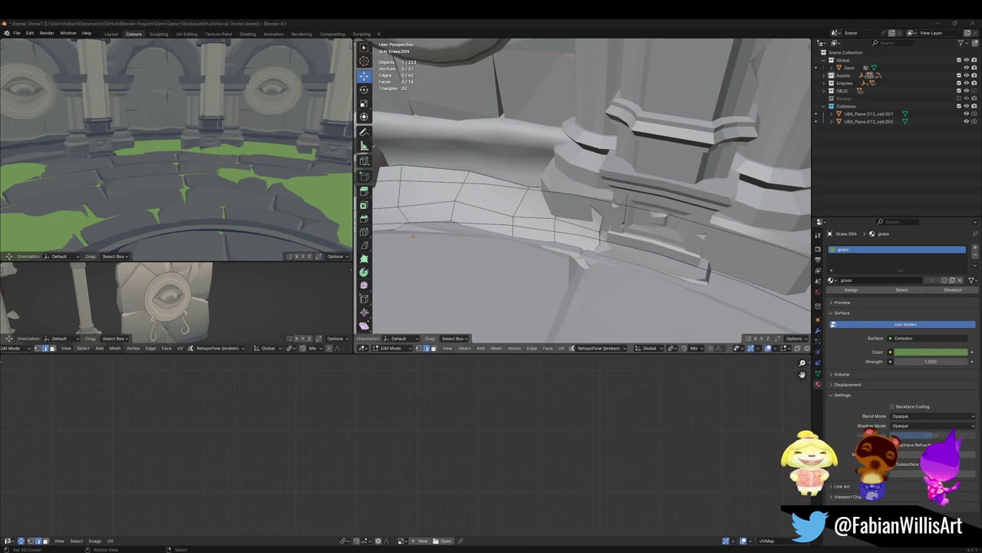
middle_drag(413, 237, 400, 242)
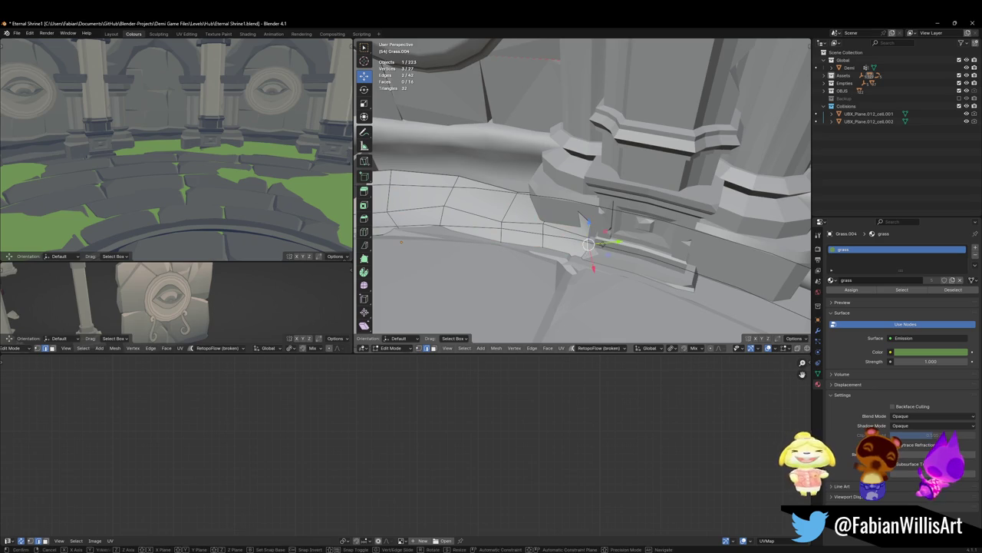
key(g)
key(shift+z)
click(635, 230)
scroll(634, 229, down, 5)
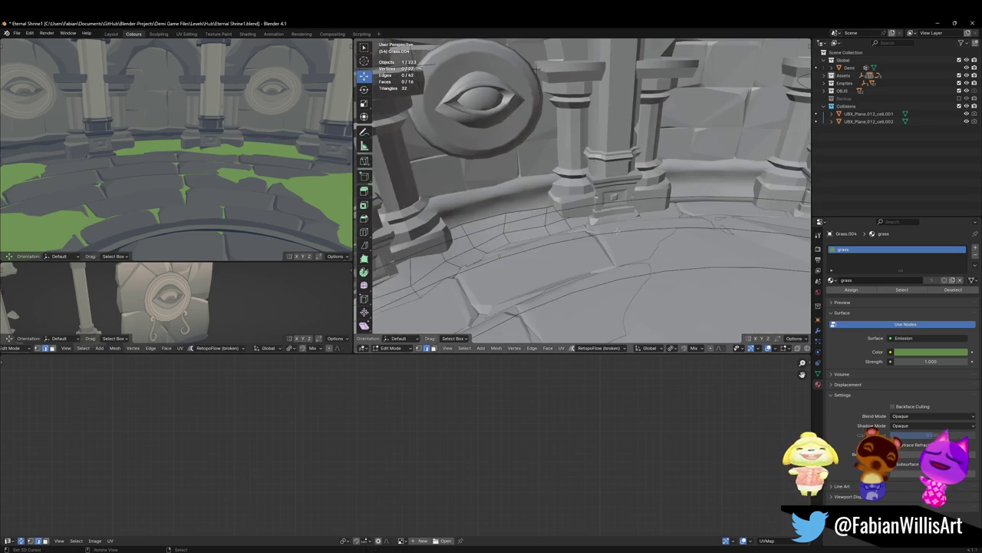
key(Tab)
mouse_move(537, 231)
middle_down()
mouse_move(395, 300)
mouse_move(537, 230)
middle_up()
key(shift+d)
click(614, 253)
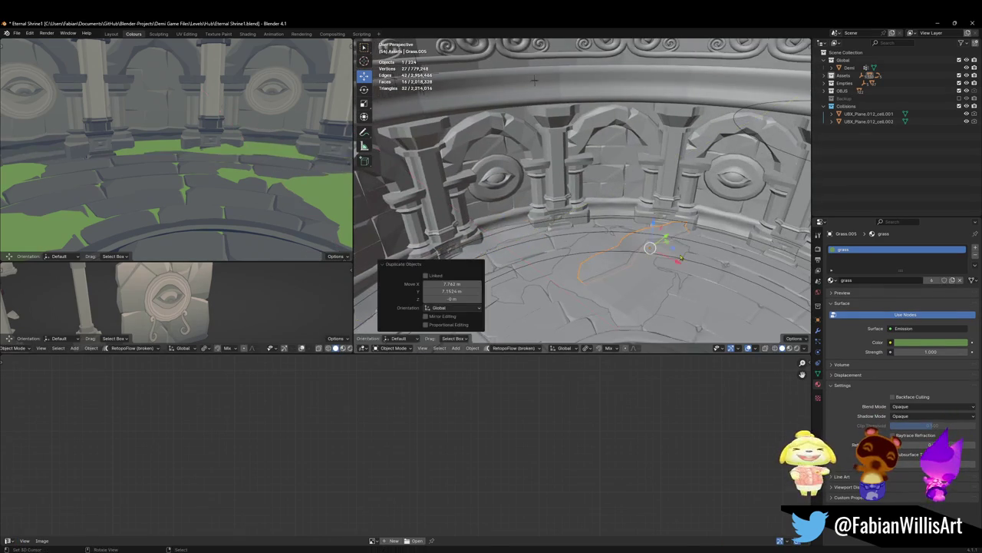
Step: Slide the grass copy and rotate it around Z to follow the ledge base under the arches
middle_drag(614, 253, 583, 245)
key(r)
key(z)
click(650, 261)
key(shift+grave)
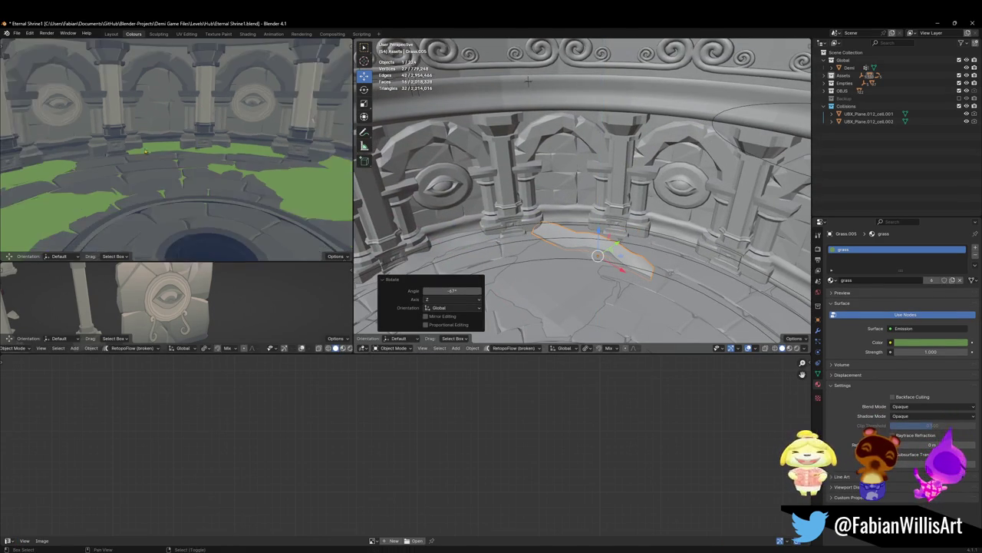
click(143, 154)
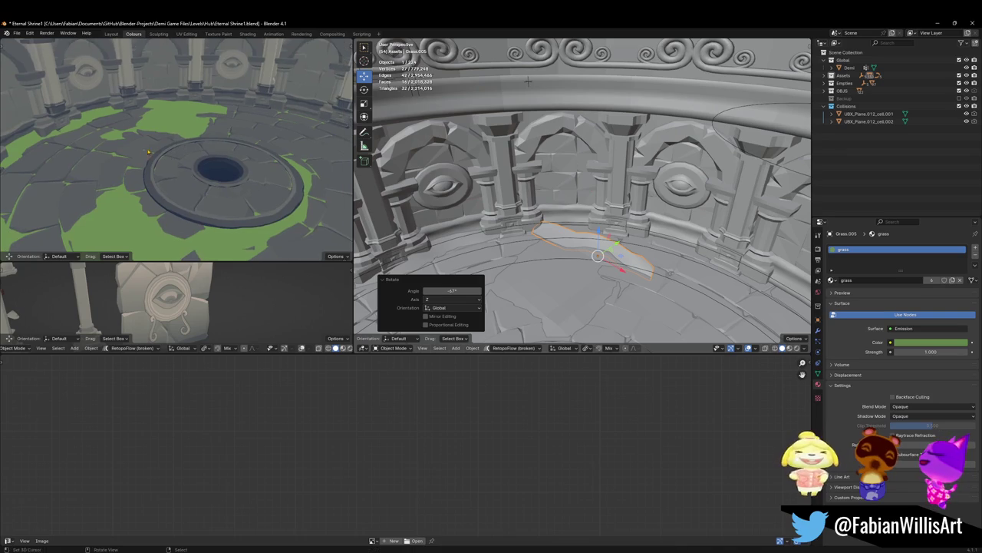
middle_drag(537, 191, 584, 205)
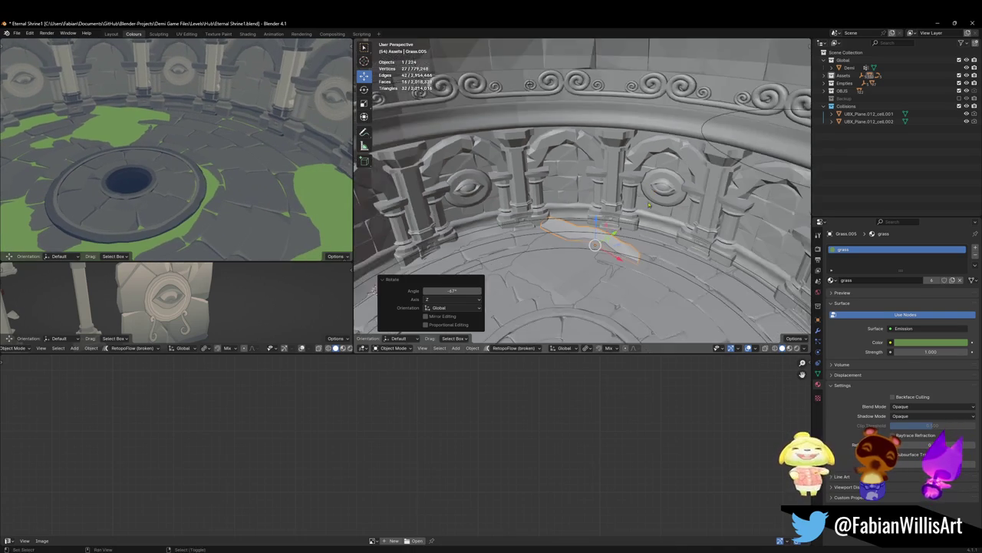
key(r)
key(z)
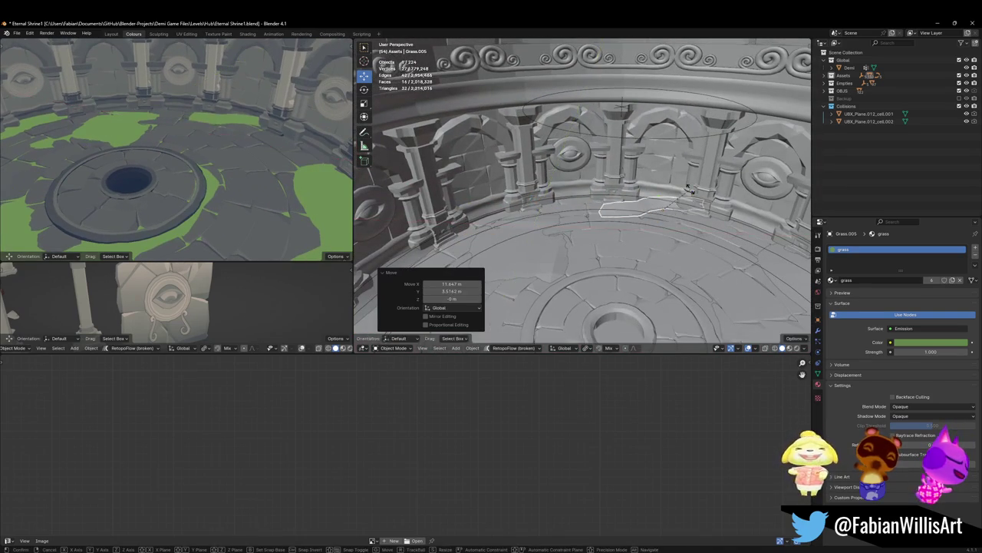
key(shift+z)
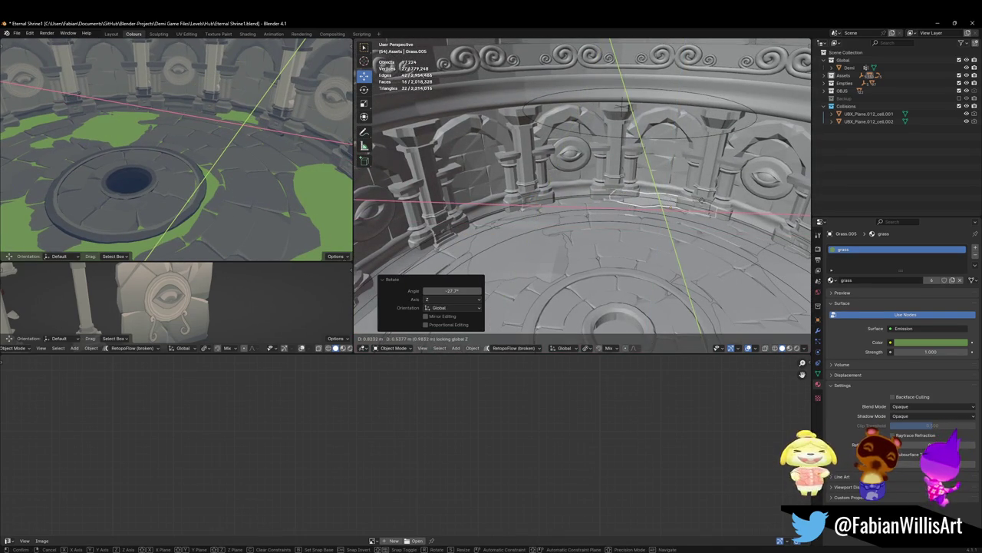
click(159, 148)
Step: Walk through the view to check the grass, then nudge the eye medallions vertically
key(shift+grave)
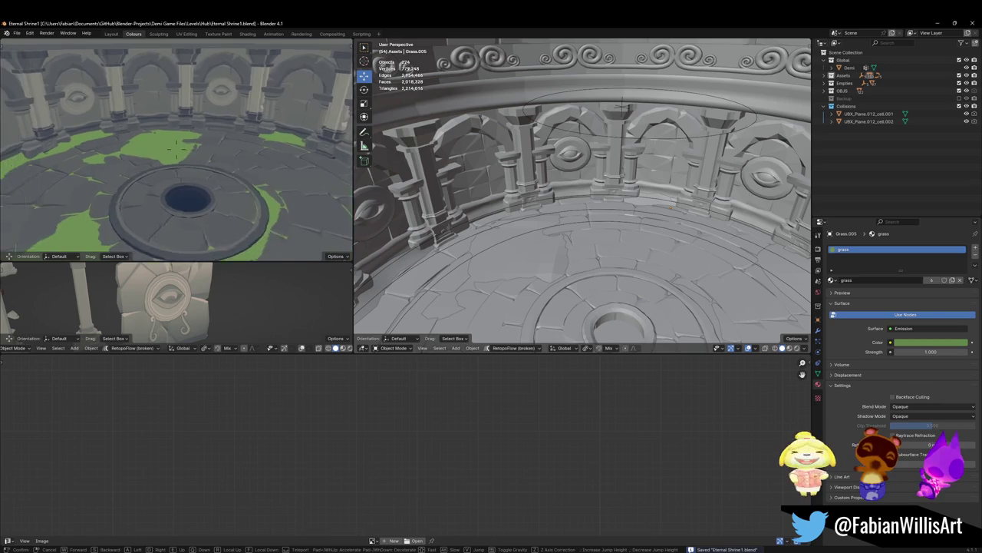
key(q)
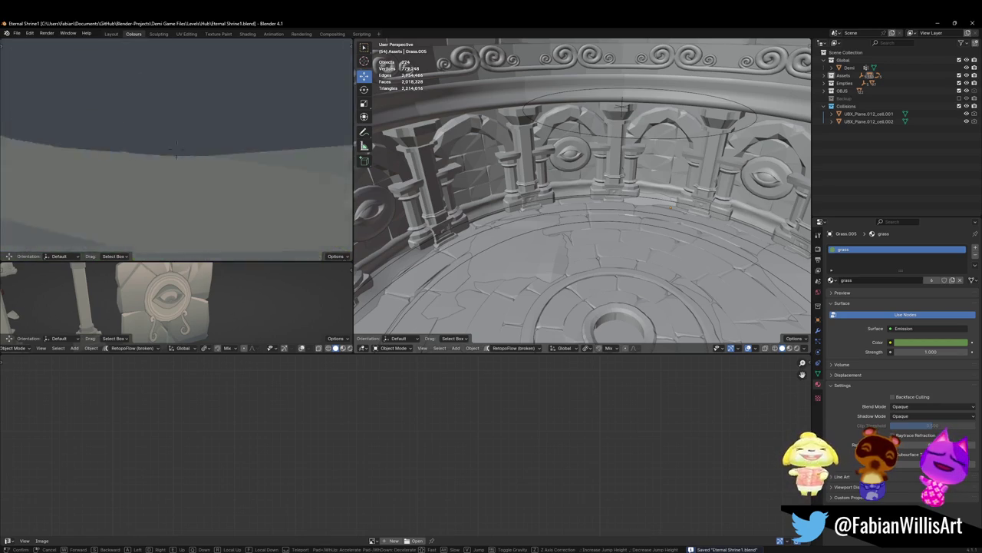
key(s)
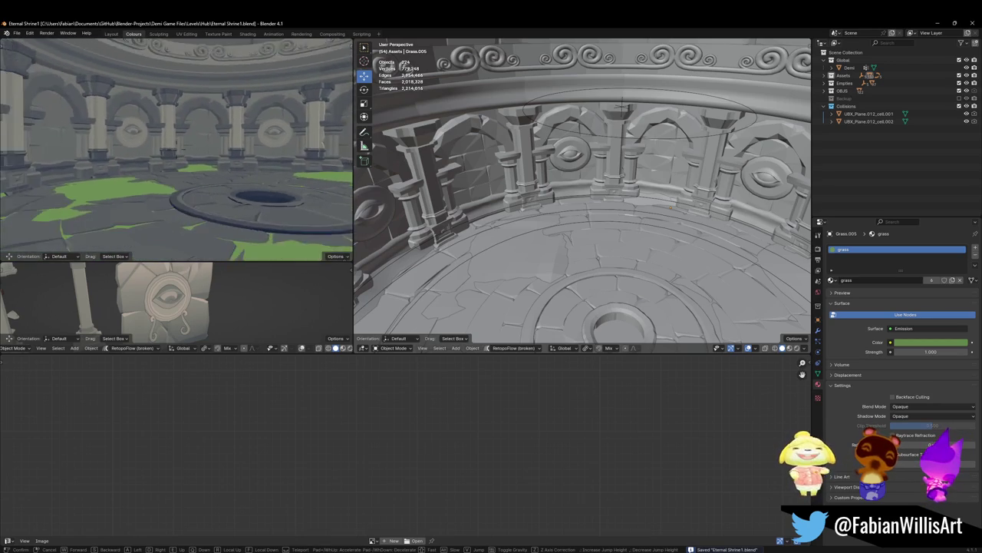
key(w)
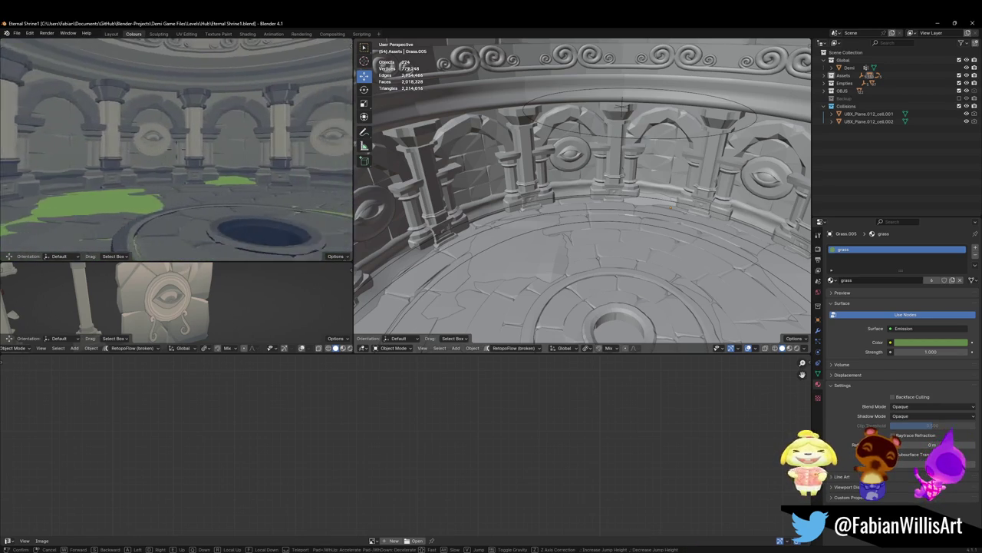
key(w)
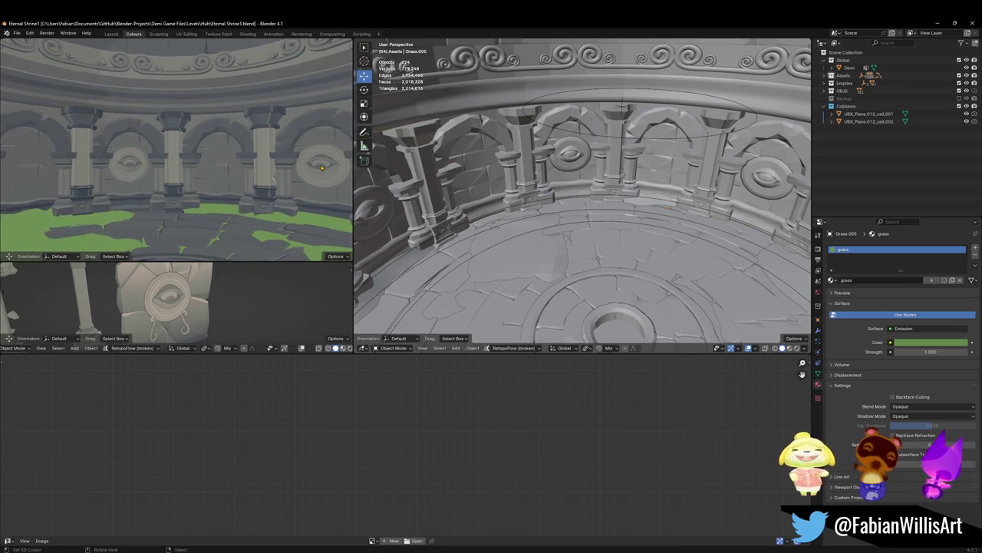
click(318, 142)
key(g)
key(z)
key(Return)
key(alt+a)
key(shift+grave)
Step: Save, then select the eye medallions and scale up their geometry in Edit Mode
key(s)
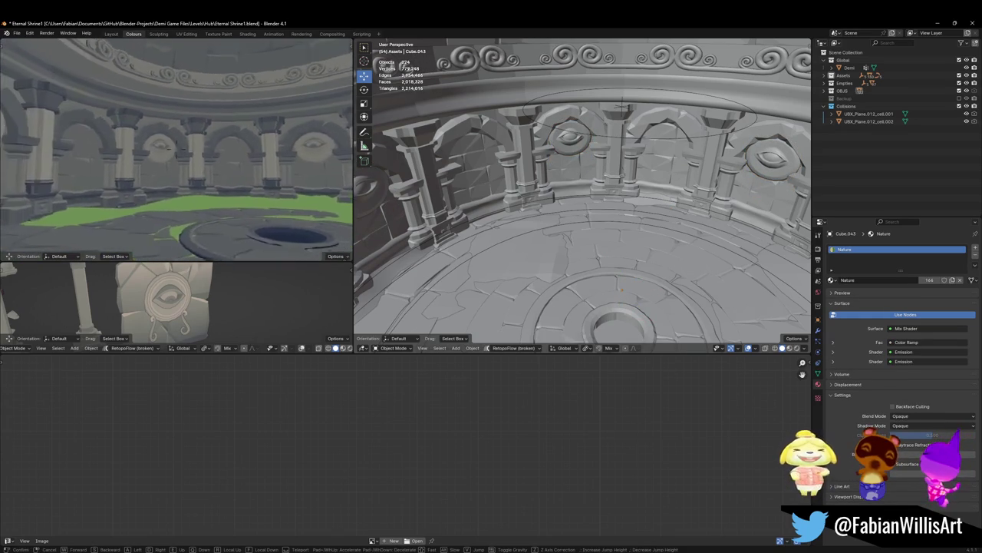
click(258, 193)
key(ctrl+s)
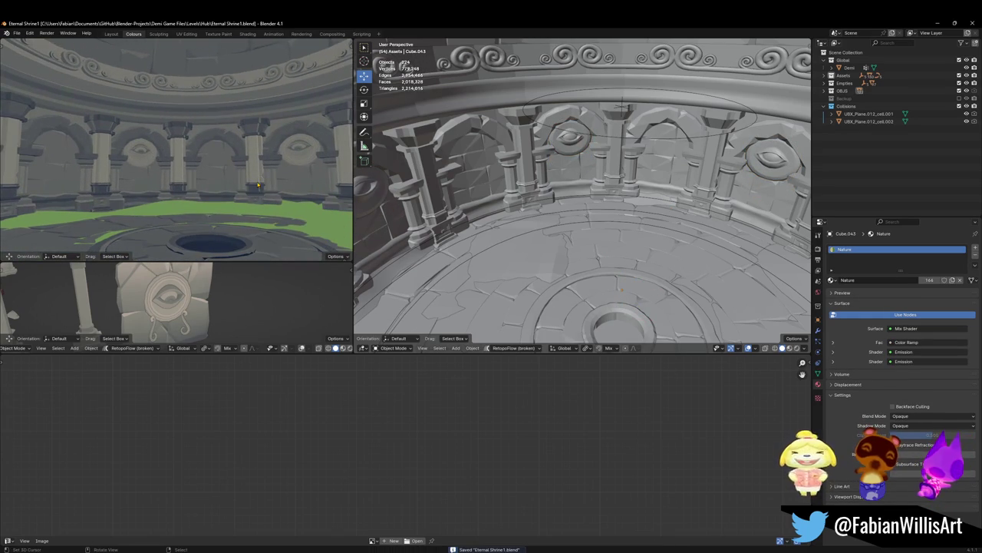
click(298, 151)
key(g)
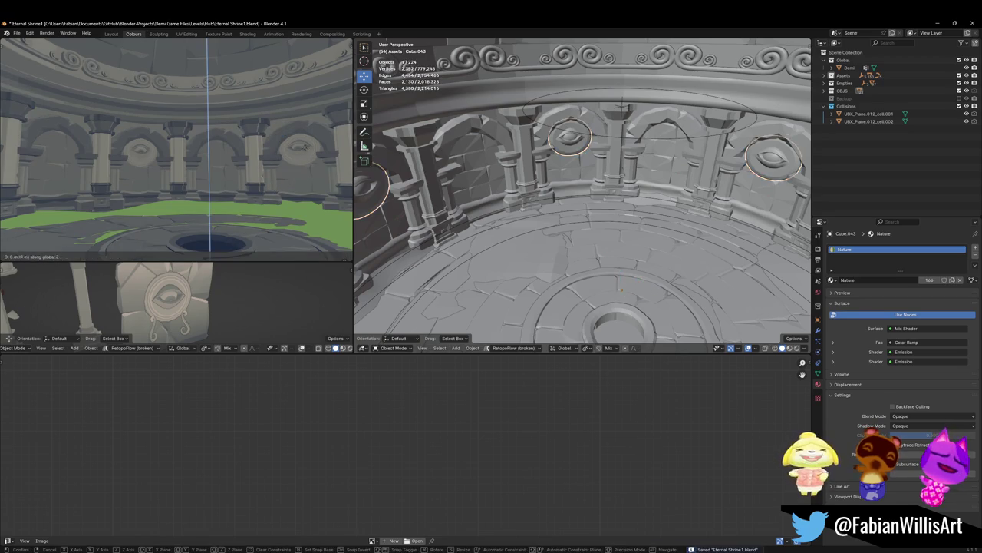
key(z)
key(Return)
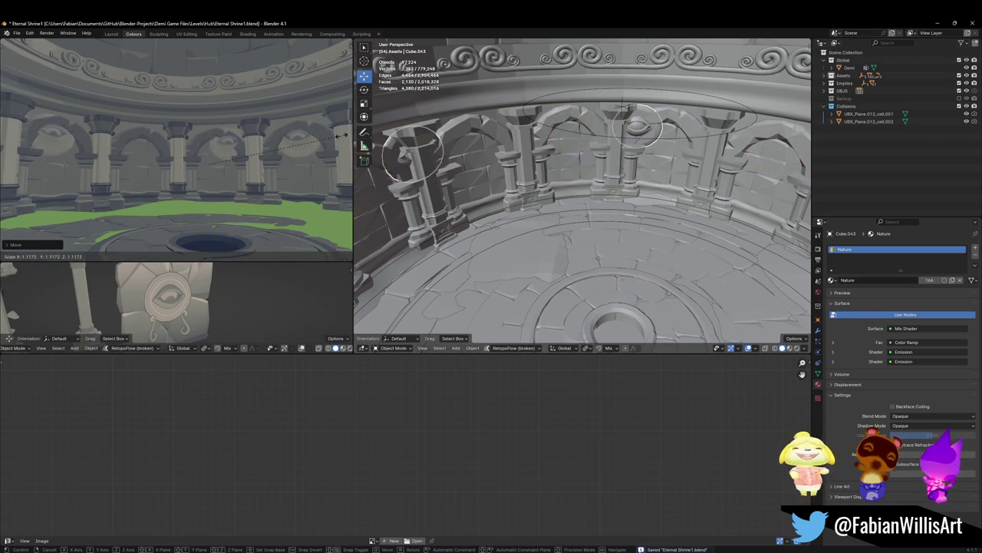
key(Tab)
key(s)
click(641, 134)
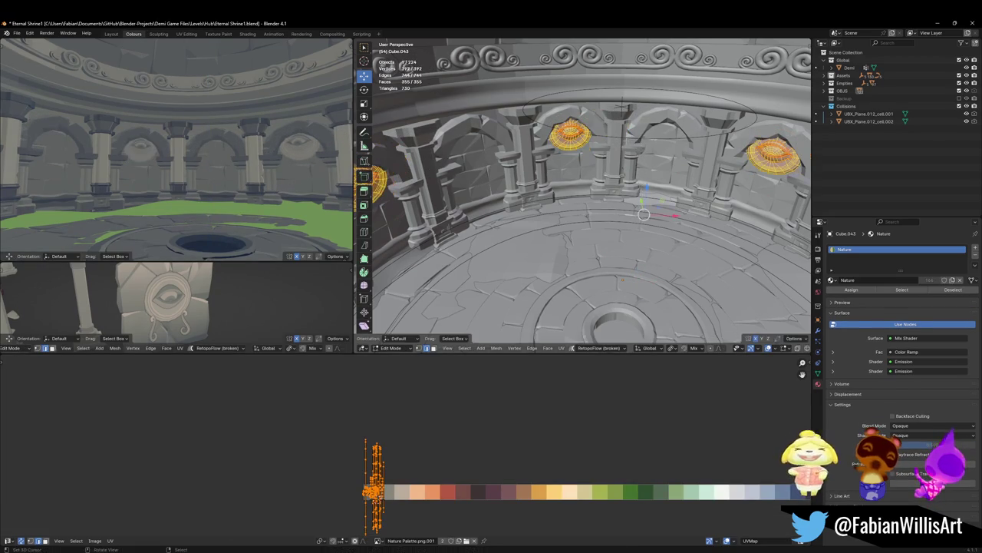
key(Tab)
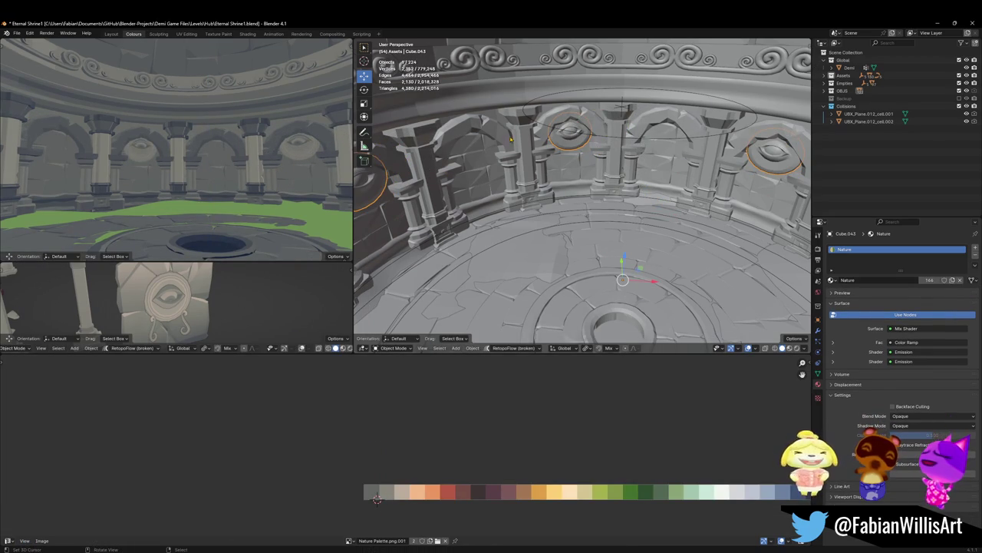
Step: Lower the medallions along Z (1.438 m in total) and save the shrine
key(g)
key(z)
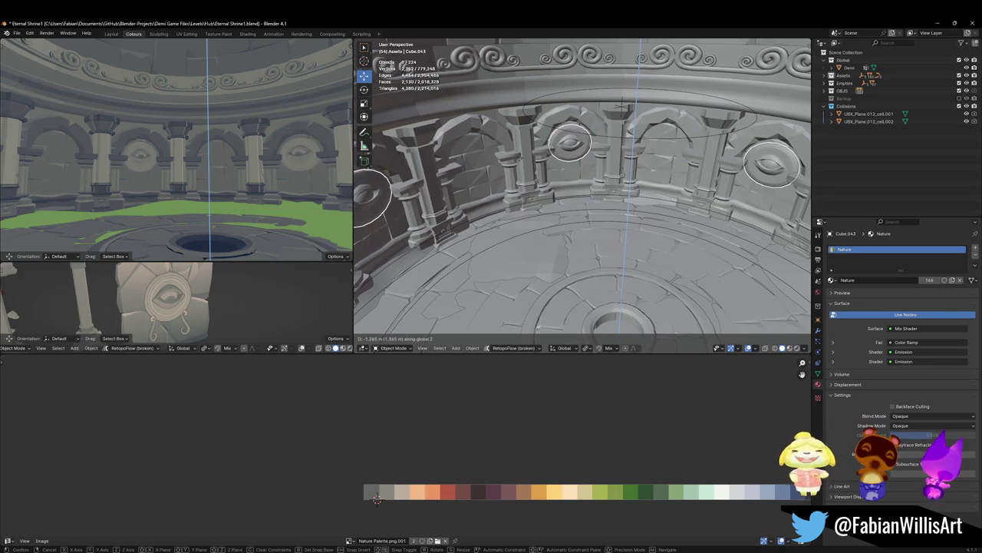
key(Return)
key(ctrl+s)
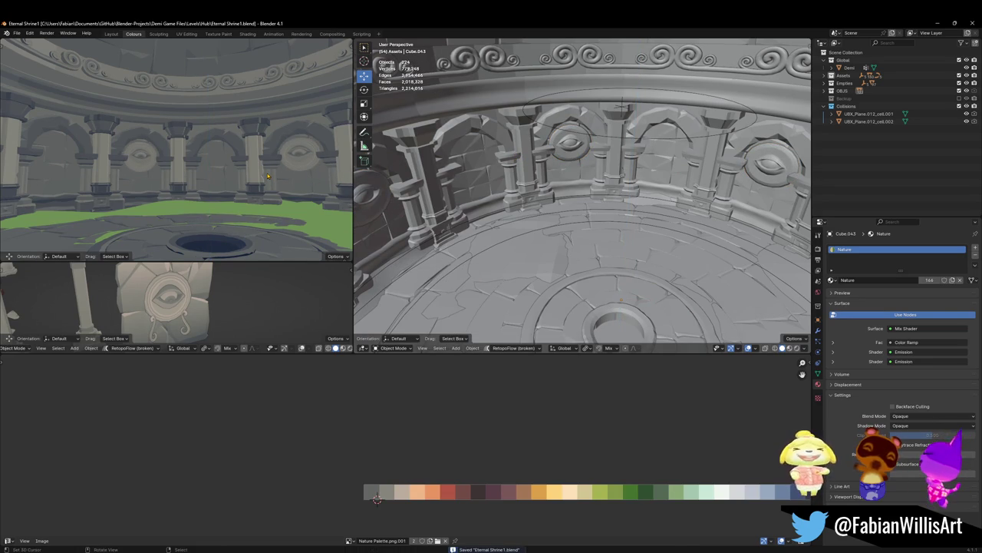
middle_drag(242, 143, 230, 184)
key(g)
key(z)
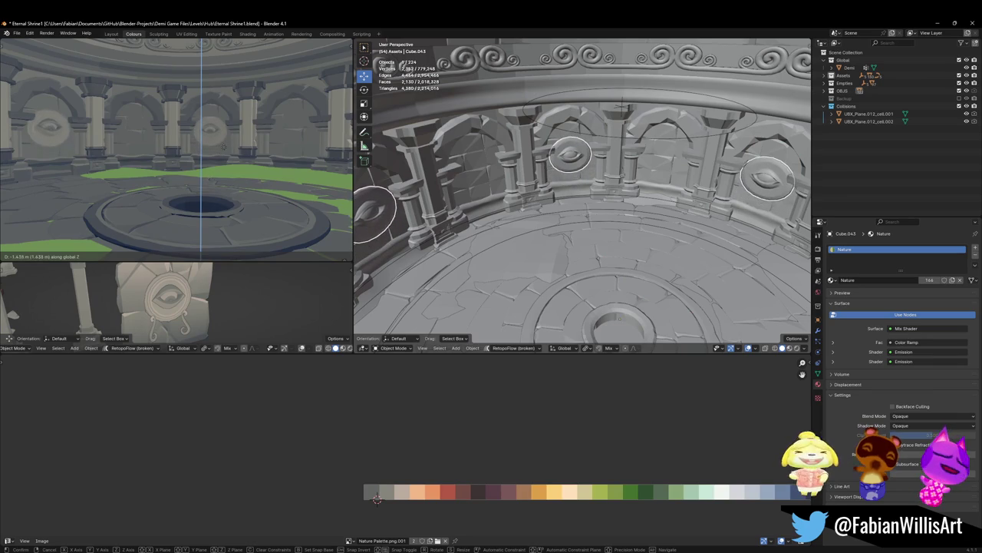
click(233, 147)
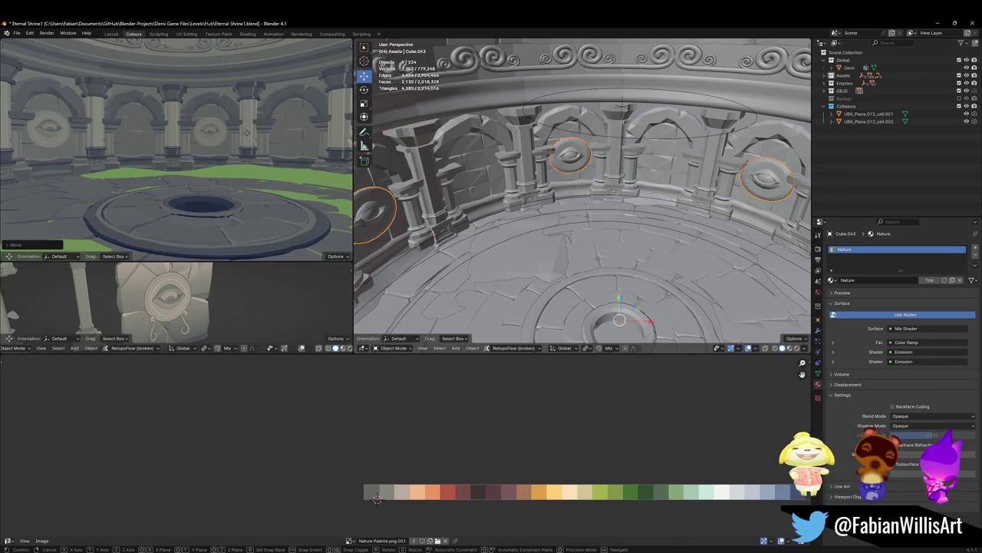
key(alt+a)
key(ctrl+s)
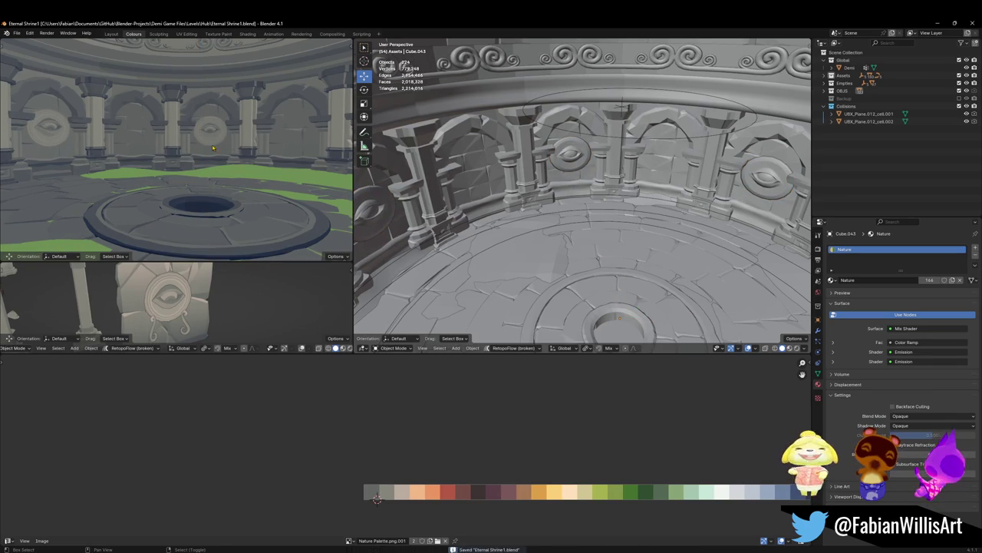
Step: Deselect everything, save again, and inspect the arches with walk navigation
middle_drag(214, 148, 175, 151)
click(175, 151)
key(alt+a)
key(ctrl+s)
key(shift+grave)
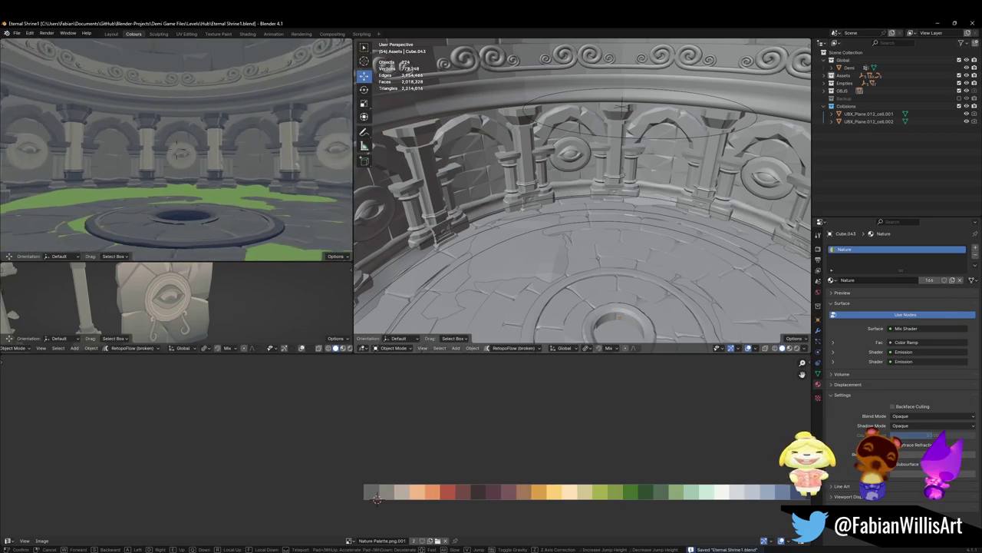
click(175, 146)
key(shift+grave)
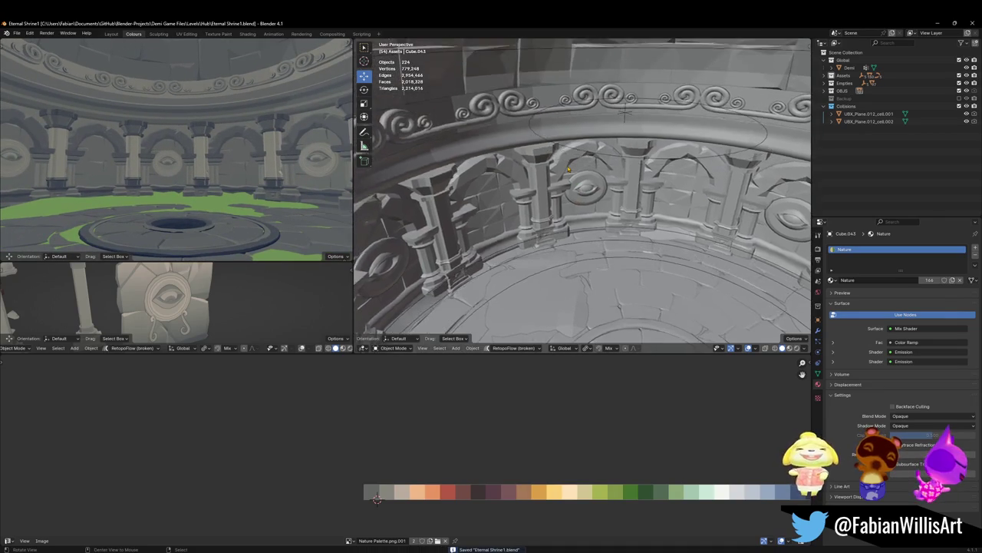
Step: Set the scroll frieze to flat shading and save the shrine file
click(575, 151)
click(569, 62)
right_click(570, 61)
click(575, 60)
right_click(576, 71)
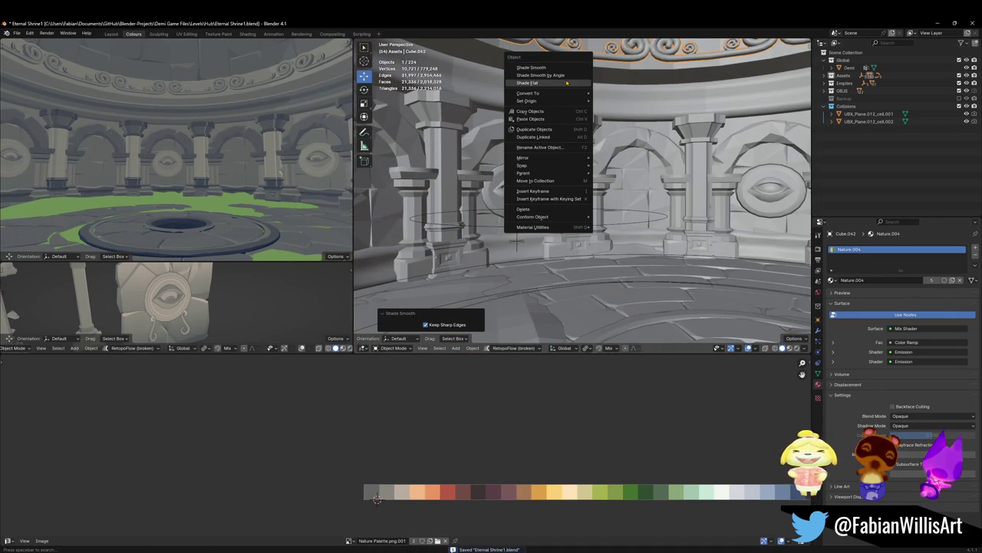
key(Escape)
key(shift+grave)
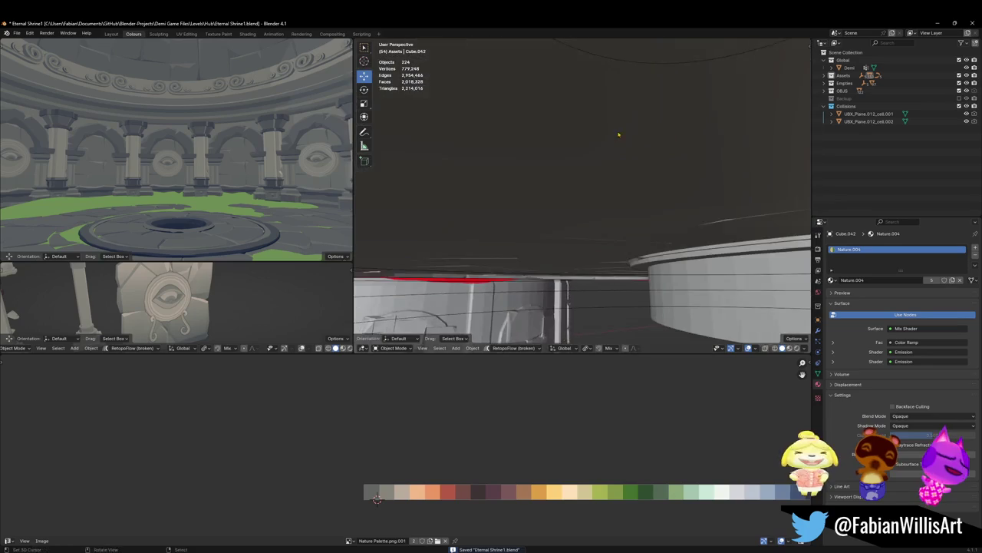
click(578, 169)
key(ctrl+s)
Step: Shade the arch-wall prop Dng1_Asset_ArenaProp_1.015 flat and orbit to check it
click(578, 170)
right_click(578, 169)
click(580, 170)
middle_drag(599, 175, 559, 172)
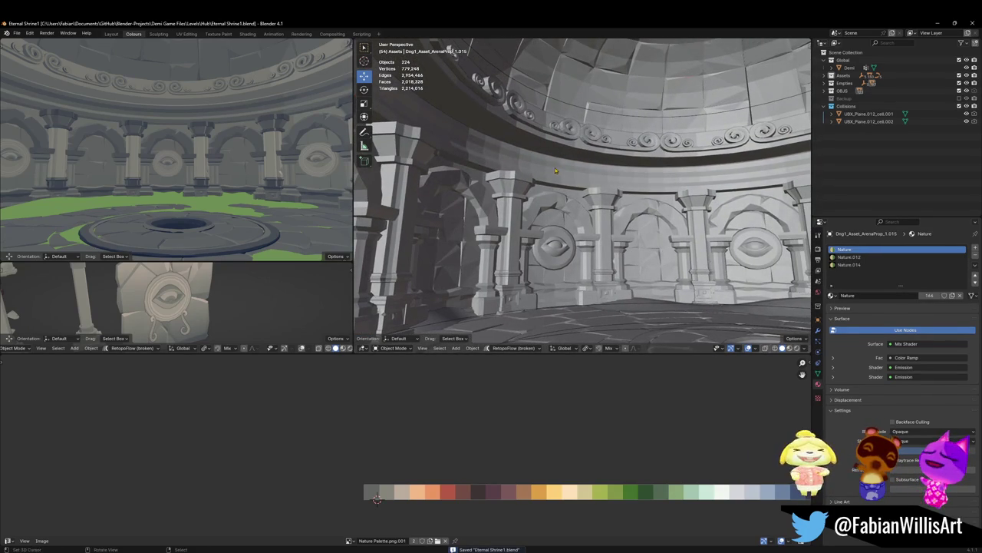
click(590, 148)
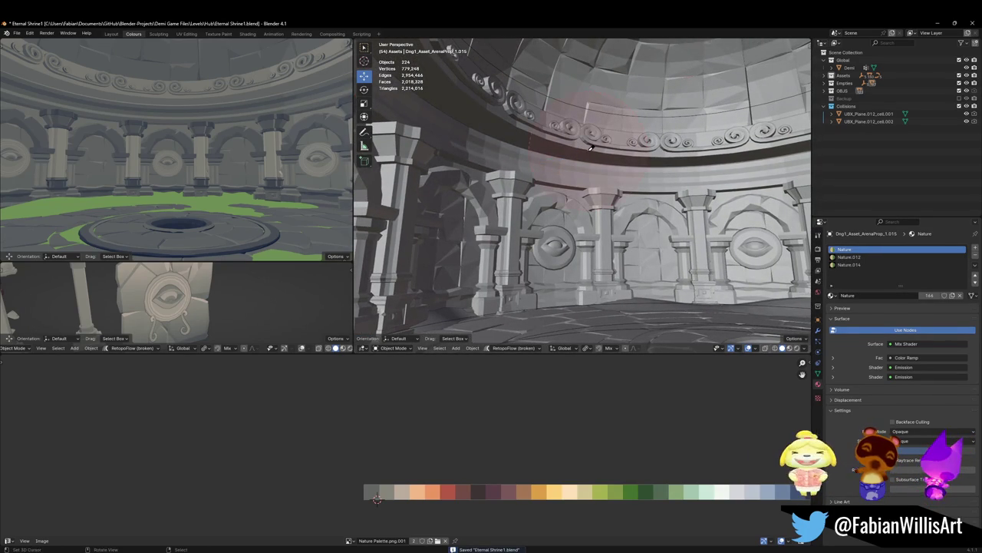
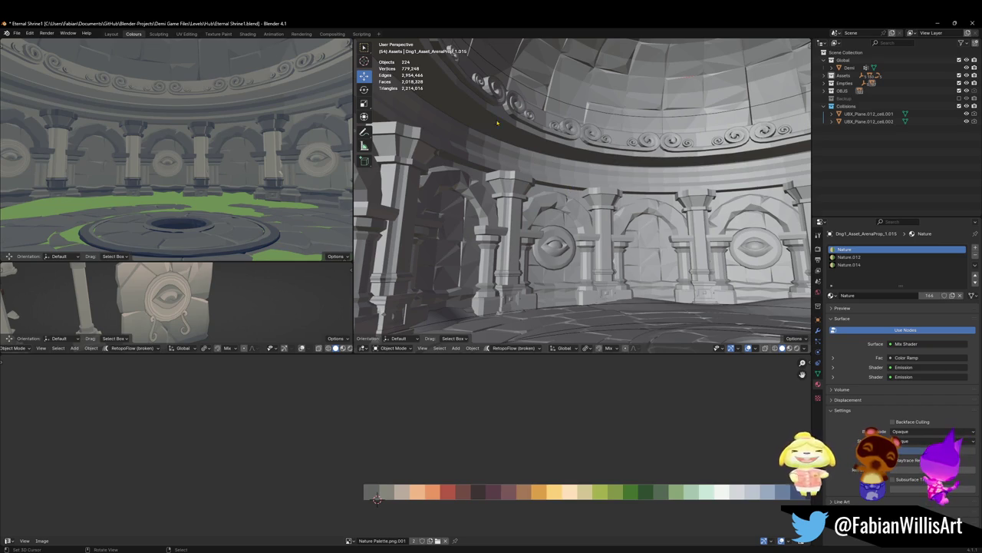
Step: Select the Circle.003 frieze ring in Edit Mode and pick its top edge loop
key(shift+grave)
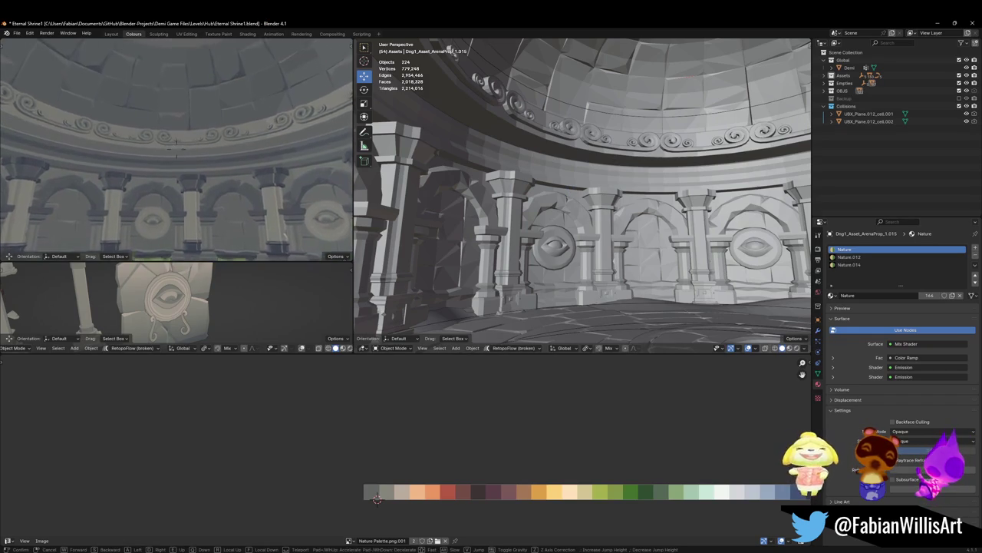
click(177, 144)
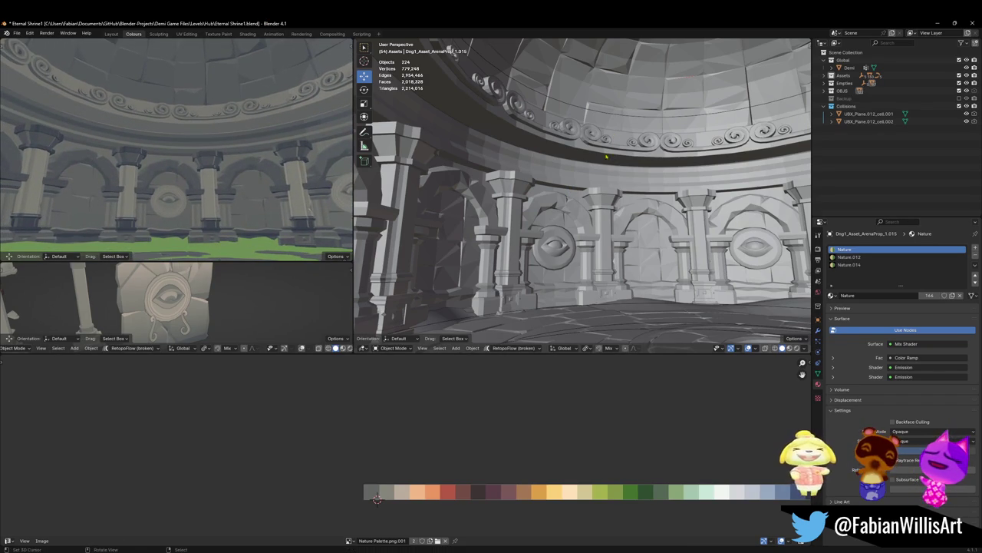
click(659, 156)
key(Tab)
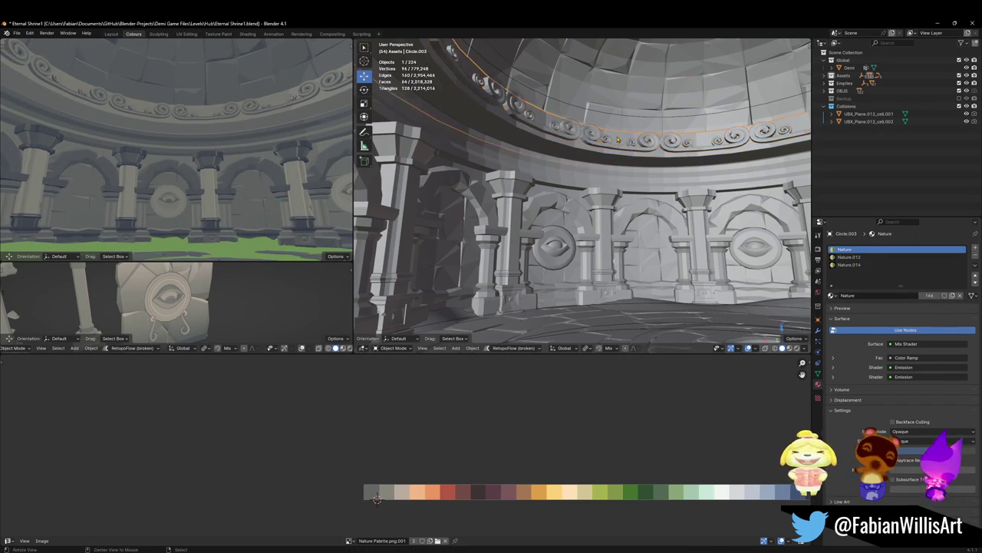
key(KP_Decimal)
key(alt+a)
middle_drag(577, 202, 576, 222)
click(587, 180)
middle_drag(587, 181, 588, 181)
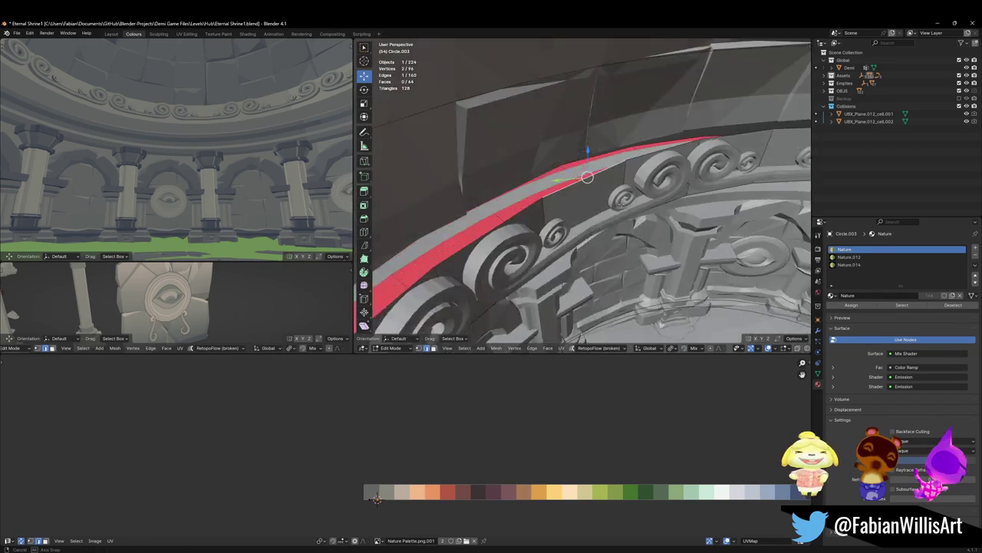
alt+click(587, 181)
middle_drag(586, 181, 608, 194)
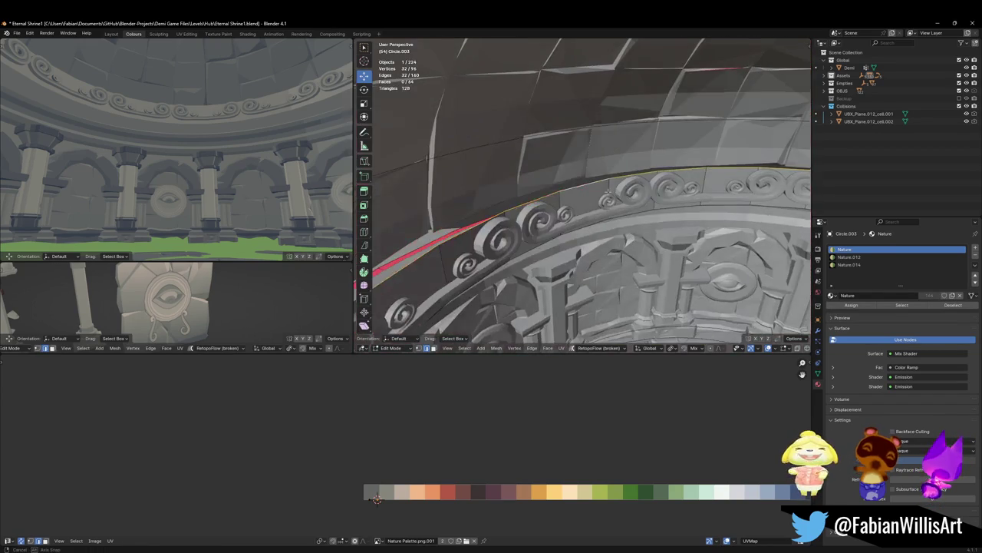
Step: Extrude the top edge loop and scale it outward into a lip
key(e)
key(Escape)
key(s)
click(568, 89)
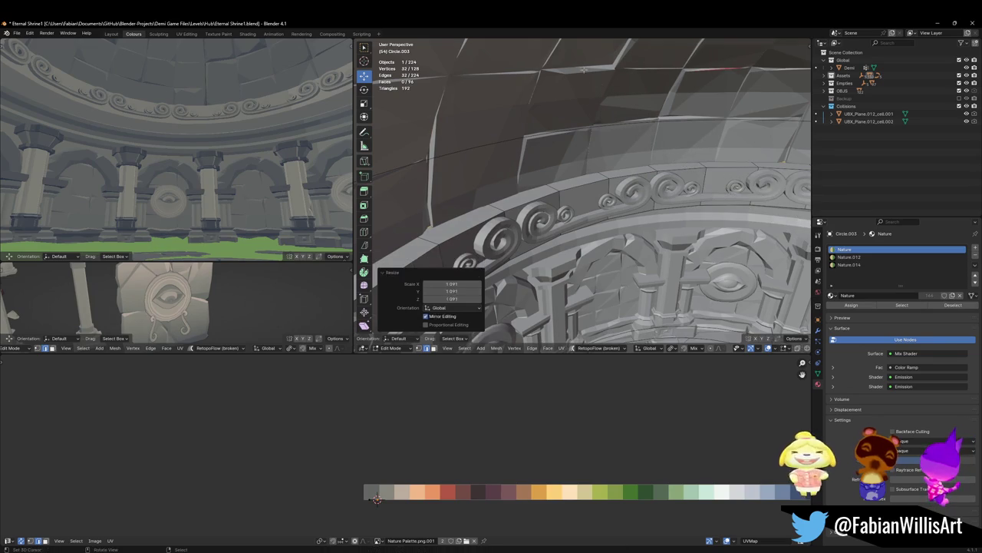
Step: Bevel the new outer edge loop and nudge it slightly along X
key(alt+a)
alt+click(554, 188)
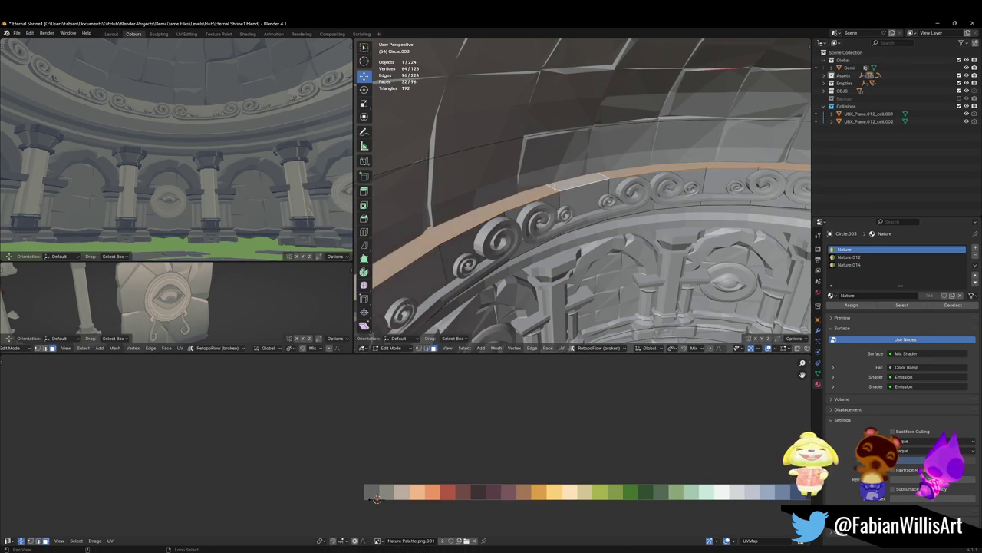
middle_drag(554, 188, 574, 185)
key(ctrl+b)
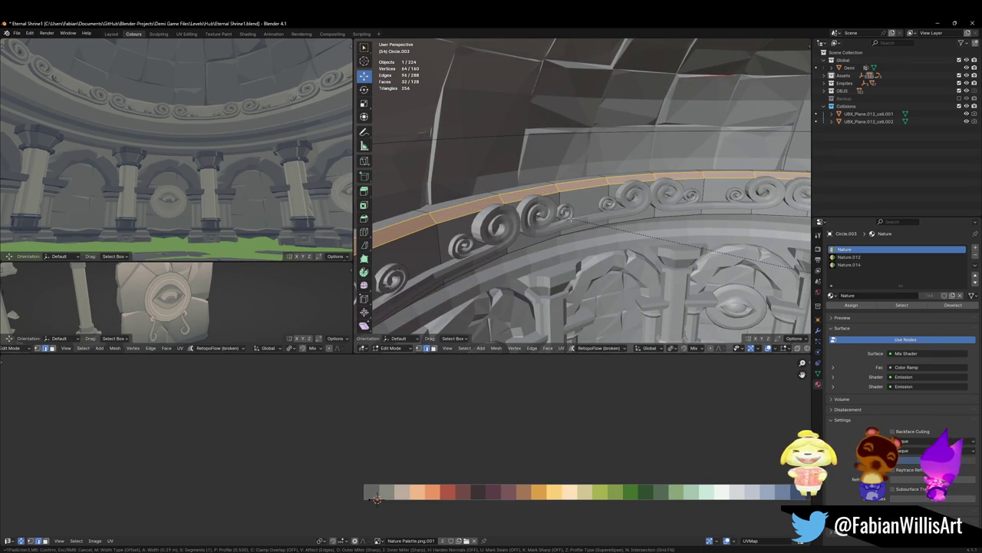
click(570, 217)
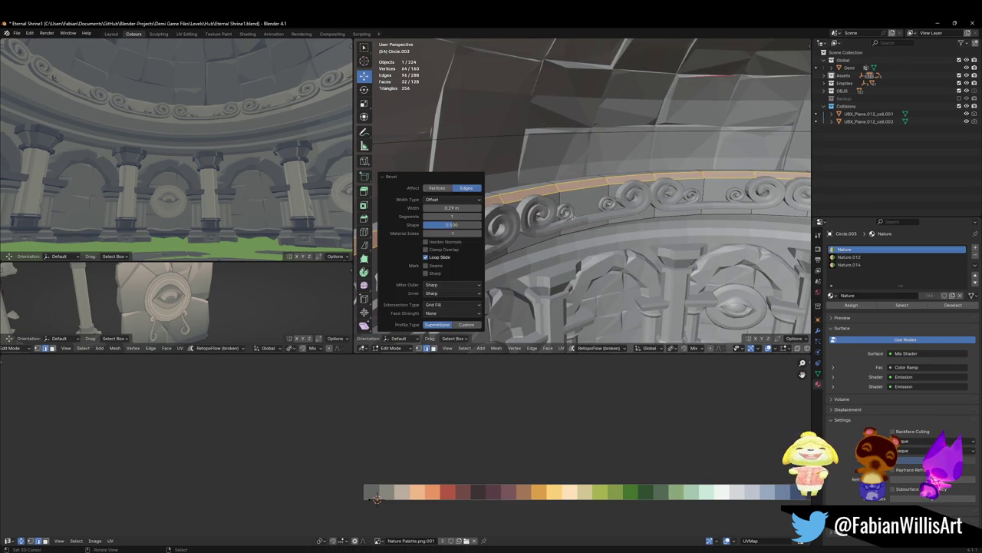
key(g)
key(x)
click(429, 447)
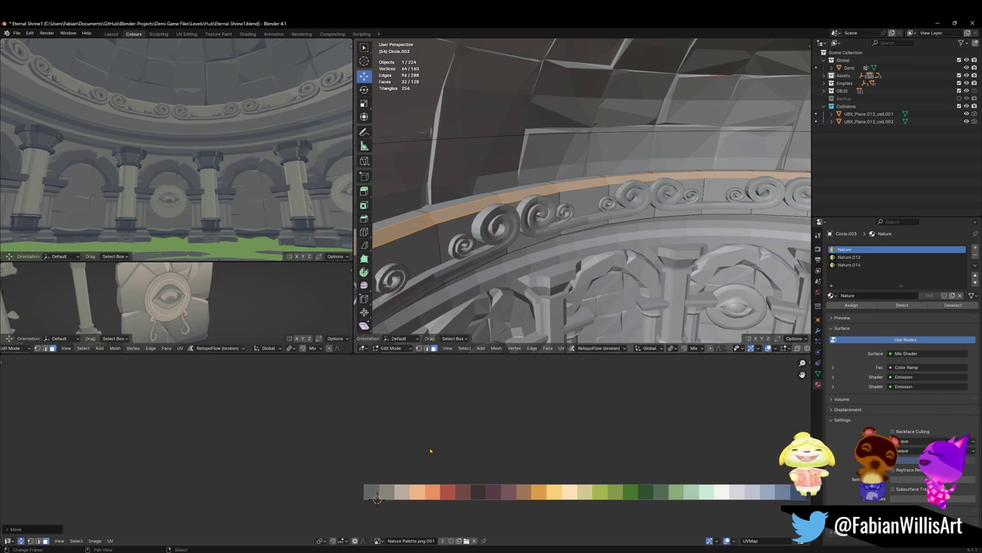
key(alt+a)
Step: Edge-slide the selected frieze loop into a new position
key(g)
key(g)
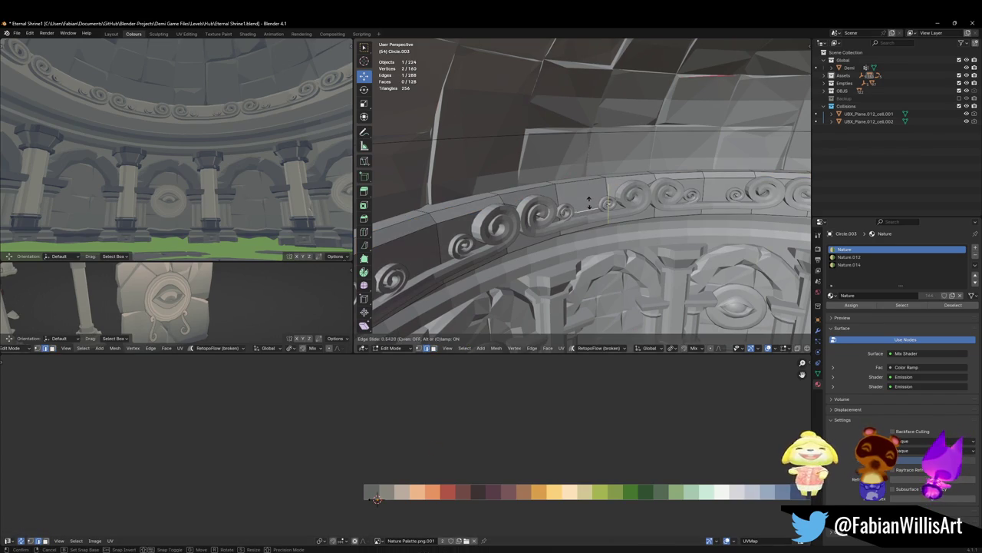
click(590, 204)
key(ctrl+z)
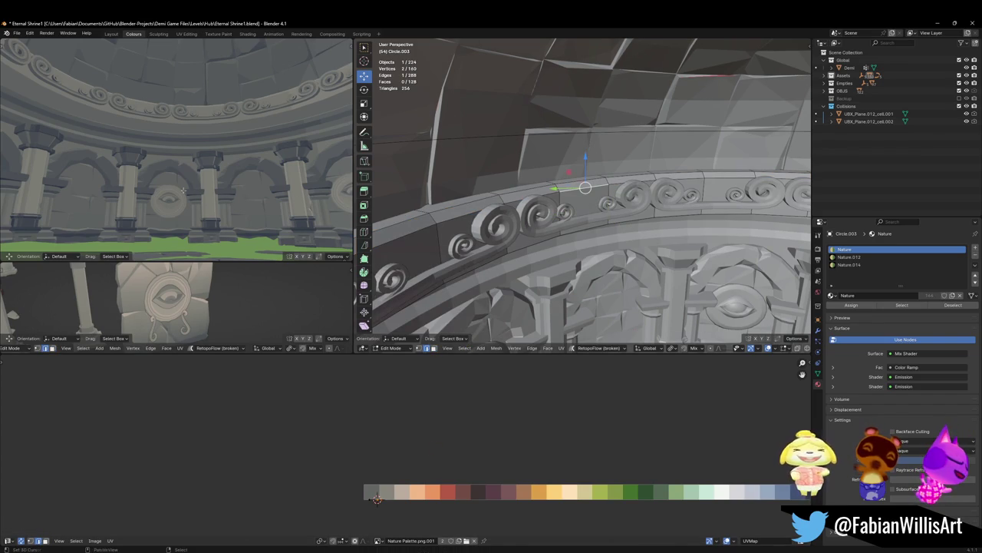
middle_drag(197, 190, 191, 177)
key(g)
key(g)
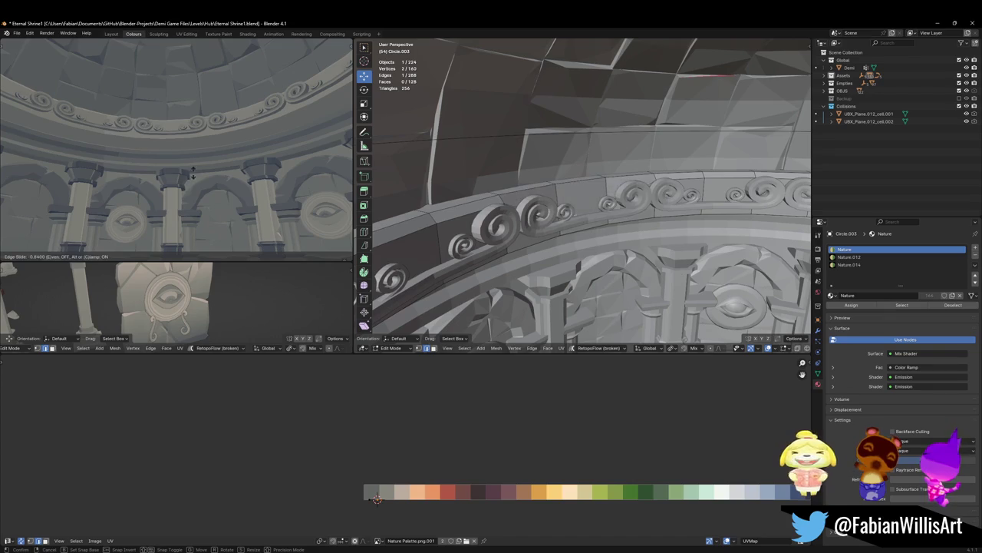
click(191, 182)
Step: Nudge the frieze band's face loop along X and save Eternal Shrine1
key(grave)
key(Escape)
key(shift+grave)
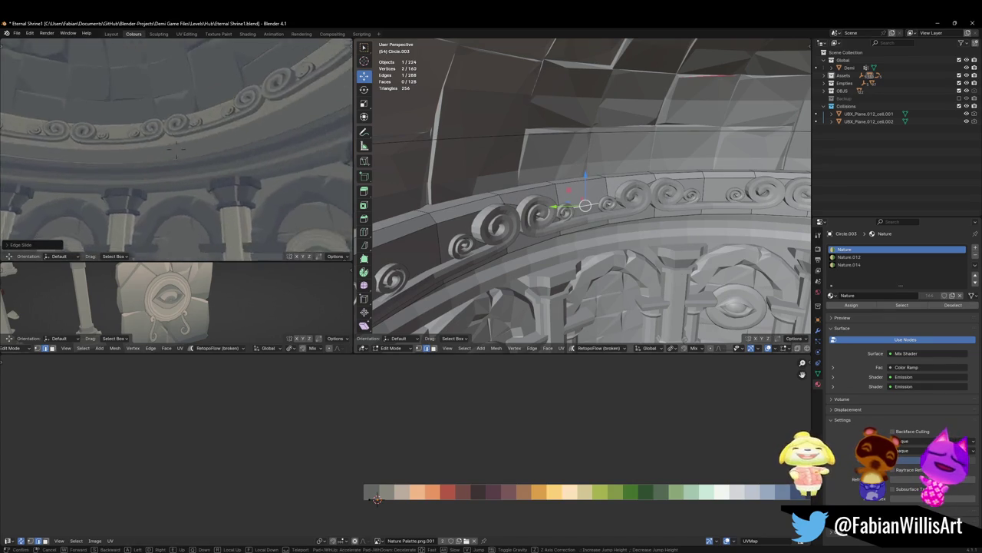
key(s)
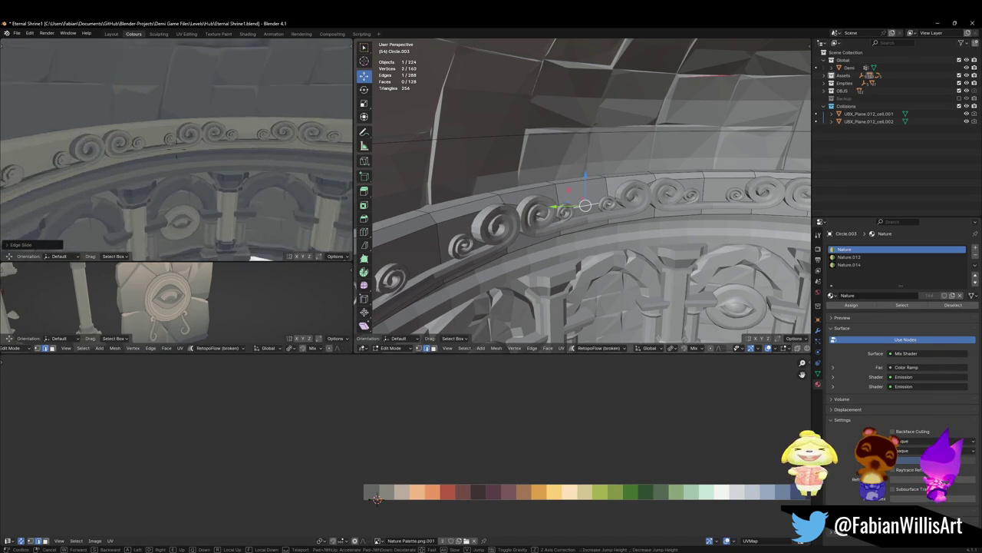
click(179, 182)
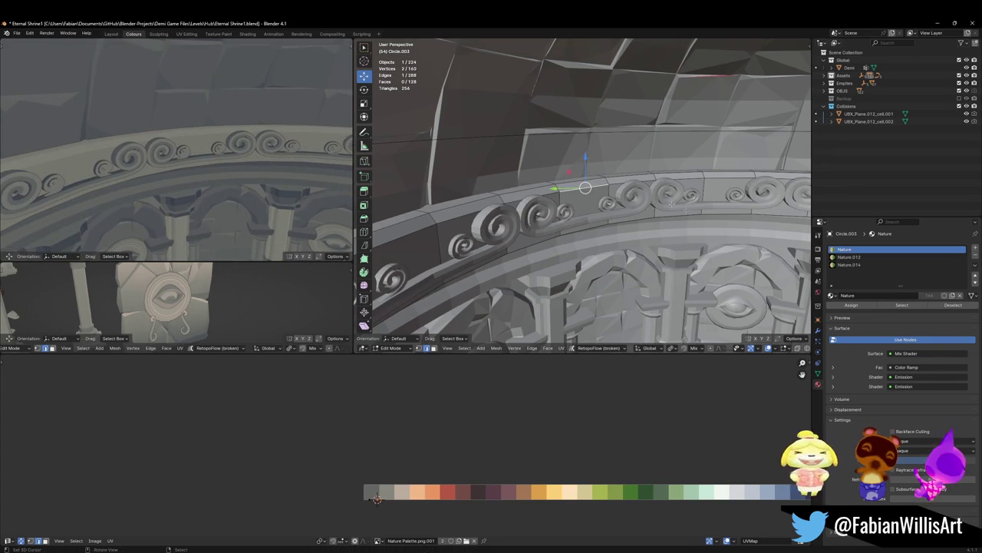
alt+click(601, 183)
key(g)
key(x)
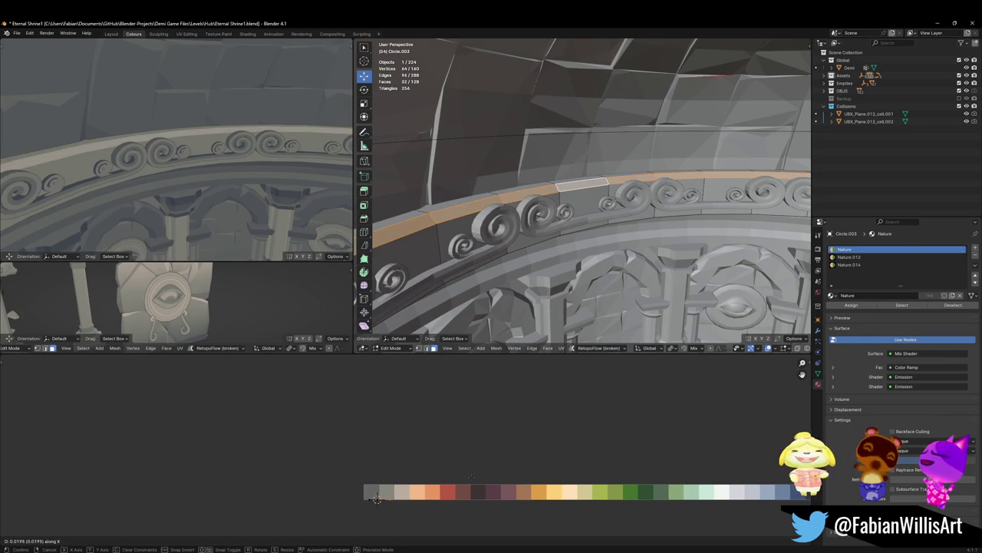
click(472, 477)
key(alt+a)
key(ctrl+s)
Step: Try a Random-falloff proportional Z move on a top-loop vertex, then cancel it
key(1)
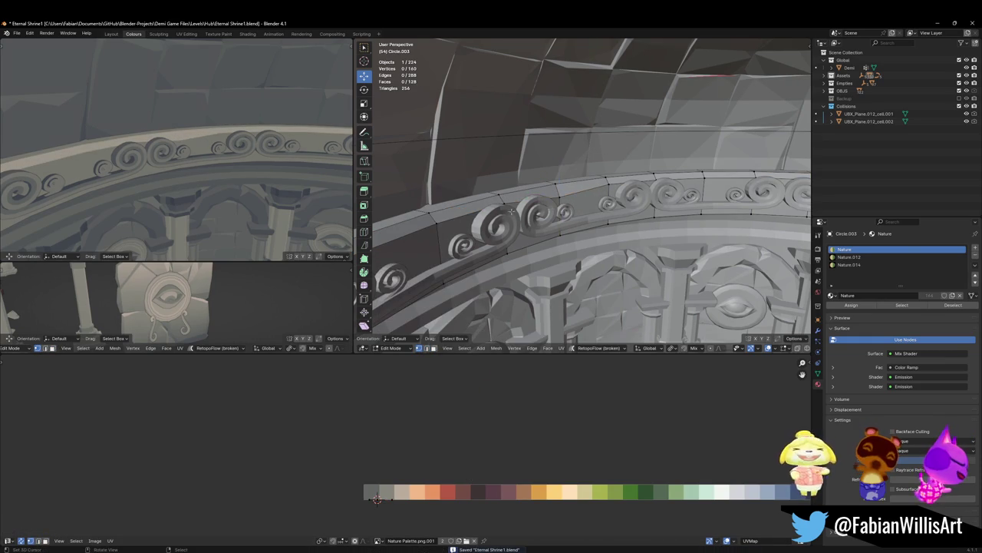
middle_drag(439, 225, 511, 176)
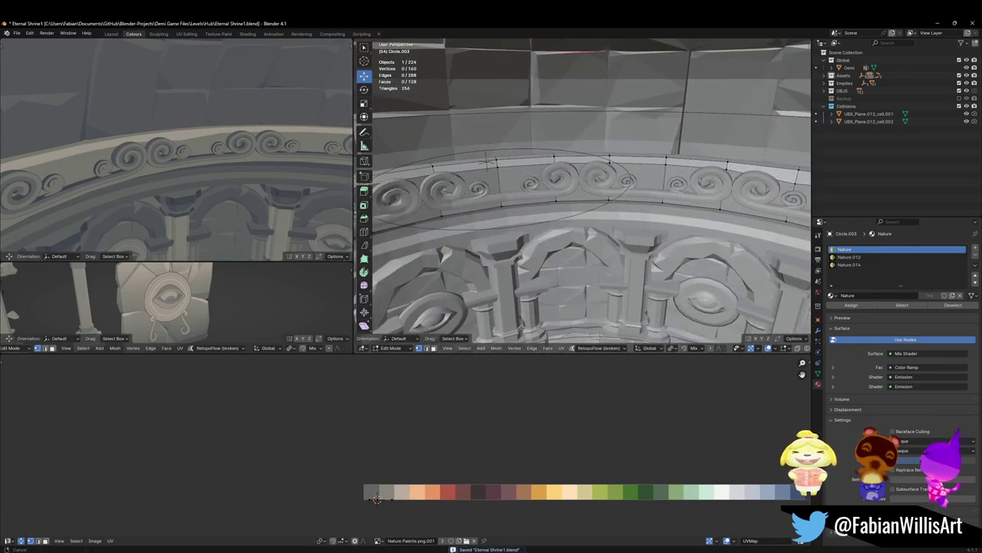
alt+click(660, 167)
key(shift+h)
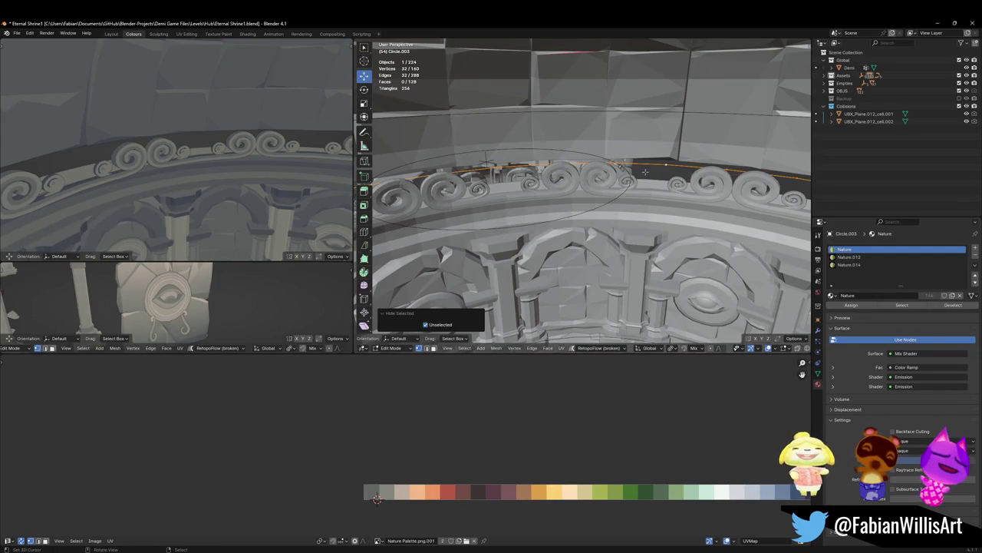
click(666, 164)
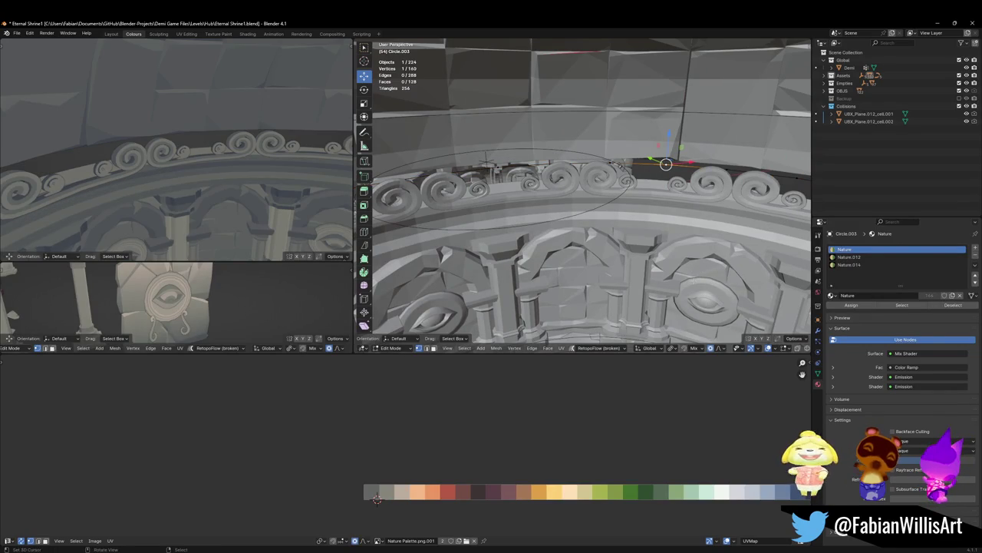
click(723, 350)
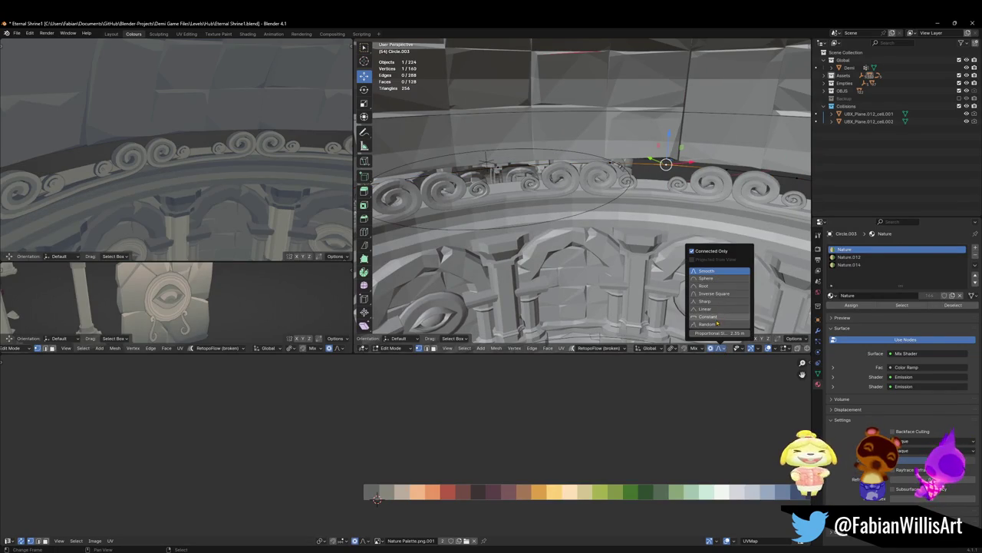
key(g)
key(z)
scroll(666, 172, down, 3)
scroll(666, 173, down, 3)
scroll(666, 173, down, 12)
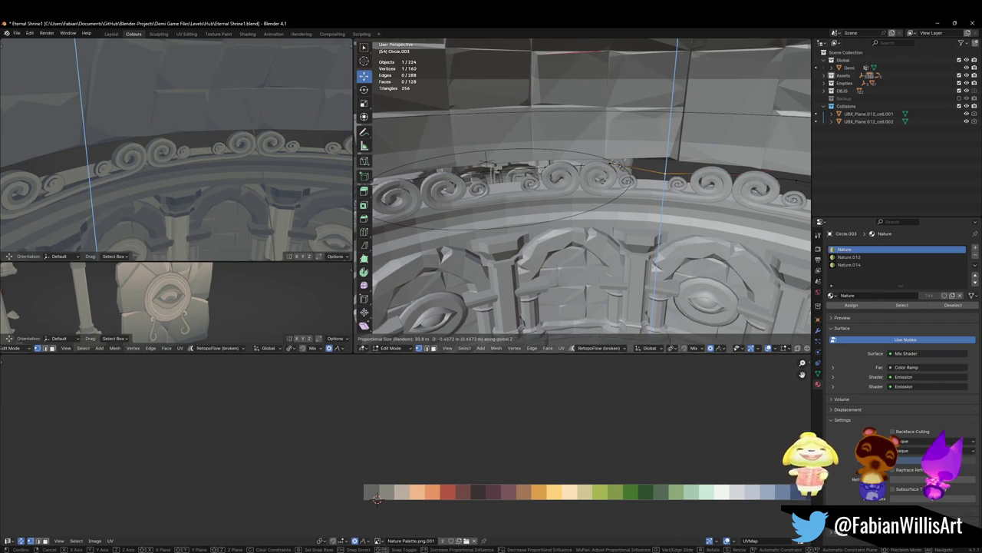
key(Escape)
click(392, 348)
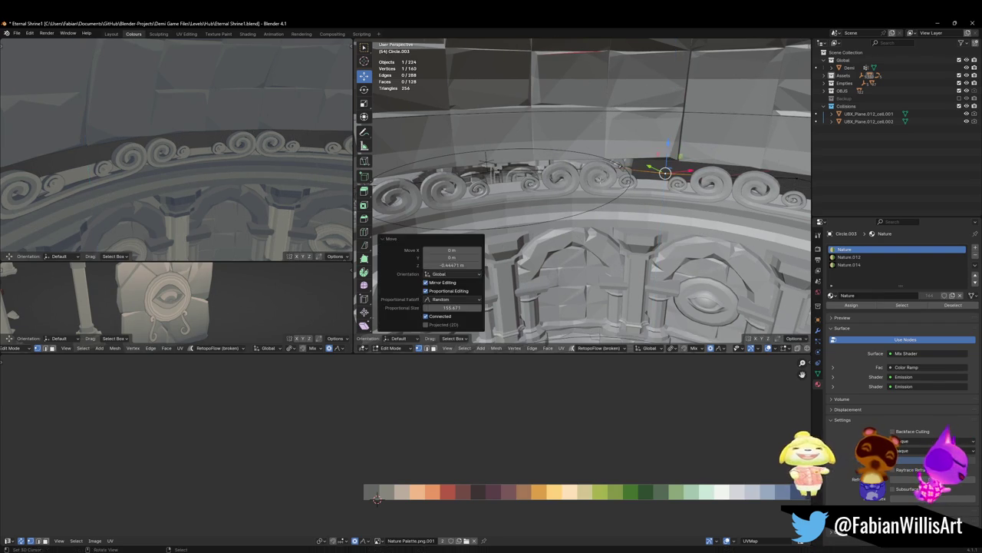
Step: Return to Object Mode, then re-enter Edit Mode on the ring
click(415, 250)
mouse_move(177, 153)
middle_down()
mouse_move(148, 136)
mouse_move(153, 127)
middle_up()
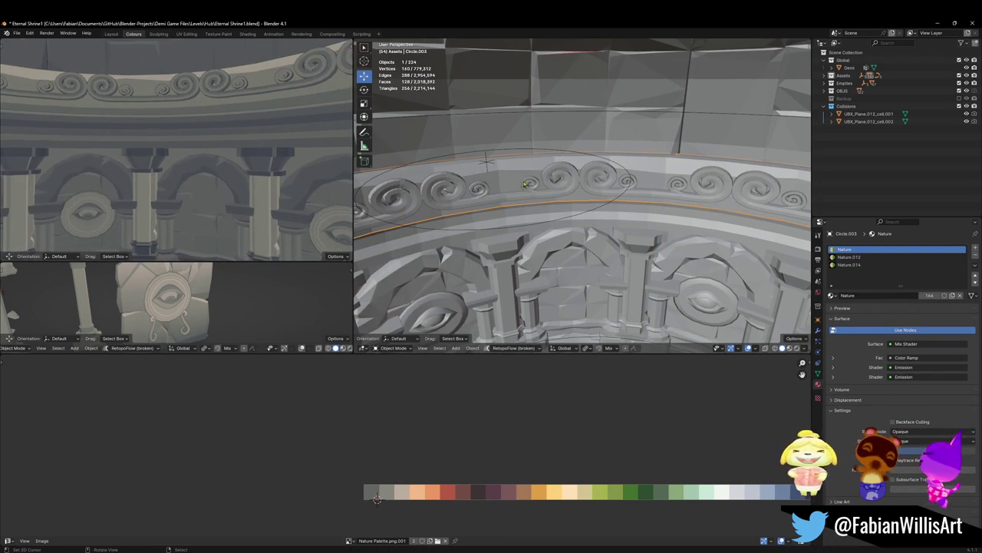
key(Tab)
middle_drag(501, 169, 545, 223)
Step: Bevel the lower band's edge loop and nudge it slightly along X
alt+click(544, 224)
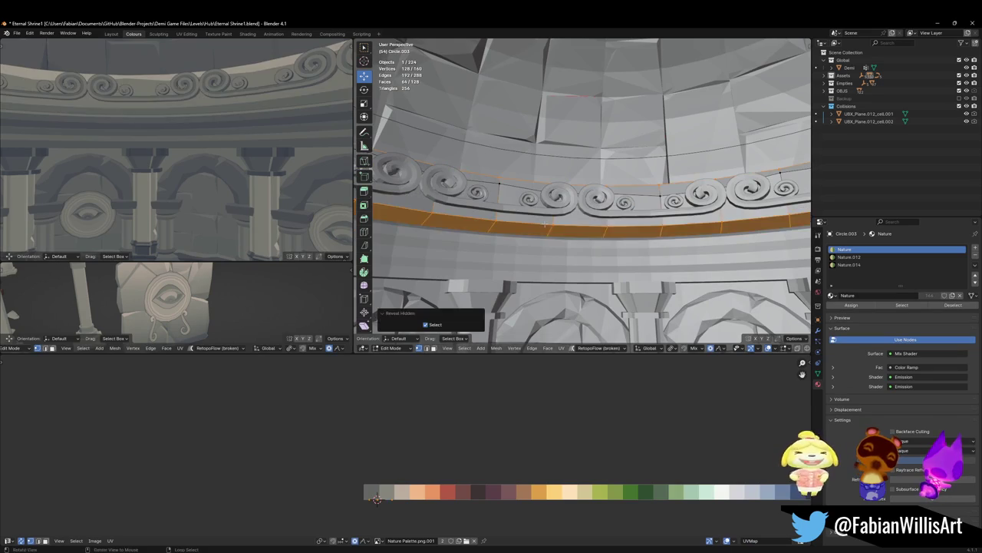
key(2)
key(ctrl+b)
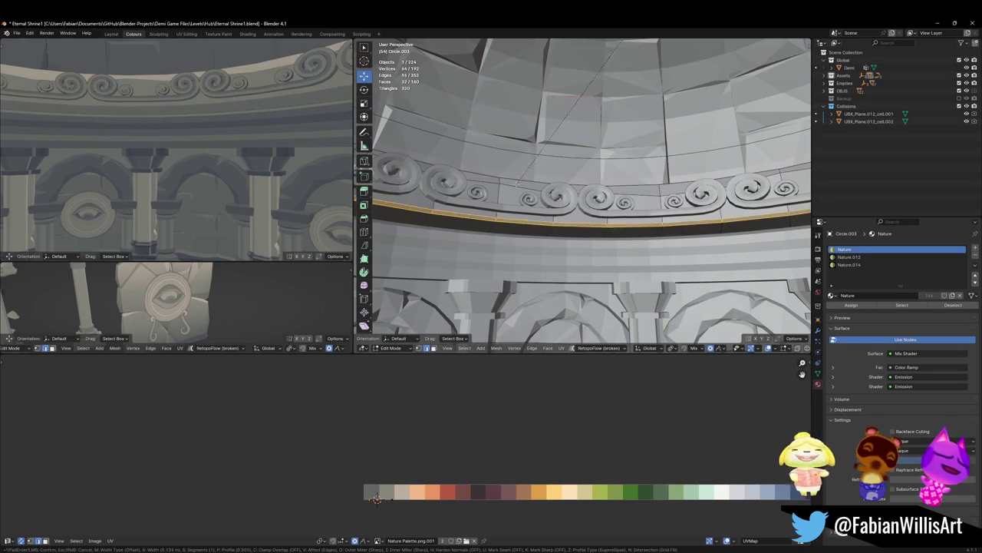
click(494, 198)
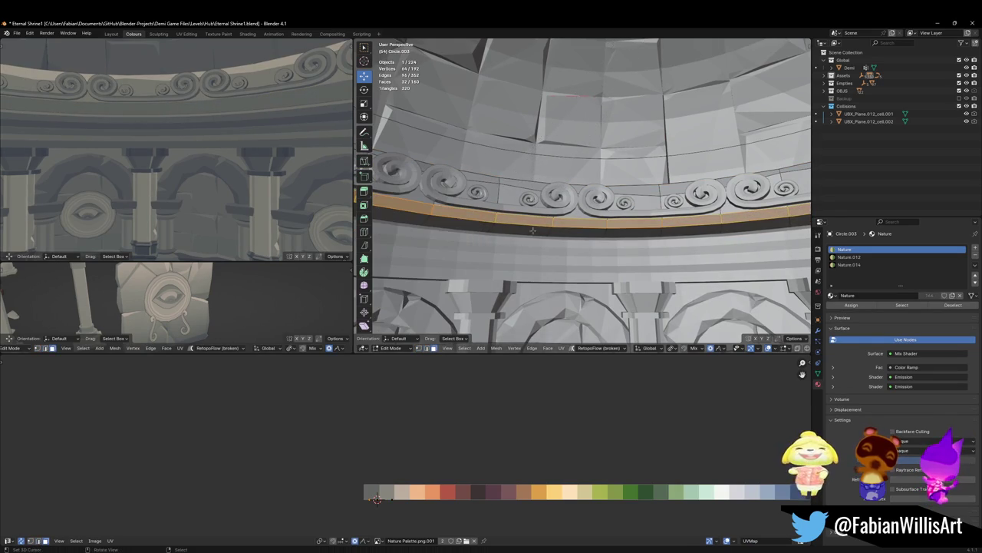
key(g)
key(x)
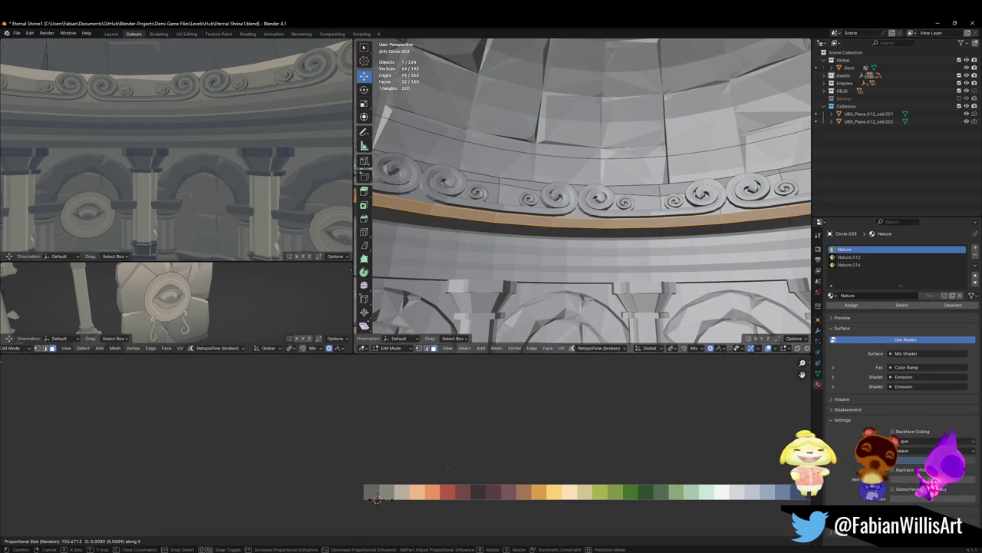
click(370, 460)
Step: Shift the selected band along X and save the file
middle_drag(184, 153, 172, 131)
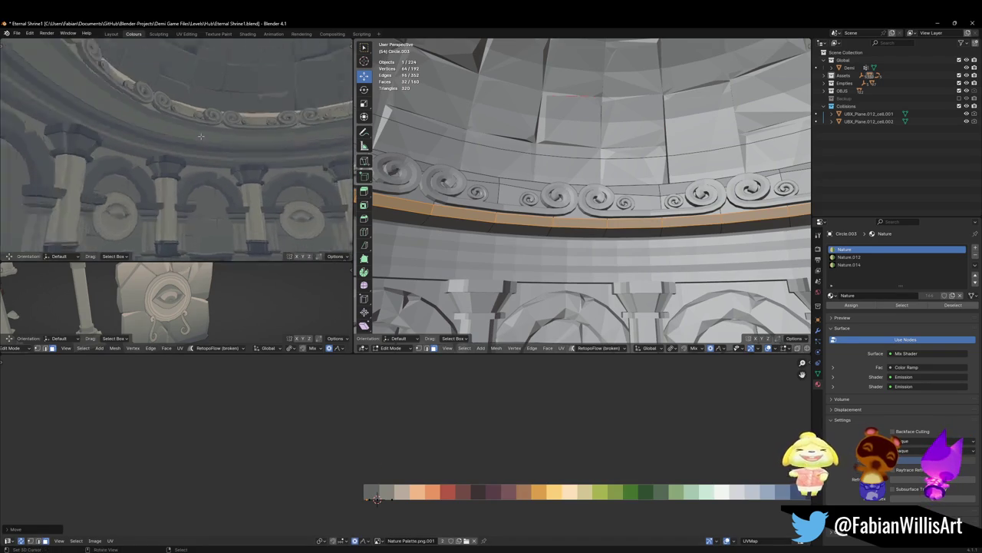
middle_drag(537, 215, 482, 231)
key(g)
key(x)
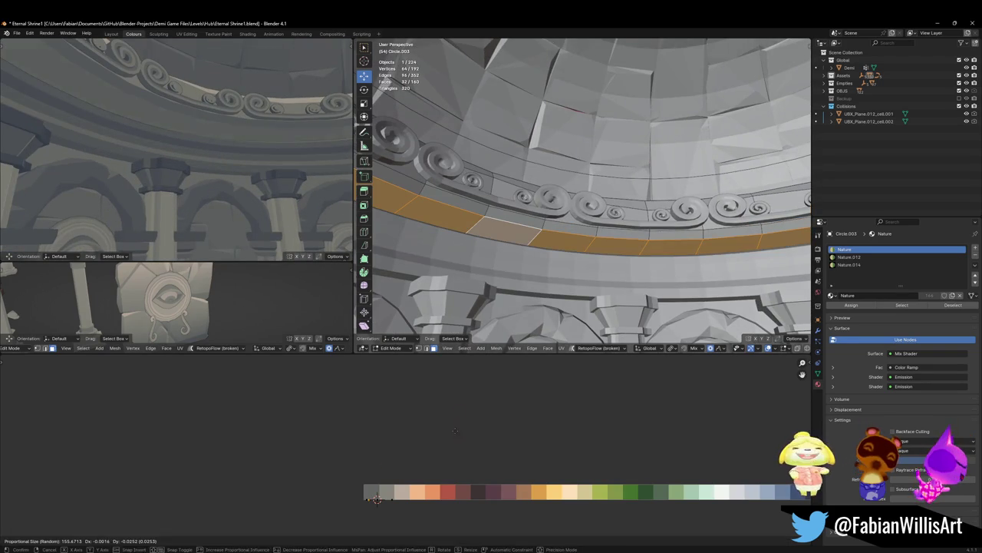
key(Return)
key(shift+grave)
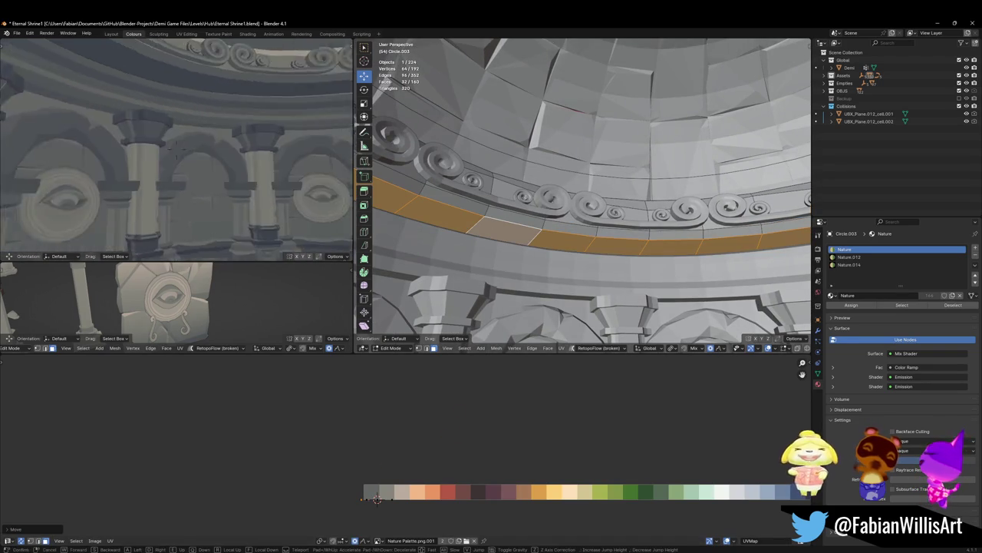
key(w)
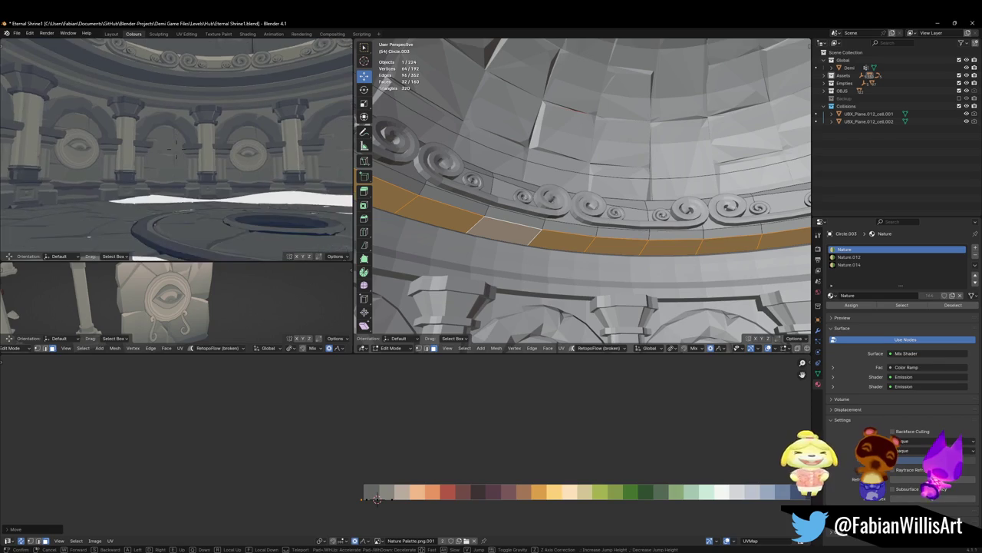
click(276, 159)
key(ctrl+s)
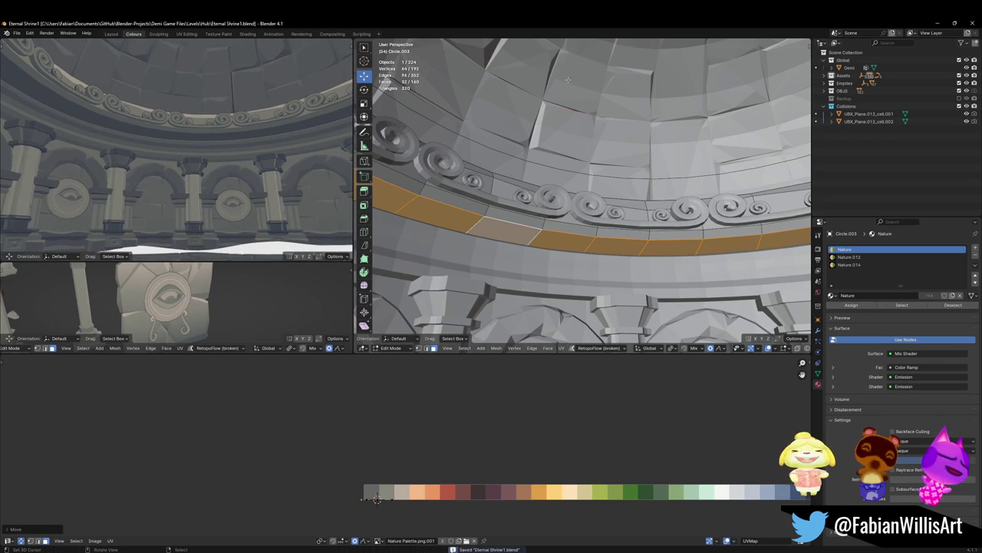
Step: Randomly shift the UVs of two band face loops along X and save
key(alt+a)
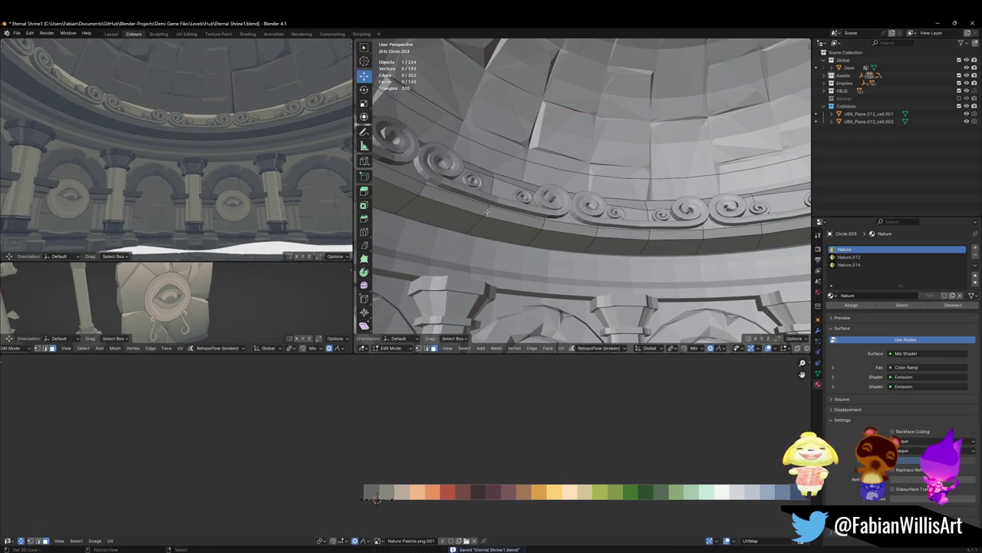
alt+click(487, 211)
key(g)
key(x)
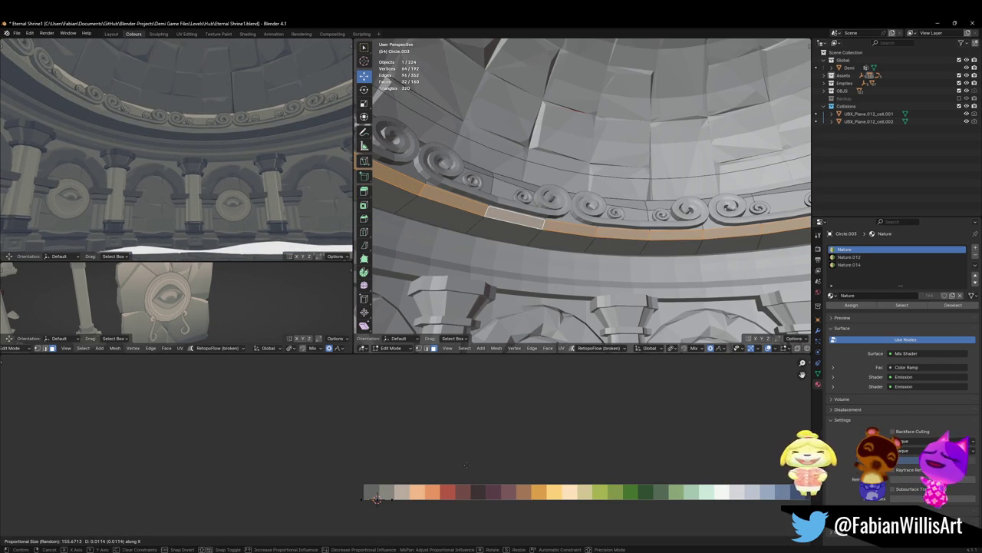
click(459, 465)
key(alt+a)
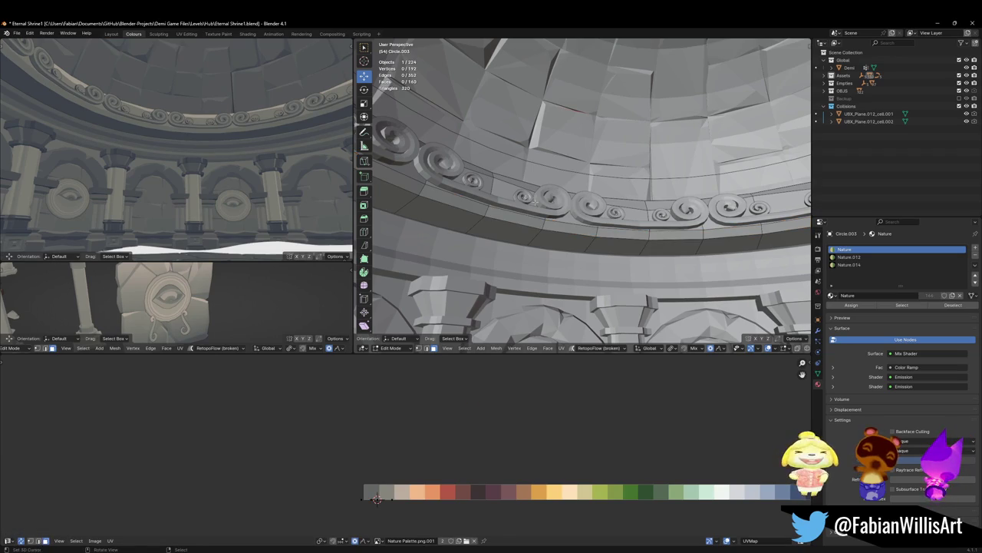
alt+click(492, 175)
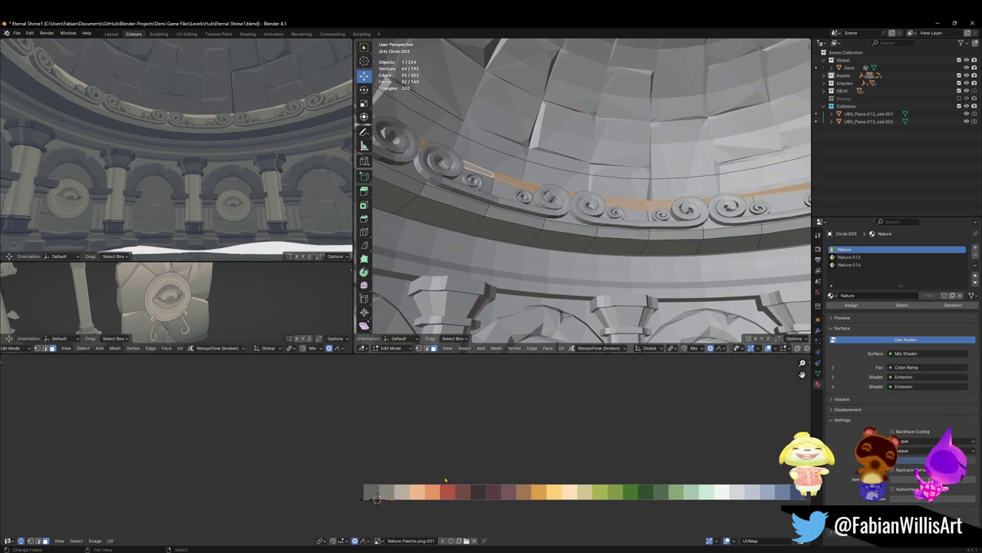
key(g)
key(x)
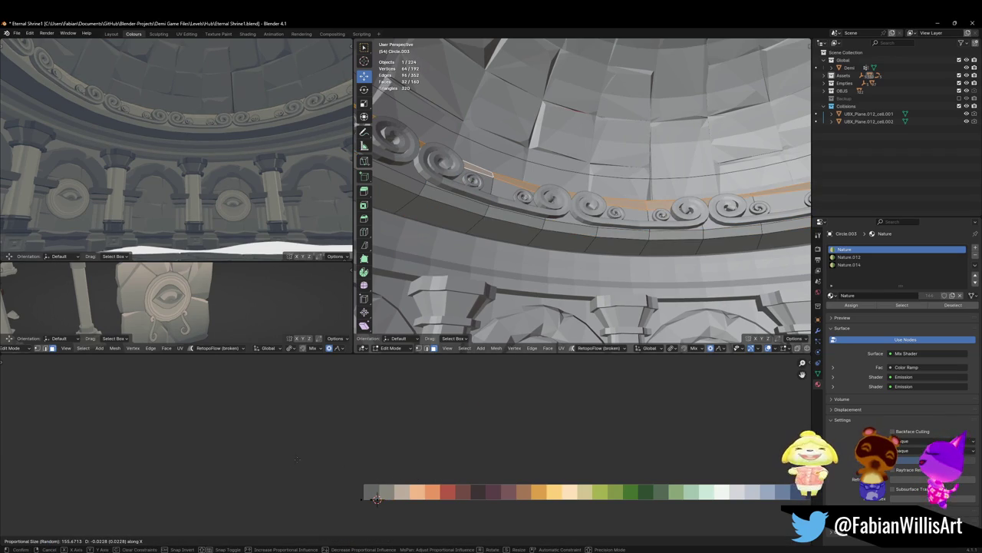
click(334, 464)
key(ctrl+s)
Step: On the pillar capital, shift the lower band's UVs along X, save, and return to the ring
key(alt+a)
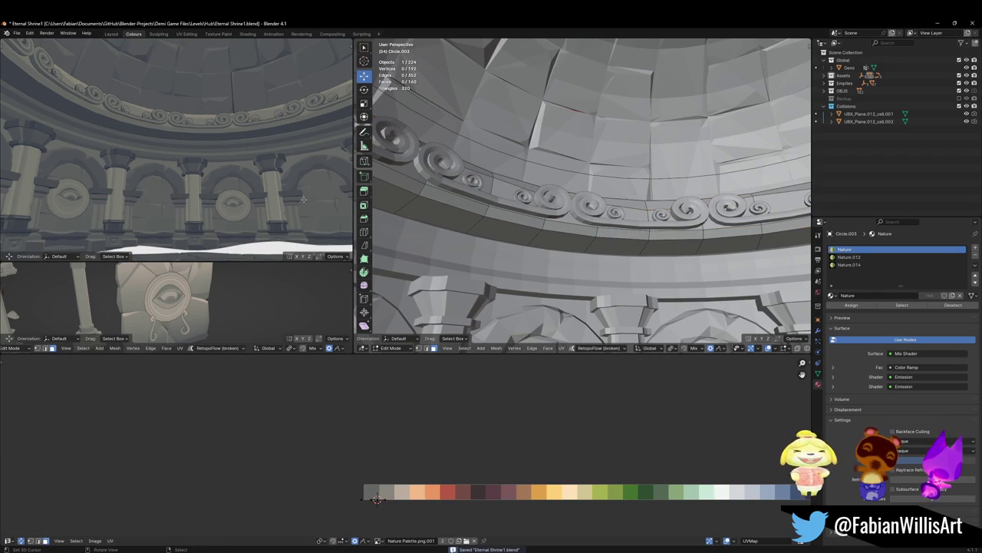
alt+click(544, 198)
key(alt+a)
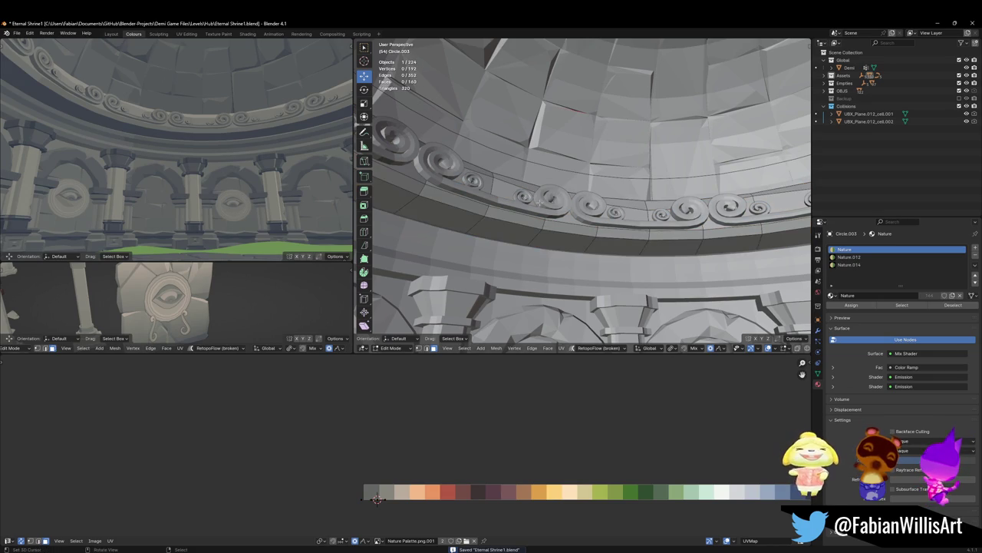
key(alt+q)
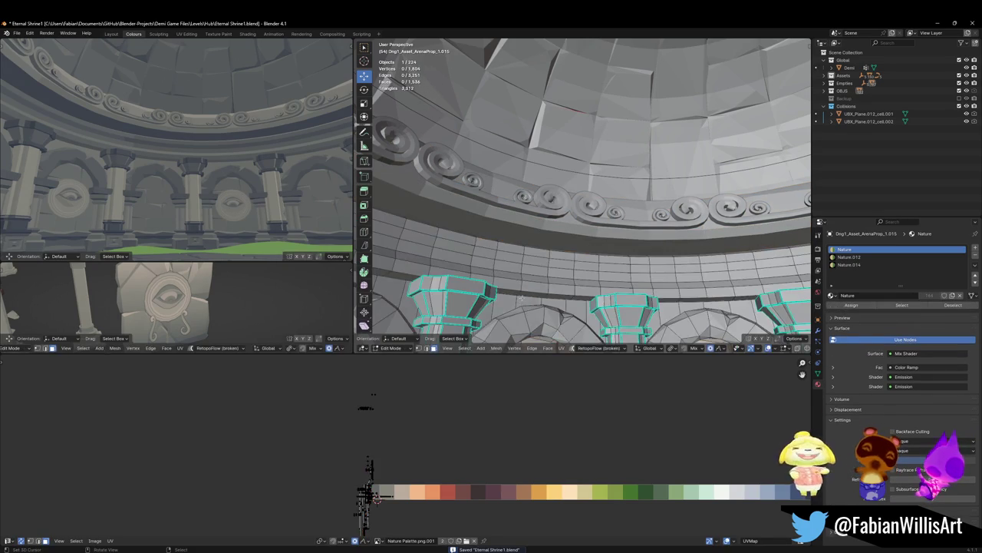
alt+click(522, 293)
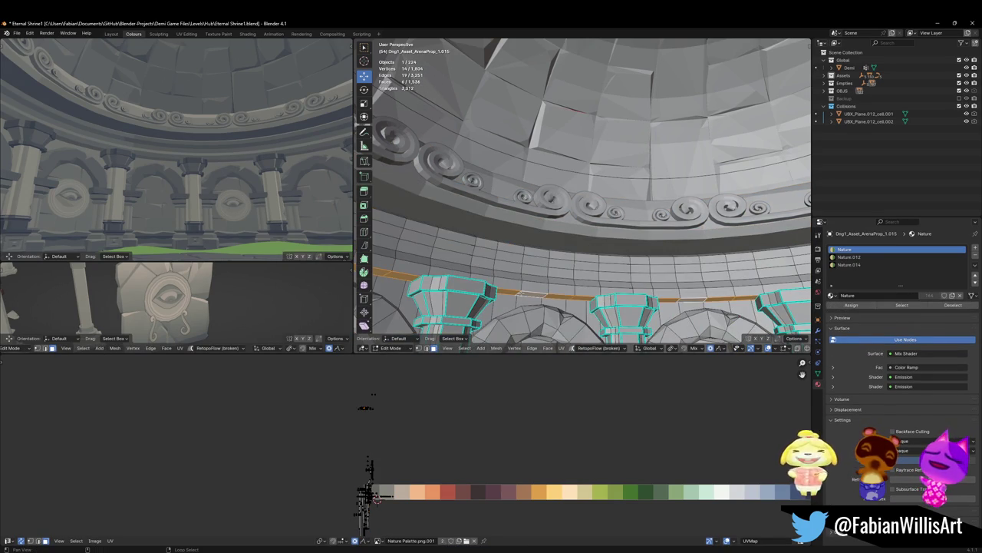
key(g)
key(x)
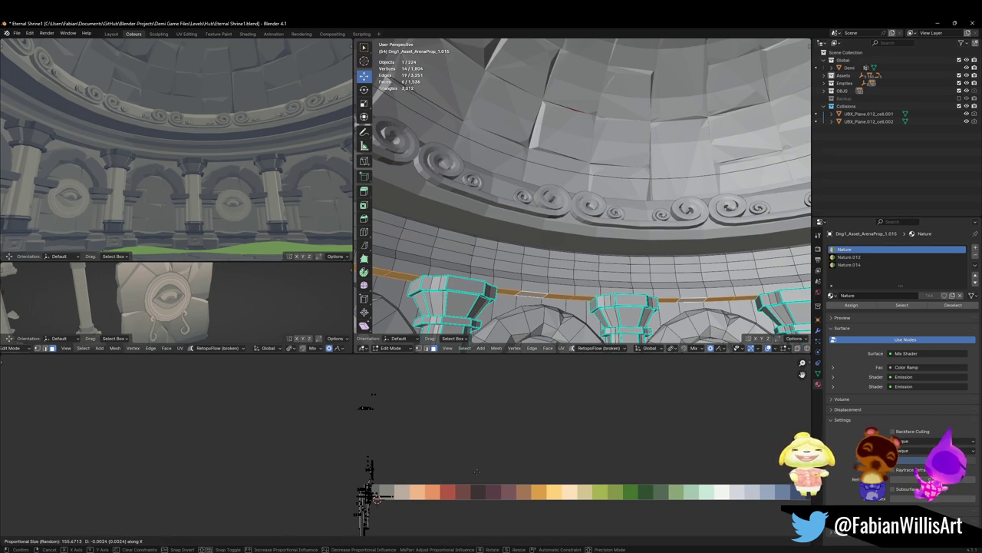
click(477, 473)
key(ctrl+s)
key(alt+q)
key(alt+a)
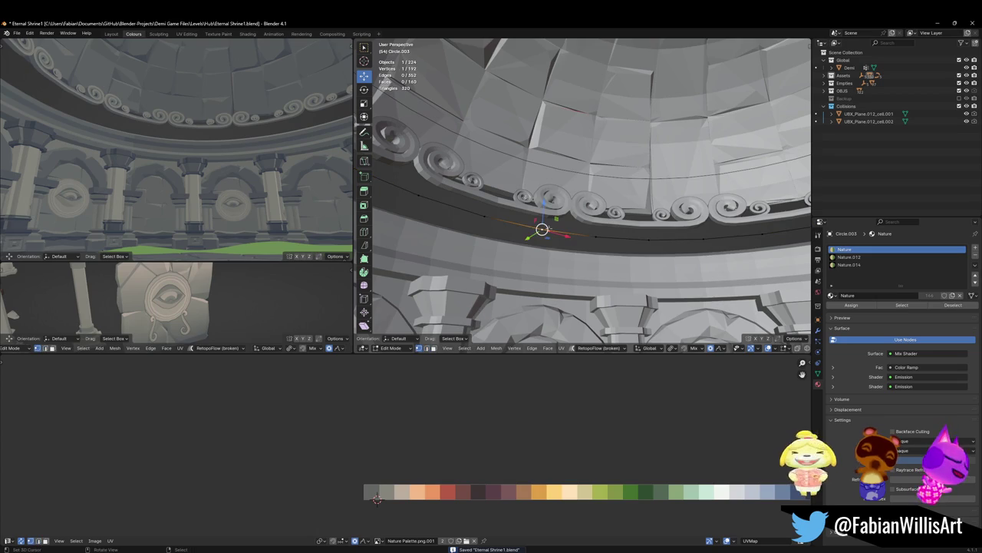
Step: Drag a Circle.003 curve point down in Z so the trim dips, then check it in walk view
key(g)
key(z)
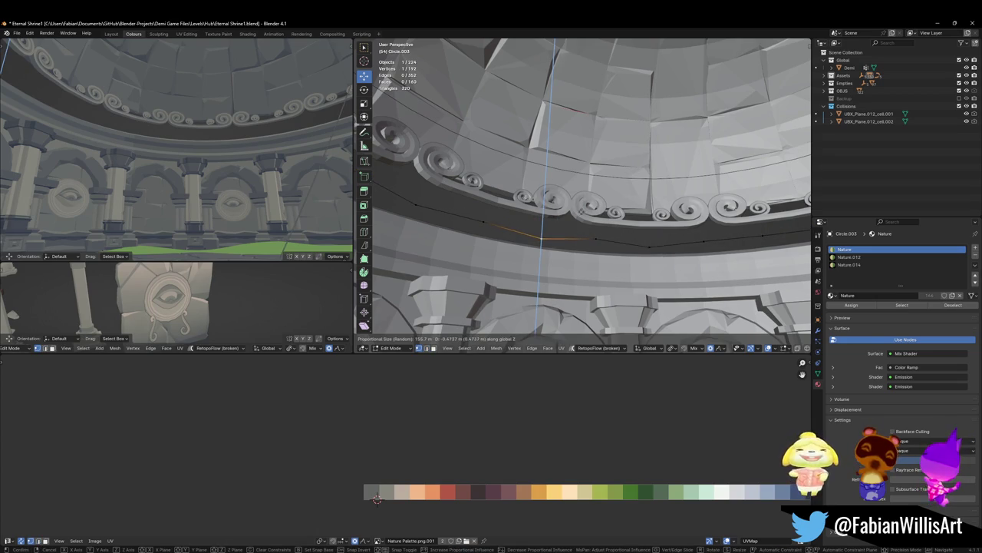
key(Escape)
key(Tab)
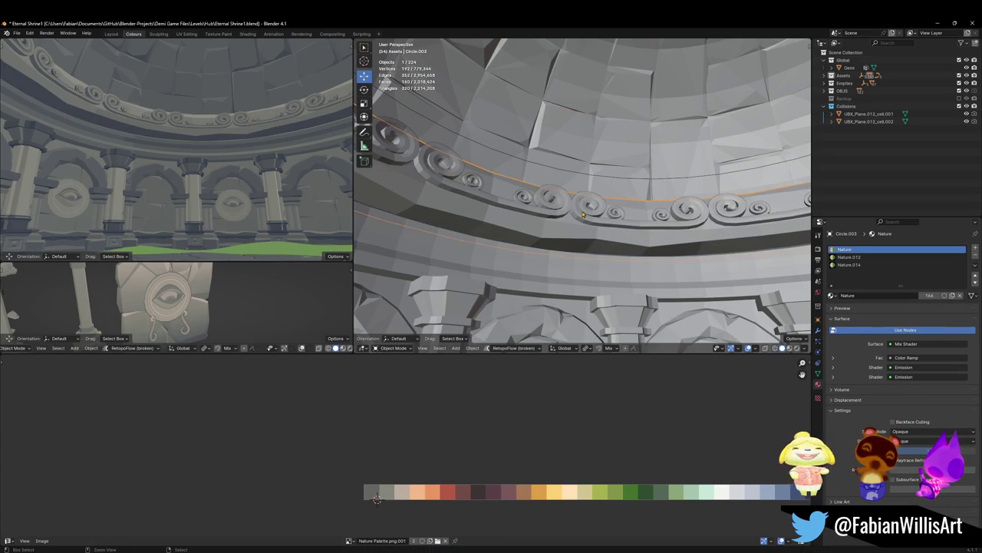
key(Tab)
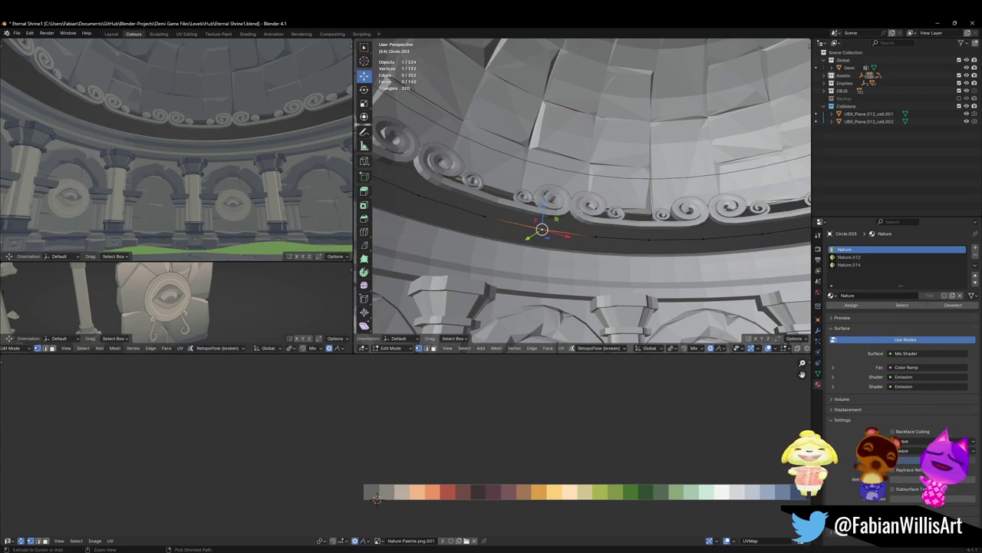
key(g)
key(z)
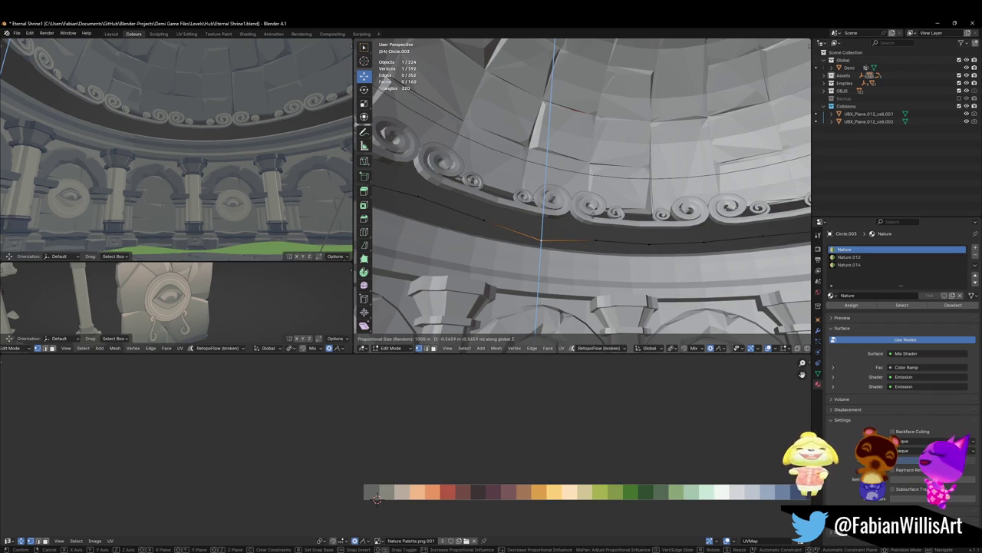
click(541, 243)
key(Tab)
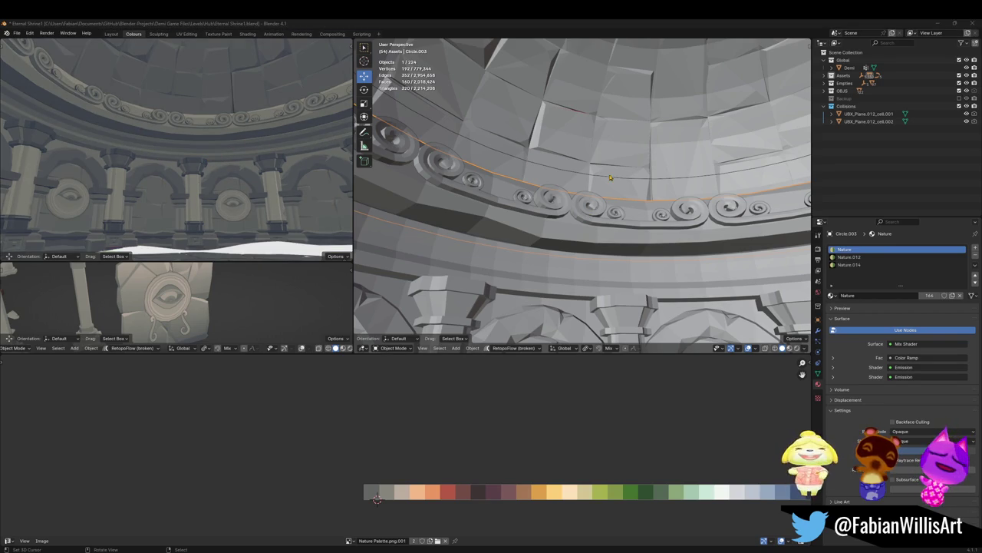
shift+middle_drag(617, 171, 577, 188)
middle_drag(307, 146, 283, 155)
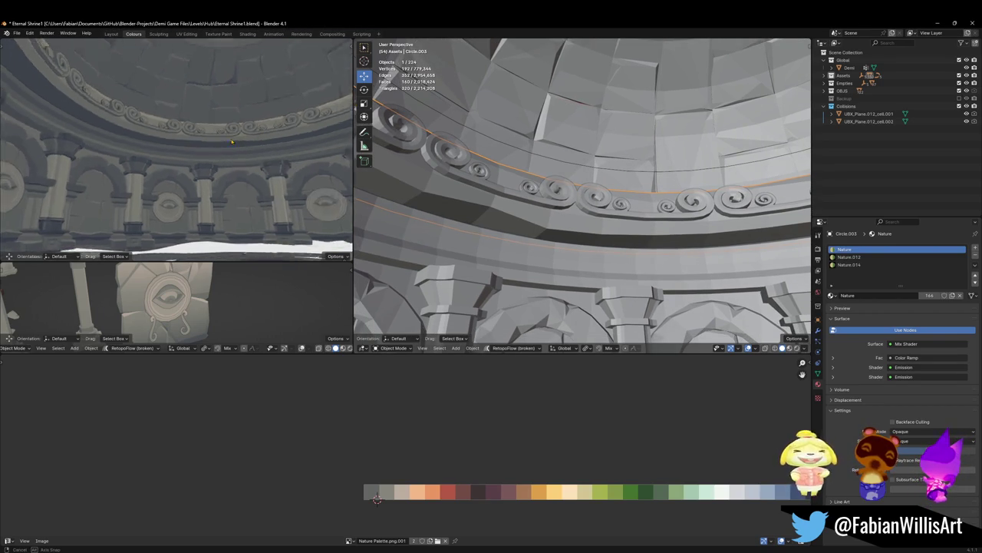
key(shift+grave)
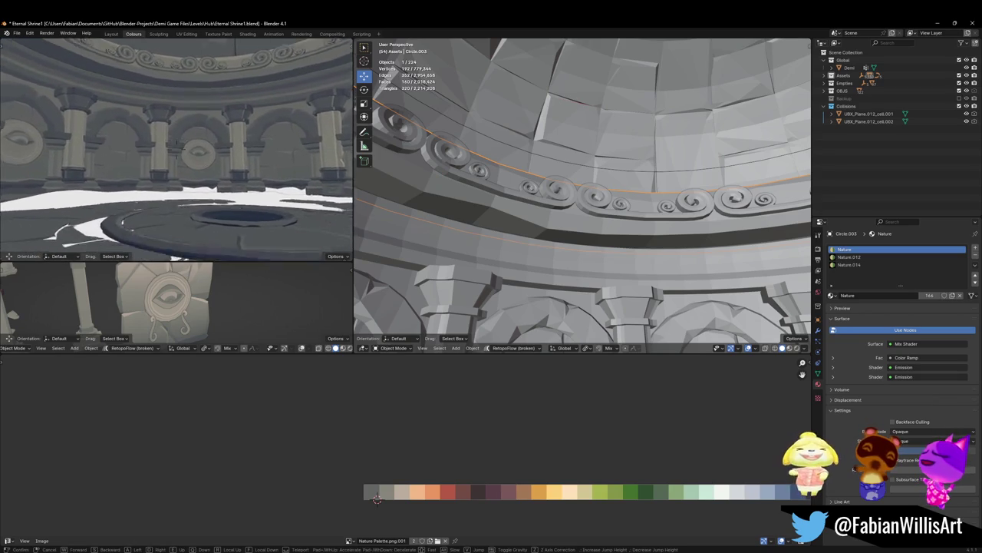
Step: Hide the scroll ornament band and save the file
click(239, 192)
click(484, 181)
key(h)
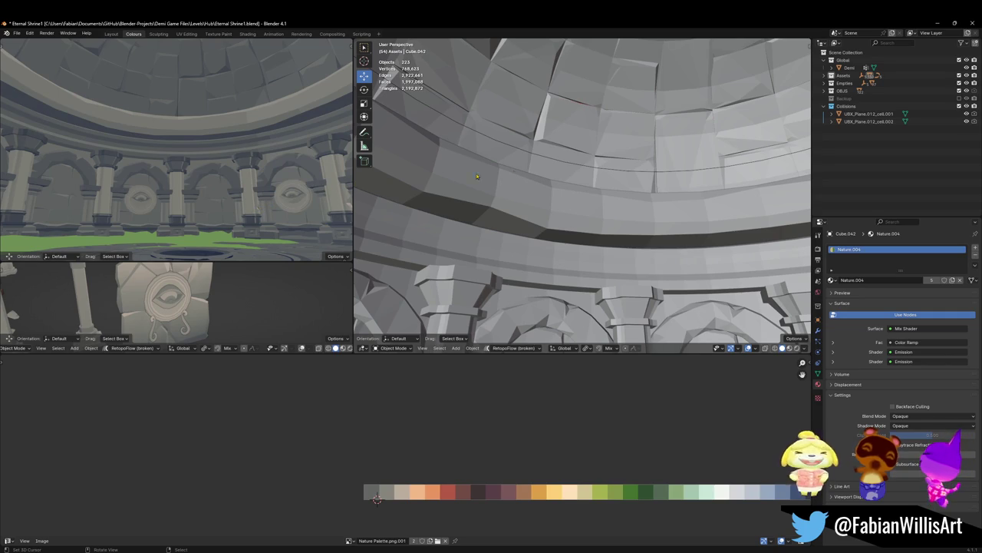
middle_drag(383, 188, 542, 159)
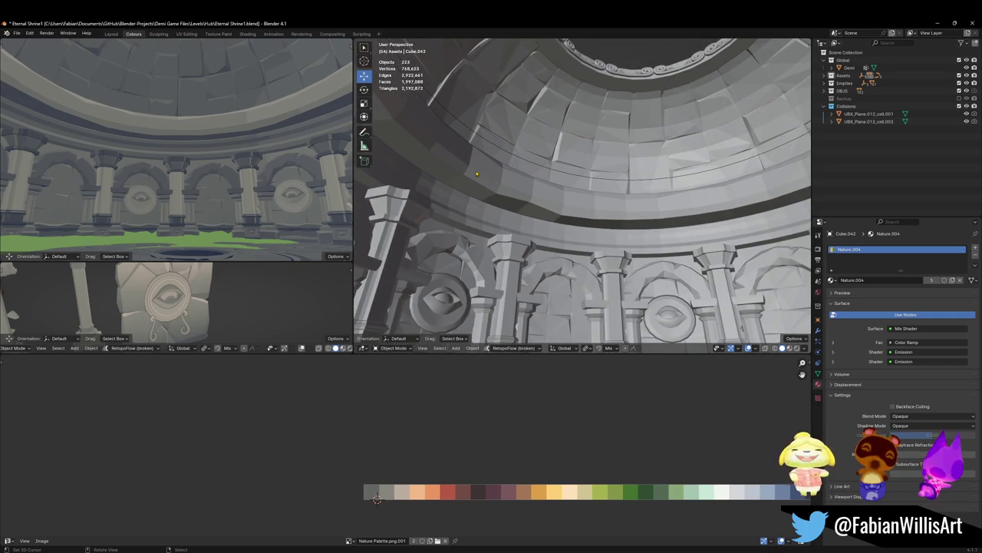
key(z)
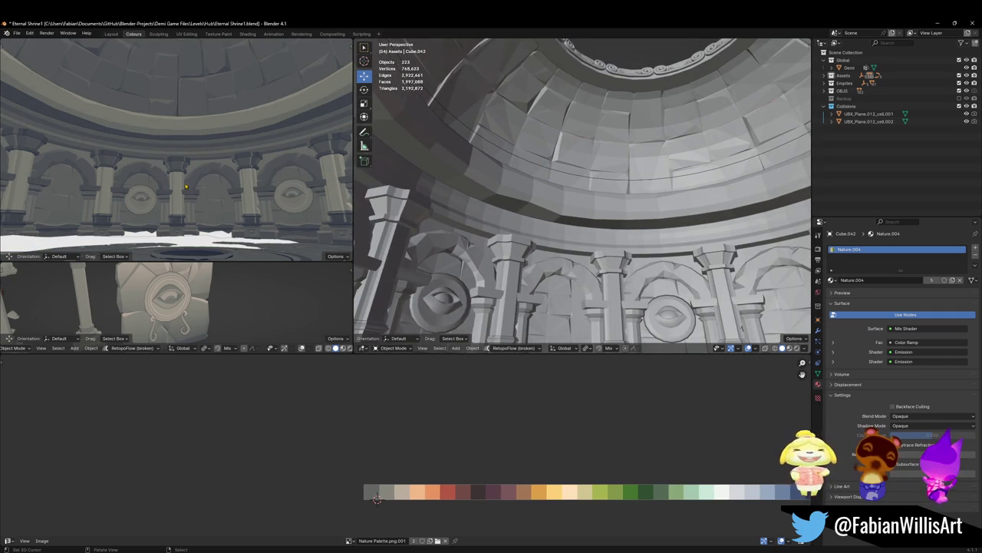
key(ctrl+s)
scroll(565, 190, down, 3)
scroll(566, 190, down, 3)
scroll(566, 189, down, 2)
mouse_move(566, 189)
middle_down()
mouse_move(601, 172)
mouse_move(596, 215)
middle_up()
scroll(600, 173, up, 5)
scroll(600, 170, up, 2)
Step: Select the arched wall's top-ledge face loop in face select mode
click(600, 169)
key(Tab)
key(3)
key(alt+a)
mouse_move(595, 215)
middle_down()
mouse_move(595, 177)
mouse_move(596, 199)
middle_up()
scroll(595, 177, up, 3)
alt+click(551, 182)
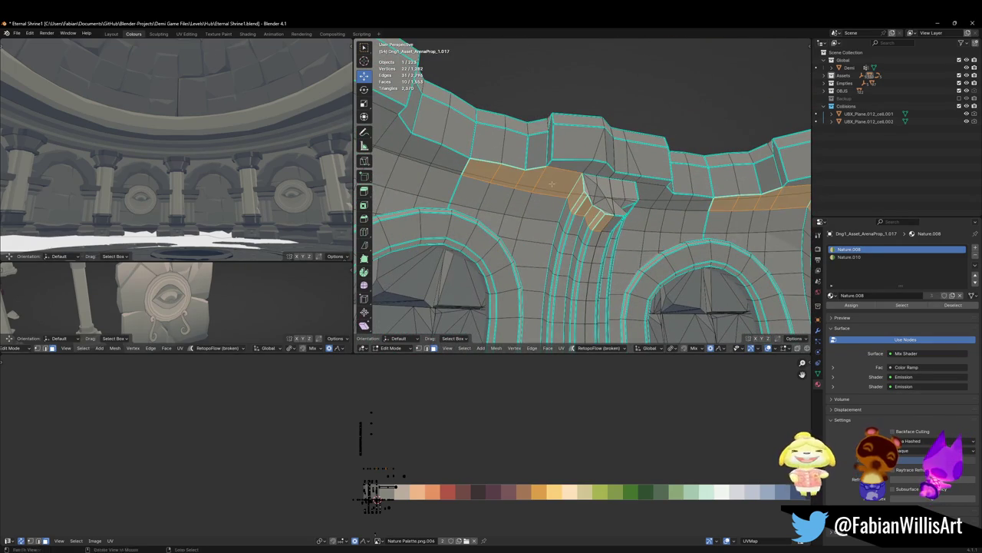
Step: Duplicate the arched arena wall in Object Mode
middle_drag(581, 253, 585, 220)
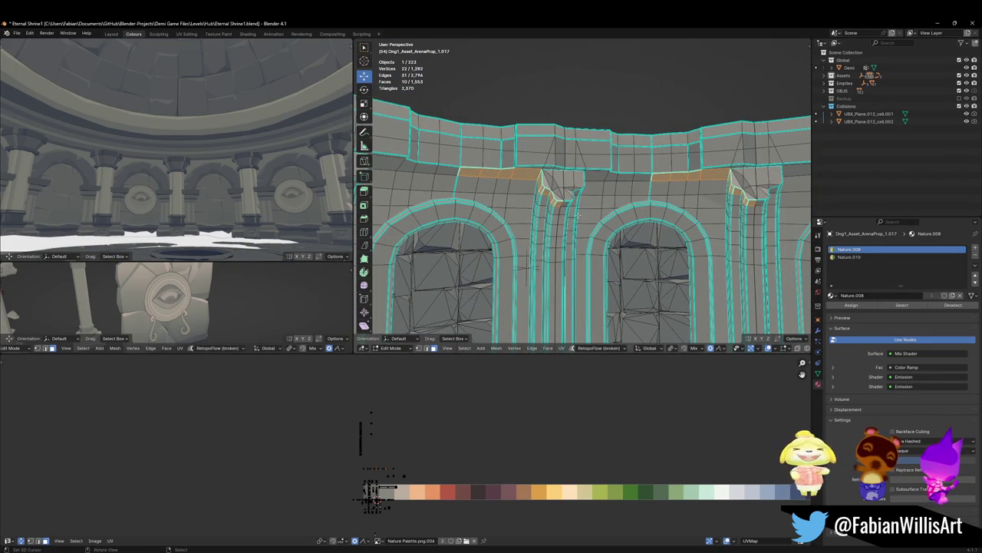
scroll(596, 202, down, 3)
scroll(596, 202, down, 3)
scroll(596, 201, down, 2)
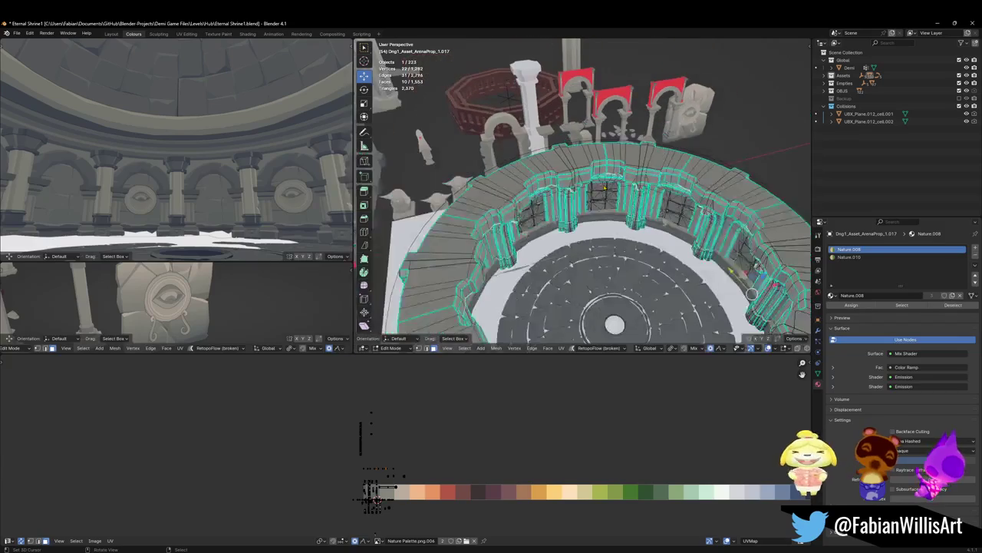
key(Tab)
scroll(583, 210, down, 1)
scroll(583, 210, down, 3)
key(shift+d)
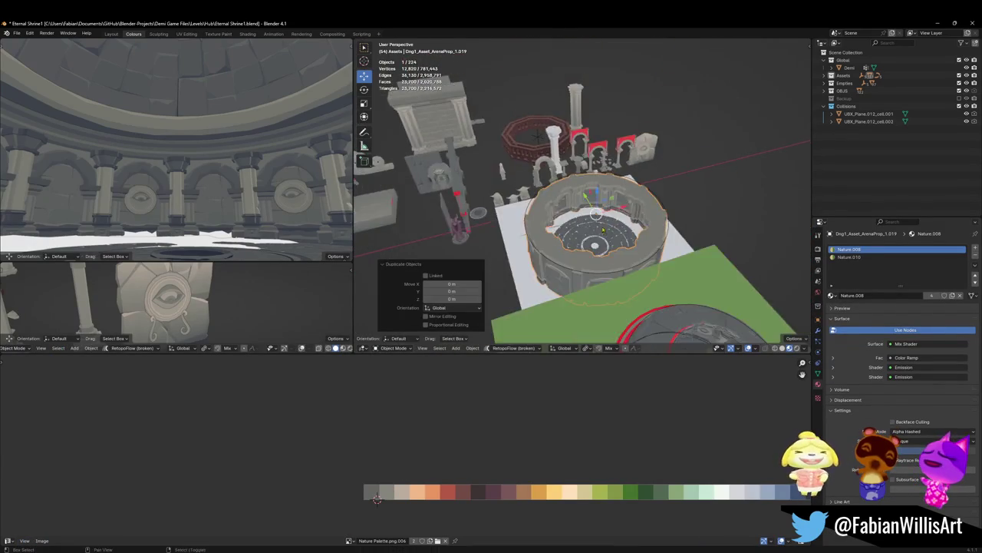
scroll(603, 169, up, 2)
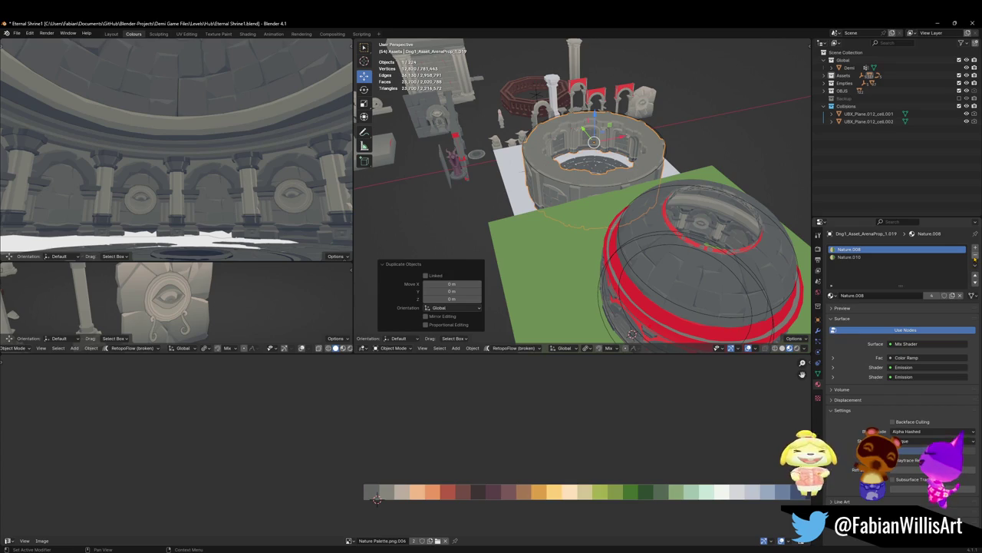
Step: Remove the copy's Nature.008 material slot and start moving it vertically
click(975, 254)
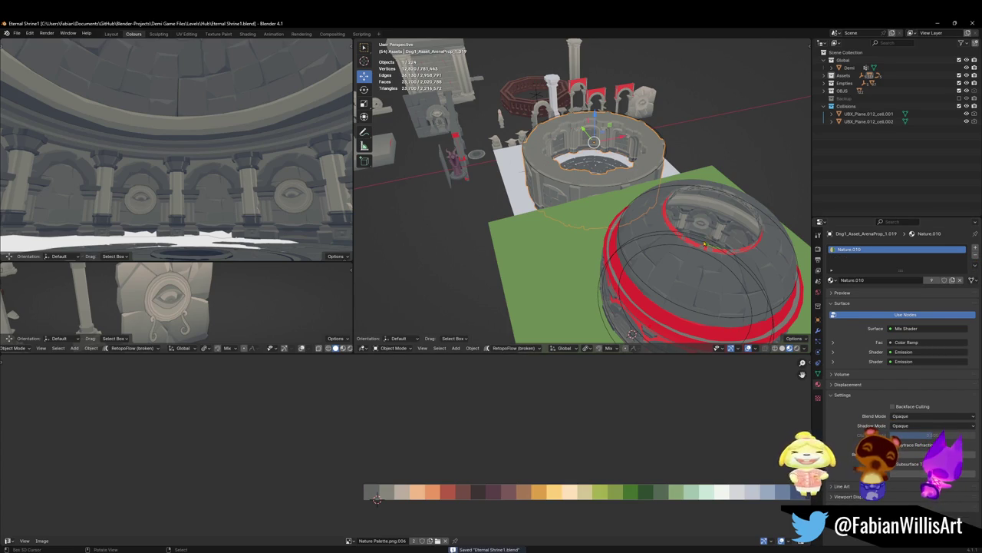
middle_drag(630, 230, 635, 212)
key(g)
key(shift+z)
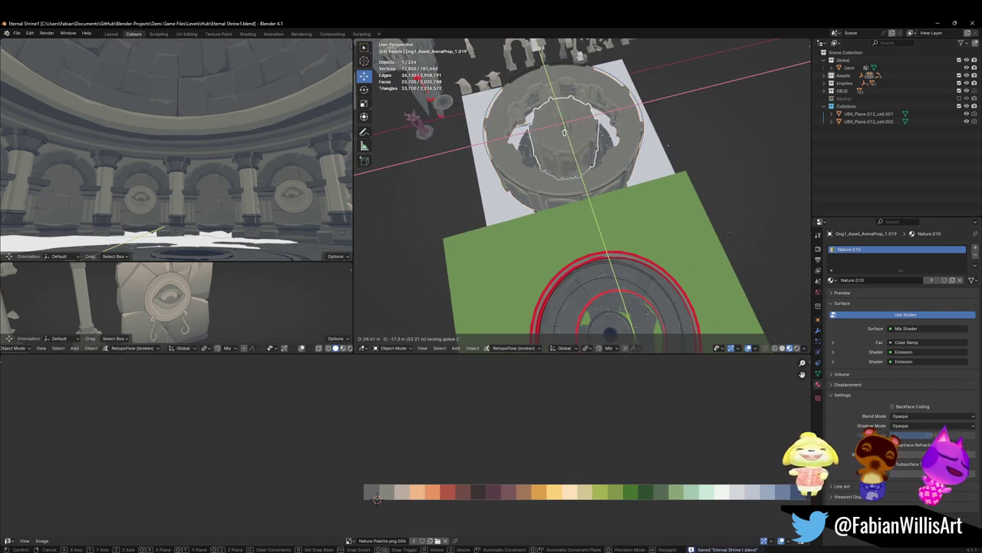
Step: Clear the trim array's Curve modifier target so it runs straight, then reposition the array
click(716, 162)
scroll(717, 161, down, 3)
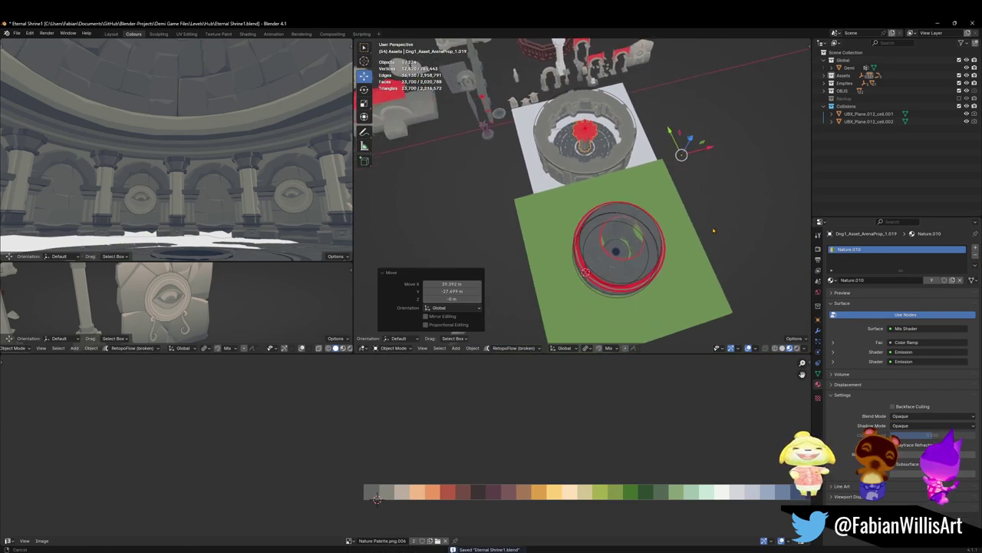
click(818, 330)
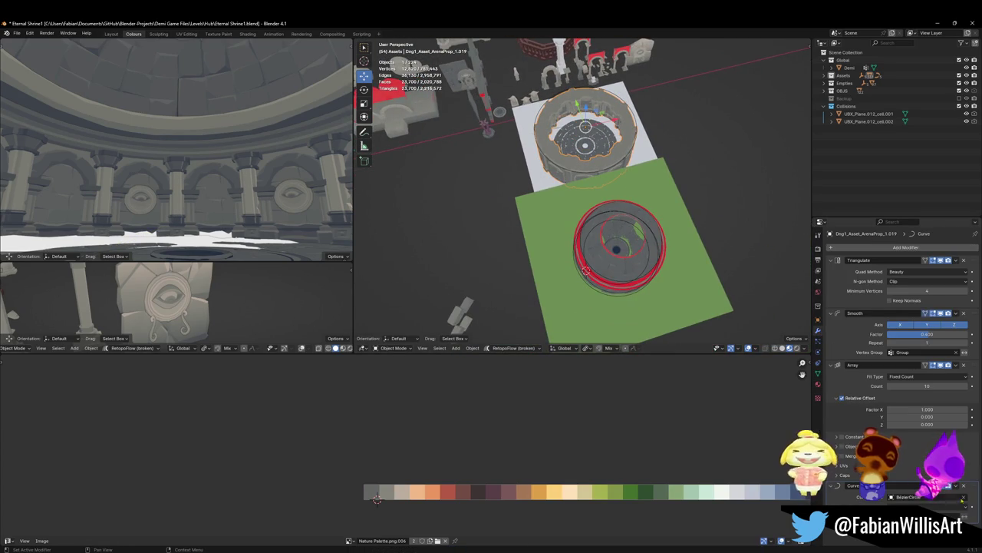
click(964, 497)
key(g)
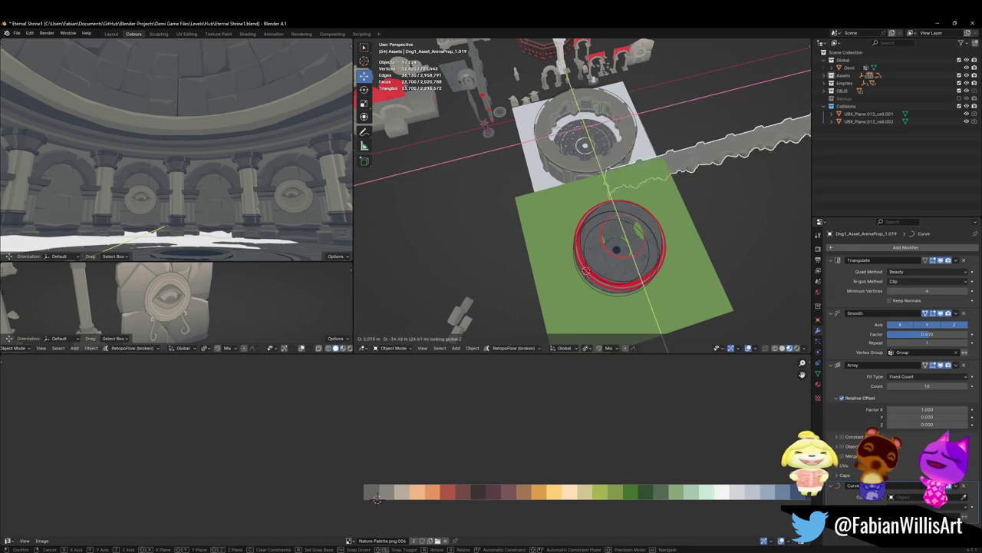
click(646, 227)
Step: Snap the red ring array onto the 3D cursor with Shift+S
mouse_move(646, 246)
middle_down()
mouse_move(645, 226)
mouse_move(552, 108)
middle_up()
scroll(646, 226, up, 5)
click(546, 110)
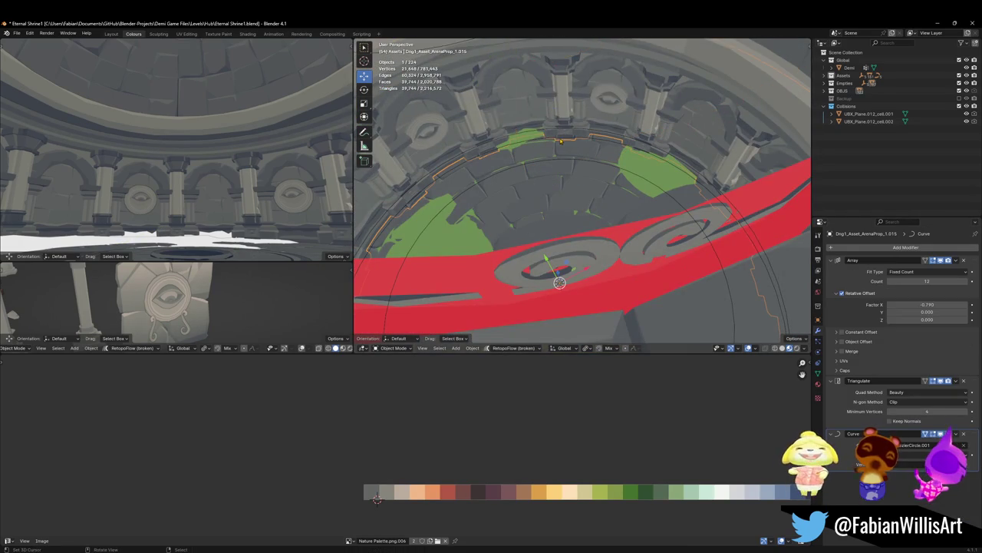
middle_drag(561, 141, 584, 230)
click(584, 230)
key(shift+s)
click(636, 200)
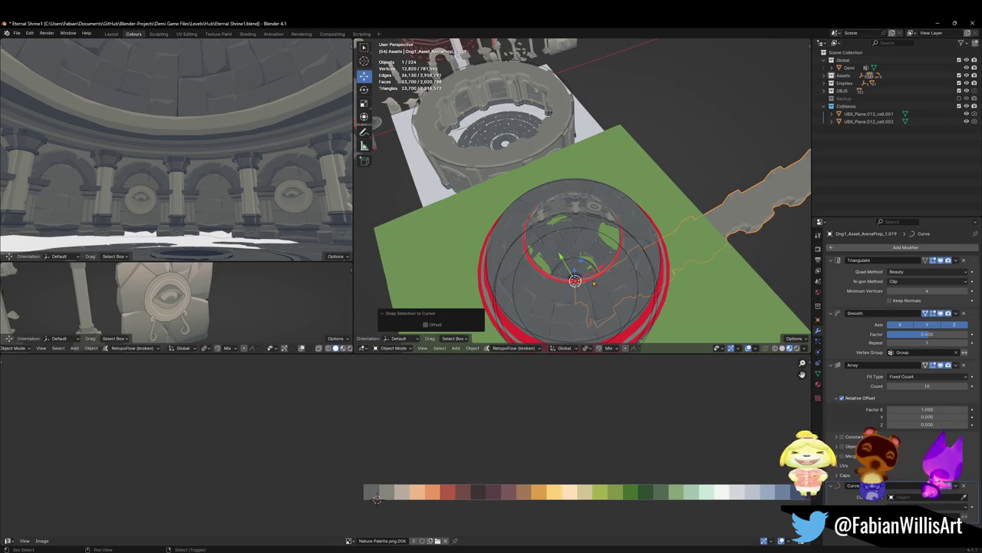
Step: Add the arch trim ring to the selection, check the dome interior, and save Eternal Shrine1
shift+click(570, 212)
scroll(570, 212, up, 3)
middle_drag(570, 211, 581, 219)
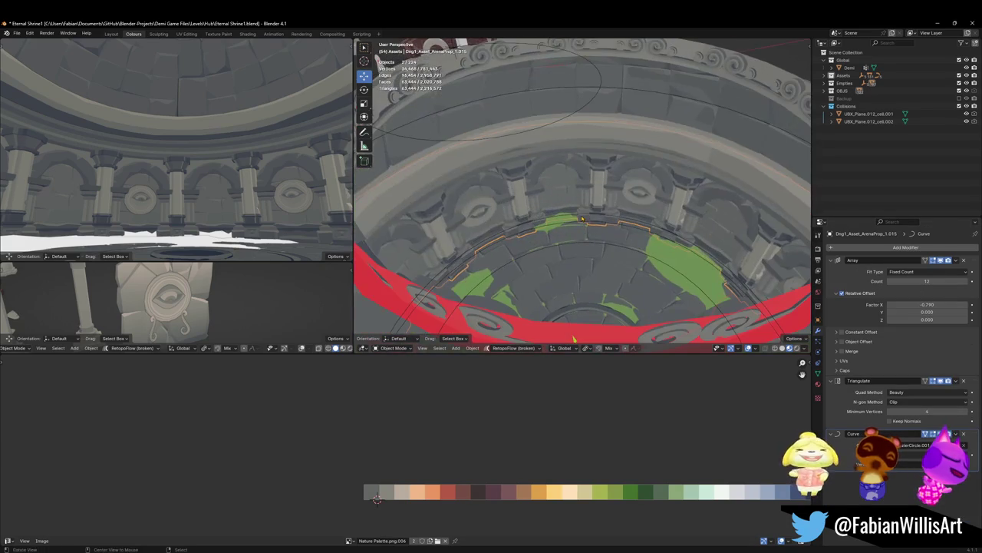
key(q)
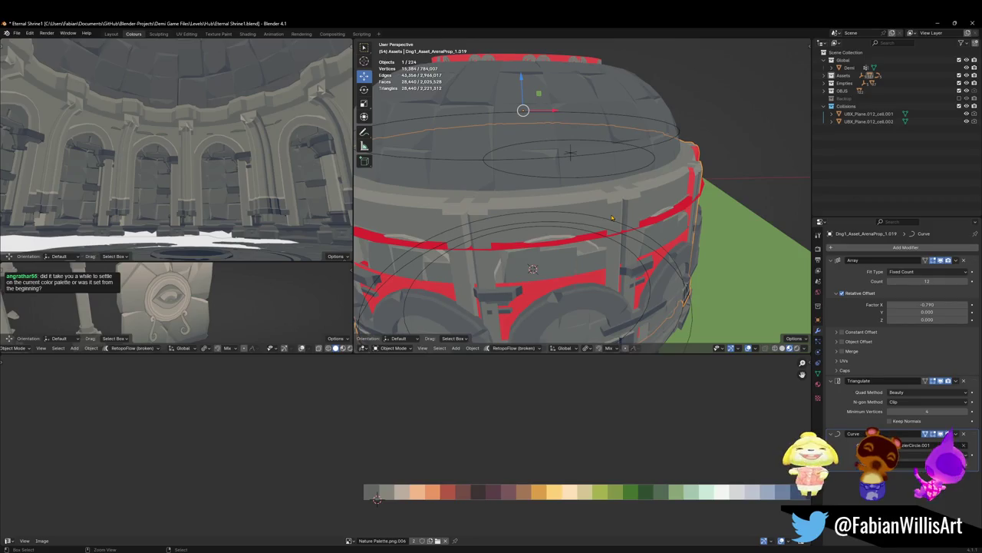
scroll(612, 218, down, 5)
mouse_move(612, 218)
middle_down()
mouse_move(553, 173)
mouse_move(593, 185)
mouse_move(583, 154)
middle_up()
scroll(552, 173, up, 5)
key(ctrl+s)
Step: Select ring wall SD_Wall_08.018, then frame the view on floor SD_Floor_05.001
scroll(594, 185, down, 5)
click(583, 153)
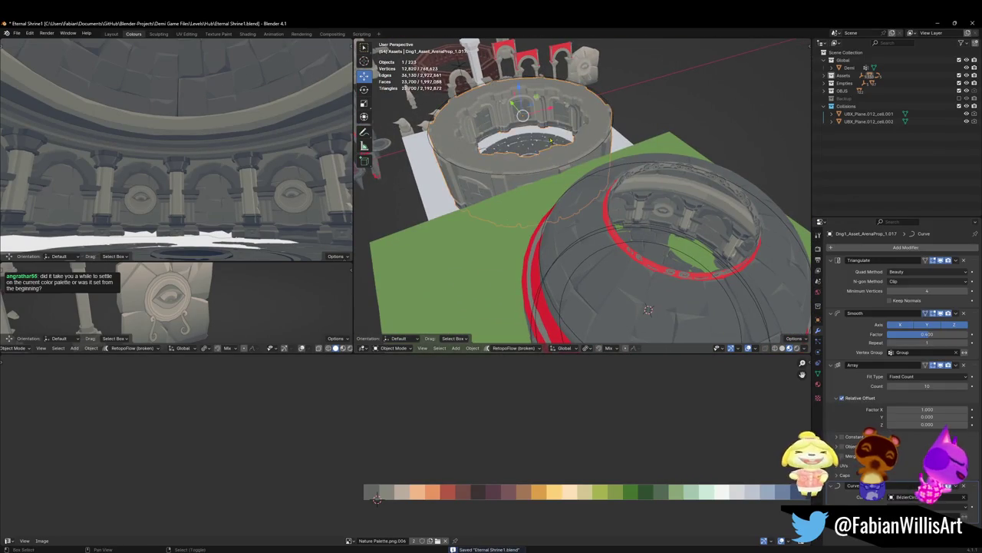
key(g)
scroll(570, 174, down, 3)
click(595, 261)
scroll(583, 238, up, 4)
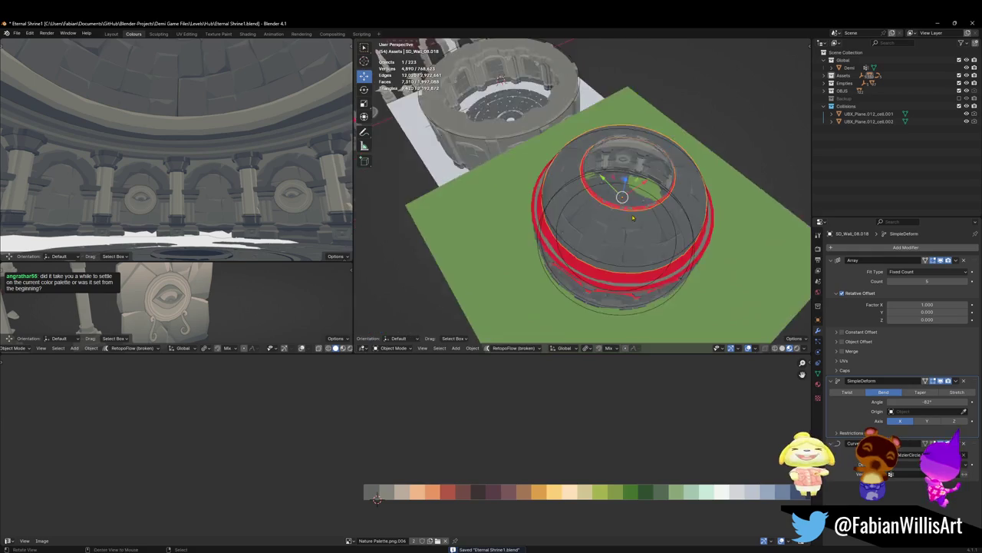
middle_drag(575, 228, 628, 238)
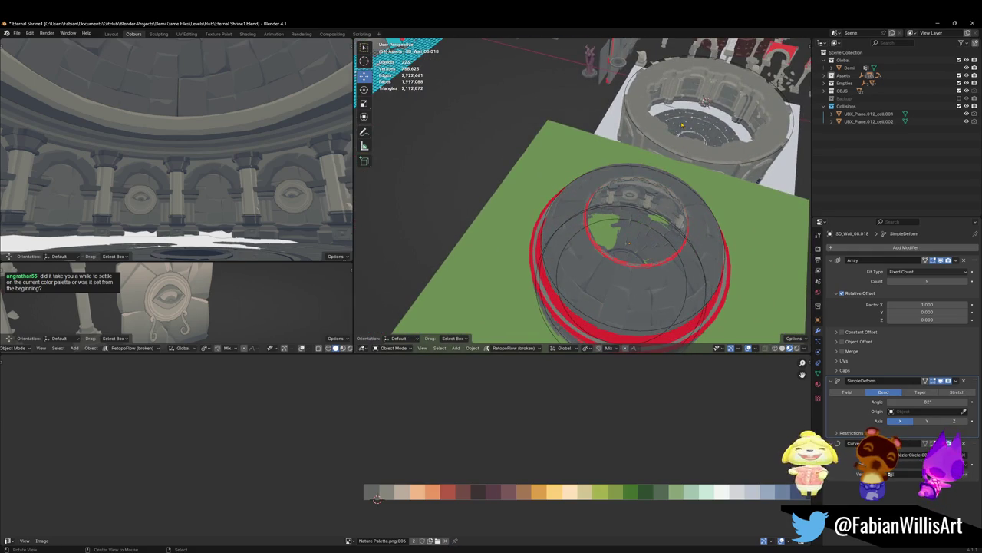
scroll(681, 125, up, 5)
click(599, 230)
key(KP_Decimal)
scroll(621, 201, down, 2)
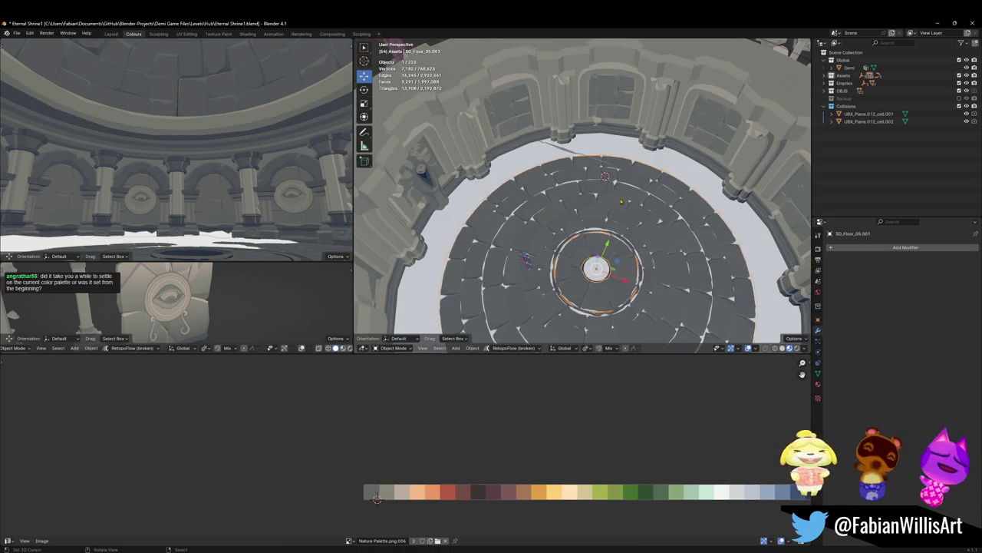
Step: Delete the old floor SD_Floor_05.001 and the tile.002 ring
key(Delete)
click(558, 288)
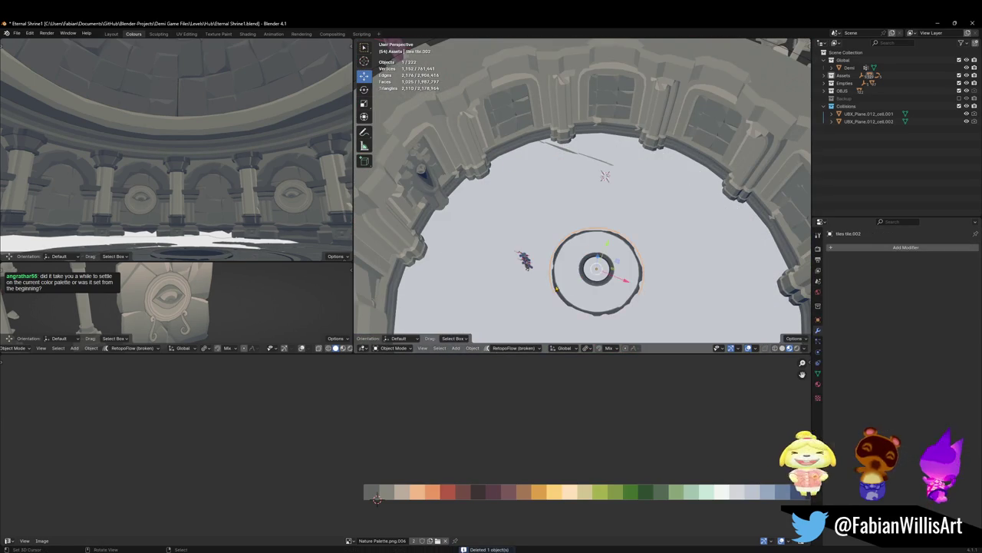
key(Delete)
scroll(556, 289, down, 5)
mouse_move(557, 289)
middle_down()
mouse_move(603, 211)
mouse_move(602, 246)
mouse_move(614, 198)
middle_up()
scroll(603, 211, up, 5)
Step: Try duplicating floor ring SD_Floor_05.276 onto the 3D cursor, then delete the copies
click(613, 221)
shift+click(603, 246)
click(605, 241)
scroll(605, 241, down, 5)
key(shift+d)
key(z)
click(614, 197)
key(shift+s)
click(645, 159)
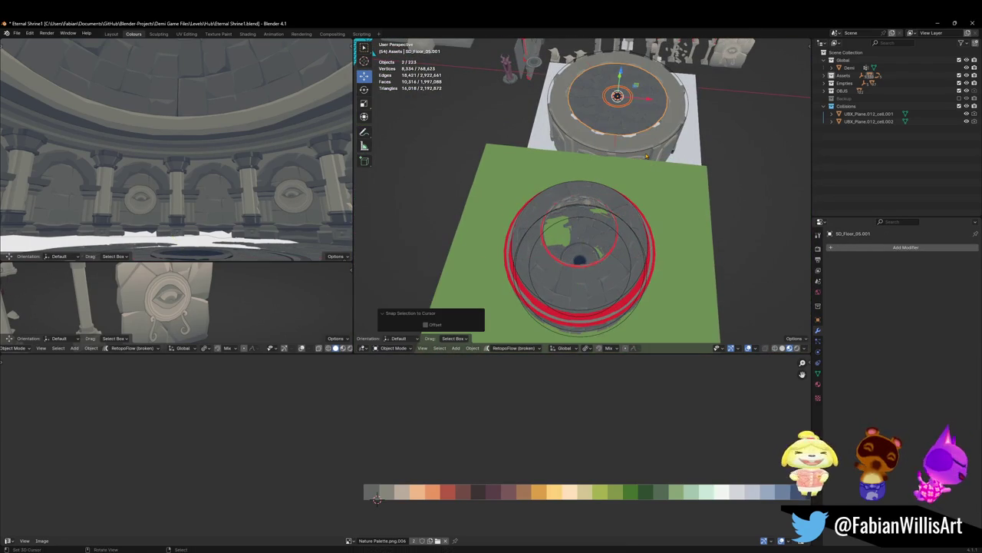
key(g)
key(z)
key(Escape)
key(Delete)
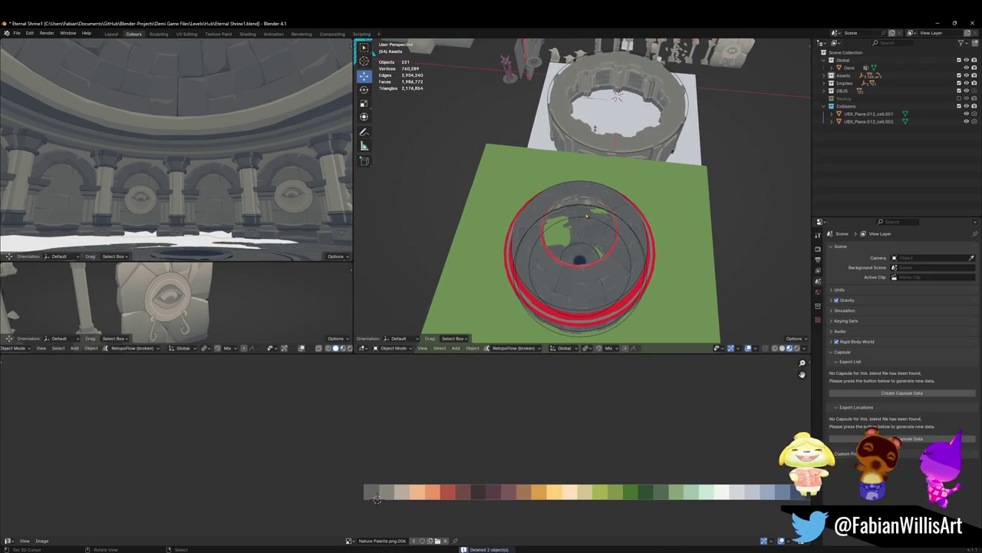
Step: Duplicate the Grass plane and central floor ring, snap them to the cursor, and raise them along Z
scroll(598, 237, up, 4)
click(598, 236)
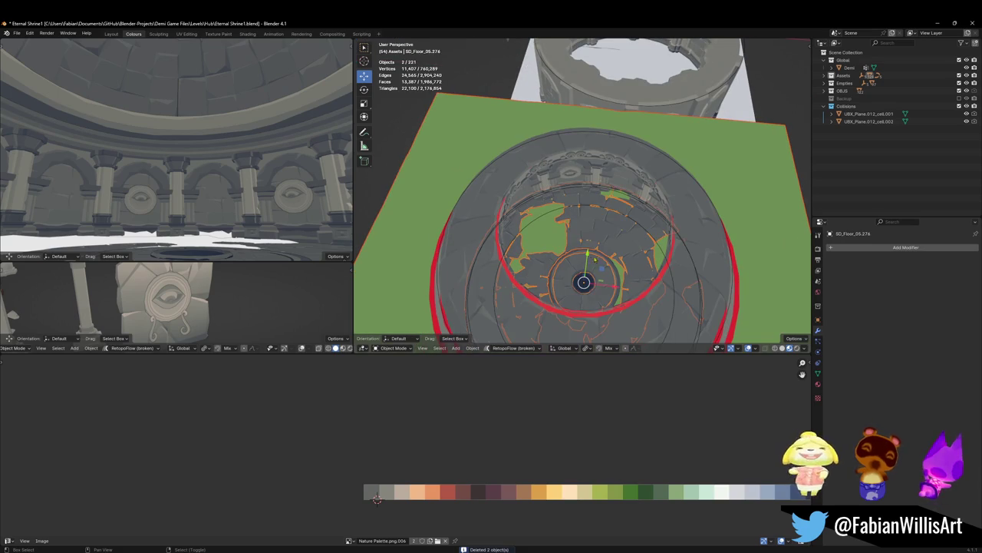
shift+click(602, 258)
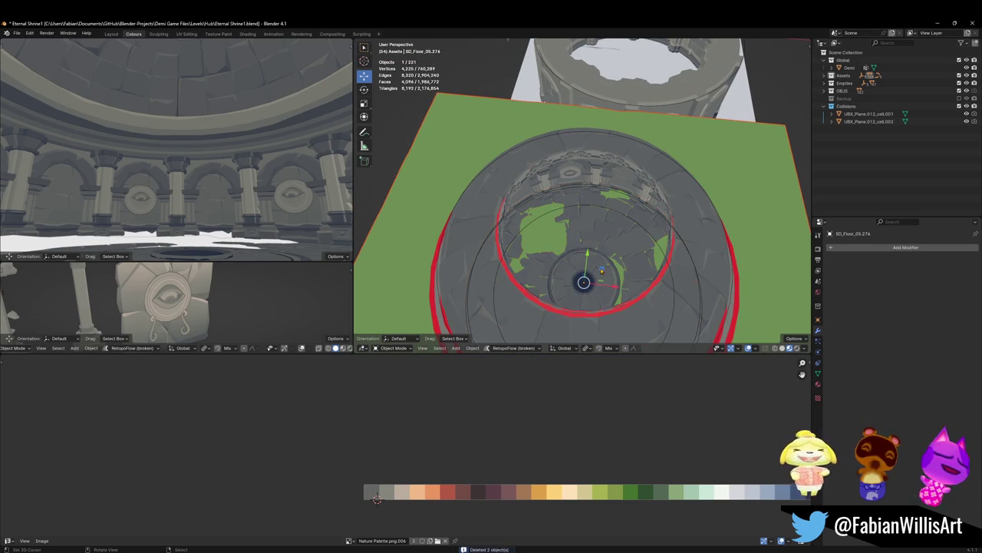
key(g)
key(Escape)
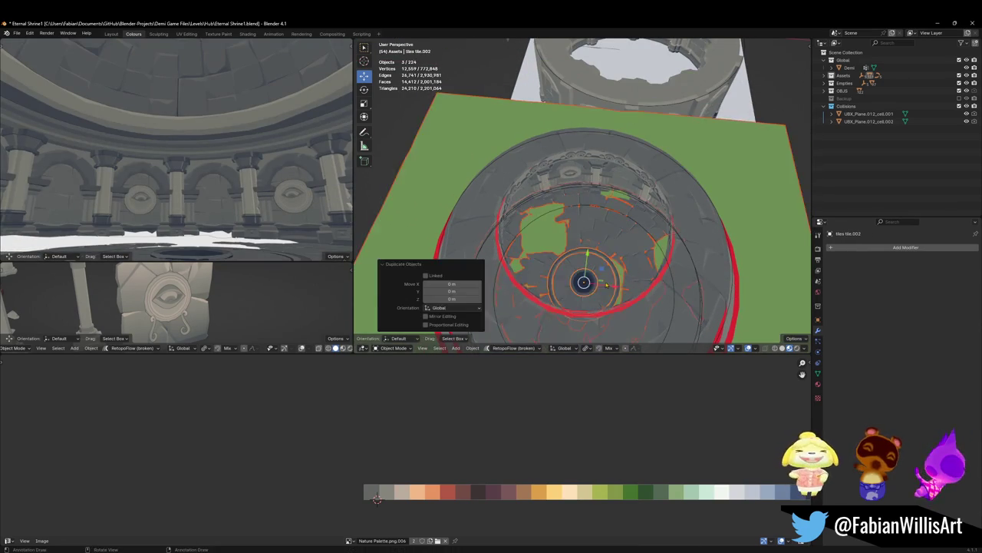
key(shift+d)
key(shift+s)
key(g)
key(z)
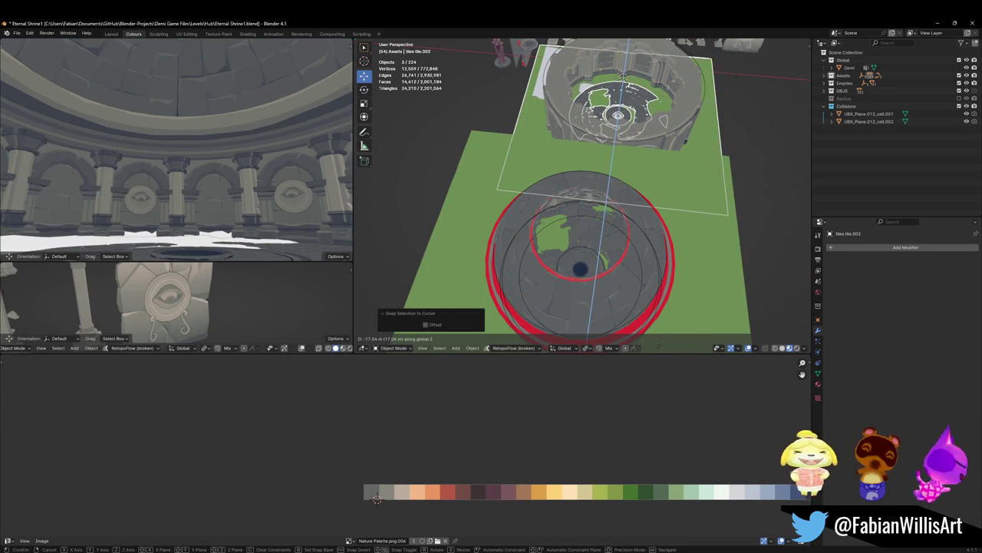
key(Return)
Step: Delete the extra Plane.015 and select the BezierCircle ring curve
middle_drag(583, 192, 462, 125)
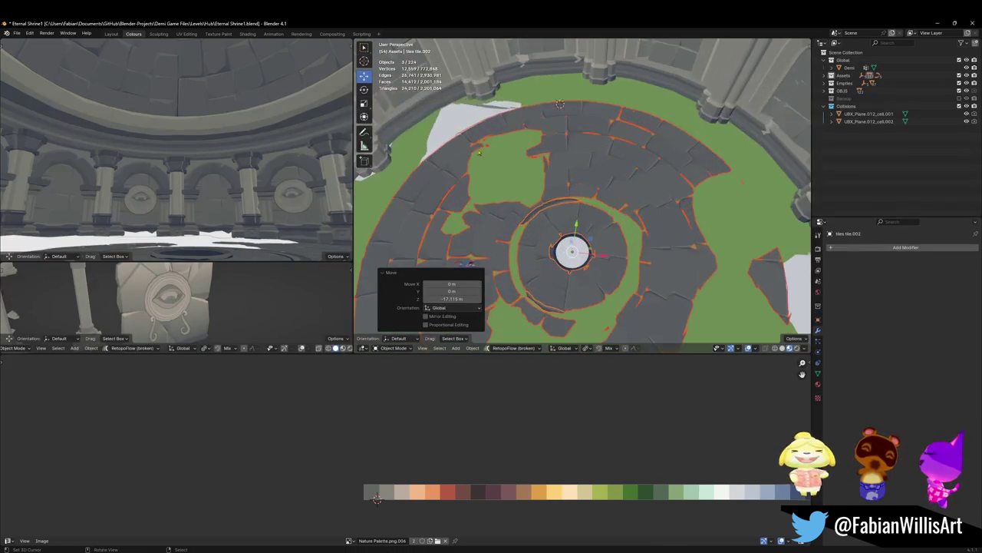
key(Delete)
click(461, 125)
scroll(499, 154, down, 3)
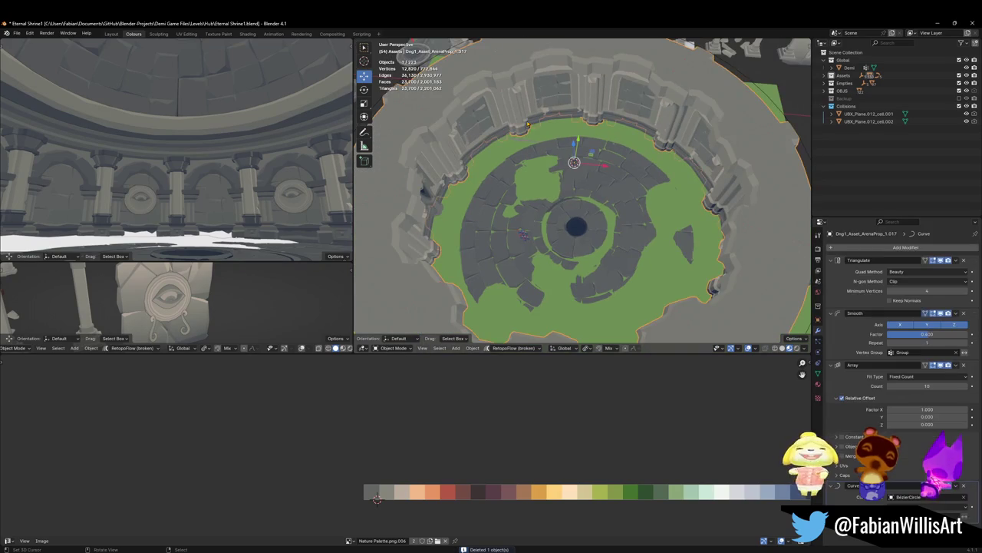
scroll(583, 192, down, 3)
middle_drag(583, 192, 583, 154)
shift+click(588, 158)
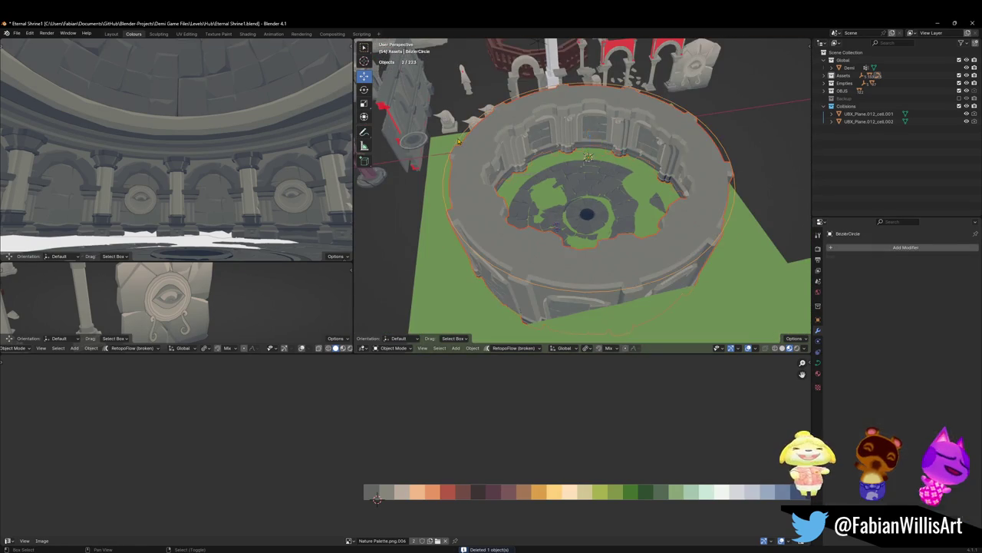
Step: Scale the BezierCircle arena ring down to about 0.69
key(s)
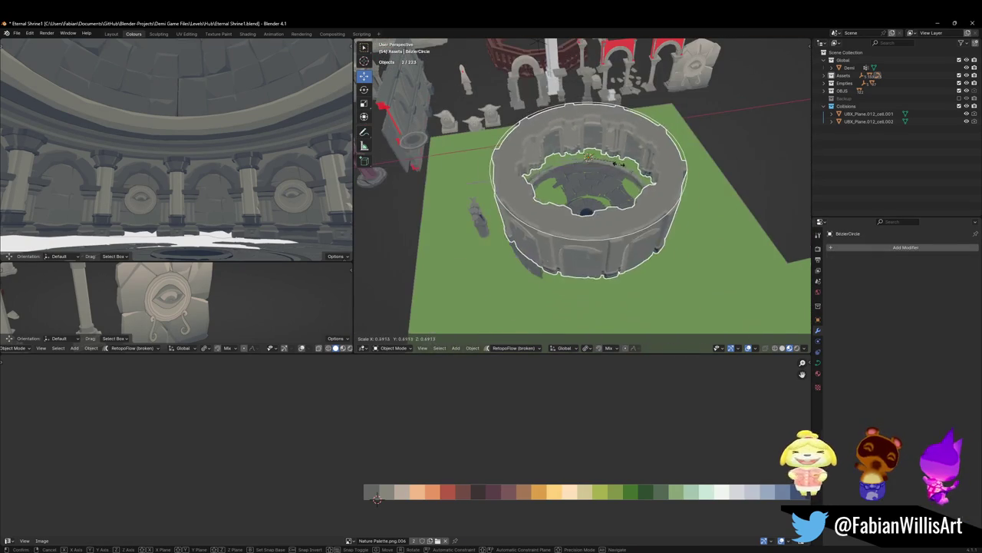
click(620, 162)
scroll(591, 192, up, 5)
mouse_move(591, 192)
middle_down()
mouse_move(662, 139)
mouse_move(645, 157)
middle_up()
Step: Add inner ring Cube.041 to the selection, then frame the view on SD_Floor_05.001
shift+click(602, 181)
scroll(661, 139, down, 5)
scroll(639, 164, up, 3)
mouse_move(608, 186)
middle_down()
mouse_move(586, 253)
mouse_move(615, 185)
middle_up()
scroll(587, 253, up, 4)
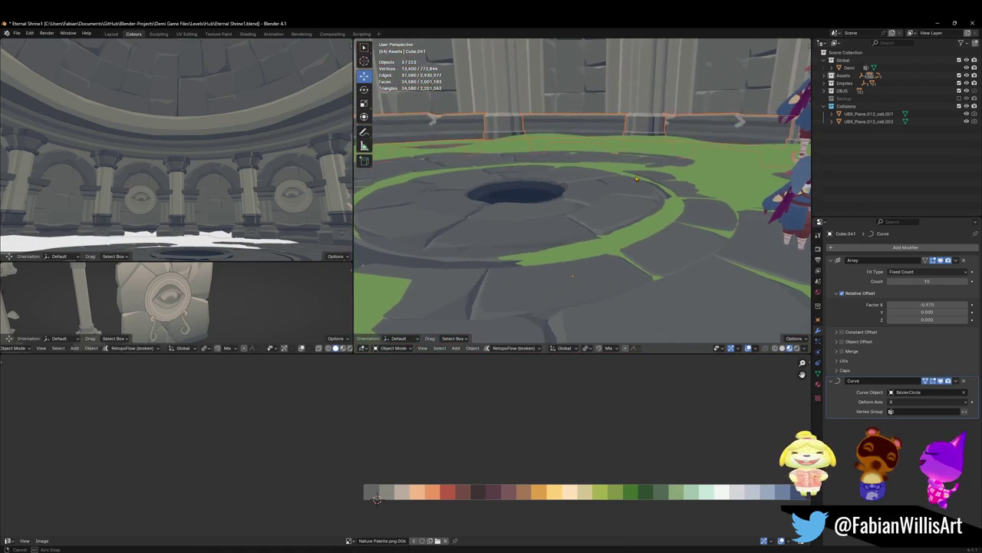
middle_drag(615, 184, 611, 186)
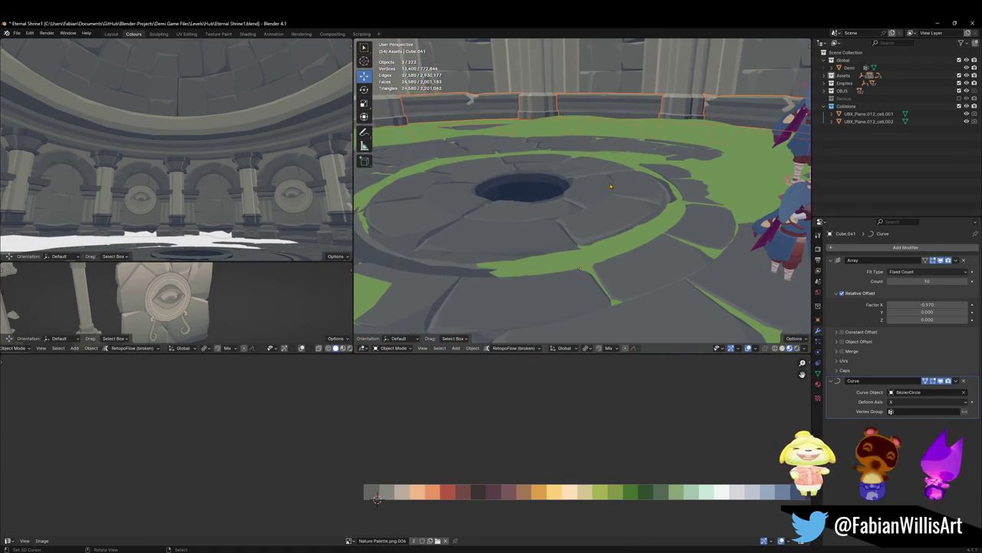
click(485, 229)
key(KP_Decimal)
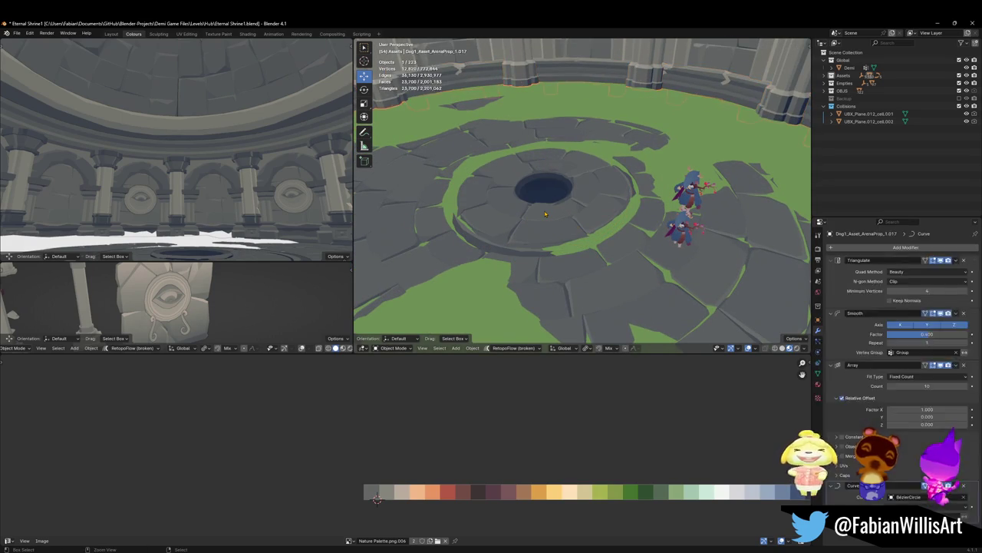
ctrl+middle_drag(545, 214, 625, 191)
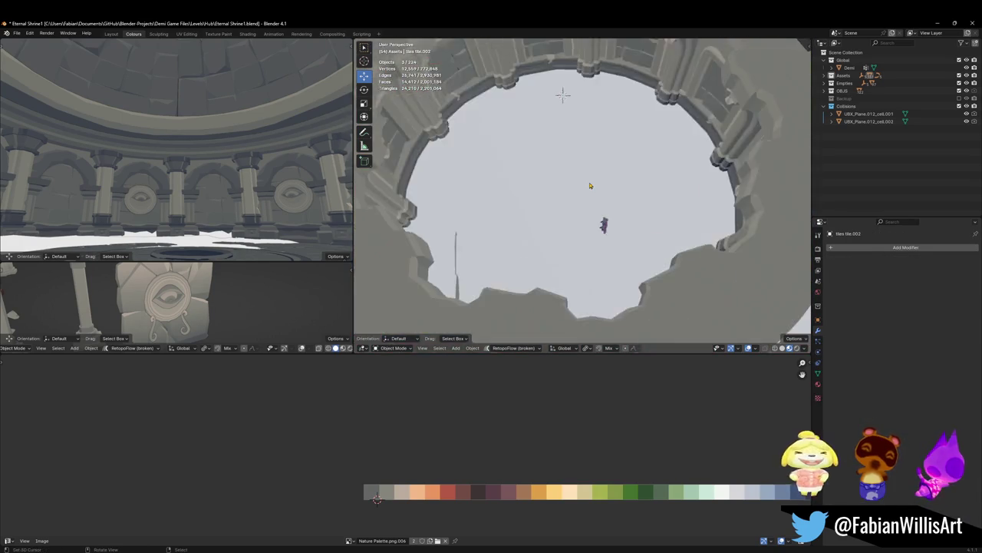
Step: Lower the copied mossy floor tiles along Z and delete Plane.015
key(KP_Decimal)
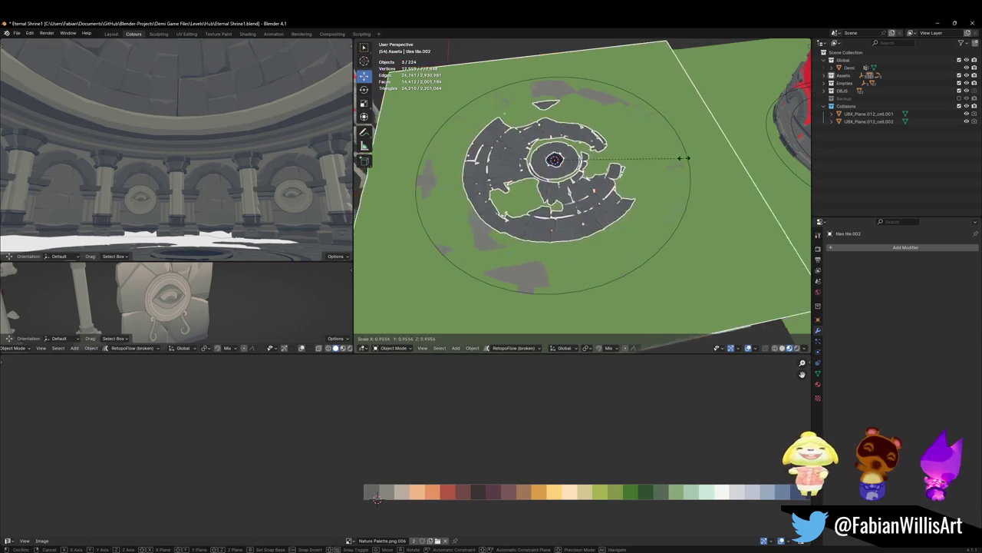
key(g)
key(z)
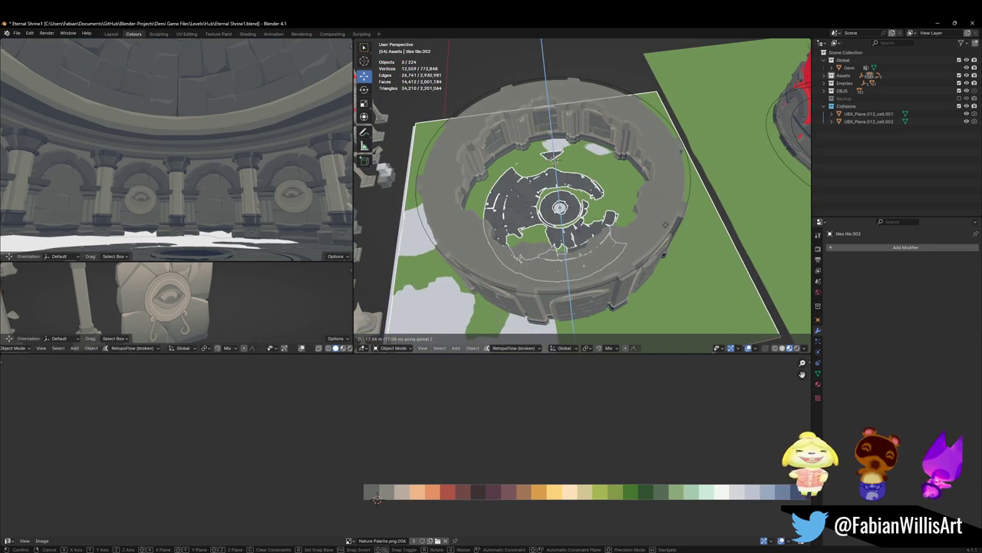
click(636, 198)
key(KP_Decimal)
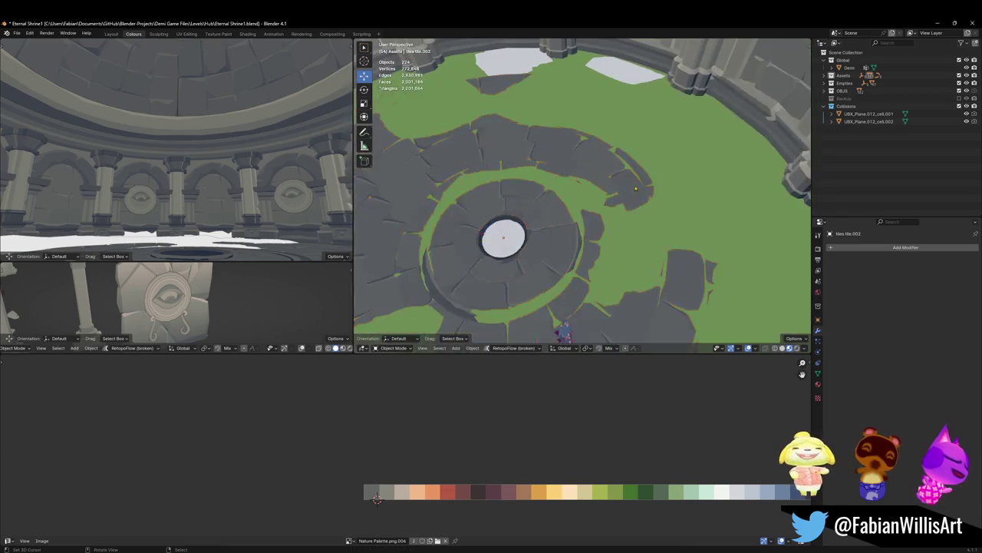
key(Delete)
Step: Delete floor SD_Floor_05.001, undo the deletion, and save Eternal Shrine1.blend
mouse_move(631, 112)
middle_down()
mouse_move(595, 186)
mouse_move(638, 220)
middle_up()
click(614, 203)
key(Delete)
mouse_move(407, 214)
middle_down()
mouse_move(512, 204)
mouse_move(571, 174)
mouse_move(558, 178)
middle_up()
key(ctrl+z)
key(ctrl+s)
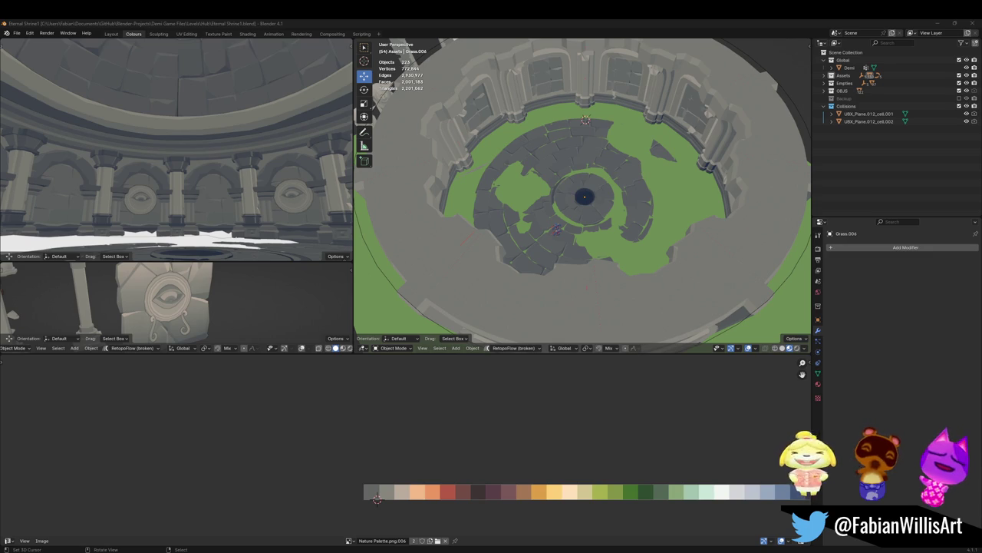
scroll(583, 192, down, 2)
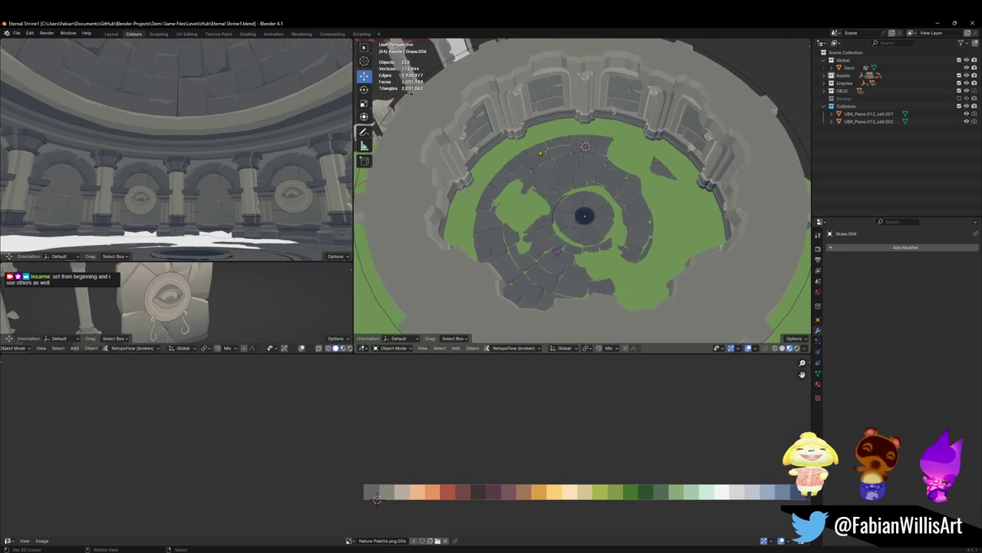
Step: Scale the arena ring and inner ring Cube.041 down to 0.684
middle_drag(584, 192, 584, 230)
click(477, 166)
key(s)
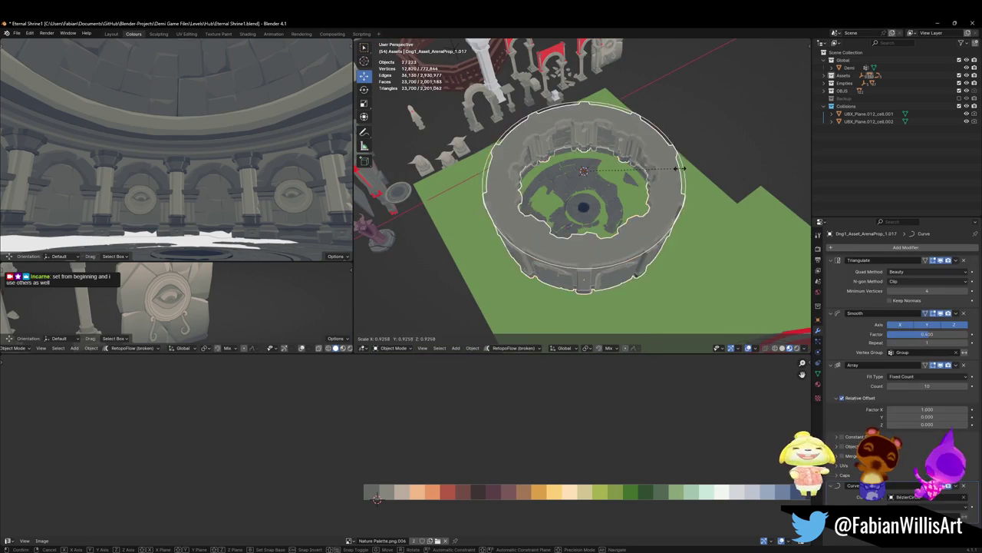
click(678, 167)
scroll(614, 169, up, 3)
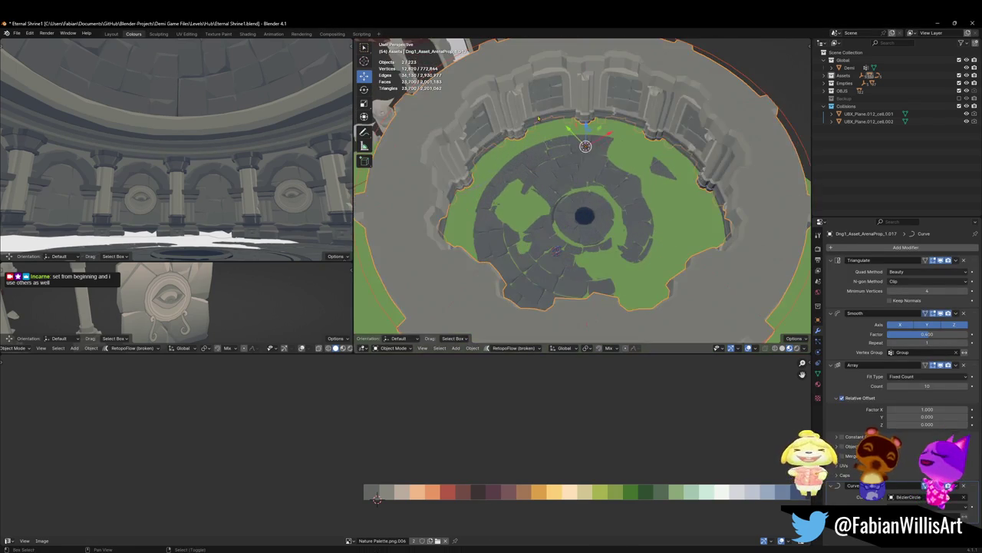
shift+click(660, 145)
scroll(664, 140, down, 2)
key(s)
click(665, 141)
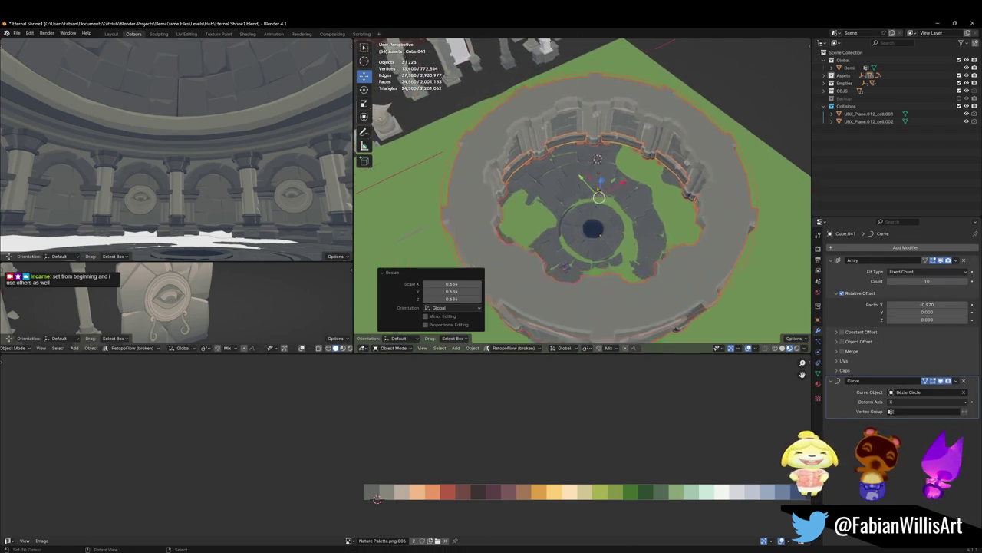
Step: Lower the trim ring about 5.44 m along Z, then deselect everything
scroll(665, 140, up, 3)
scroll(665, 141, up, 4)
scroll(598, 172, down, 5)
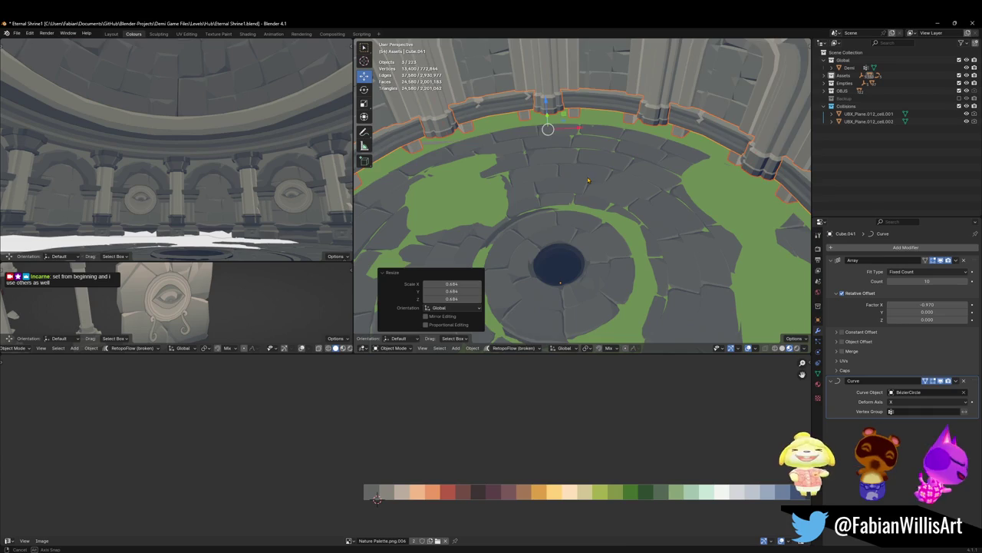
key(g)
key(z)
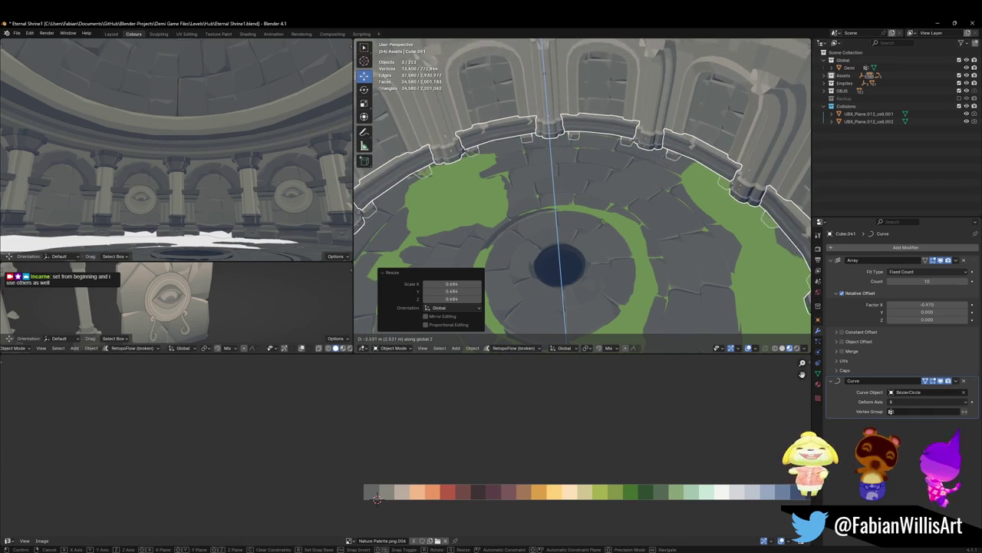
key(Return)
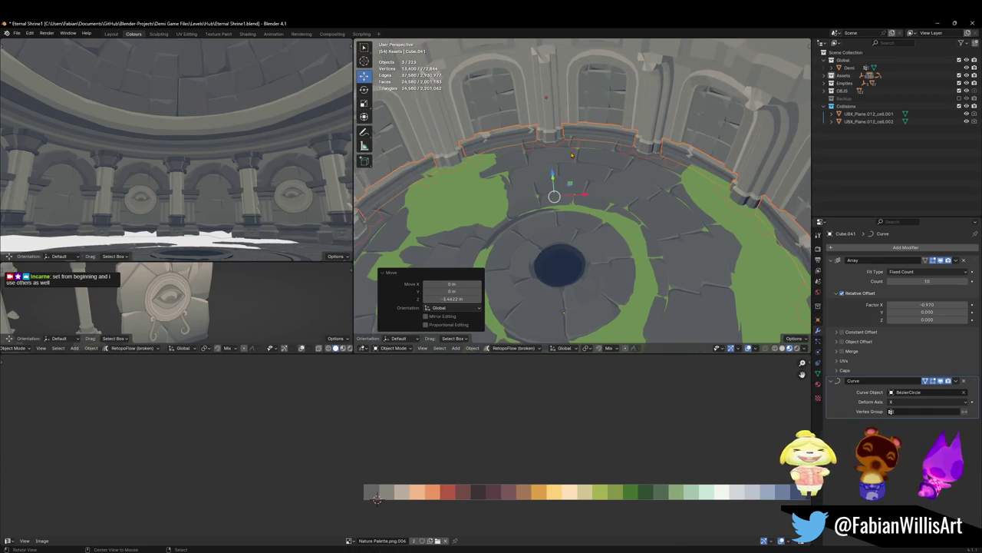
scroll(669, 141, up, 3)
scroll(669, 140, up, 3)
scroll(669, 140, up, 3)
key(g)
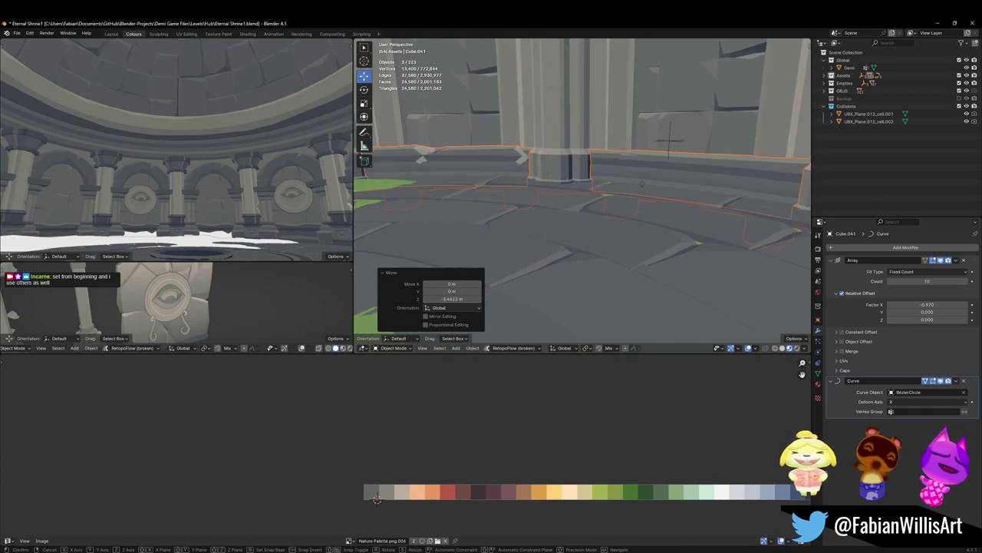
key(Escape)
key(alt+a)
Step: Walk through the arena at eye level to check the lowered trim ring
mouse_move(669, 140)
middle_down()
mouse_move(606, 176)
mouse_move(649, 185)
middle_up()
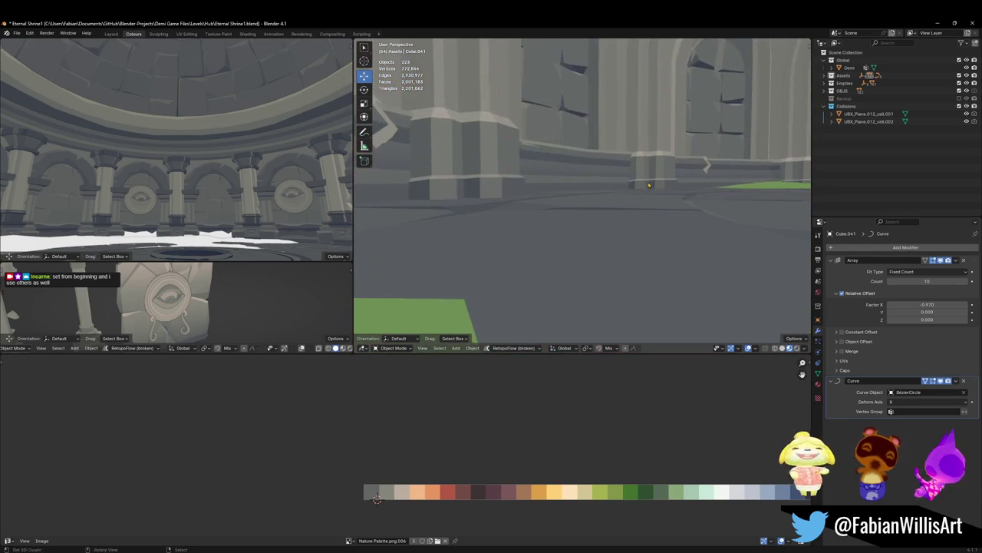
middle_drag(614, 174, 616, 182)
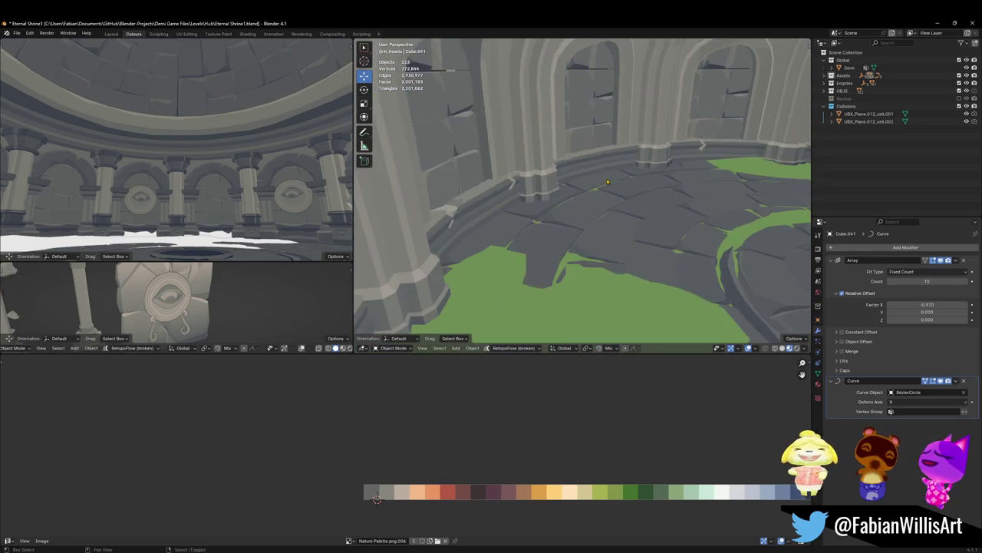
scroll(616, 183, down, 5)
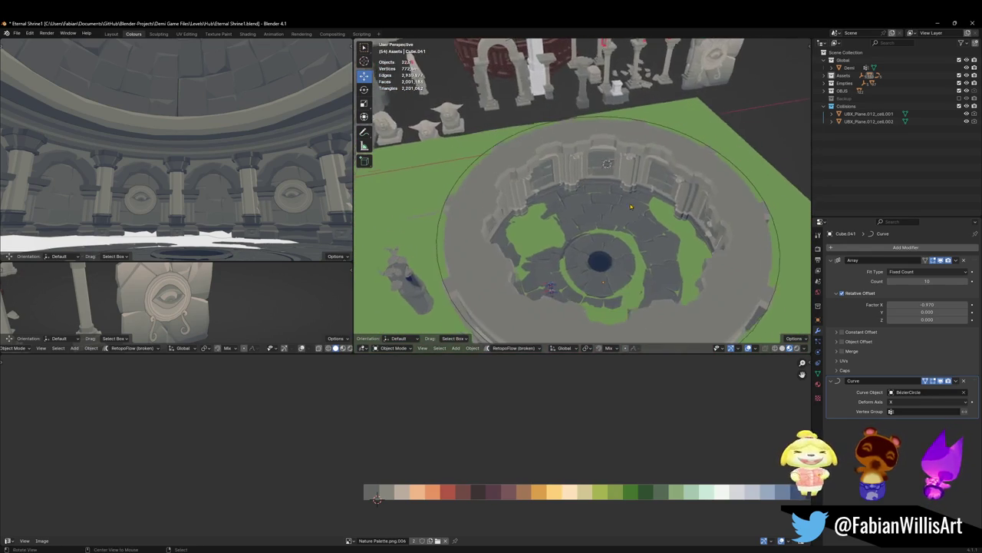
key(shift+grave)
key(w)
key(s)
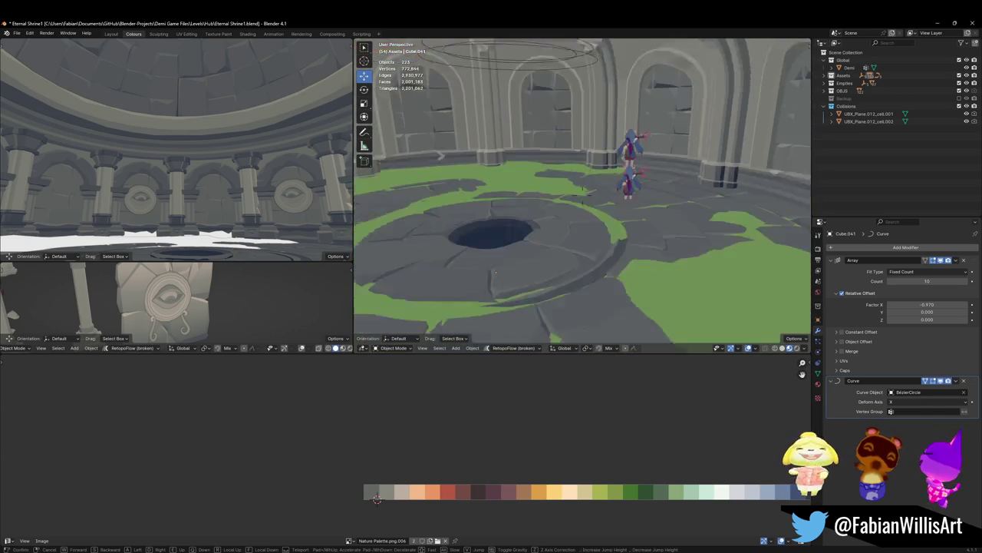
click(586, 192)
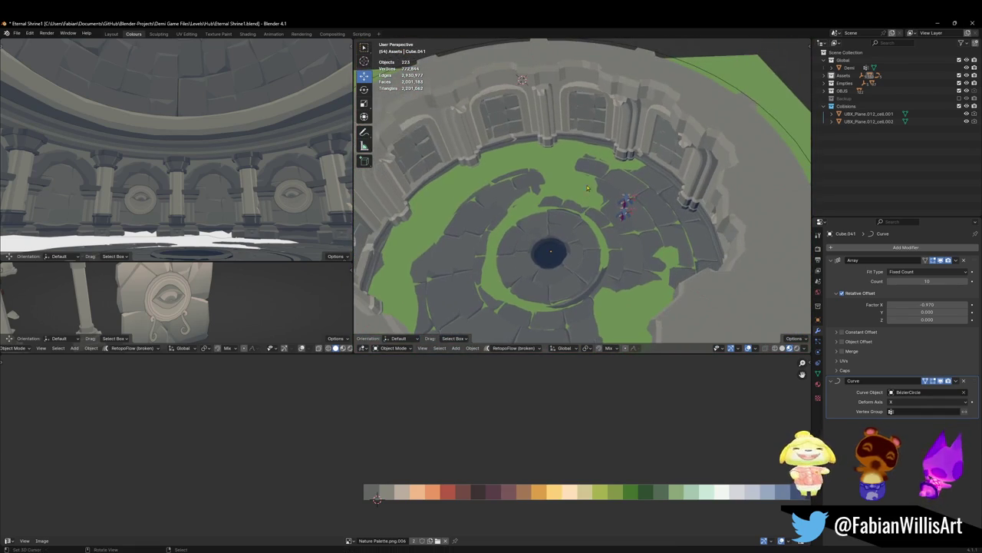
Step: Scale the arena wall prop and BezierCircle up to 1.058
shift+click(595, 138)
shift+click(595, 123)
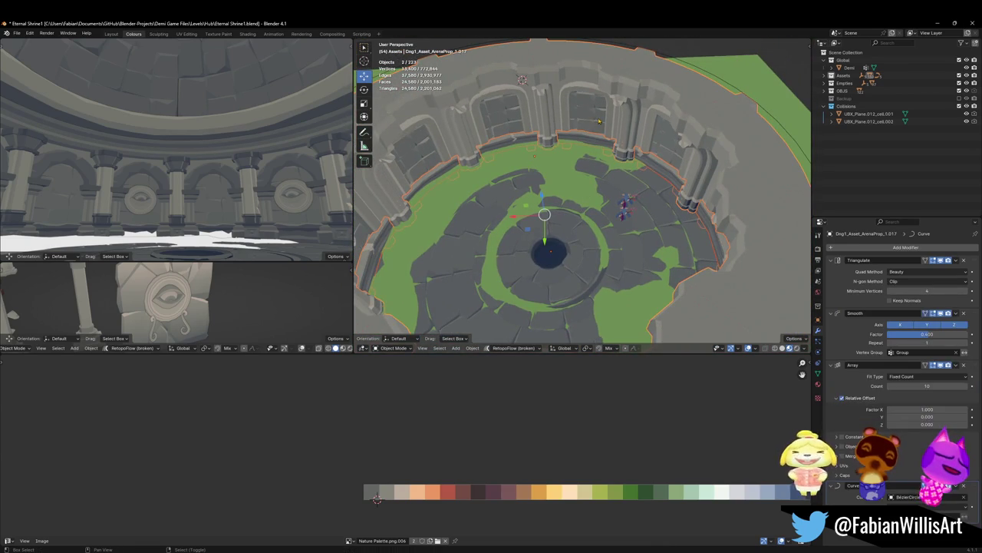
scroll(609, 115, down, 3)
shift+click(649, 97)
key(s)
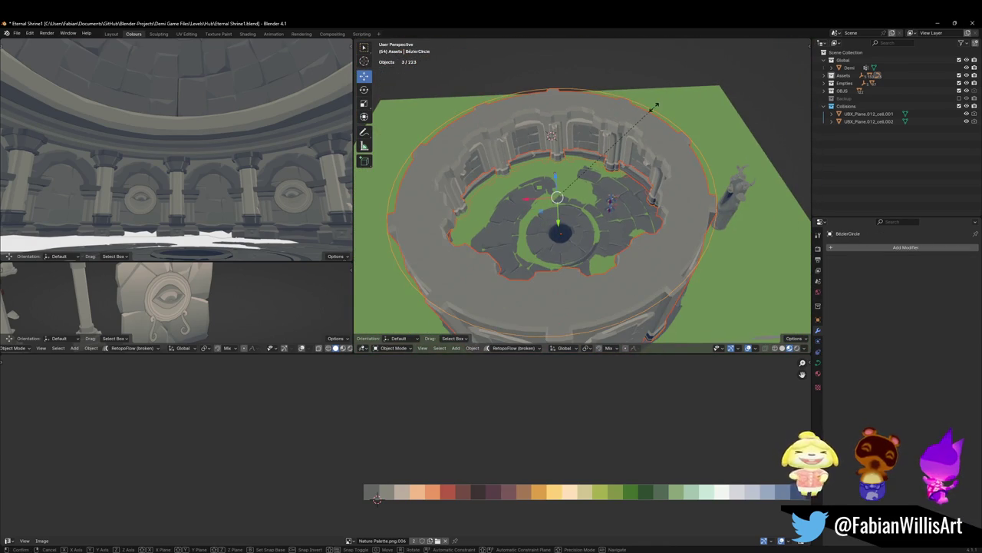
click(661, 103)
scroll(614, 153, up, 4)
mouse_move(614, 153)
middle_down()
mouse_move(537, 185)
mouse_move(379, 221)
middle_up()
scroll(538, 184, up, 5)
key(s)
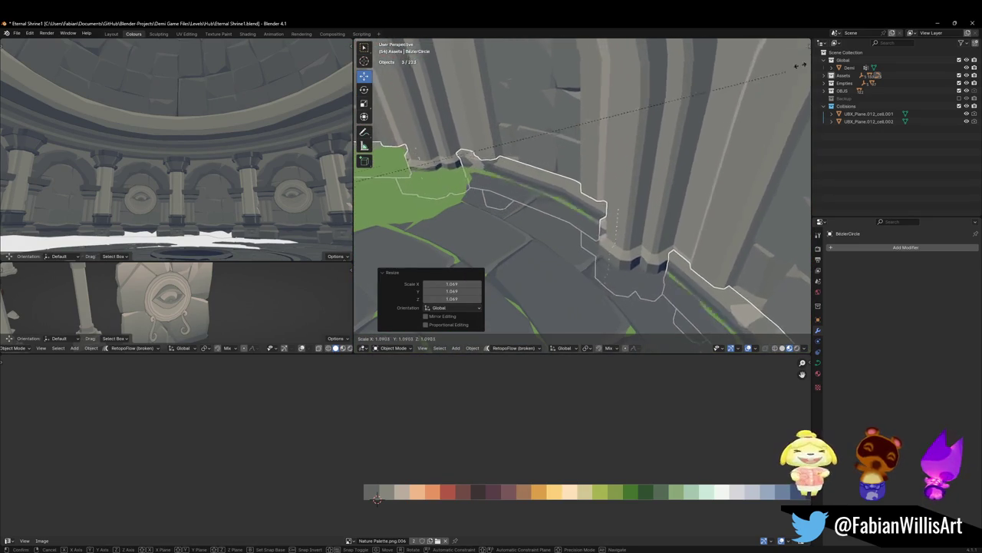
drag(798, 69, 693, 117)
click(692, 119)
Step: Raise the trim ring pair about 0.94 m along Z, then select the Demi character
middle_drag(692, 119, 583, 191)
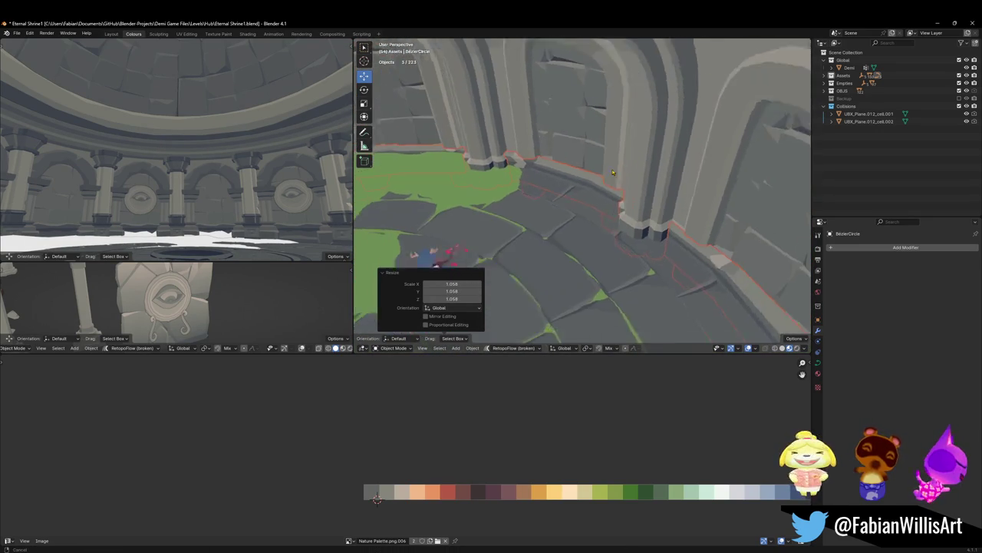
key(g)
key(z)
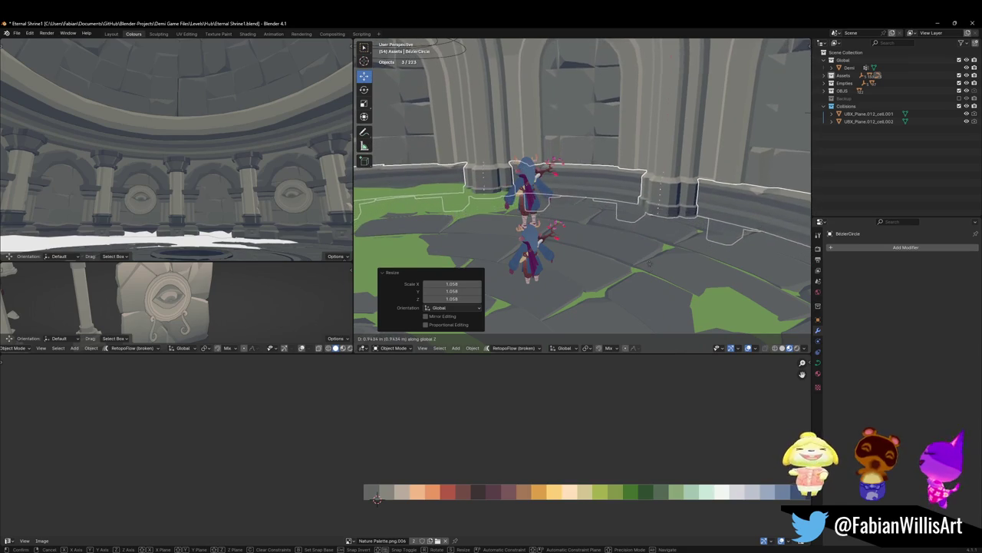
click(651, 282)
mouse_move(651, 282)
middle_down()
mouse_move(496, 243)
mouse_move(626, 256)
mouse_move(696, 248)
middle_up()
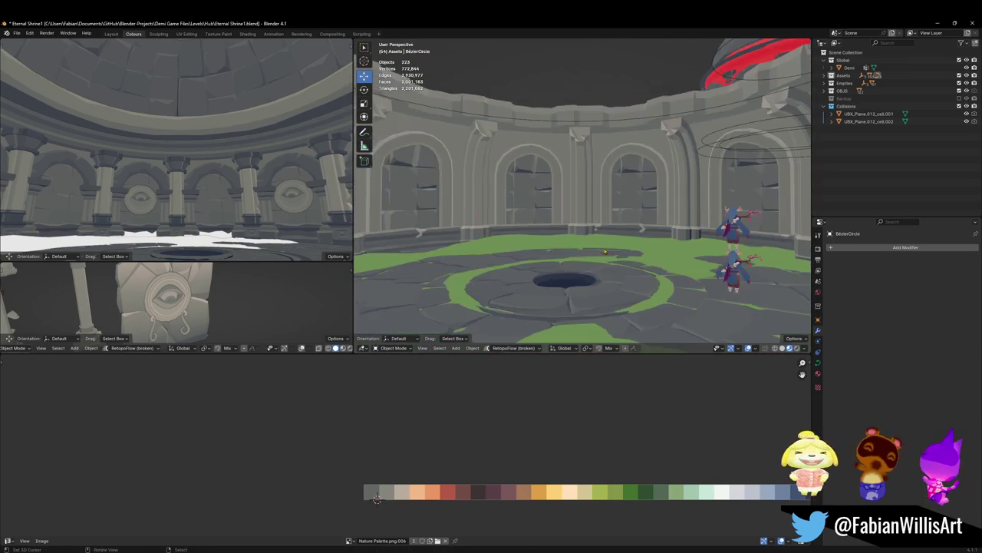
click(696, 248)
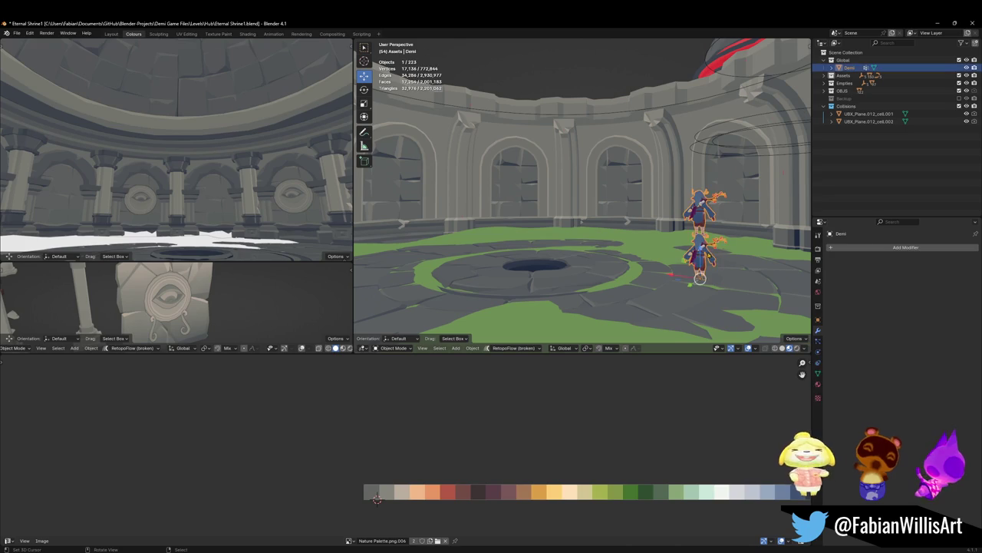
Step: Cancel Demi's vertical move, clear the selection, and save the file
key(g)
key(z)
key(Escape)
key(alt+a)
key(ctrl+s)
Step: Save again and switch on X-ray display to see through the shrine
mouse_move(661, 258)
middle_down()
mouse_move(634, 247)
mouse_move(594, 284)
mouse_move(610, 222)
mouse_move(602, 240)
middle_up()
scroll(617, 271, down, 3)
scroll(593, 284, up, 5)
key(ctrl+s)
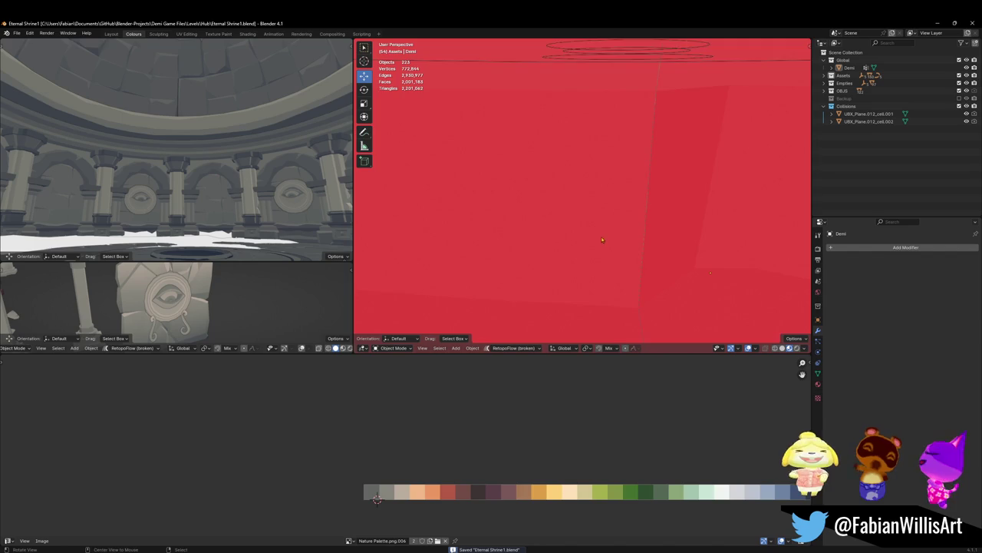
scroll(603, 240, down, 3)
key(alt+z)
scroll(584, 235, down, 4)
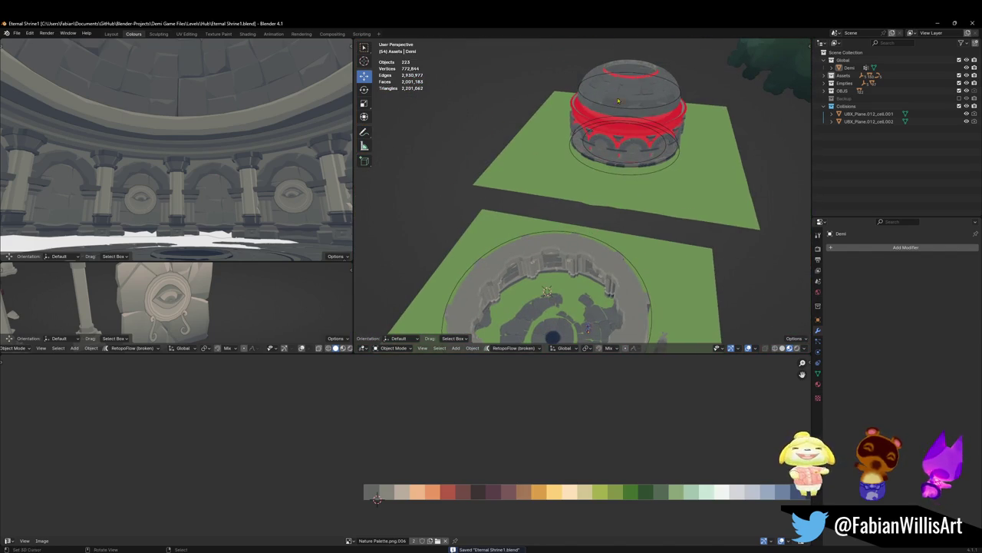
scroll(624, 112, up, 3)
scroll(624, 113, up, 2)
Step: Select the dome's rim ring Circle.003 from above the dome
mouse_move(624, 113)
middle_down()
mouse_move(605, 253)
mouse_move(588, 215)
mouse_move(540, 236)
mouse_move(517, 220)
mouse_move(564, 238)
mouse_move(583, 222)
middle_up()
scroll(605, 213, up, 2)
click(564, 234)
scroll(583, 223, up, 2)
scroll(583, 223, up, 2)
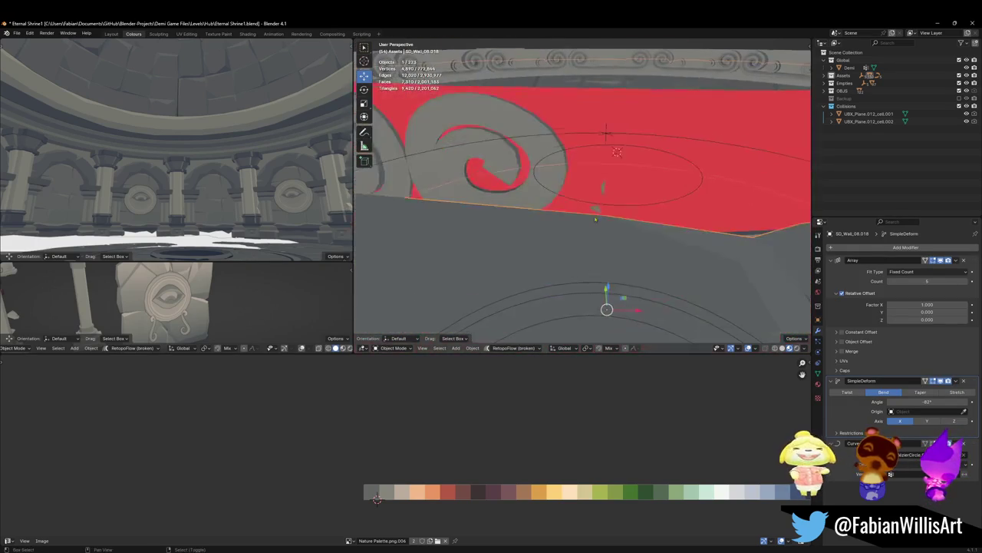
scroll(587, 203, down, 2)
click(553, 191)
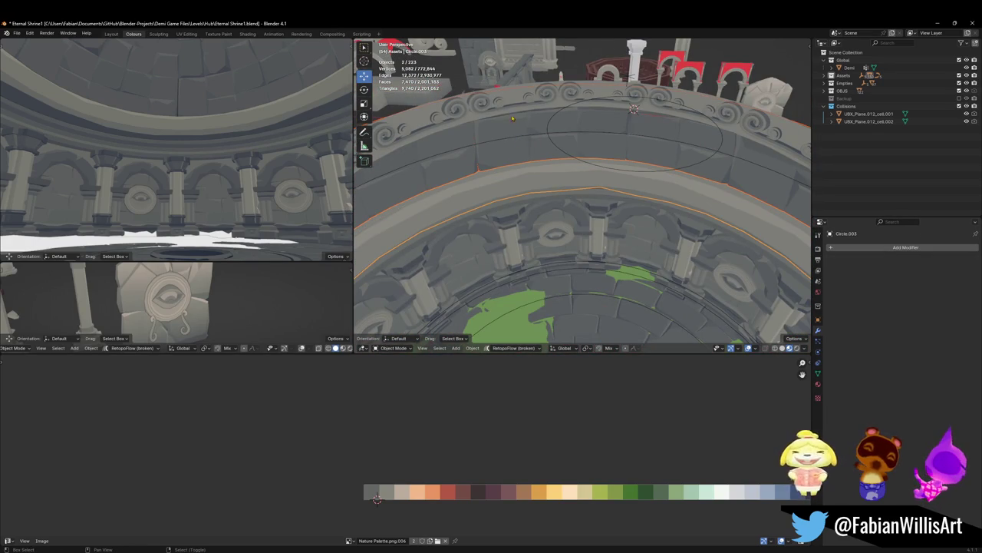
Step: Select curve BezierCircle.002 with the ring and duplicate them, raised about 0.058 m along Z
scroll(510, 100, down, 2)
scroll(510, 100, down, 2)
middle_drag(511, 100, 527, 170)
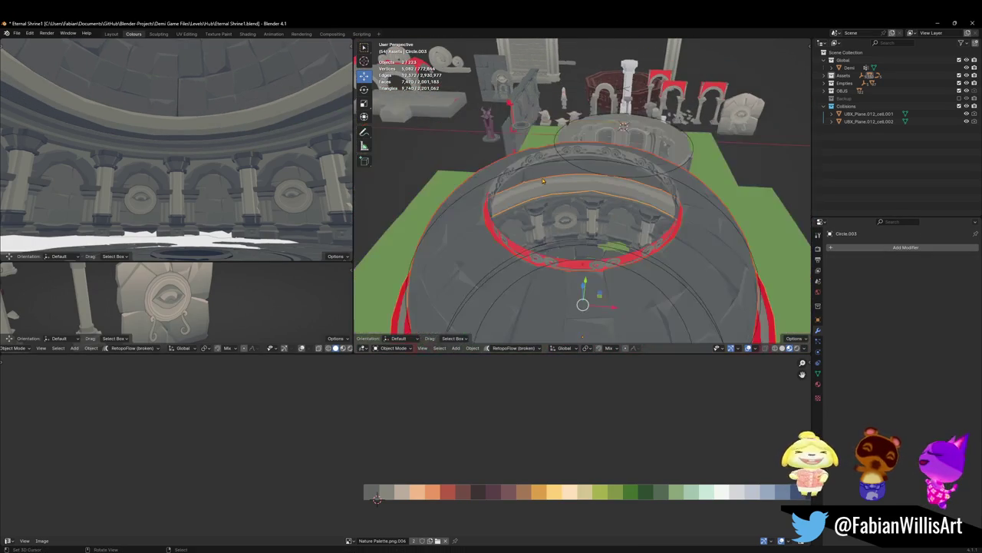
click(467, 202)
middle_drag(466, 202, 775, 200)
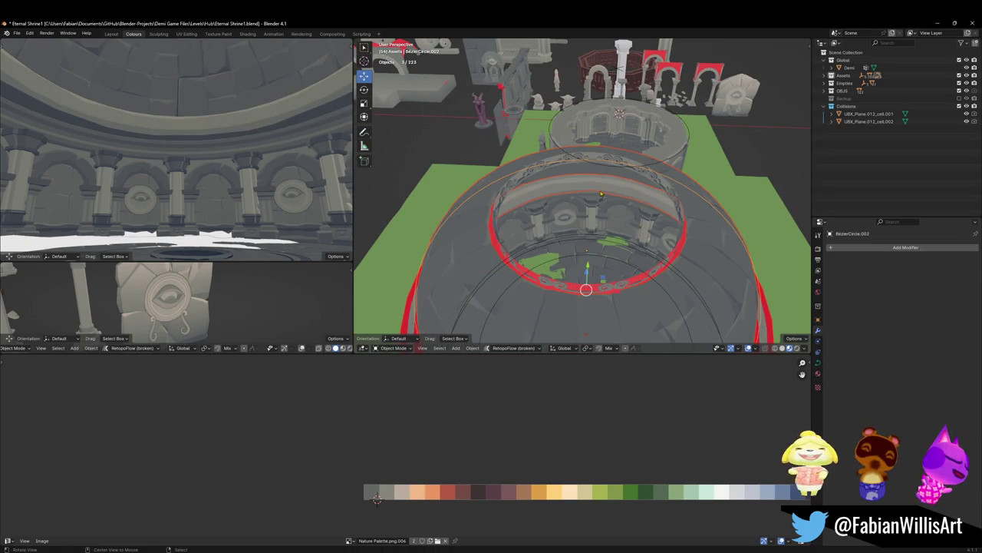
middle_drag(583, 192, 599, 276)
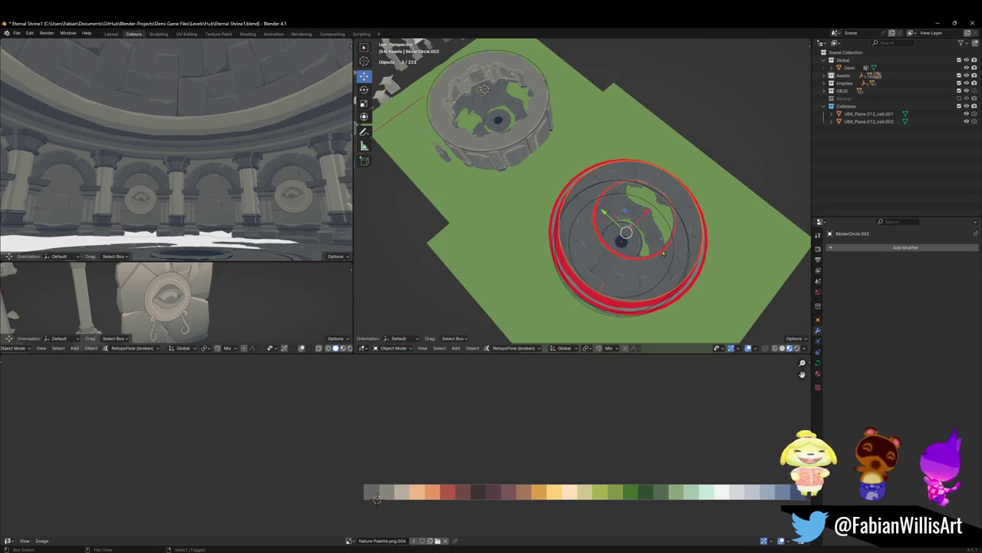
key(shift+d)
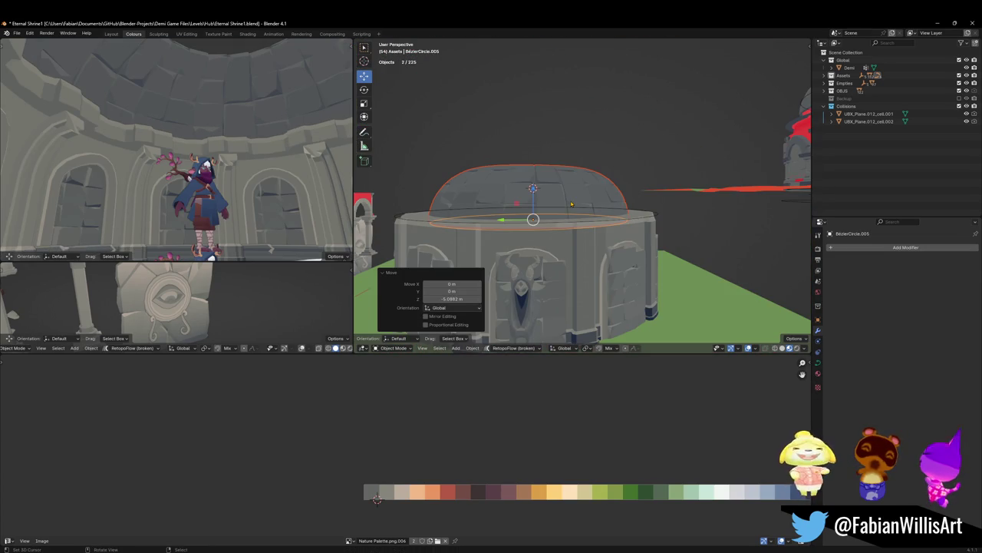
Step: Undo the duplicate's move, then select red ring Circle.004 and raise and shrink it
key(ctrl+z)
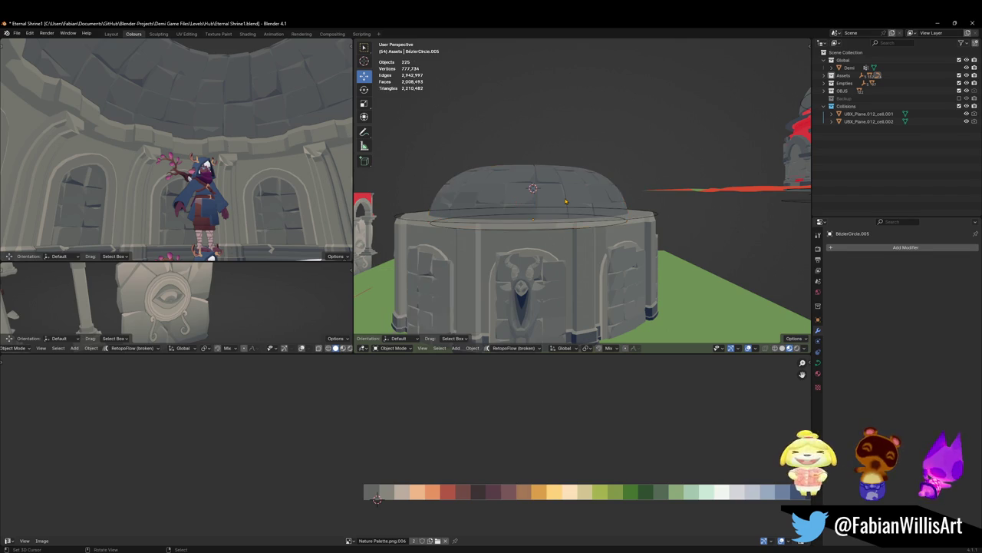
key(ctrl+z)
click(462, 196)
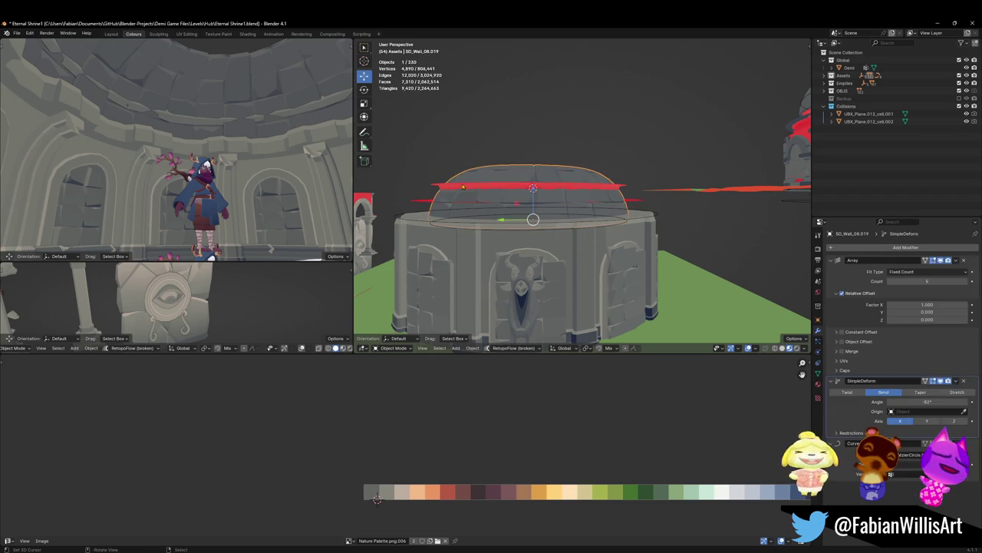
key(g)
key(z)
click(603, 172)
key(s)
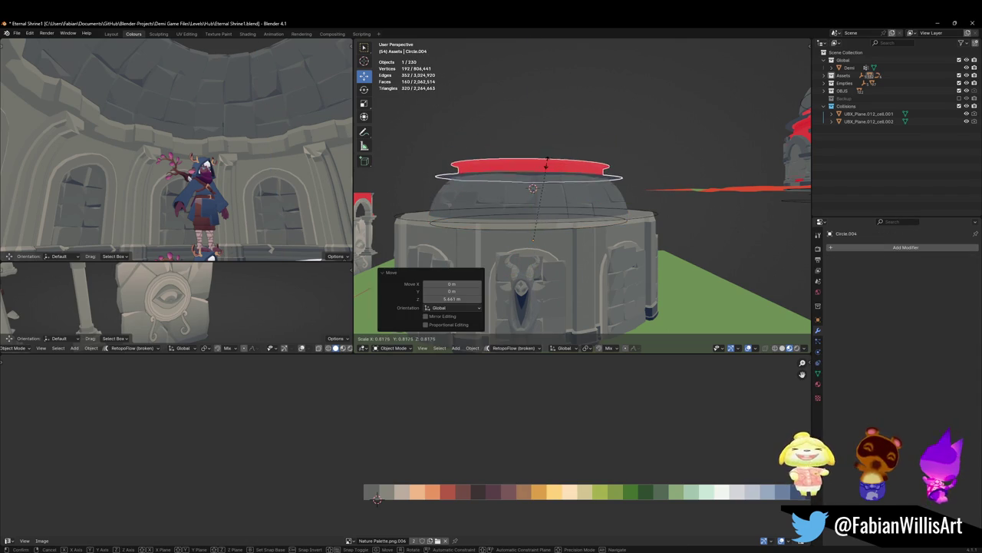
click(568, 177)
Step: Lower the ring into the dome and shrink it to 0.761 scale
key(g)
key(z)
click(544, 166)
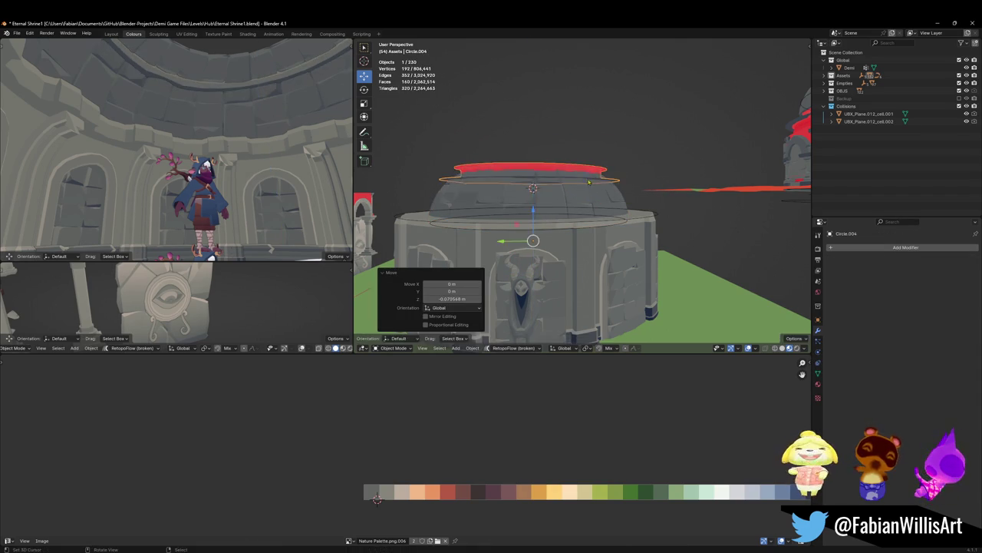
key(s)
click(556, 192)
Step: Fine-tune the ring's height so it crowns the dome opening
middle_drag(558, 196, 541, 188)
key(g)
key(z)
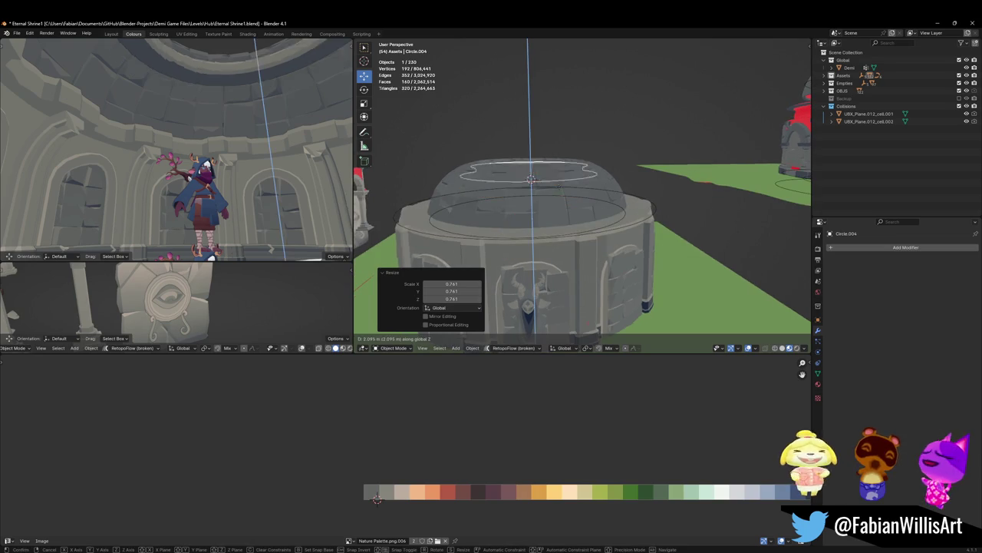
click(532, 181)
key(s)
key(Escape)
key(g)
key(z)
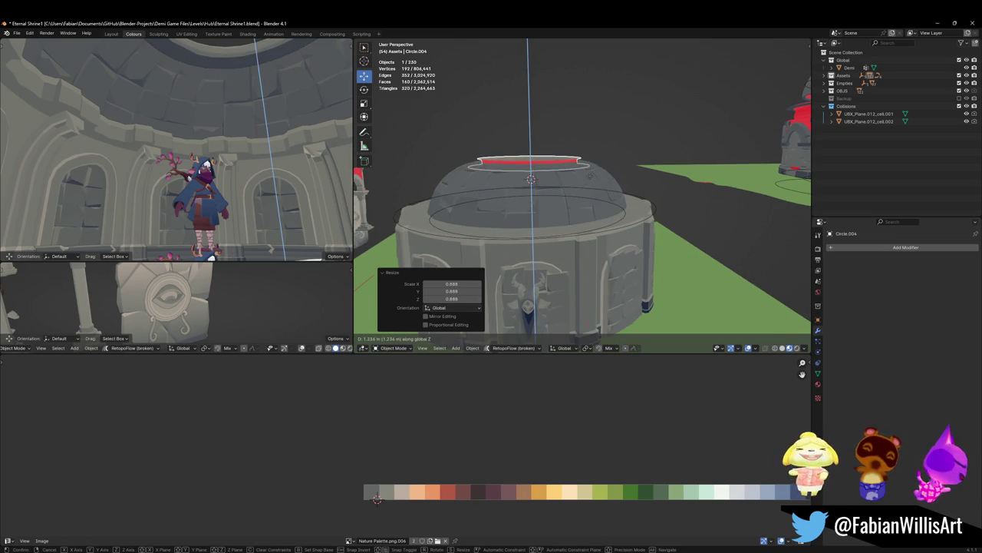
click(591, 178)
Step: Reselect Circle.004, save the file, and enter Edit Mode on the ring
key(shift+grave)
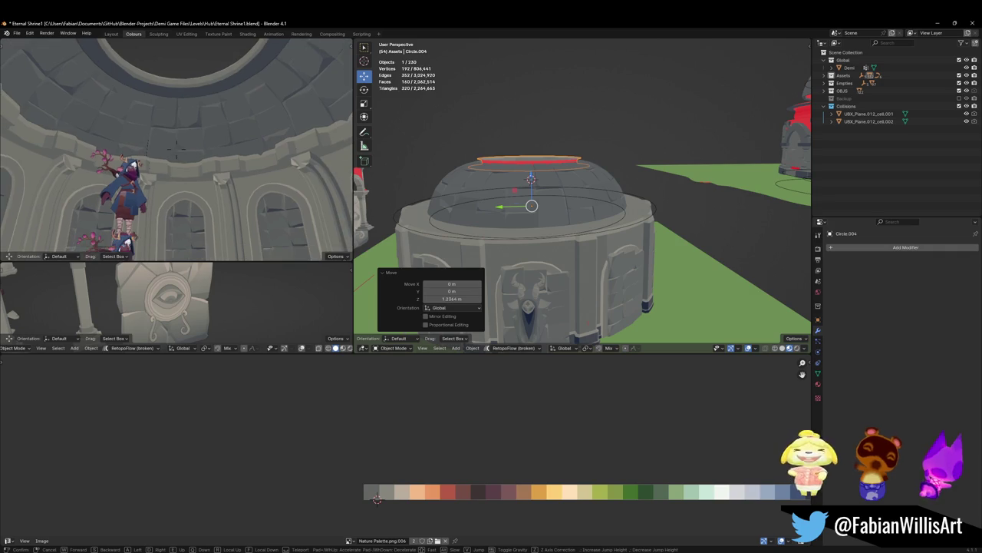
key(Return)
key(alt+a)
mouse_move(583, 230)
middle_down()
mouse_move(568, 192)
mouse_move(568, 211)
mouse_move(578, 200)
mouse_move(559, 213)
mouse_move(583, 206)
middle_up()
click(555, 224)
scroll(568, 211, up, 3)
key(ctrl+s)
key(Tab)
key(a)
key(alt+a)
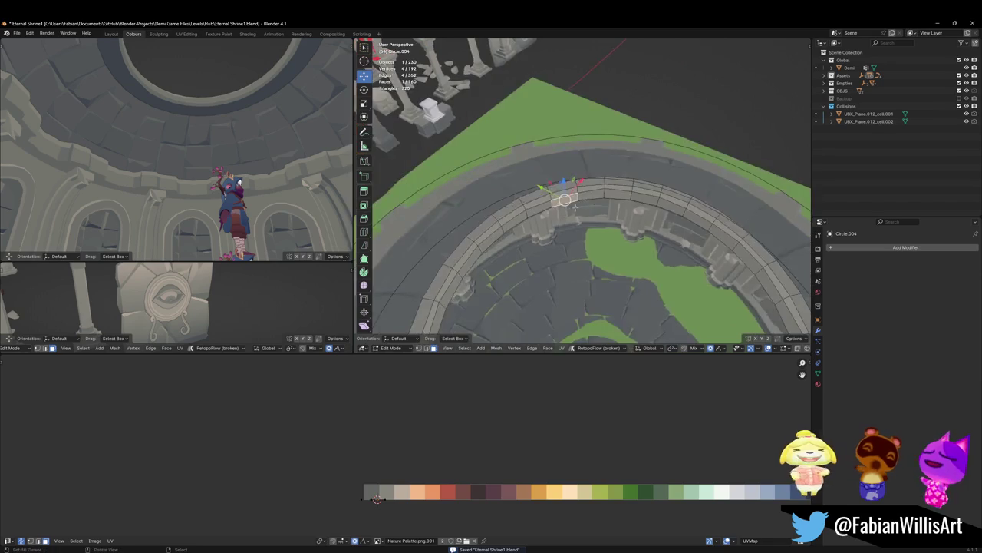
Step: Select a single face on the Circle.004 ring in Edit Mode
scroll(592, 209, up, 2)
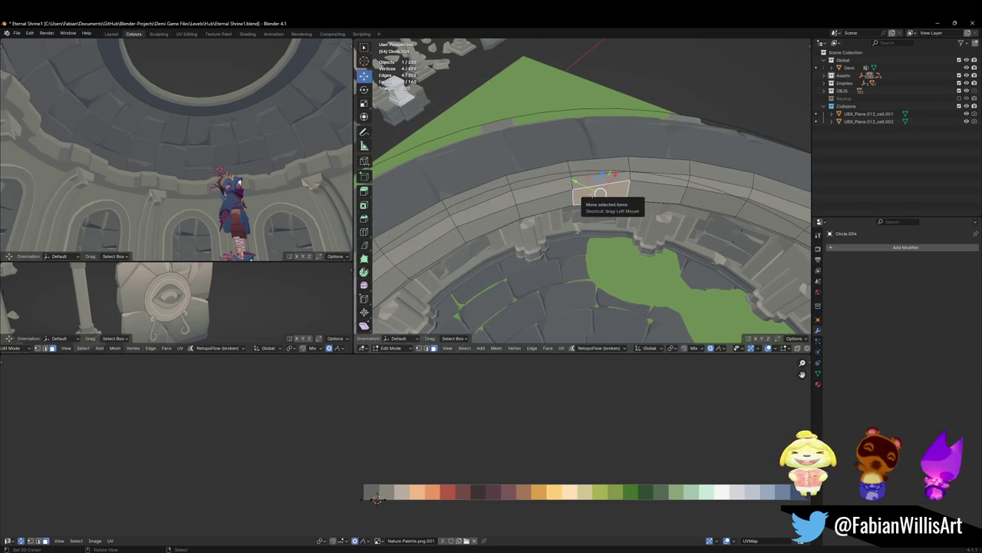
click(578, 201)
alt+click(578, 201)
alt+shift+click(578, 201)
mouse_move(578, 201)
middle_down()
mouse_move(566, 156)
mouse_move(562, 187)
mouse_move(584, 212)
mouse_move(587, 195)
middle_up()
alt+shift+click(571, 218)
click(599, 209)
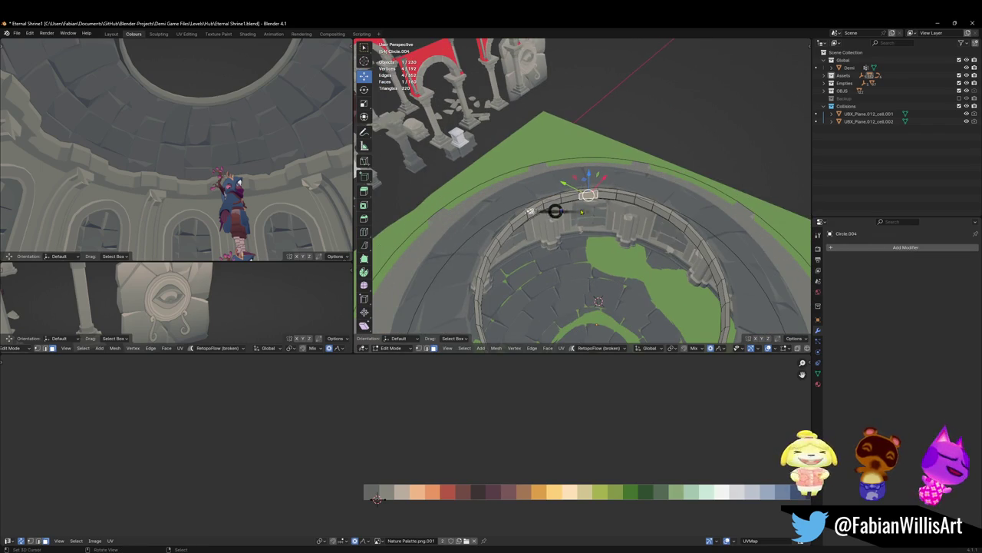
Step: Scale the face horizontally with random proportional falloff, shrinking the ring slightly
key(s)
key(shift+z)
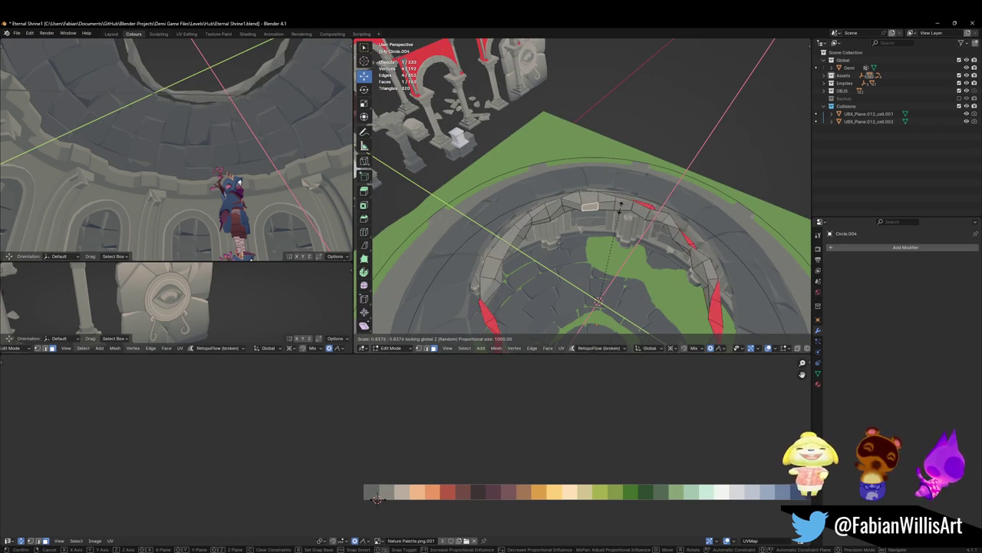
key(y)
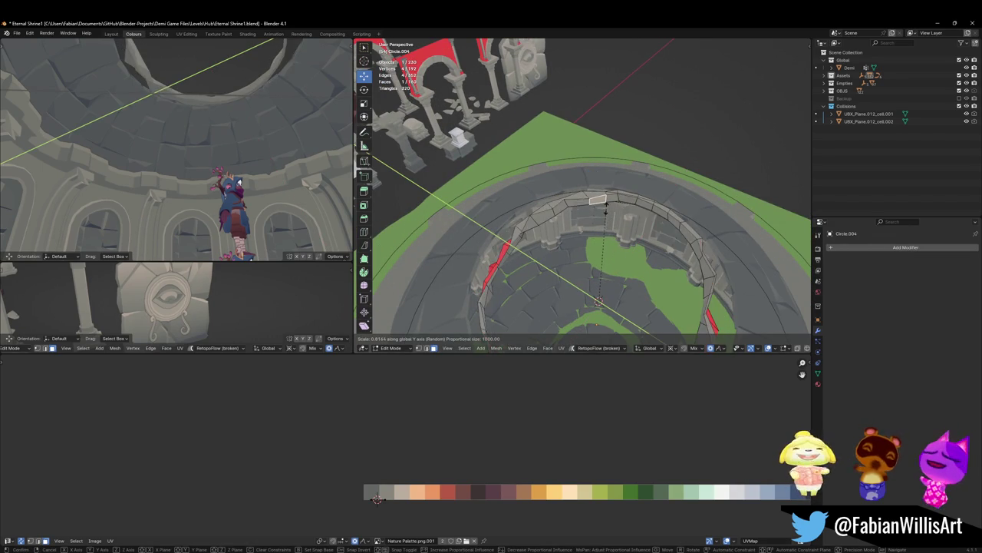
middle_drag(599, 300, 619, 227)
key(shift+z)
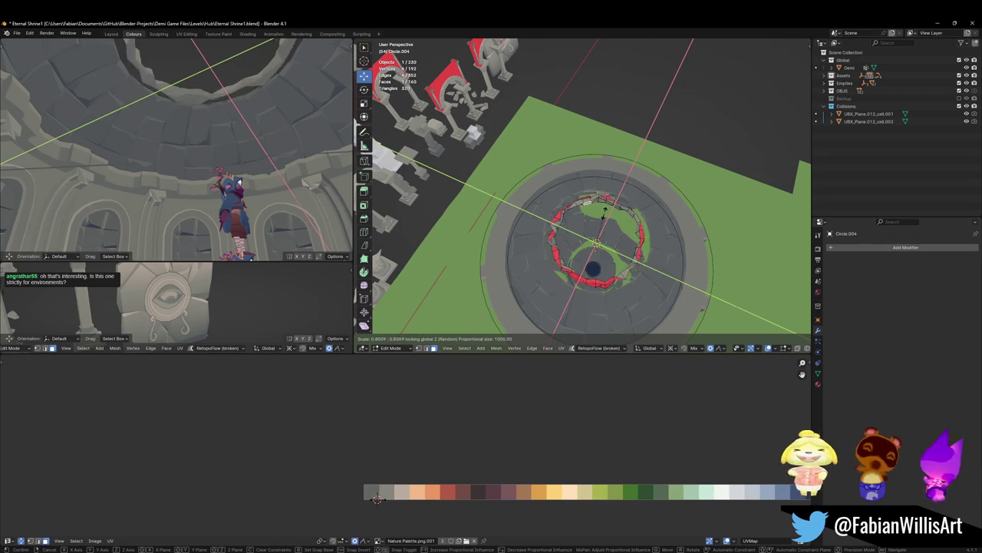
click(612, 222)
Step: Redo the horizontal proportional scale for a wobbly rim and return to Object Mode
key(s)
key(shift+z)
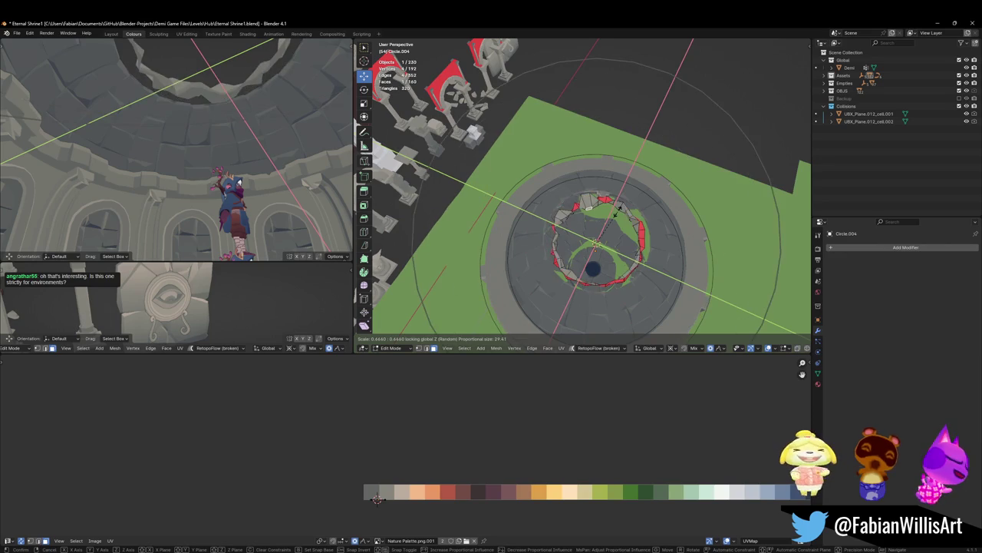
click(616, 213)
mouse_move(617, 213)
middle_down()
mouse_move(614, 253)
mouse_move(614, 230)
middle_up()
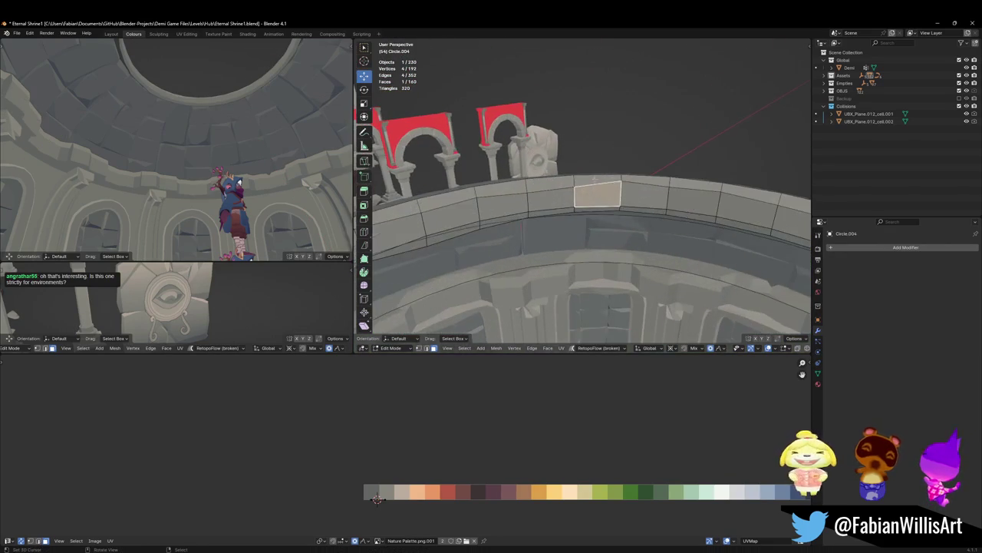
key(ctrl+z)
key(ctrl+z)
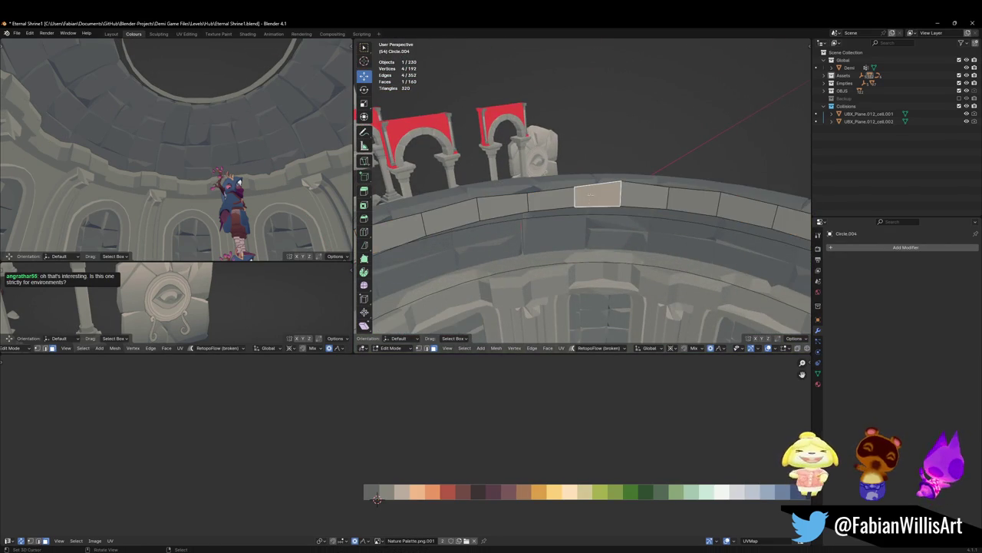
middle_drag(591, 194, 604, 196)
key(s)
key(shift+z)
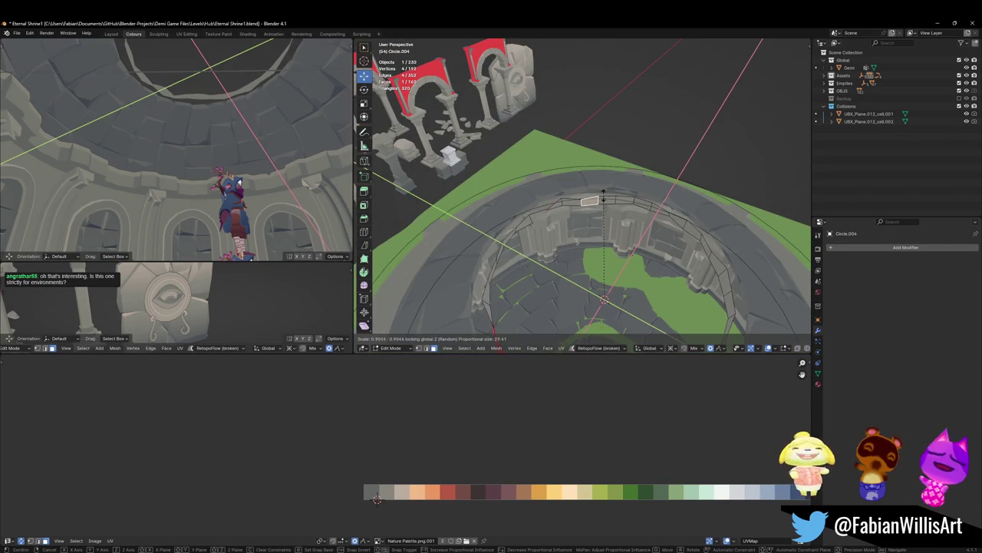
click(603, 196)
key(Tab)
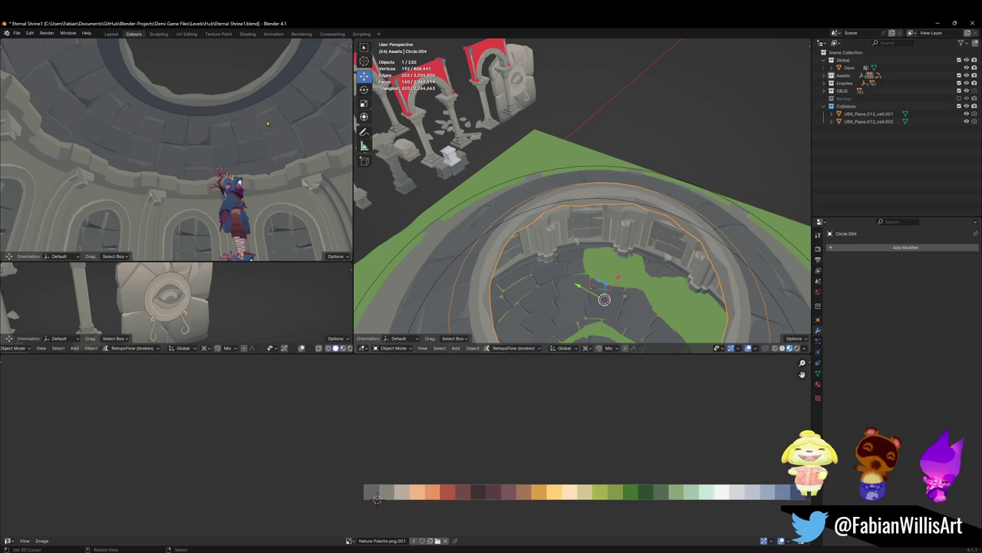
Step: Deselect, save the shrine file, and re-enter Edit Mode on the ring
key(alt+a)
key(ctrl+s)
shift+middle_drag(224, 137, 219, 170)
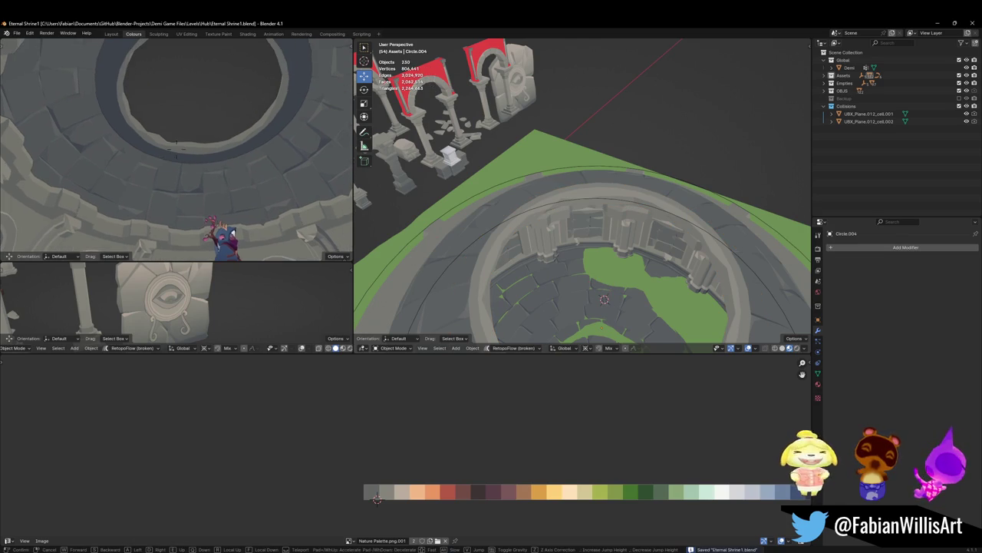
key(Tab)
key(KP_Decimal)
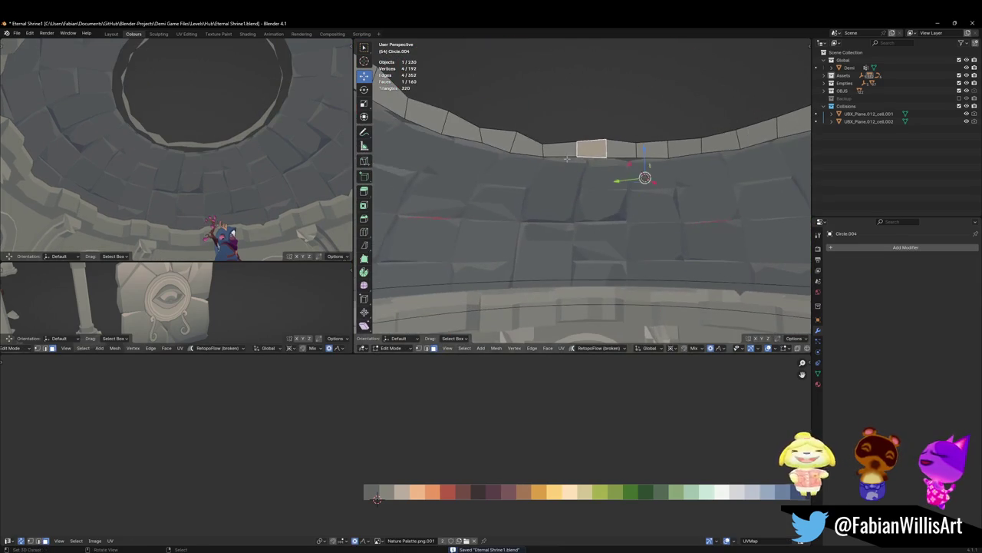
Step: Scale one ring edge horizontally to roughen the rim
middle_drag(563, 180, 557, 167)
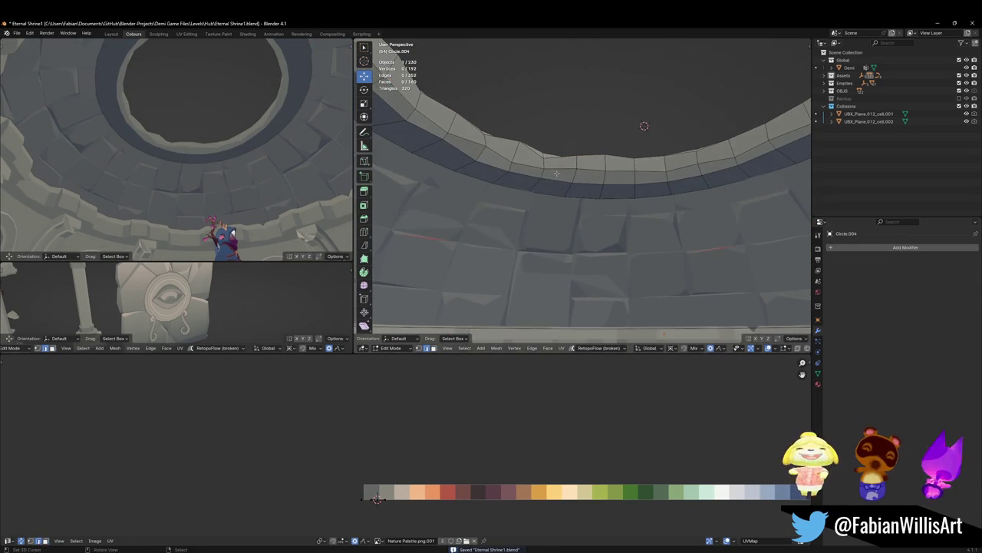
click(597, 181)
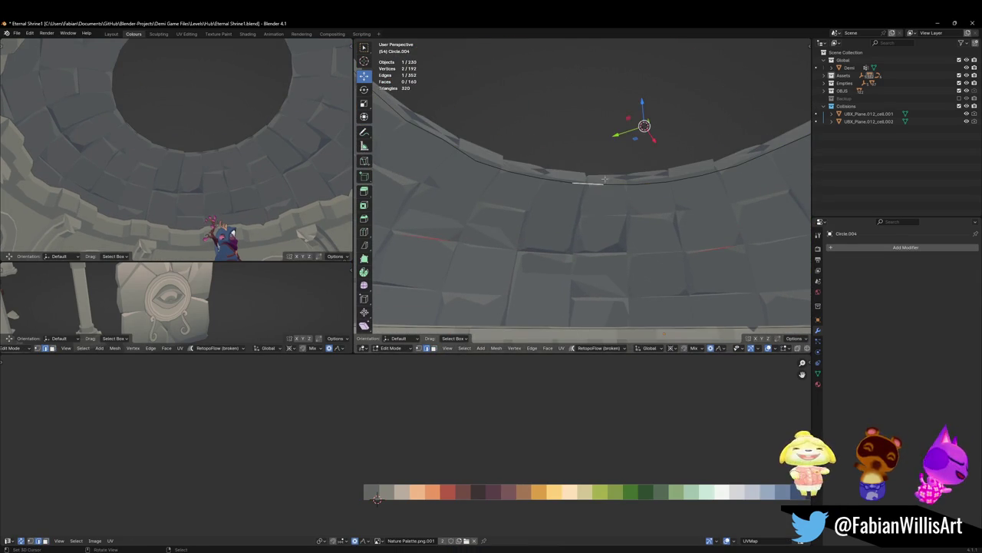
key(s)
key(shift+z)
click(612, 184)
key(Tab)
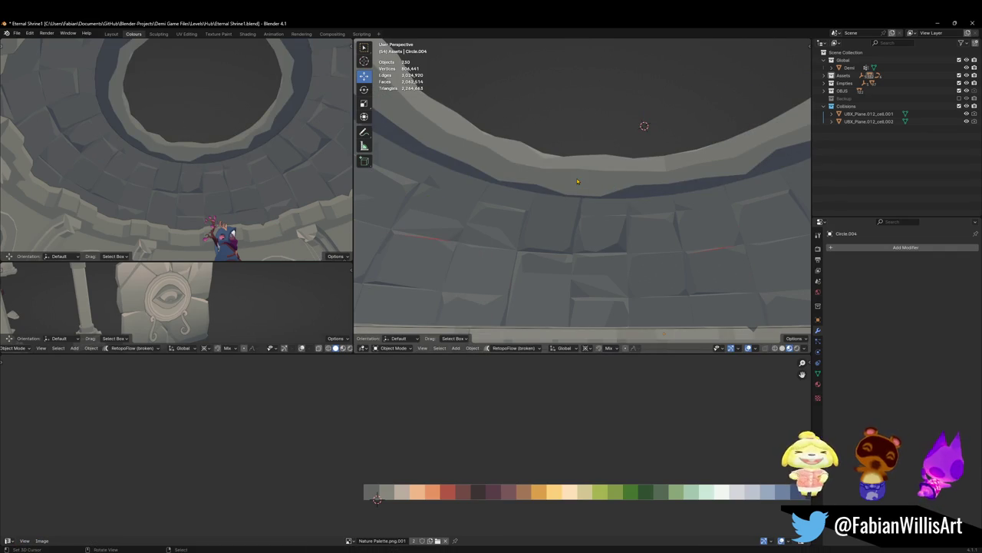
key(Tab)
Step: Unhide the ring's geometry and try moving a face loop along X, cancelling it
key(alt+h)
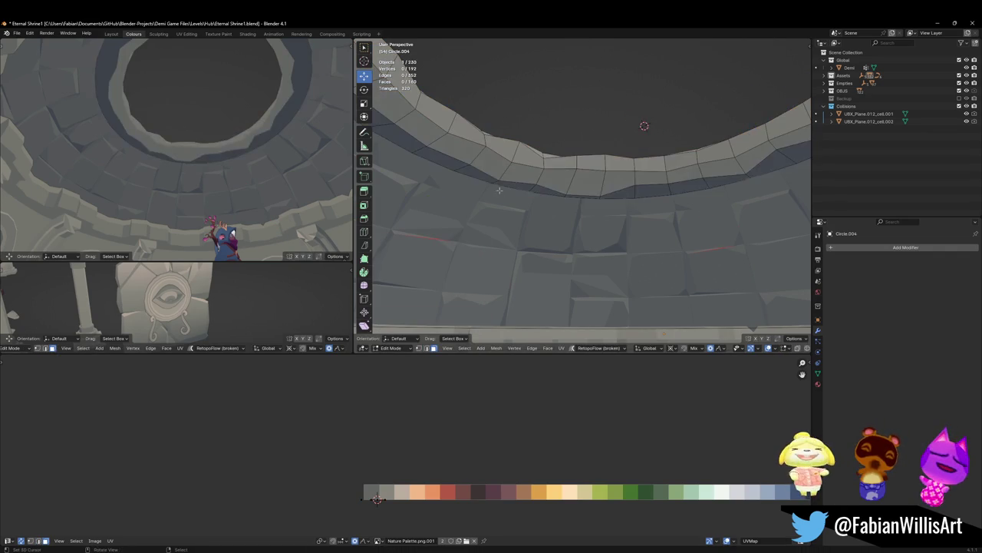
alt+click(465, 169)
key(g)
key(x)
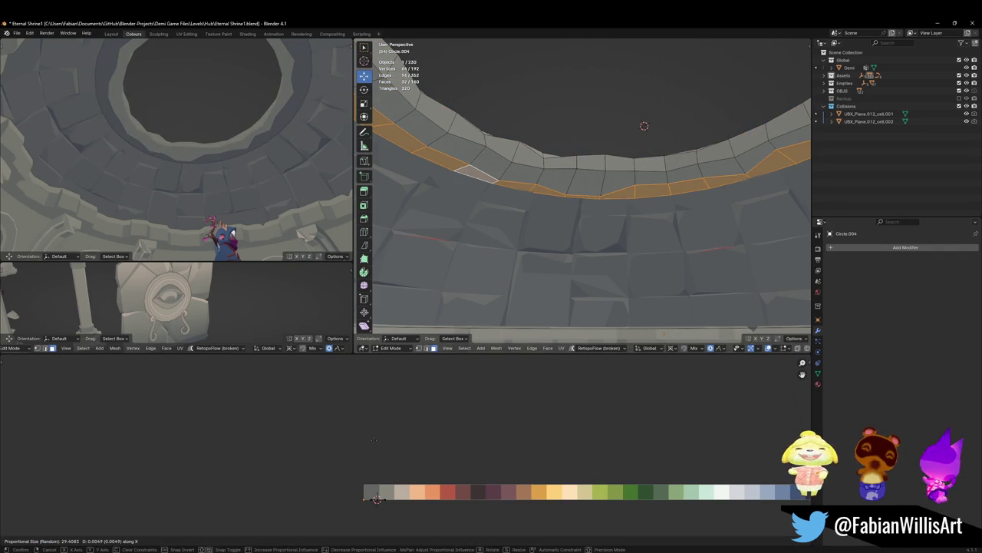
key(Escape)
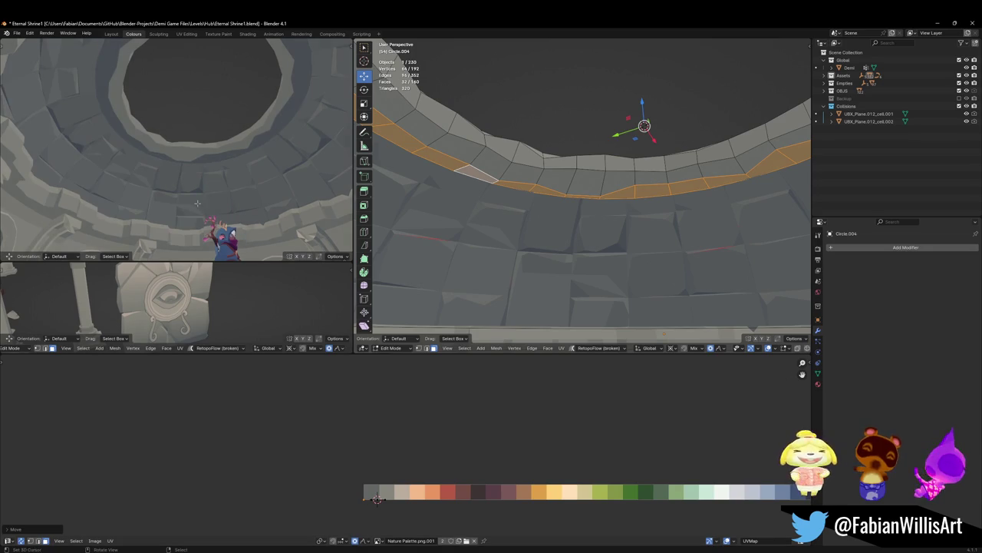
key(g)
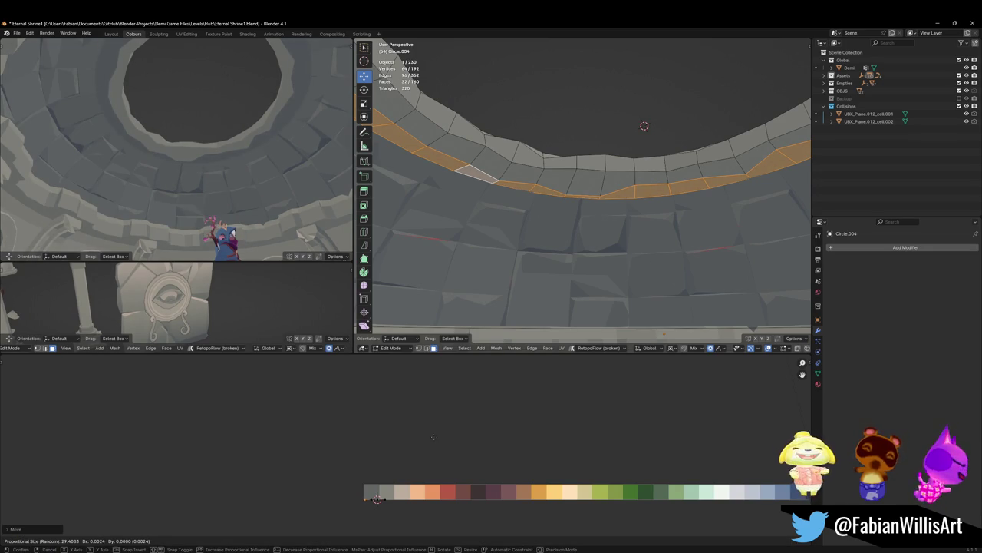
key(Escape)
Step: Edge-slide the lower edge loop, enlarge it horizontally by 1.017, and save
key(alt+a)
key(2)
alt+click(506, 186)
key(g)
key(g)
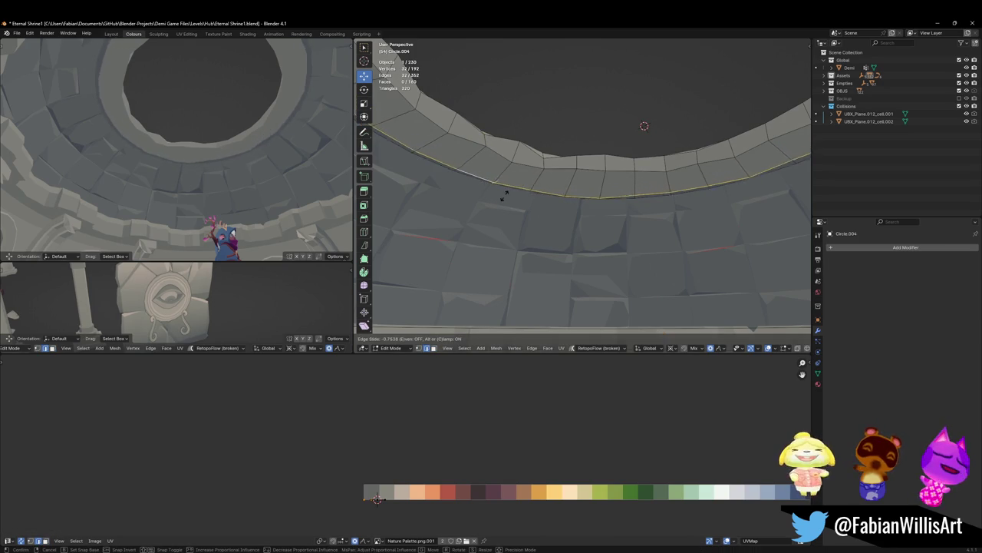
click(506, 191)
key(s)
key(shift+z)
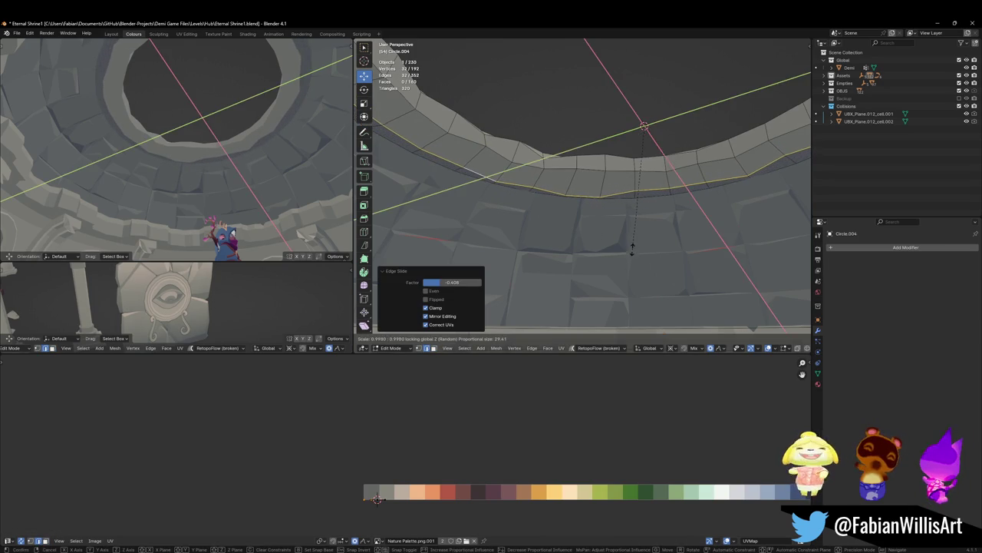
click(622, 305)
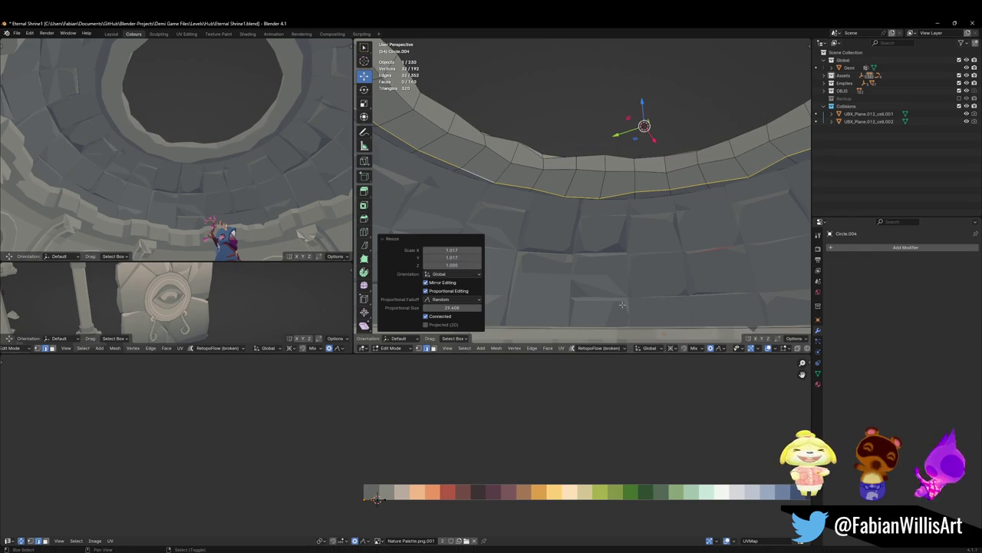
mouse_move(176, 184)
middle_down()
mouse_move(153, 158)
mouse_move(149, 167)
middle_up()
key(ctrl+s)
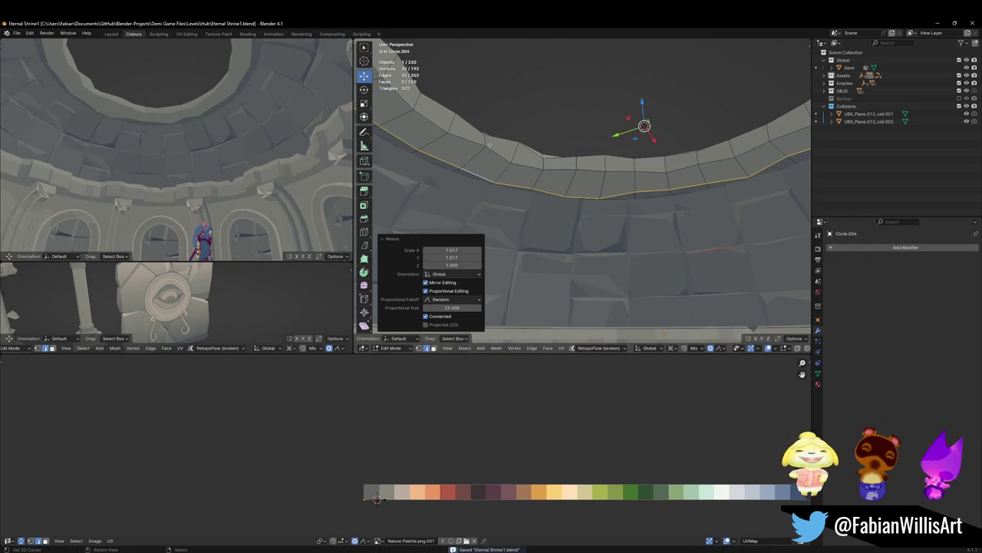
Step: Slide another edge loop up the band
key(a)
key(alt+a)
alt+click(527, 180)
key(g)
key(g)
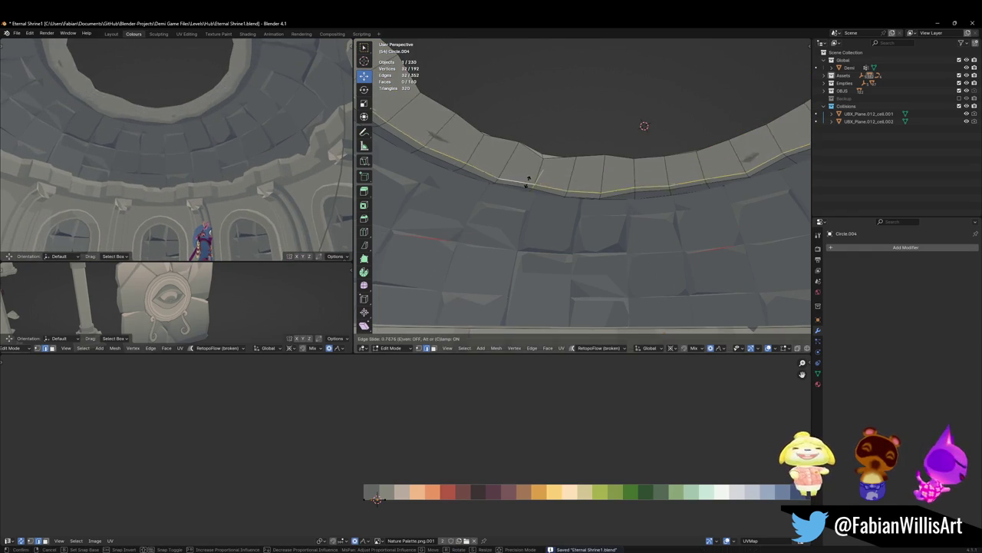
click(529, 169)
Step: Raise the face band along Z and save the file
middle_drag(179, 159, 216, 156)
key(3)
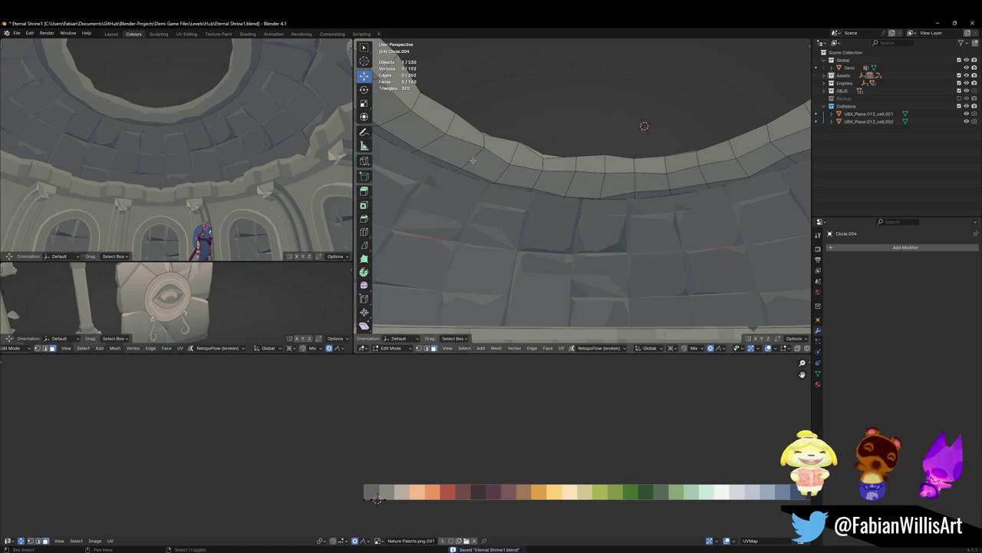
alt+click(500, 172)
key(g)
key(z)
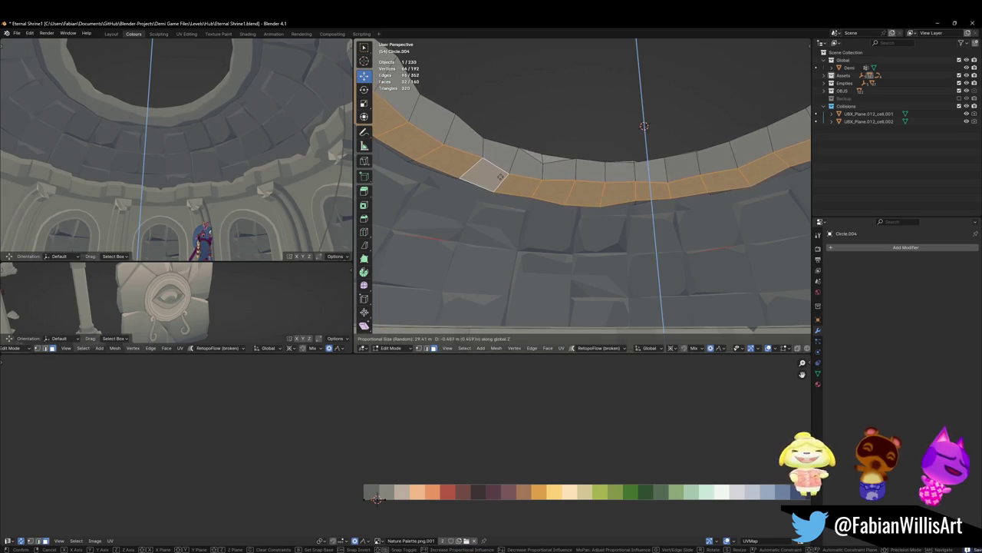
click(500, 177)
key(alt+a)
key(ctrl+s)
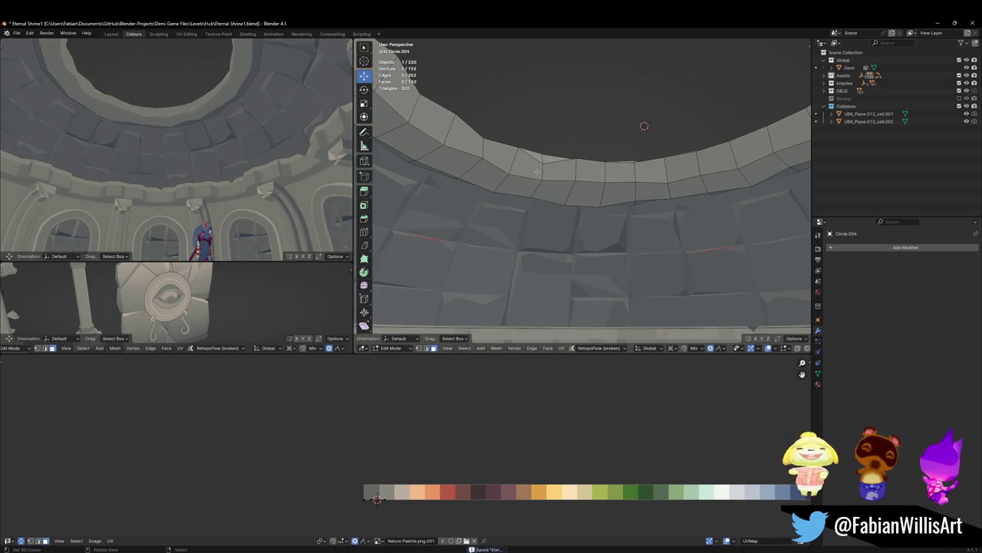
middle_drag(176, 153, 162, 178)
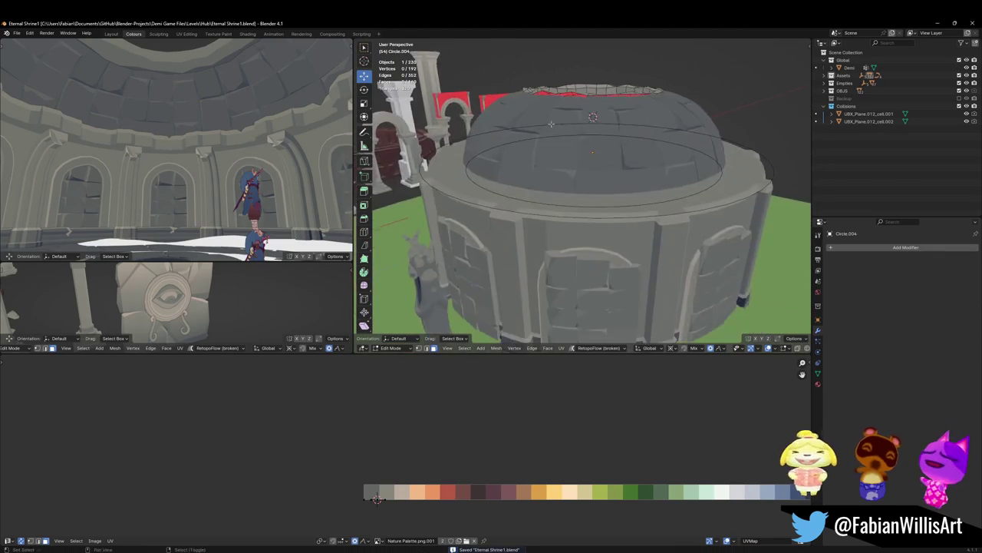
Step: Zoom out and orbit to view the whole domed shrine, saving along the way
middle_drag(517, 177, 554, 162)
scroll(553, 162, up, 3)
scroll(555, 165, up, 3)
scroll(557, 170, up, 2)
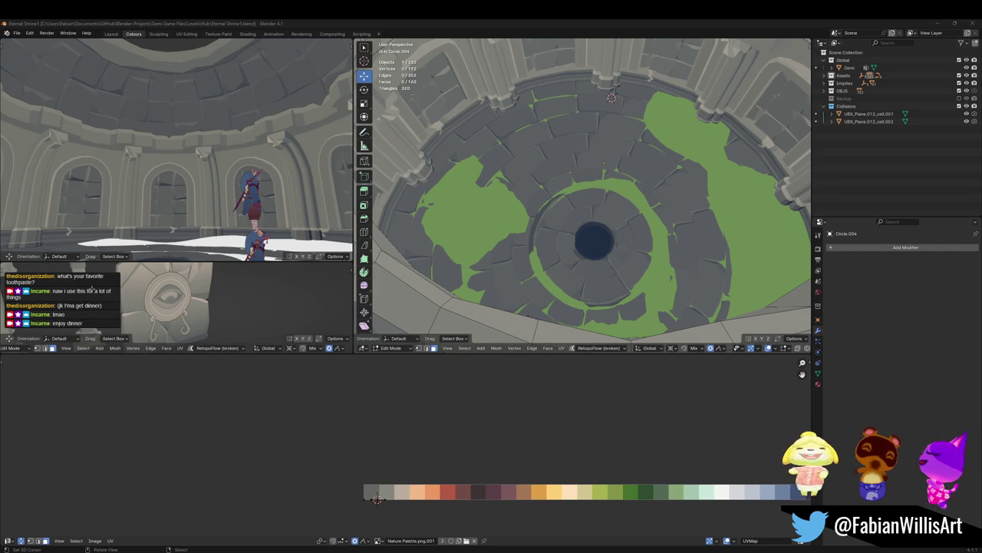
mouse_move(561, 158)
middle_down()
mouse_move(554, 263)
mouse_move(562, 198)
middle_up()
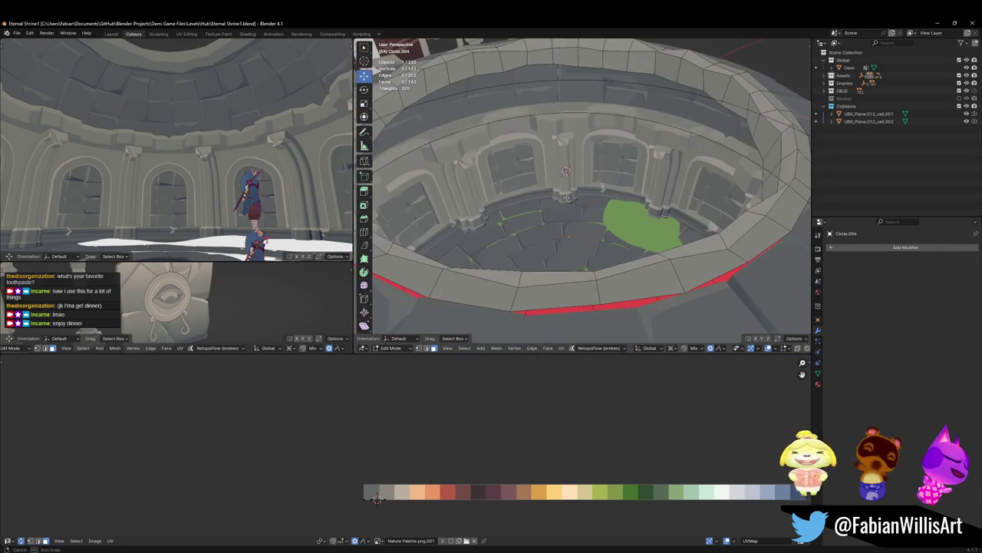
key(ctrl+s)
mouse_move(192, 153)
middle_down()
mouse_move(233, 187)
mouse_move(215, 184)
middle_up()
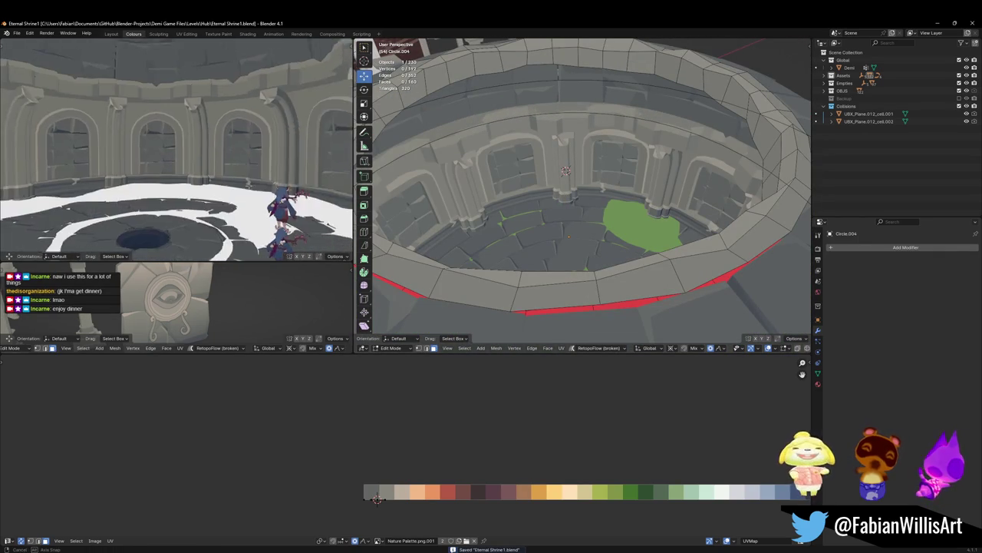
scroll(587, 178, down, 5)
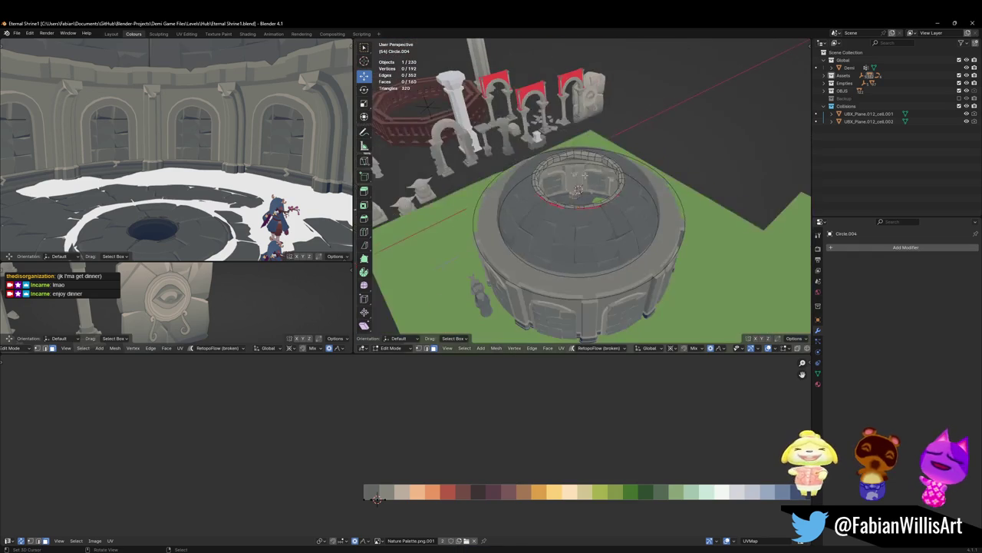
middle_drag(620, 215, 606, 207)
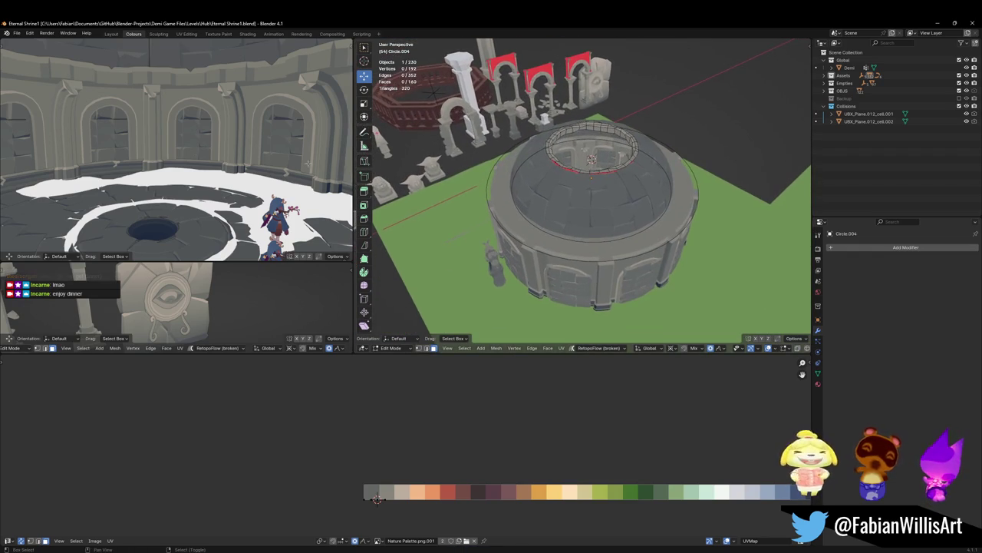
Step: Walk toward the domed building at eye level, stopping at the pillar
key(shift+grave)
key(w)
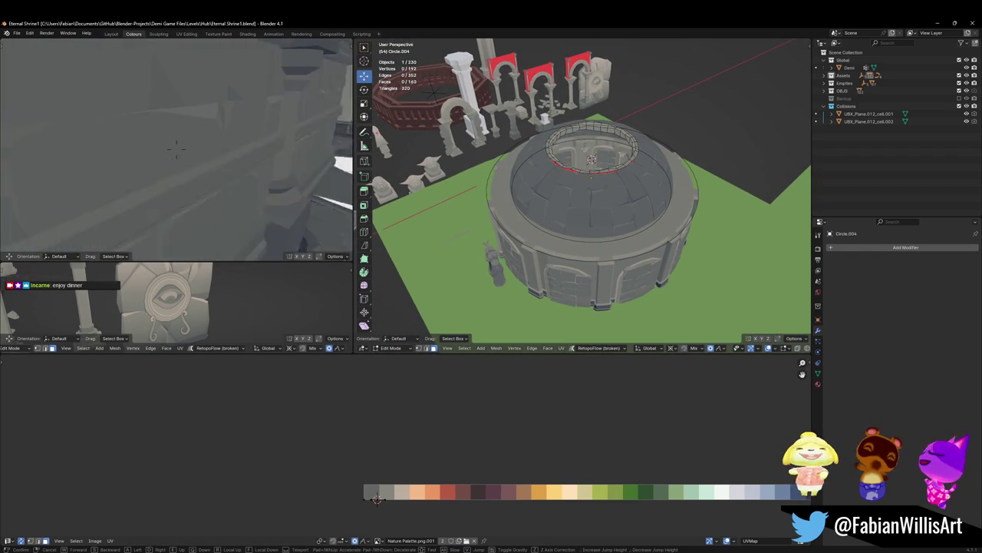
click(166, 143)
Step: Leave Edit Mode, select the SD_Wall_08.017 wall piece, and show Material Preview in the side view
key(Tab)
click(186, 148)
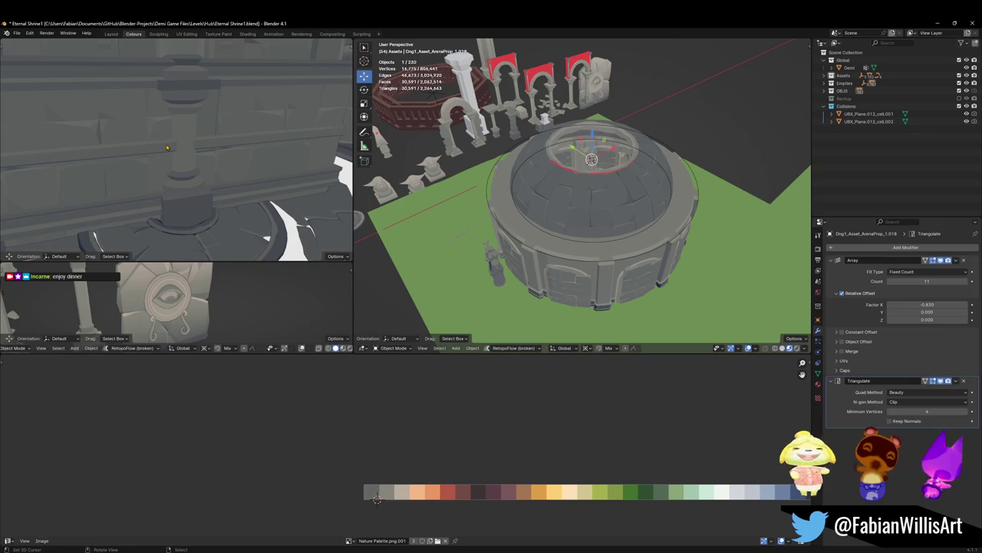
scroll(185, 147, down, 3)
click(178, 159)
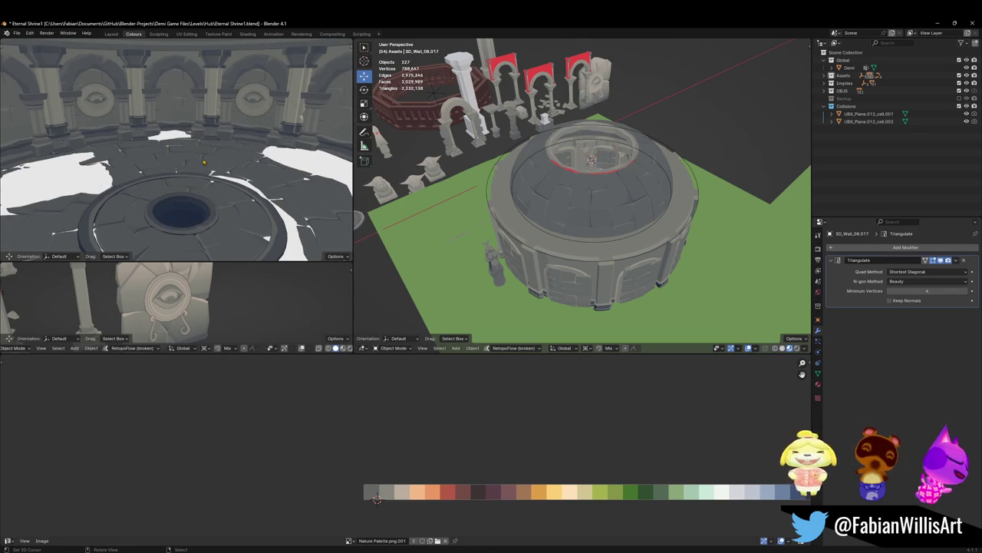
click(199, 178)
Step: Walk through the shrine from the floor opening out to the exterior and up into the dome
key(shift+grave)
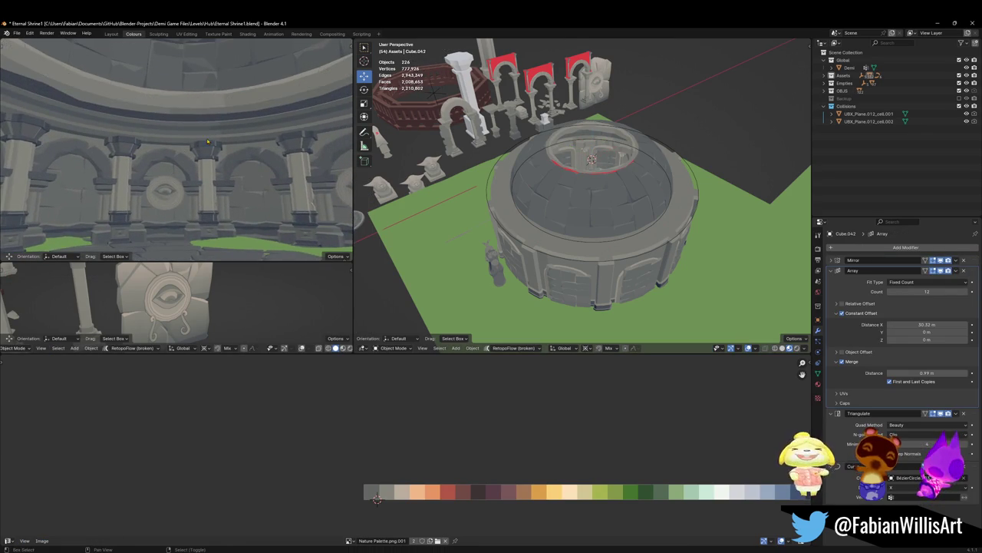
key(w)
key(s)
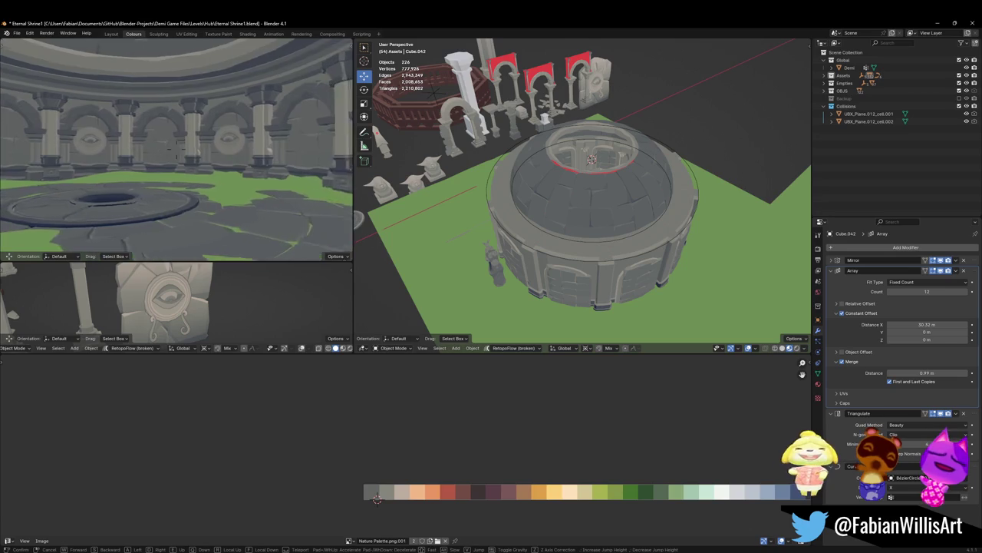
key(s)
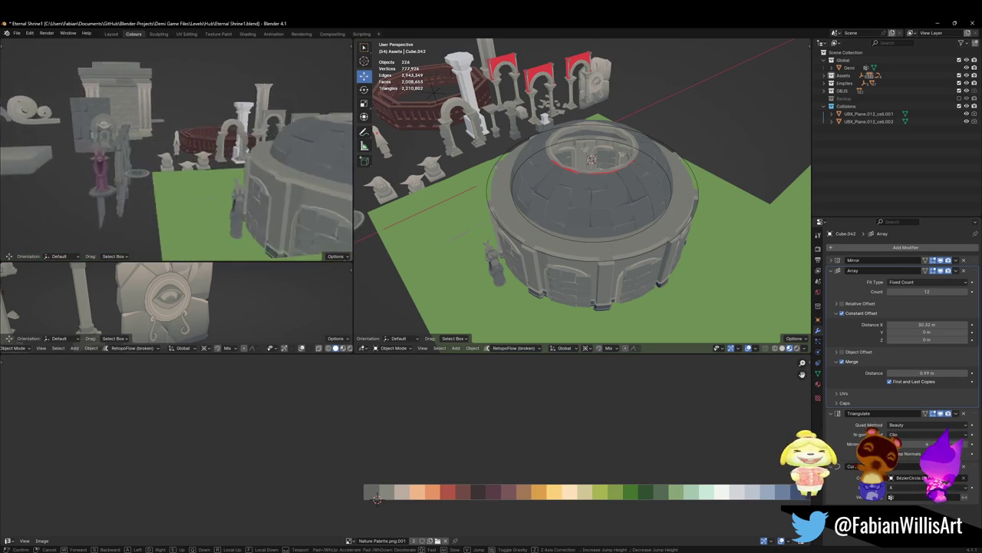
key(w)
click(212, 141)
Step: Save Eternal Shrine1.blend and re-aim the view closer to the dome
key(ctrl+s)
key(shift+grave)
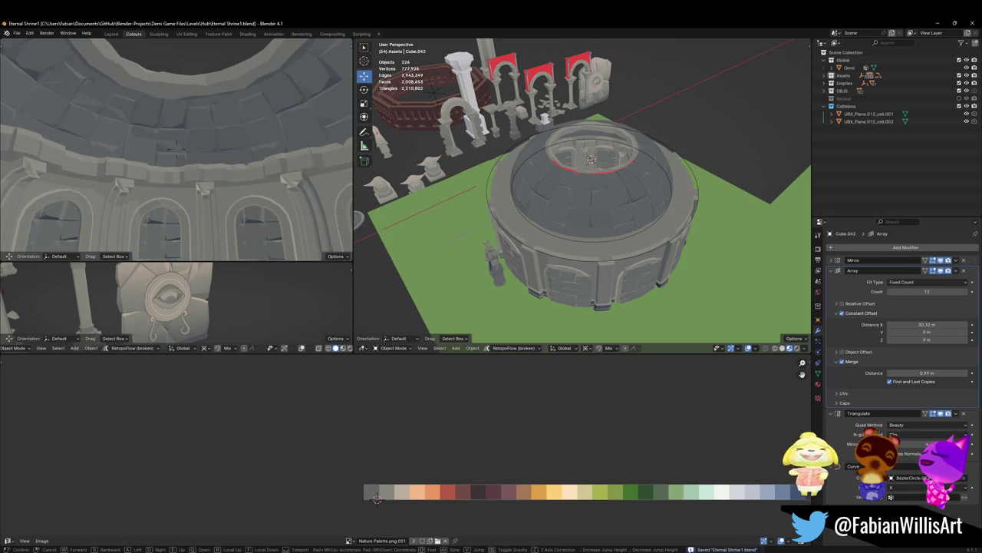
click(215, 147)
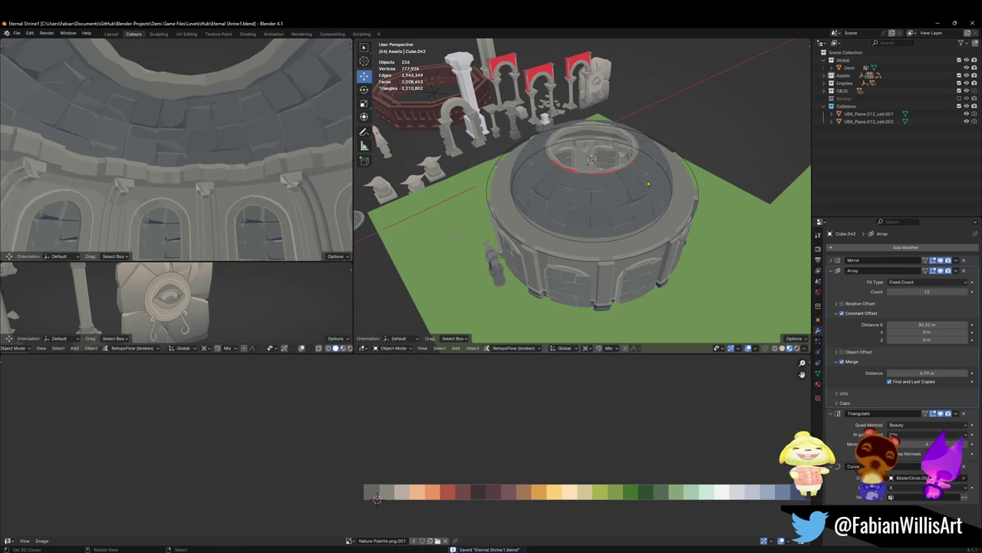
middle_drag(650, 216, 595, 200)
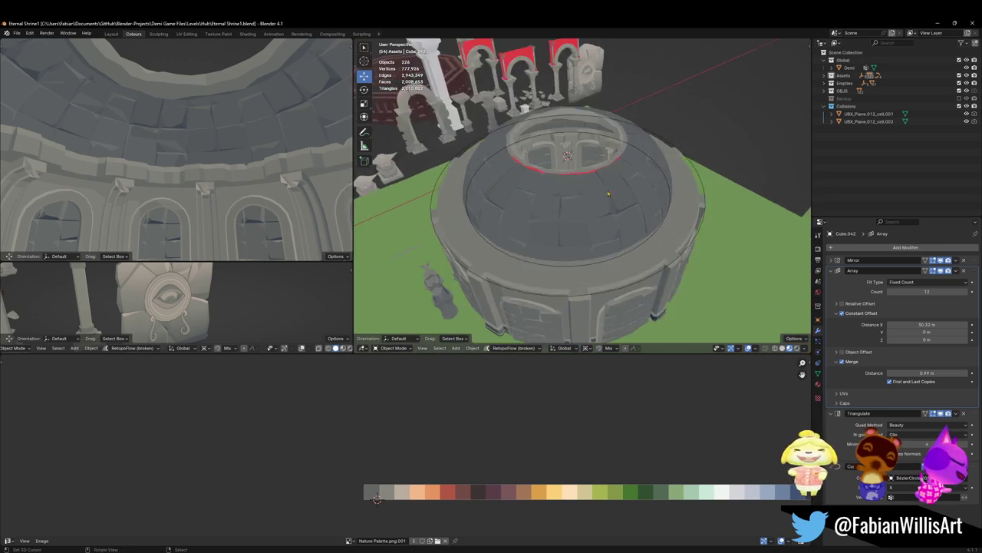
key(shift+a)
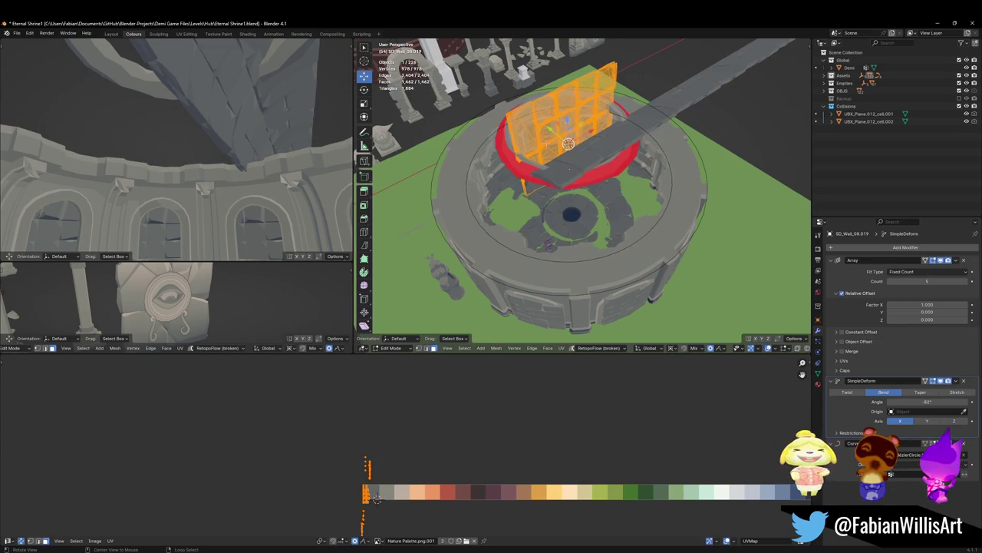
Step: Add a plane to SD_Wall_08.019, rotate it 90° on X, and scale it about 8.4×
middle_drag(569, 168, 638, 214)
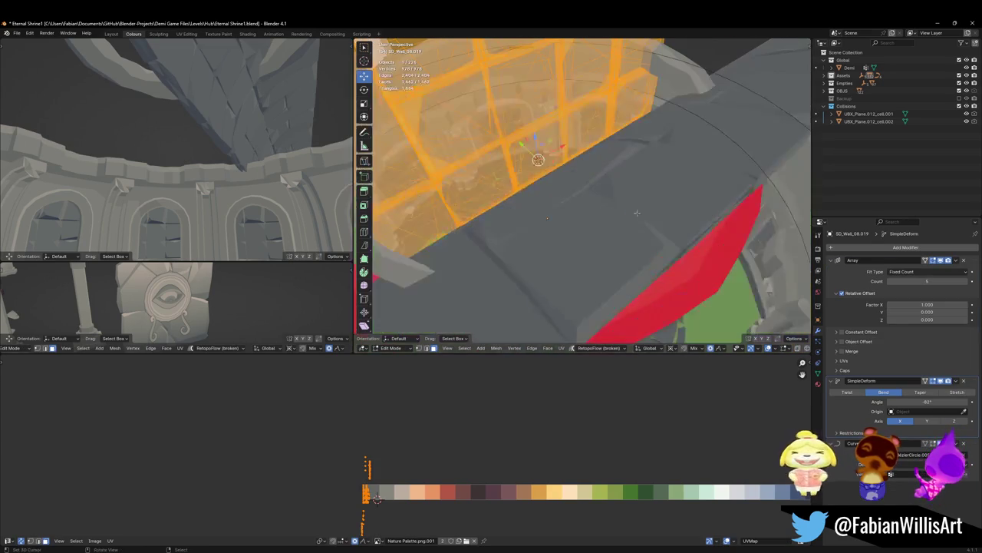
key(shift+a)
click(604, 200)
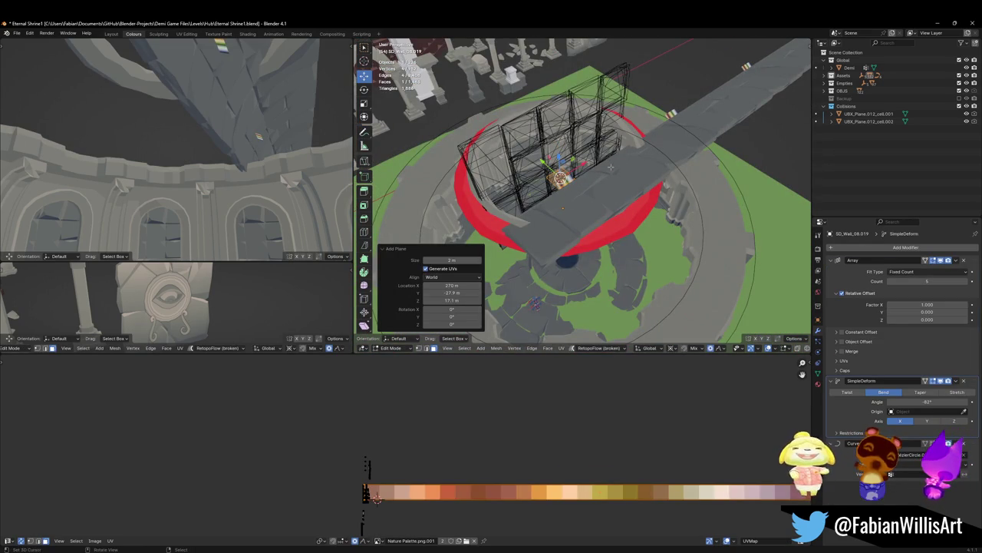
key(r)
key(x)
key(9)
key(0)
key(Return)
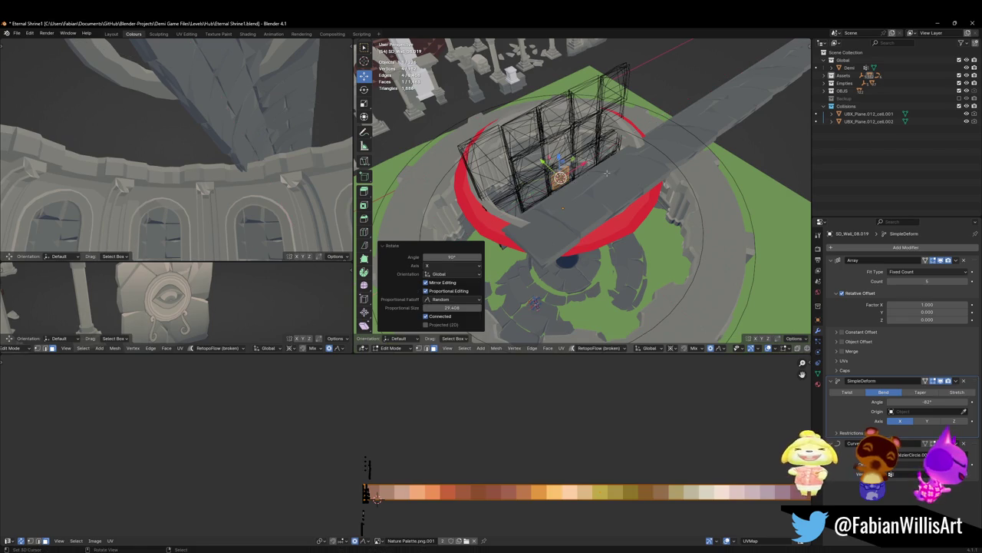
key(s)
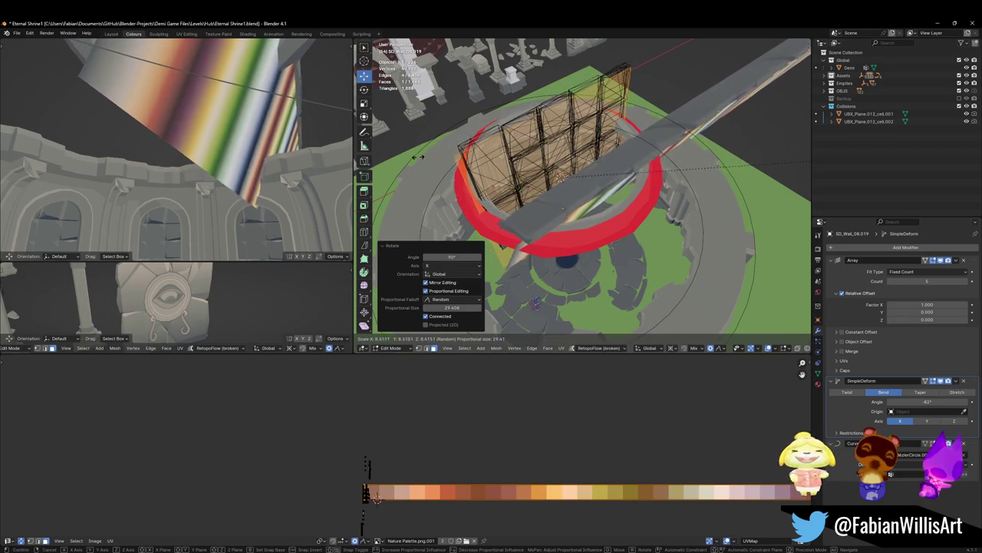
click(543, 223)
middle_drag(542, 223, 569, 229)
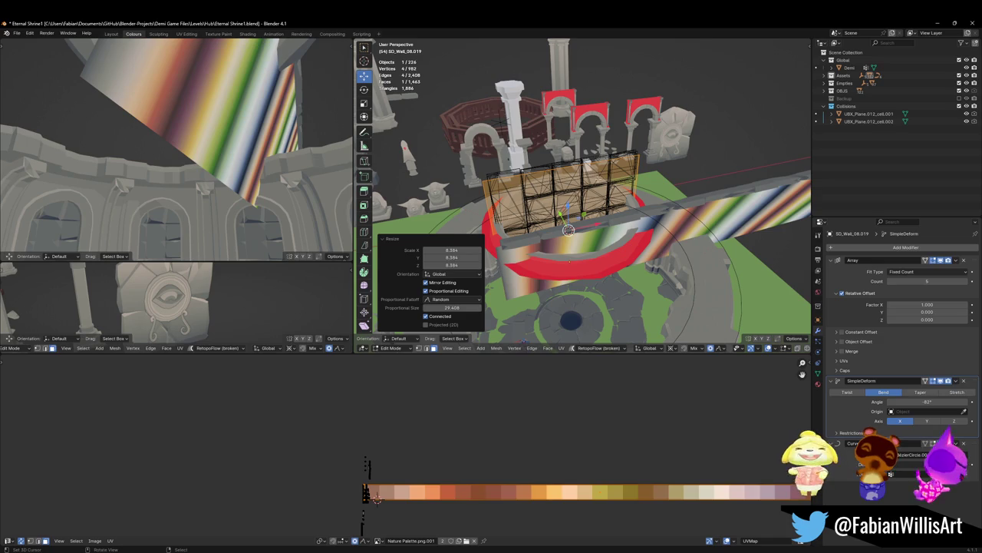
key(Tab)
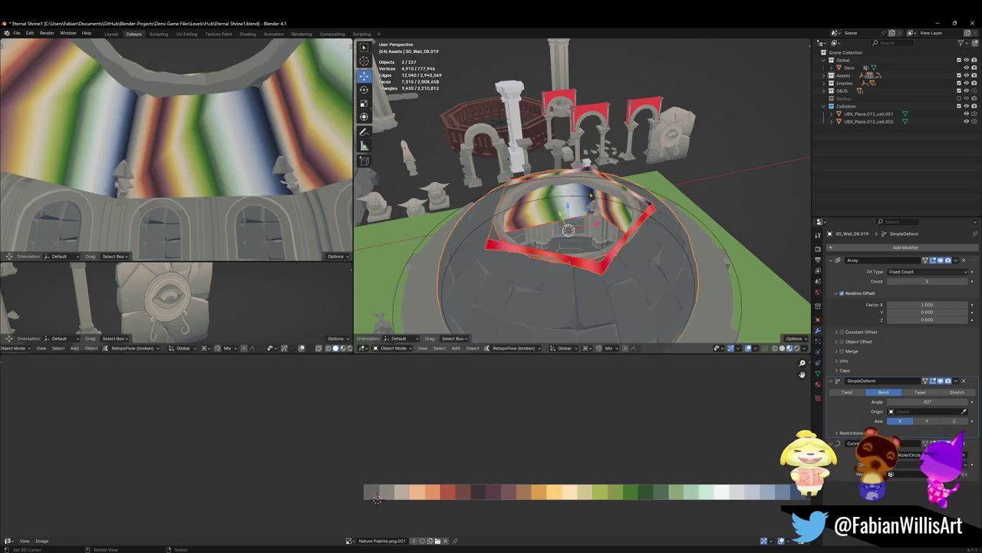
Step: Select all of SD_Wall_08.020's geometry and subdivide it once
click(551, 209)
middle_drag(551, 209, 557, 206)
key(Tab)
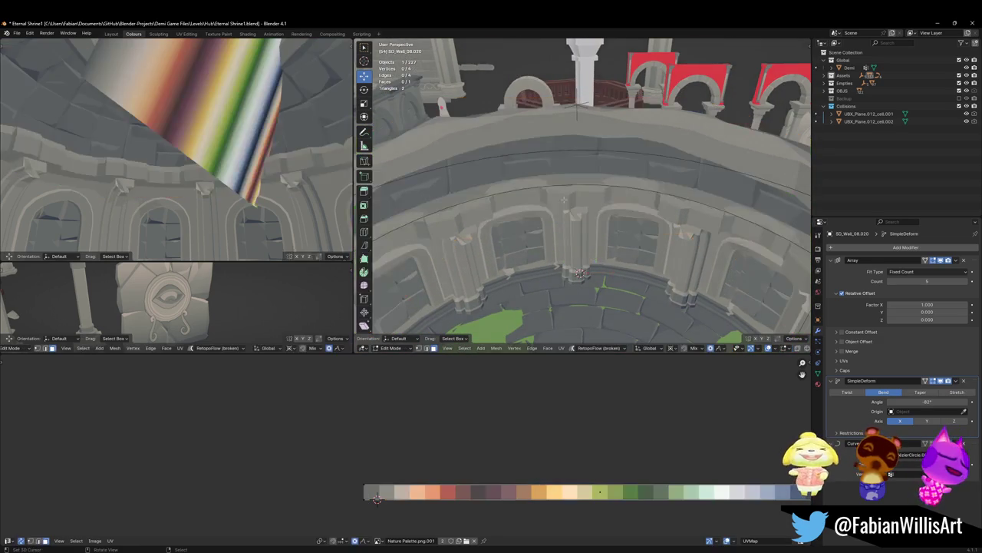
key(a)
key(alt+a)
key(a)
middle_drag(589, 230, 931, 397)
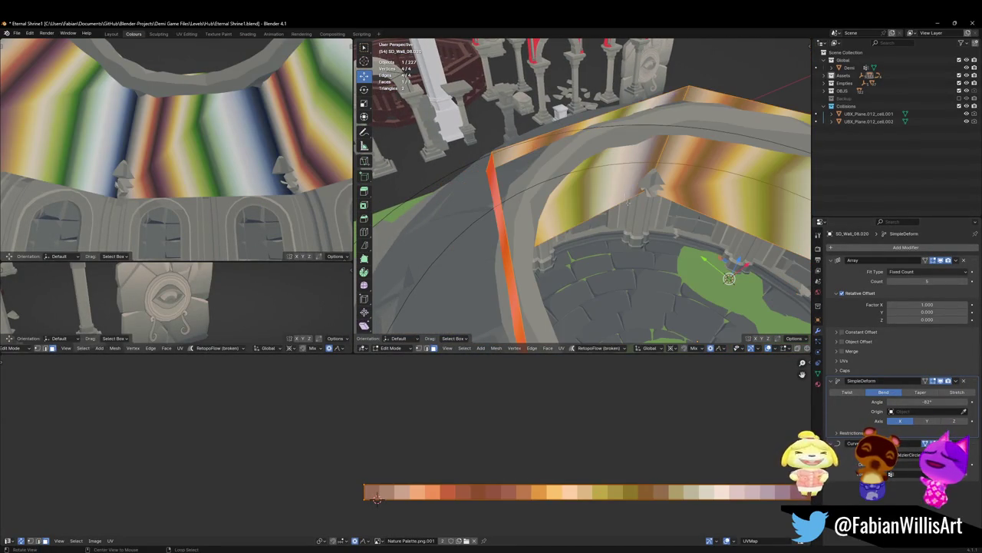
scroll(629, 210, up, 3)
right_click(629, 207)
click(629, 192)
Step: Lower the ring band vertically onto the upper rim and slide its edges along the surface
scroll(630, 196, up, 2)
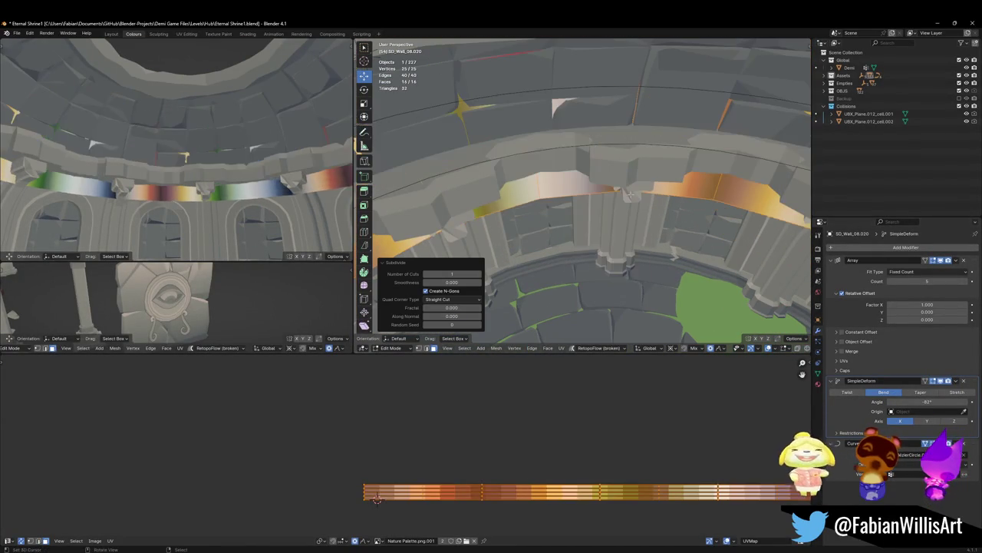
middle_drag(630, 196, 537, 236)
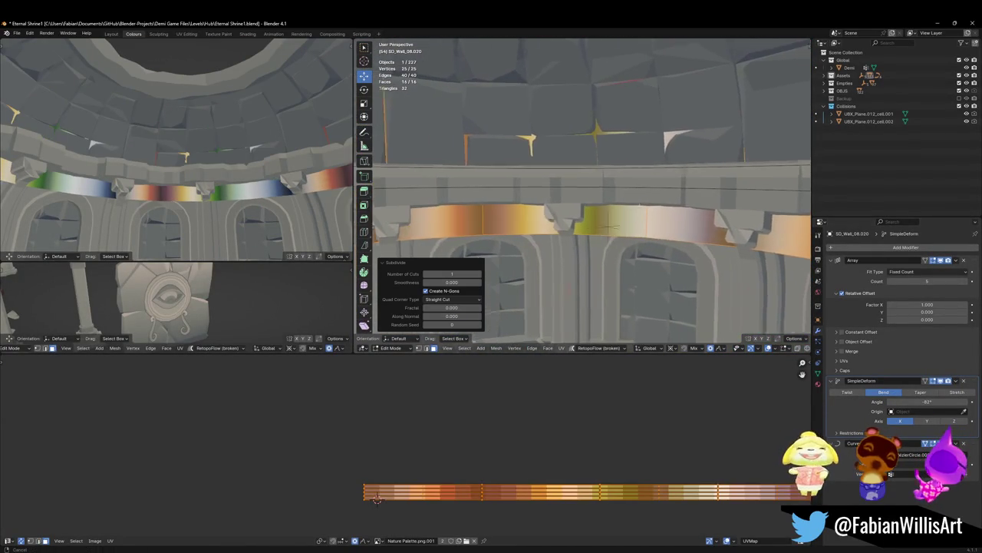
key(g)
key(z)
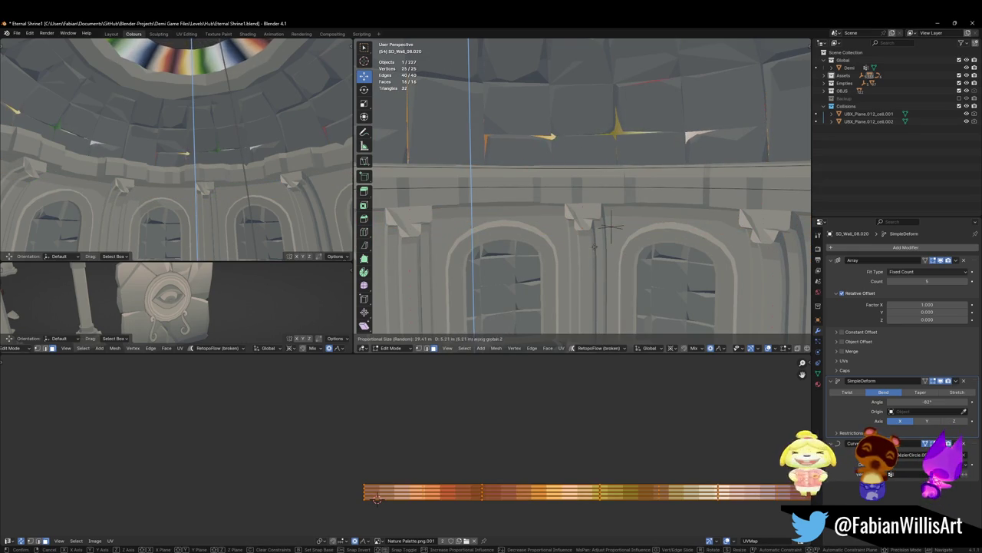
click(605, 193)
middle_drag(605, 193, 663, 201)
key(s)
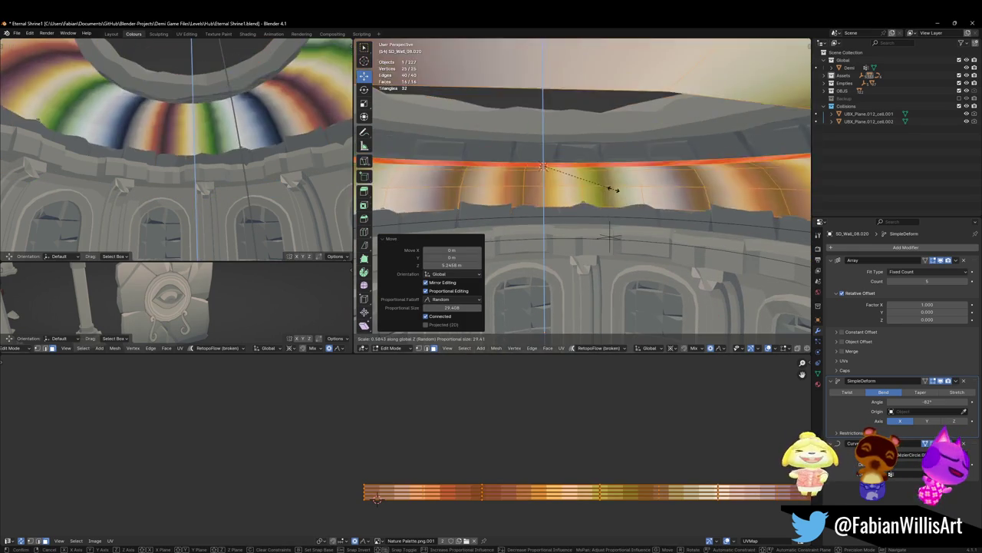
key(Escape)
key(ctrl+z)
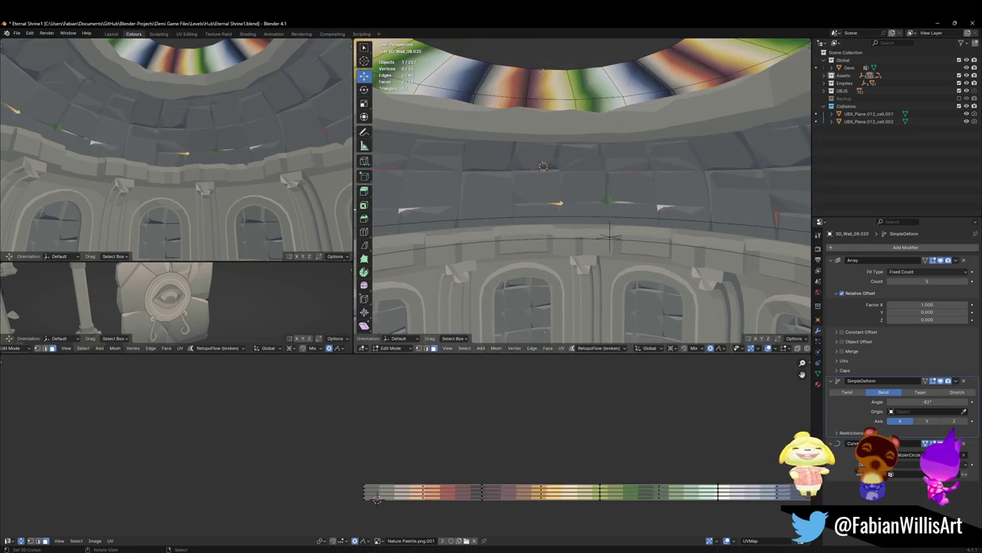
key(g)
key(g)
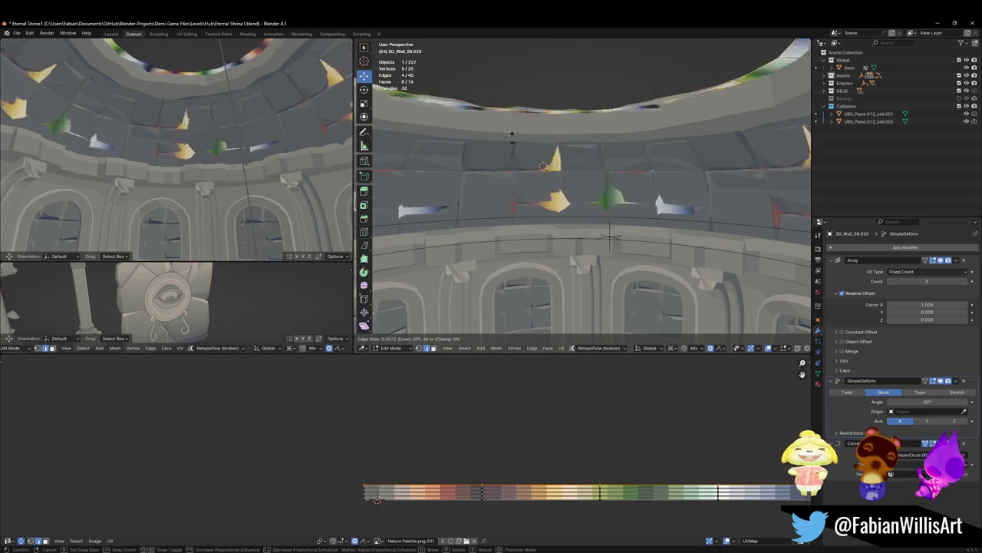
click(514, 138)
Step: Reselect all the ring wall's vertices and bring up its material settings
key(a)
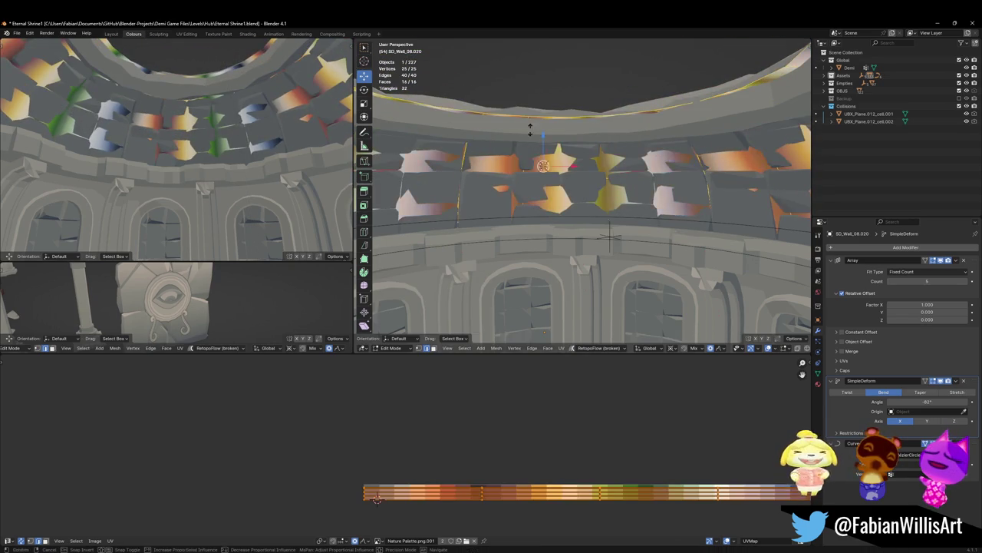
key(alt+s)
key(Escape)
key(alt+a)
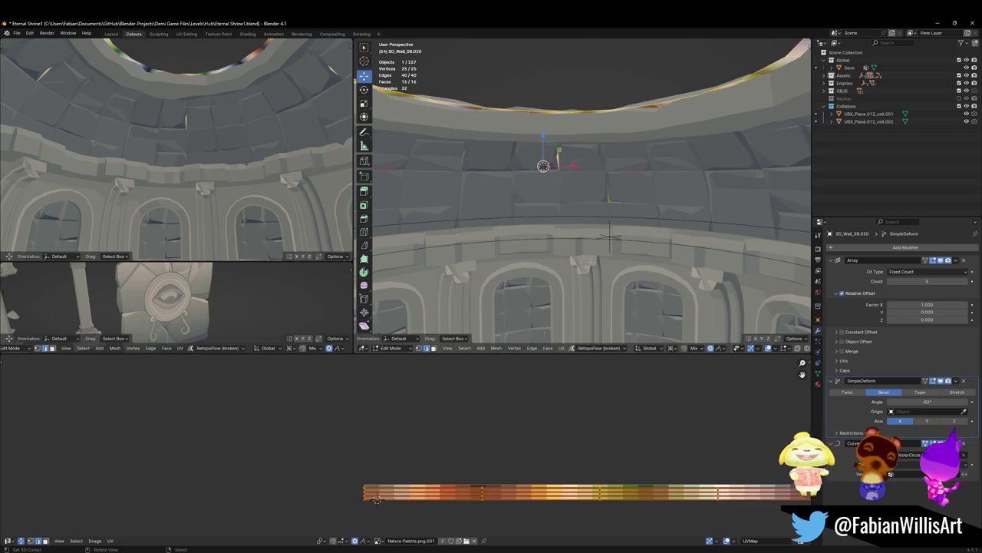
key(a)
click(818, 384)
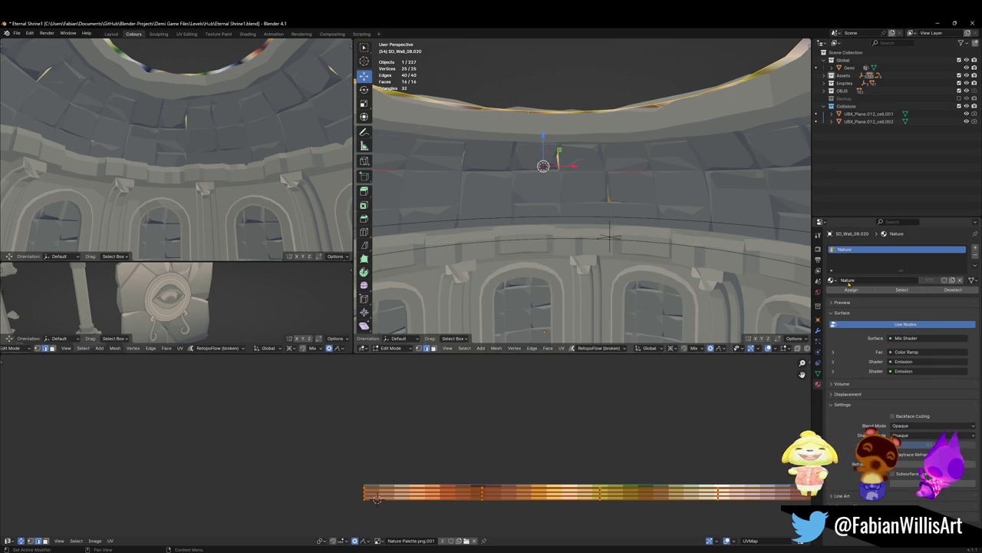
Step: Swap the ring wall's material to the grass Nature material
click(834, 280)
click(852, 299)
key(Tab)
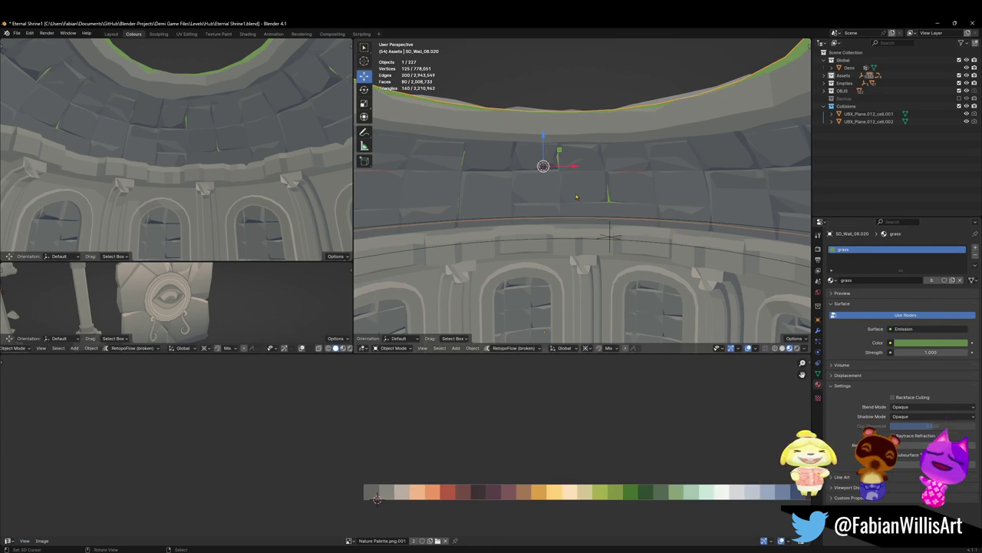
Step: Scale the wall ring vertically and shift it along Z
key(Tab)
key(s)
key(z)
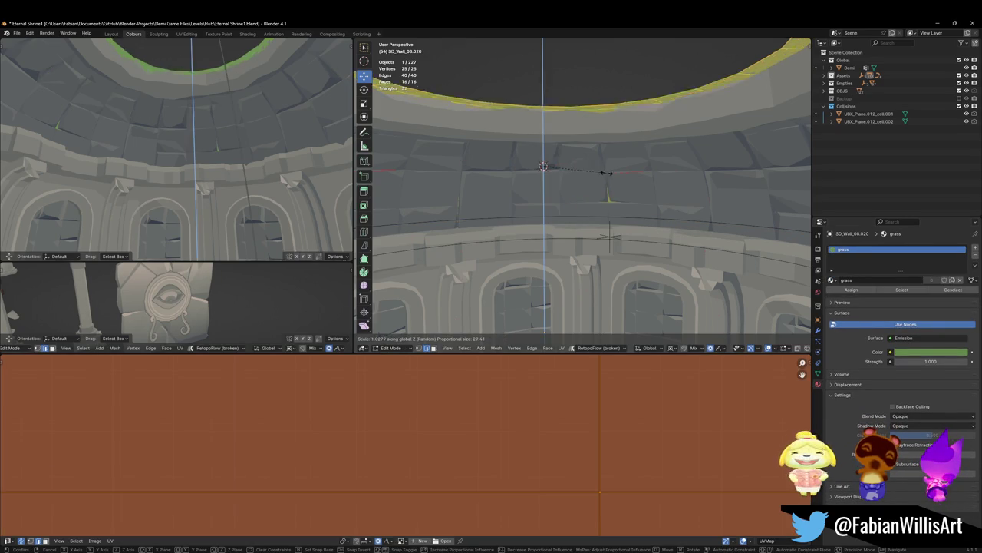
click(611, 175)
key(g)
key(z)
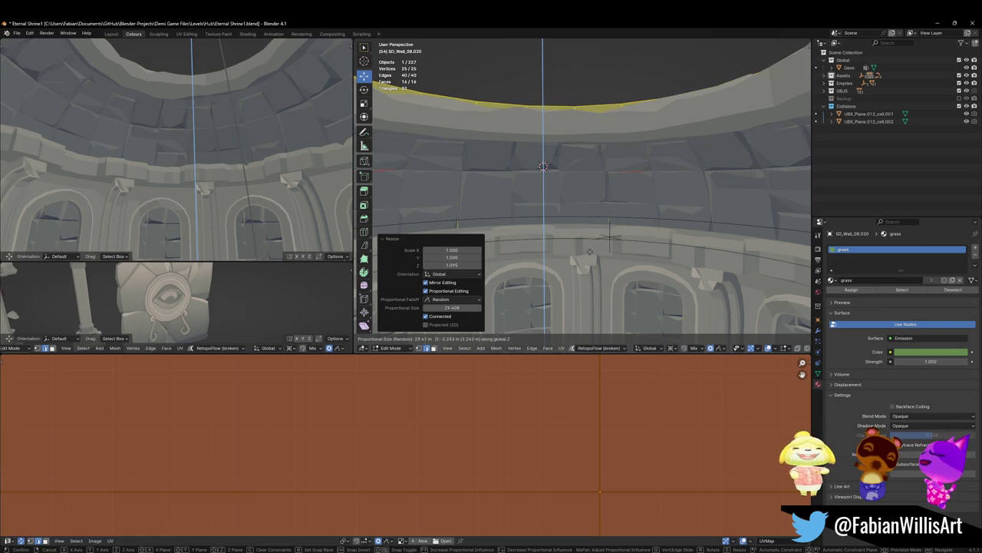
click(599, 238)
key(Tab)
Step: Try subdividing the ring's top edges, undo it, and inspect the ring's underside in Local view
right_click(598, 238)
key(Escape)
key(Tab)
right_click(598, 237)
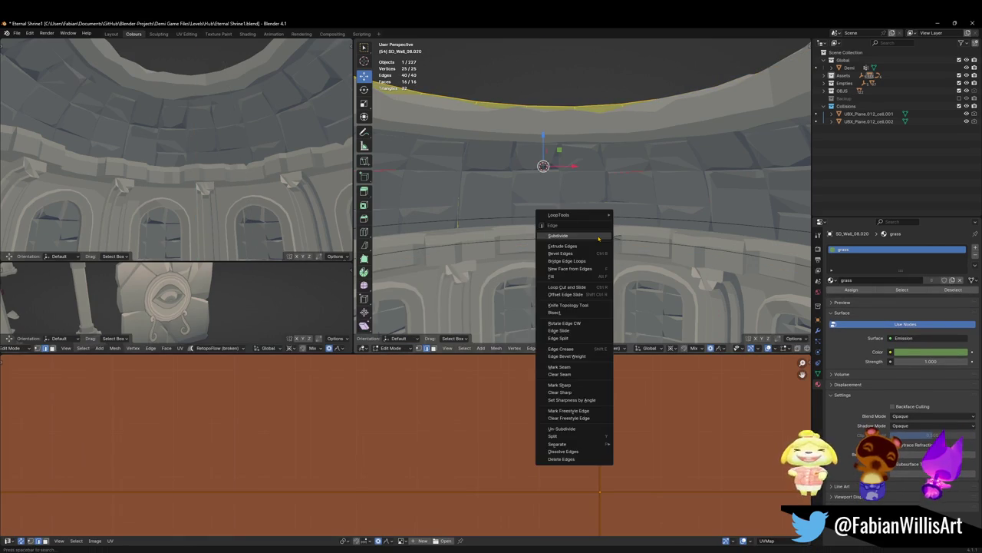
click(599, 236)
key(ctrl+z)
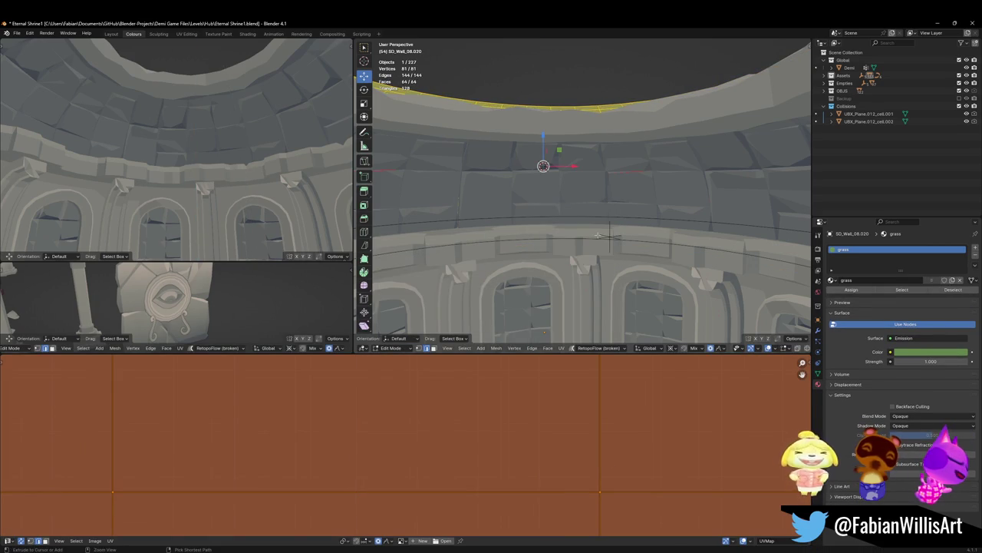
right_click(598, 236)
key(Escape)
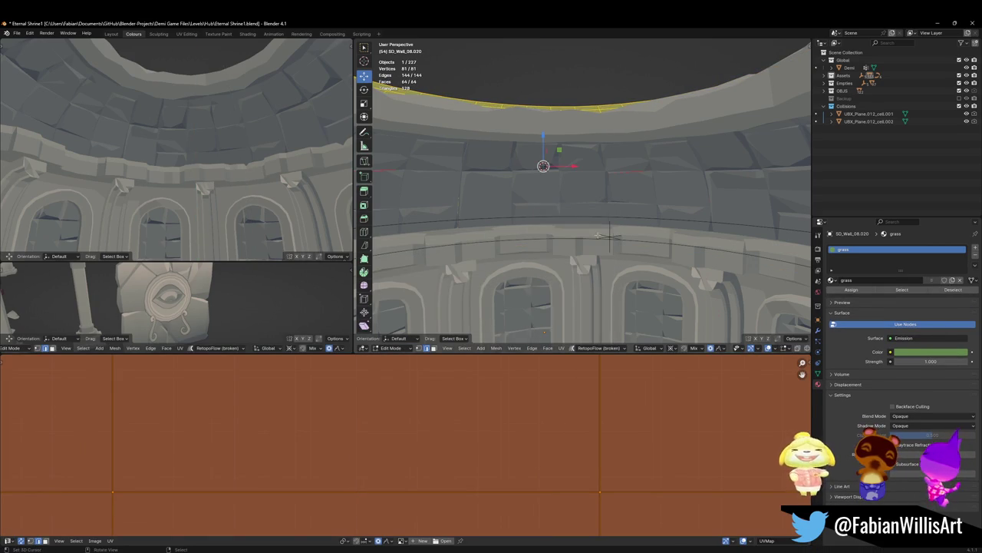
key(KP_Divide)
mouse_move(596, 248)
middle_down()
mouse_move(562, 209)
mouse_move(558, 188)
middle_up()
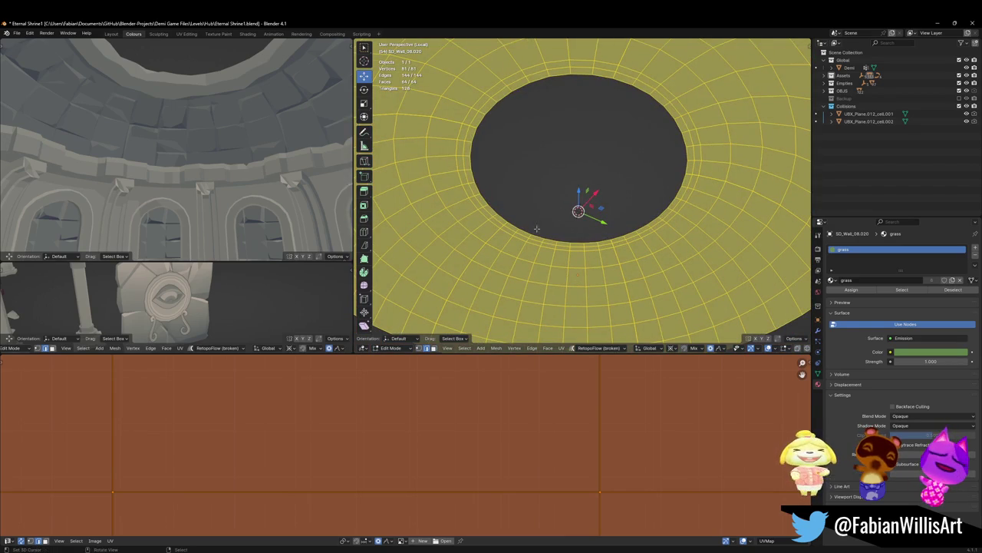
key(KP_Divide)
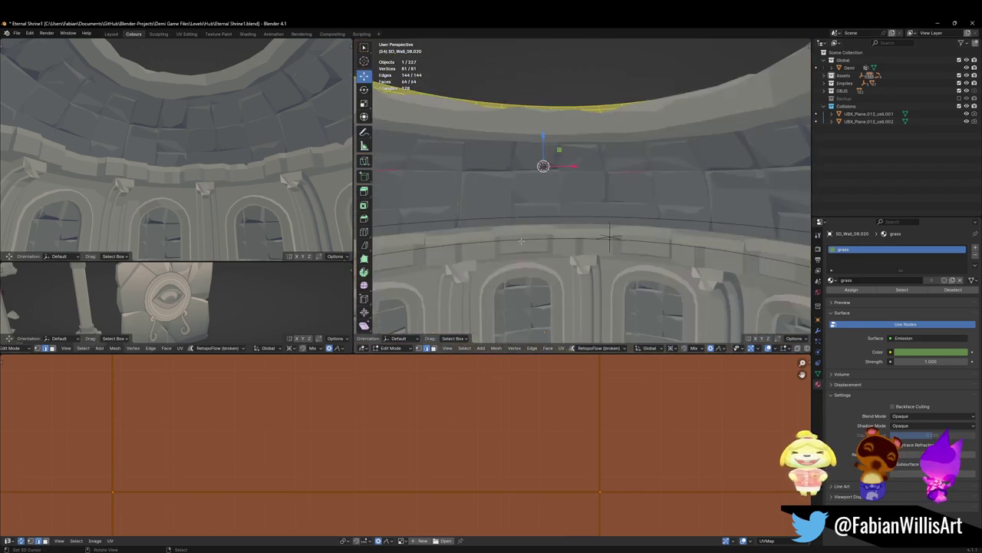
Step: Save the shrine file and apply the ring's Array and SimpleDeform modifiers
key(Tab)
key(ctrl+s)
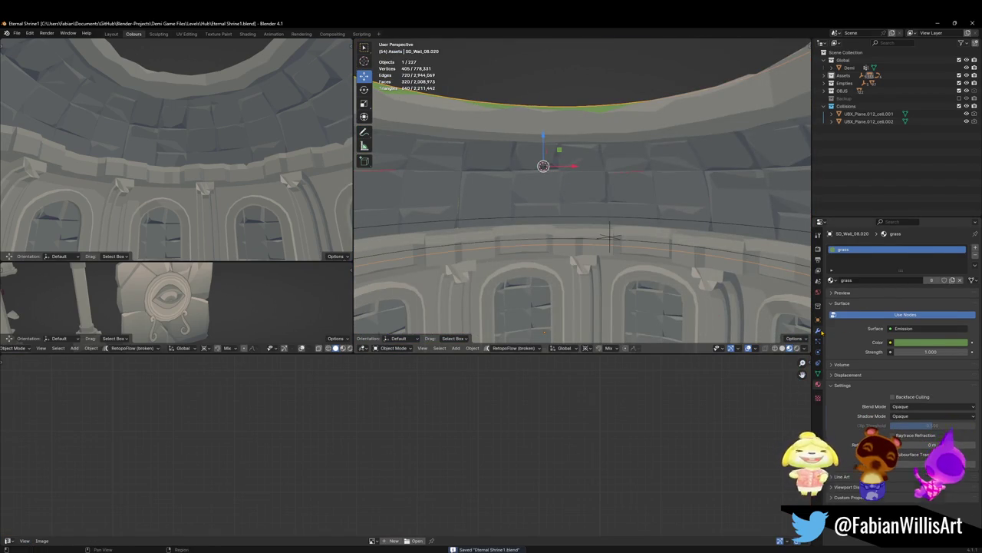
click(817, 330)
key(ctrl+a)
key(ctrl+a)
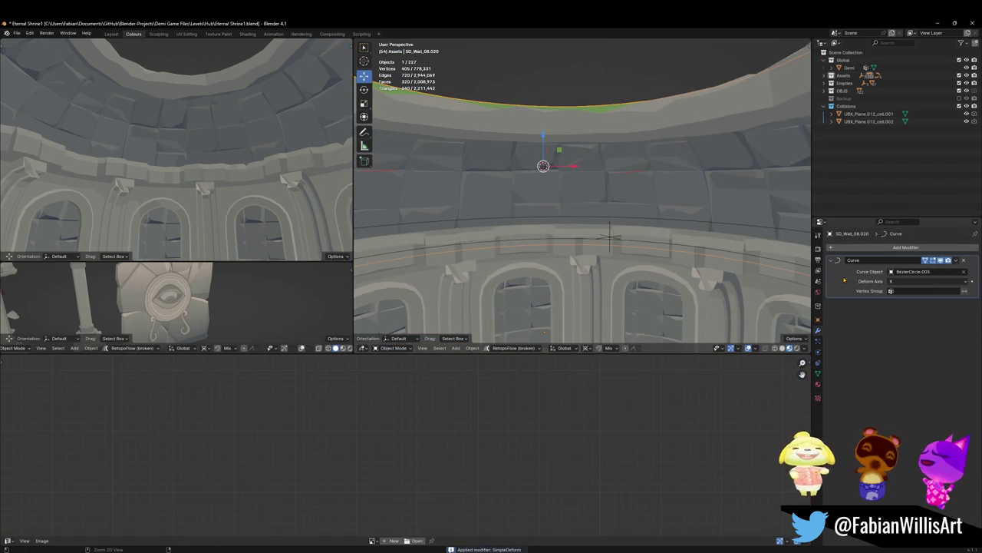
key(ctrl+a)
Step: Switch the wall to Sculpt Mode and grow two green moss patches on the dome wall
key(ctrl+Tab)
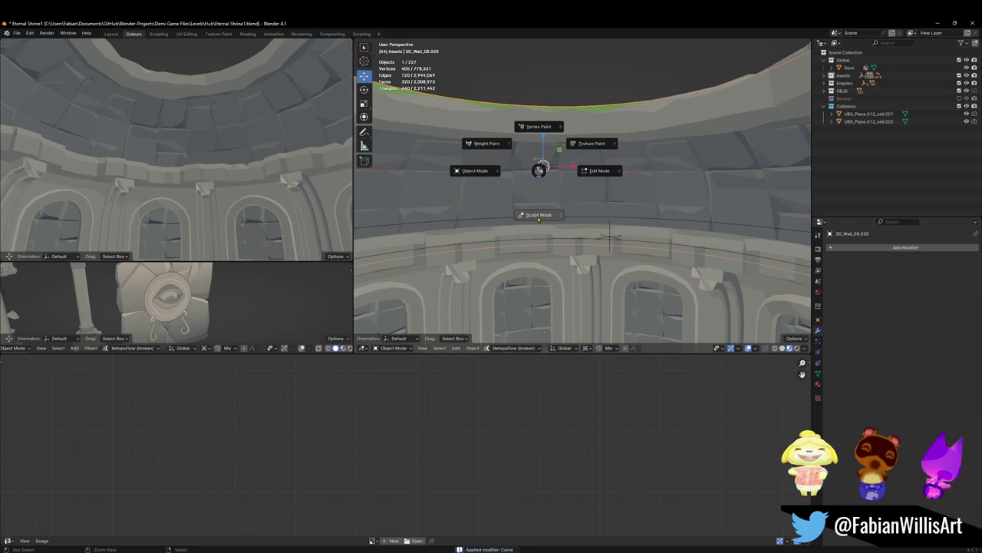
click(536, 237)
middle_drag(526, 229, 530, 185)
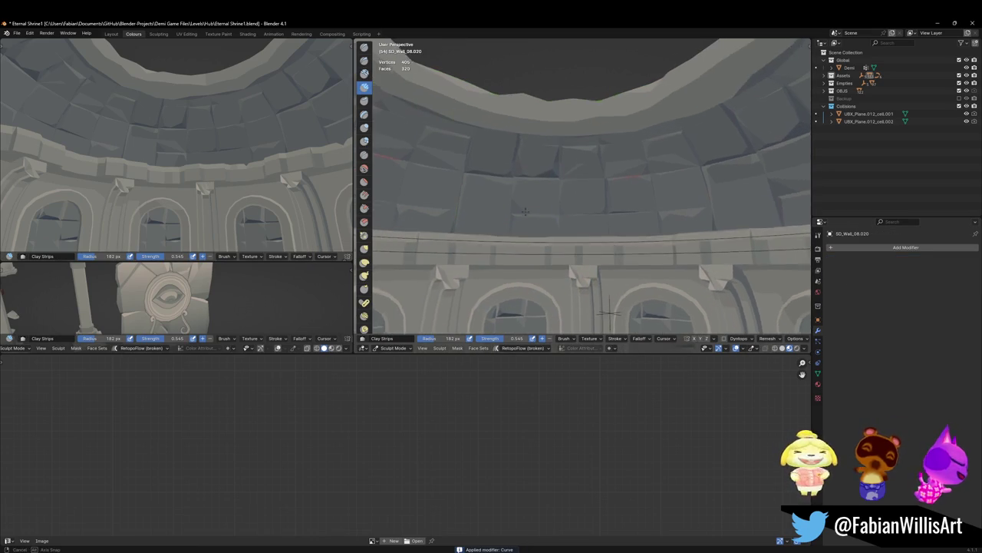
key(shift+w)
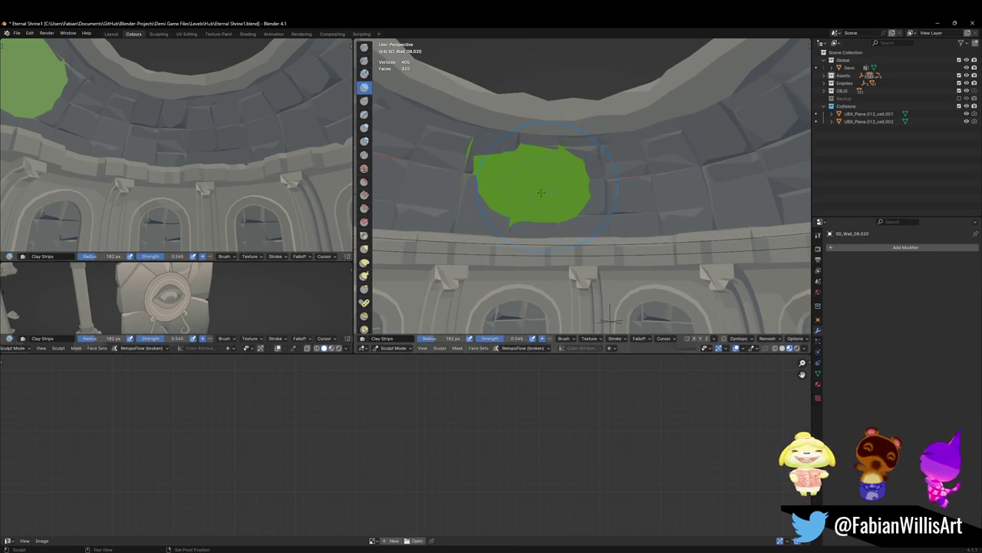
click(577, 188)
key(shift+w)
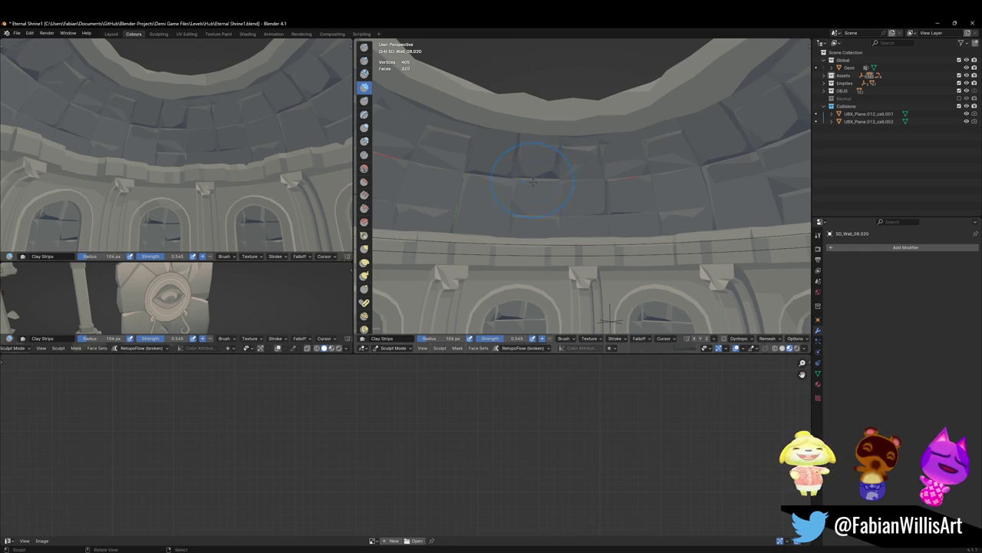
click(673, 176)
Step: Paint several moss patches across the wall and higher up the dome
key(shift+grave)
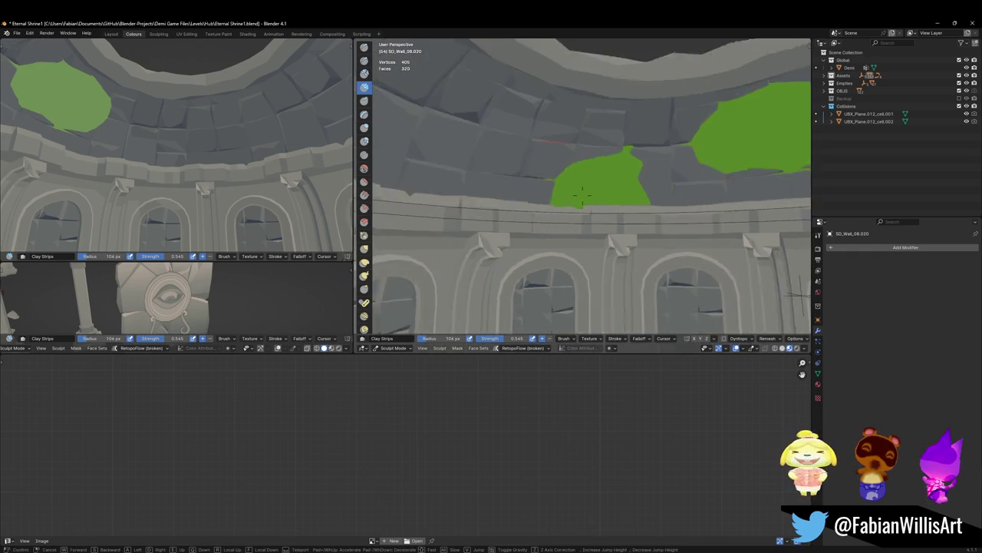
click(415, 130)
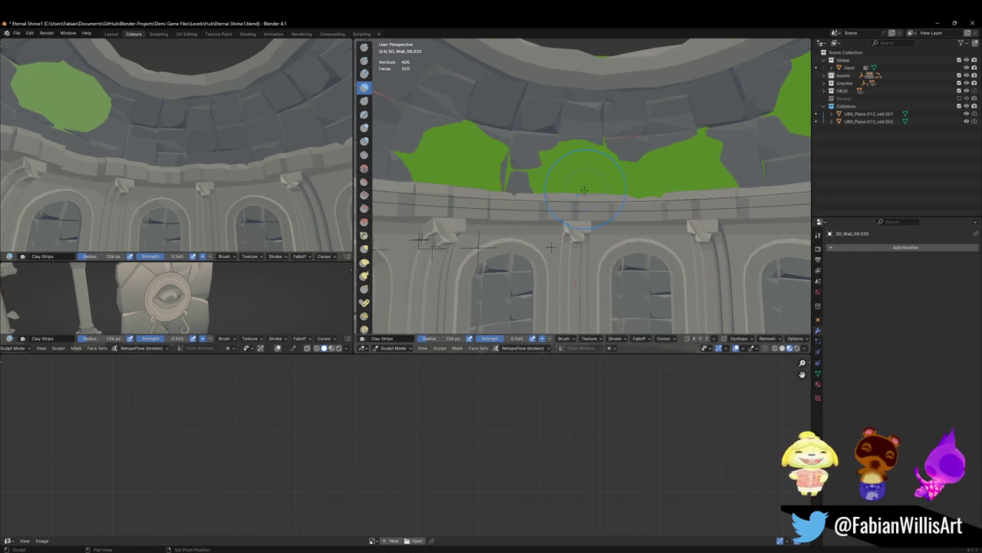
middle_drag(585, 189, 574, 189)
drag(507, 155, 400, 130)
middle_drag(400, 131, 578, 162)
mouse_move(547, 115)
mouse_down()
mouse_move(457, 116)
mouse_move(406, 184)
mouse_move(399, 146)
mouse_up()
key(shift+grave)
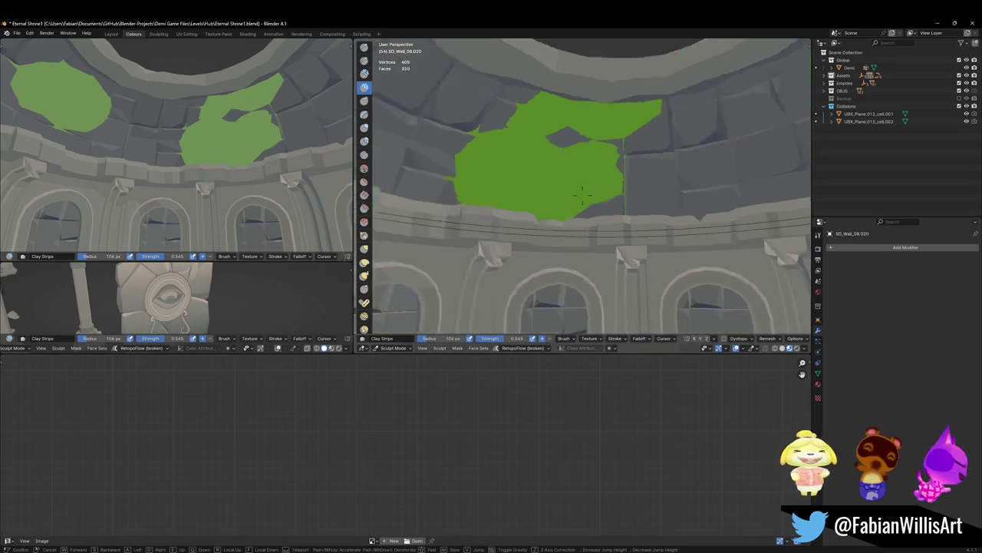
mouse_move(607, 146)
mouse_down()
mouse_move(616, 114)
mouse_move(641, 142)
mouse_move(583, 158)
mouse_move(632, 184)
mouse_move(553, 175)
mouse_move(607, 183)
mouse_move(521, 185)
mouse_up()
Step: Undo the upper-left moss strokes and repaint moss leftward across the upper wall
key(shift+grave)
click(598, 188)
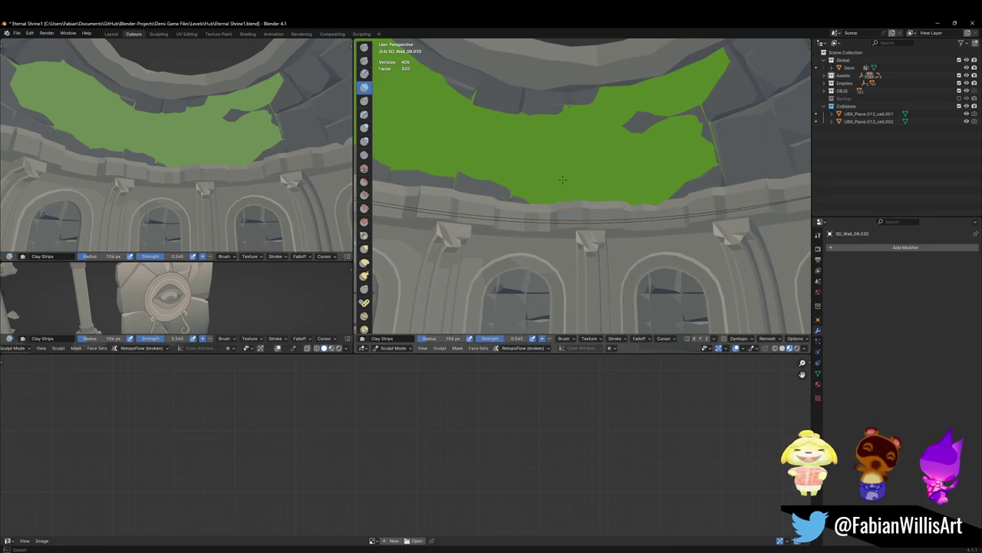
key(ctrl+z)
key(ctrl+z)
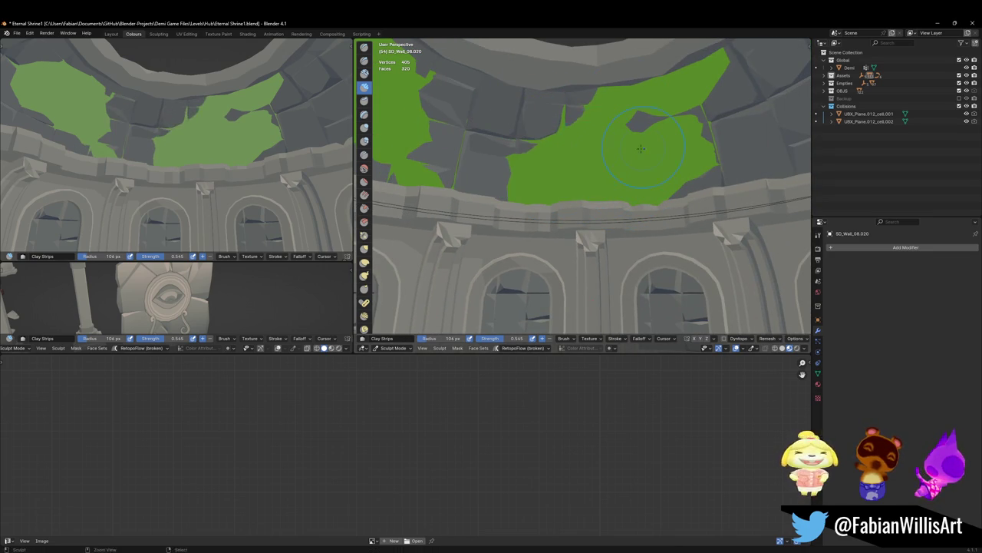
key(ctrl+z)
key(ctrl+z)
key(ctrl+z)
key(ctrl+z)
key(shift+grave)
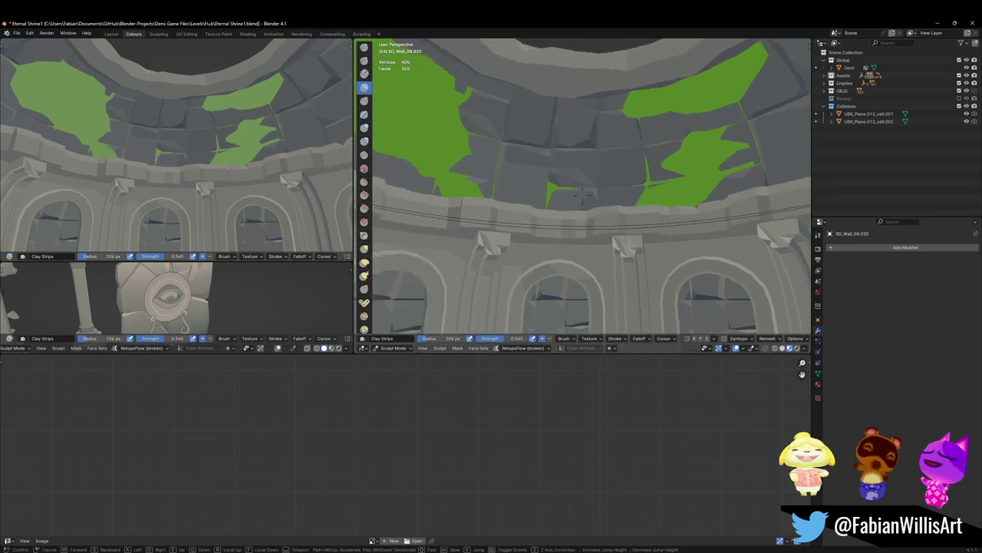
click(582, 192)
drag(667, 158, 686, 154)
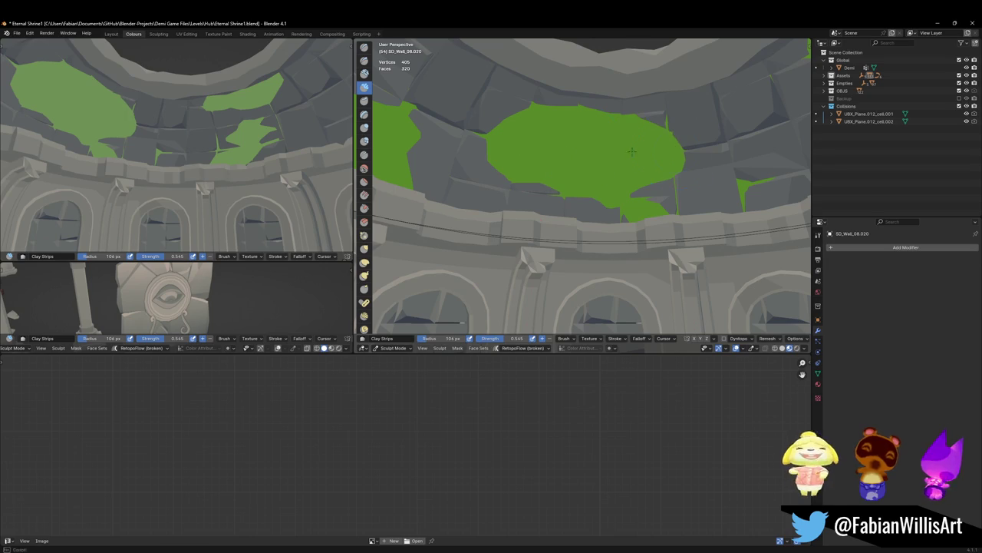
drag(625, 144, 430, 158)
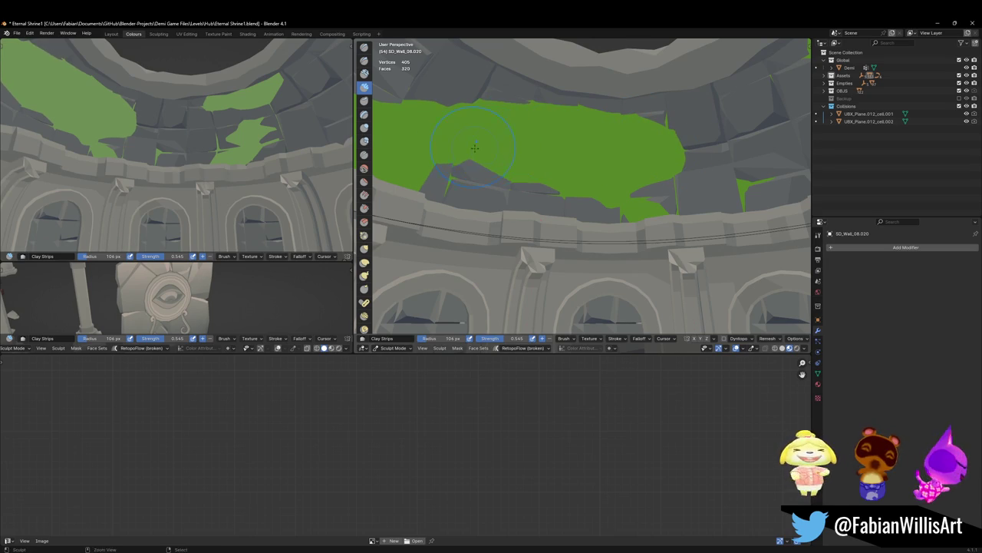
Step: Erase moss from the upper middle wall, the wall band, and the right and left patches
ctrl+drag(461, 115, 649, 145)
ctrl+click(648, 144)
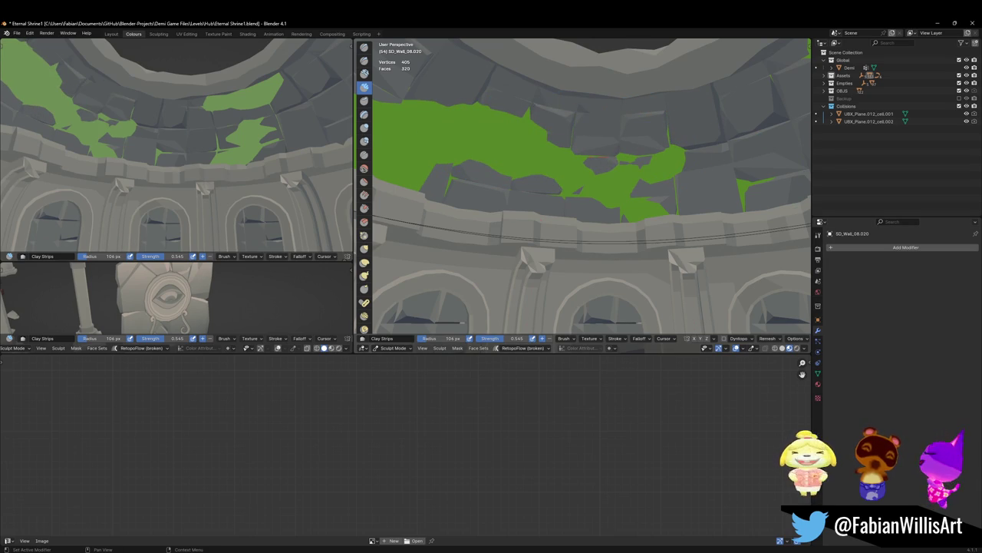
ctrl+drag(550, 204, 624, 192)
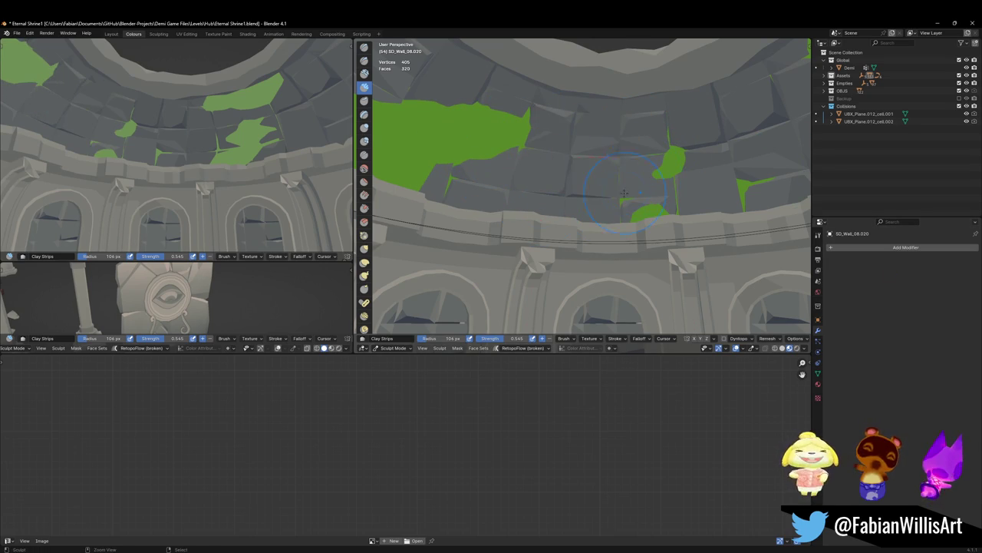
shift+middle_drag(541, 169, 572, 215)
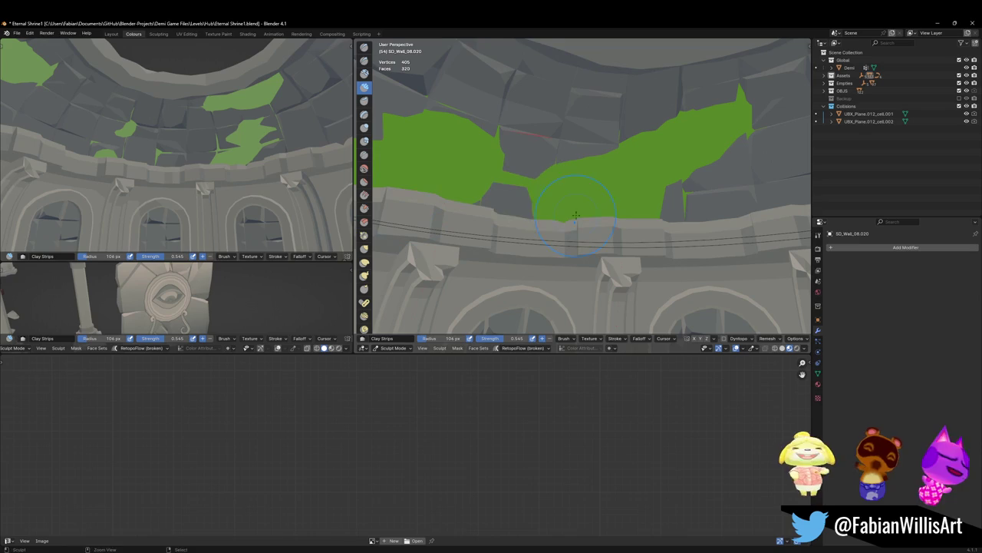
ctrl+drag(575, 204, 561, 187)
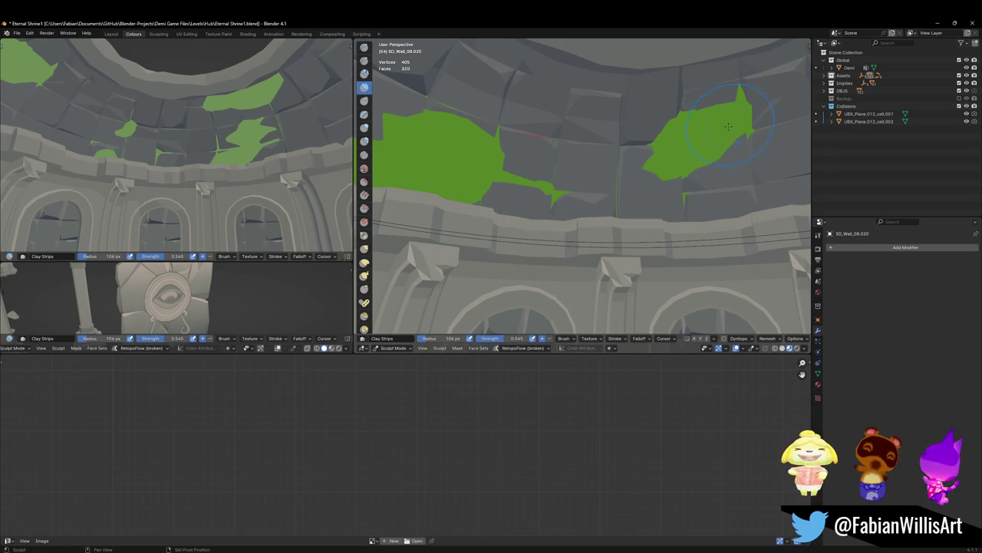
ctrl+drag(672, 149, 708, 134)
middle_drag(658, 167, 623, 171)
ctrl+drag(637, 194, 729, 154)
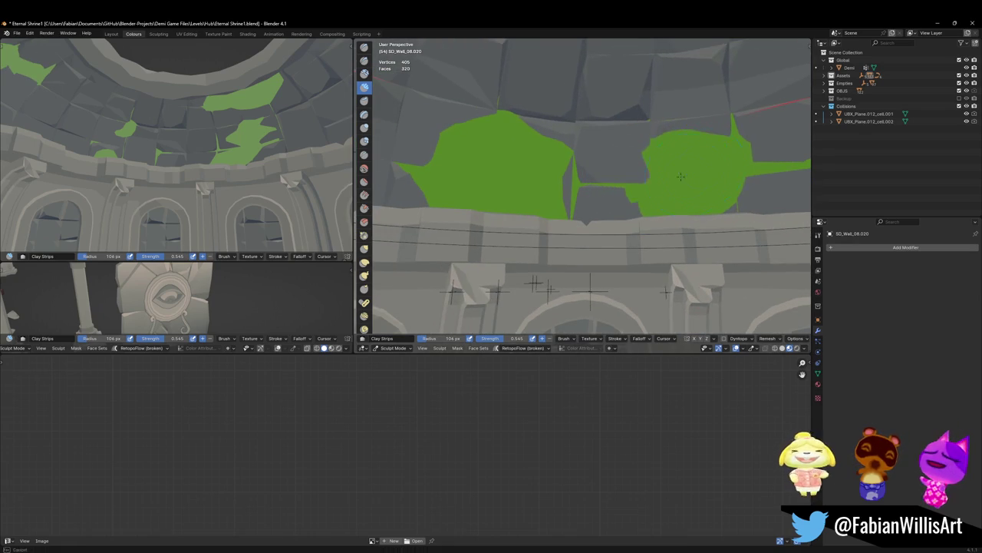
ctrl+drag(568, 177, 479, 167)
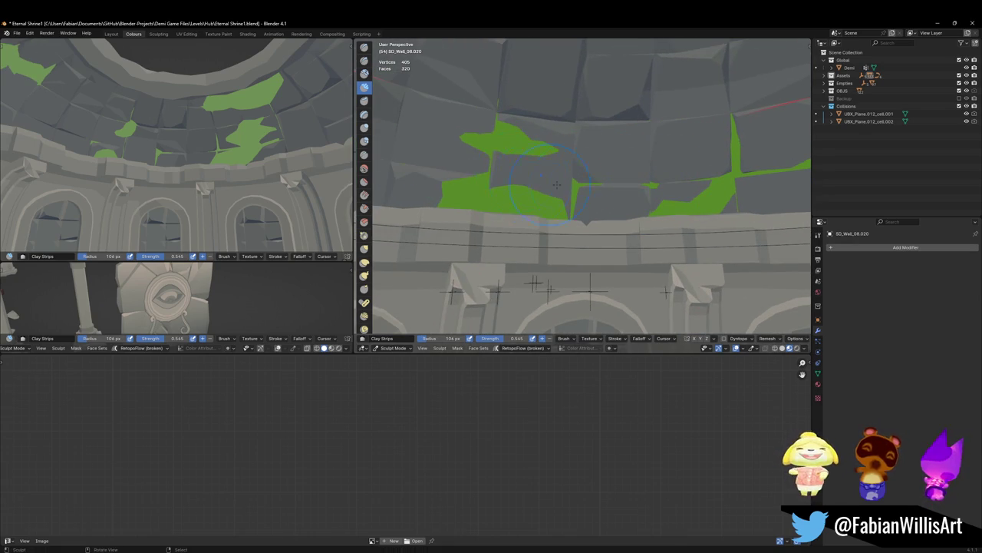
Step: Paint moss up to the ceiling edge, over the upper left wall, and across the ceiling
middle_drag(478, 167, 574, 163)
mouse_move(574, 164)
mouse_down()
mouse_move(580, 184)
mouse_move(540, 127)
mouse_up()
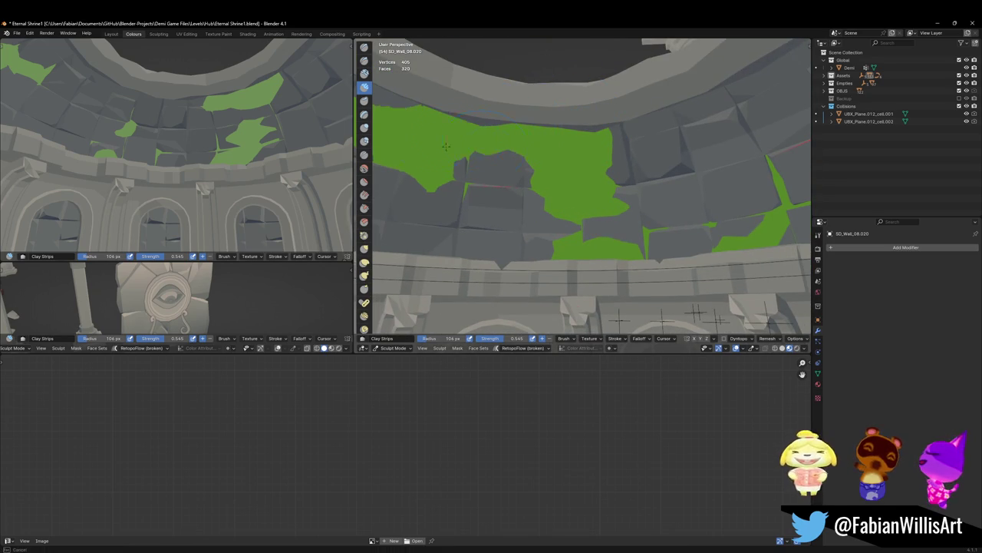
ctrl+drag(474, 114, 439, 166)
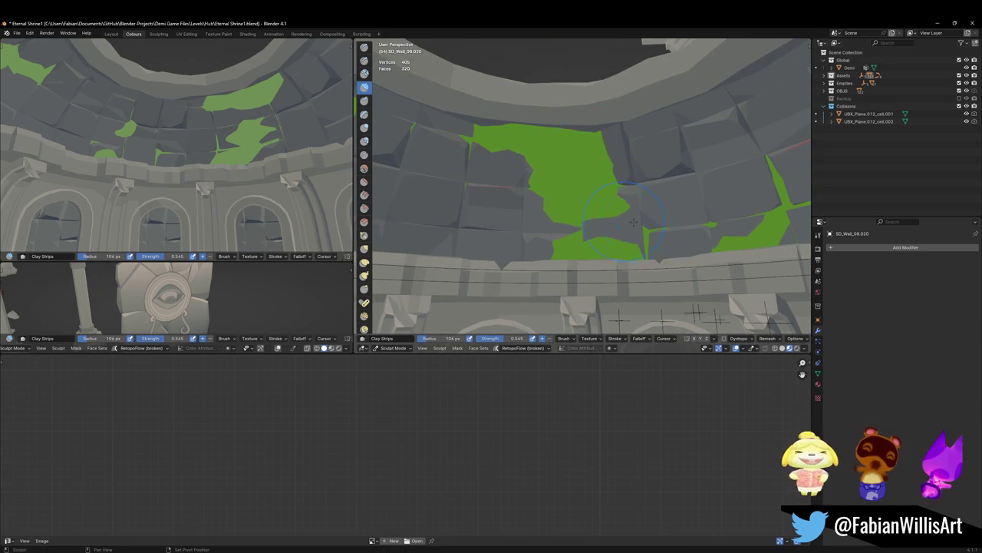
middle_drag(603, 217, 421, 182)
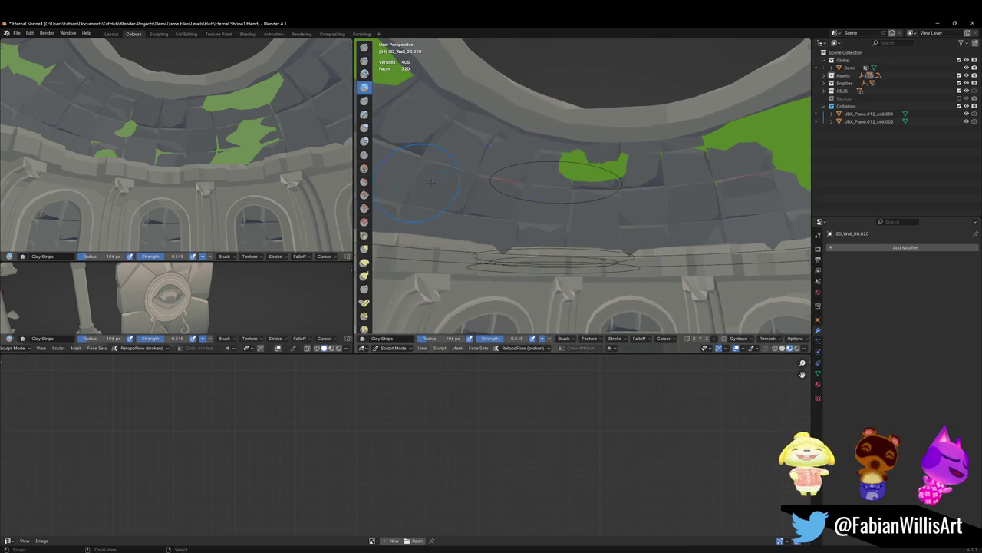
drag(461, 192, 504, 176)
Step: Erase most of the large ceiling moss patch and the moss beside it
key(shift+grave)
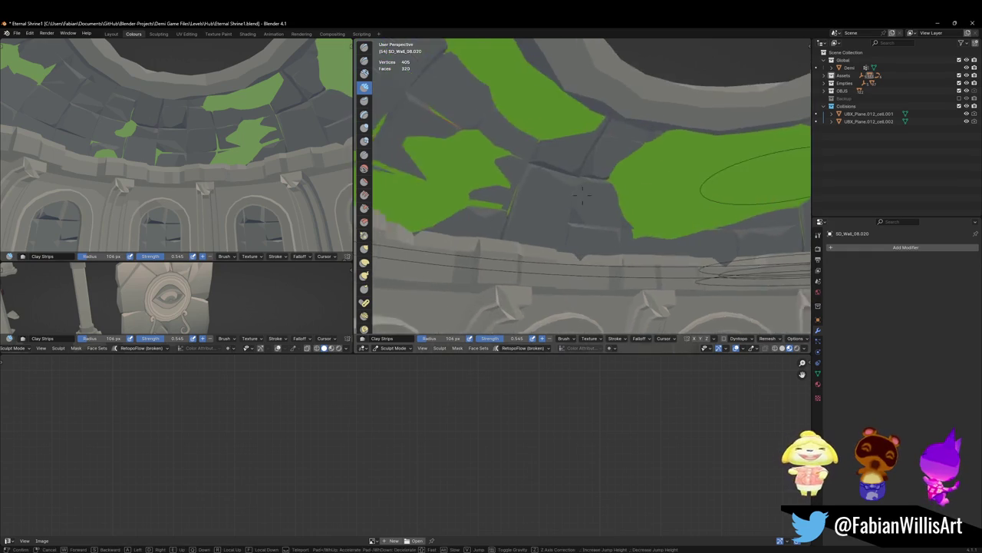
click(582, 195)
drag(670, 187, 681, 190)
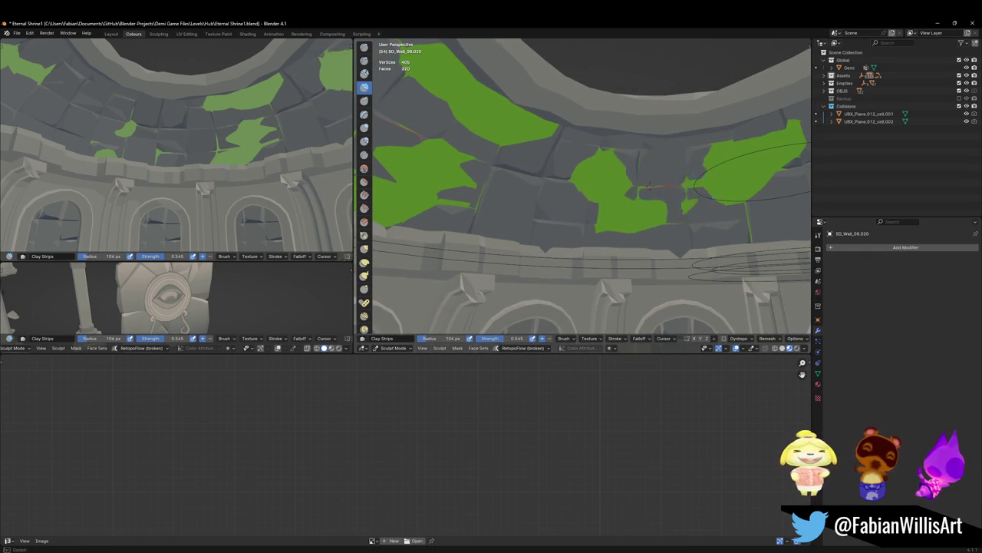
key(ctrl+z)
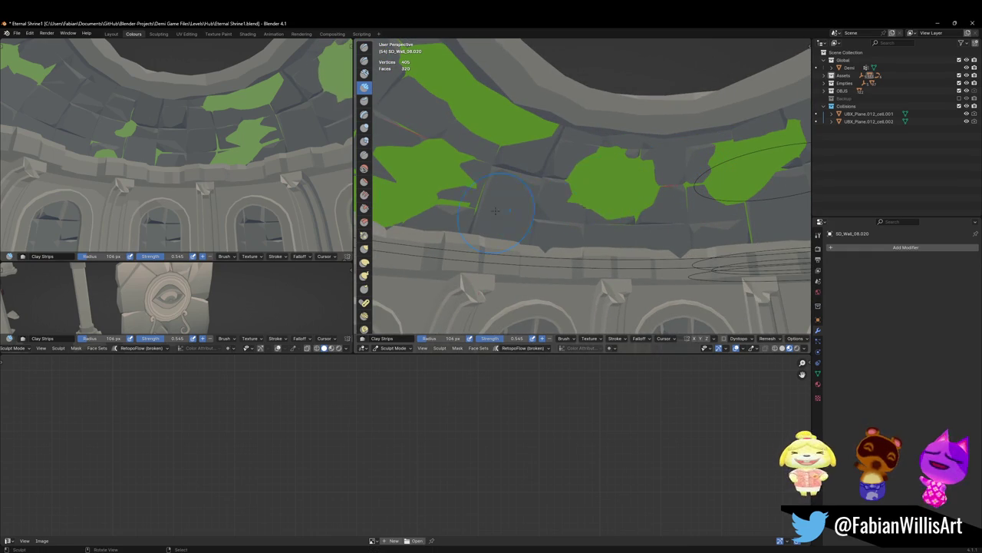
key(ctrl+z)
key(ctrl+z)
mouse_move(607, 196)
mouse_down()
mouse_move(591, 188)
mouse_move(599, 198)
mouse_up()
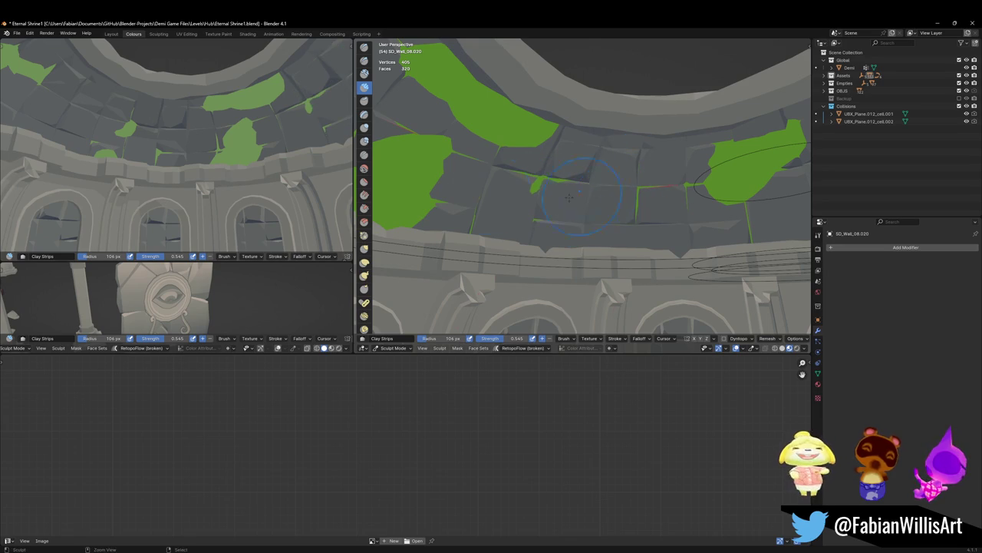
drag(405, 189, 406, 176)
Step: Paint over the green patches near the top of the dome
middle_drag(494, 176, 537, 130)
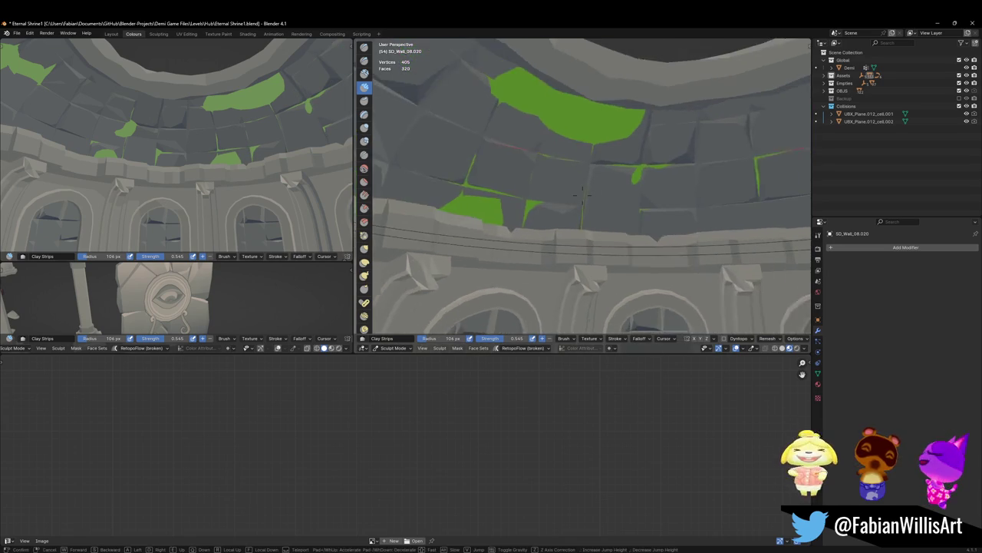
drag(537, 130, 604, 126)
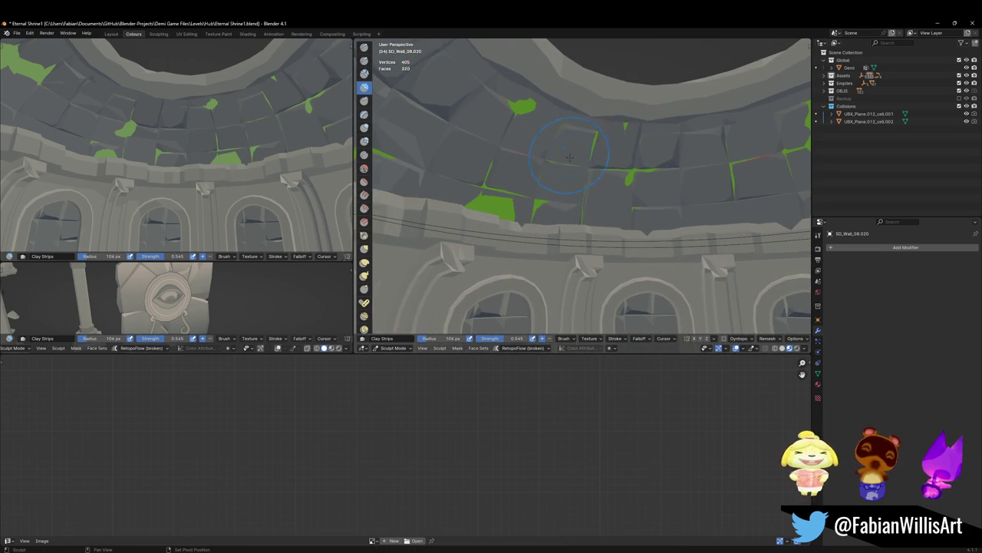
middle_drag(570, 157, 572, 157)
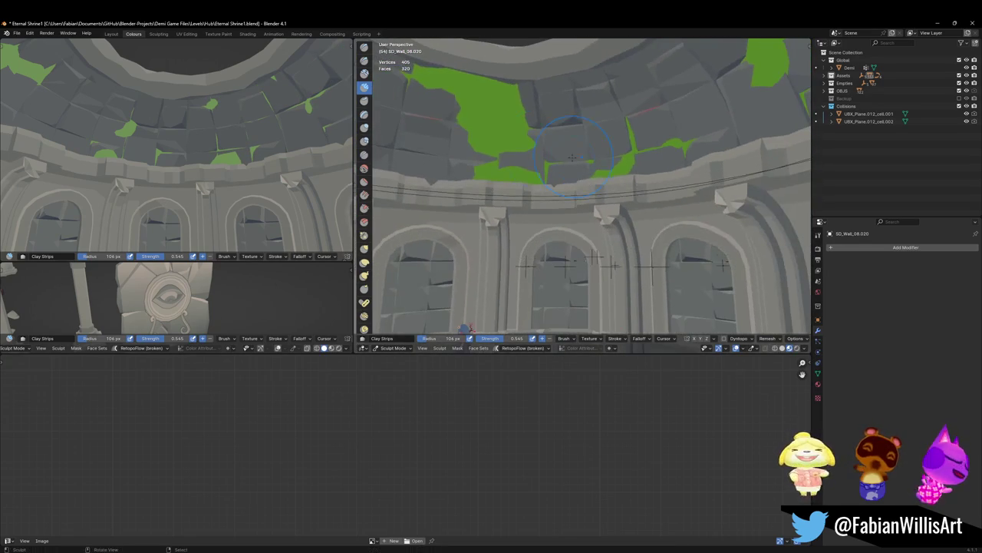
key(shift+grave)
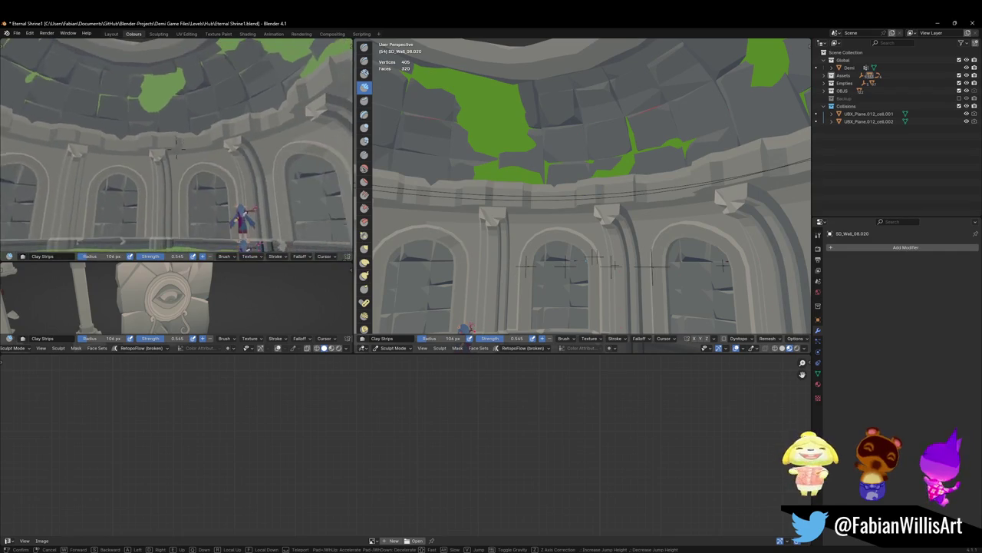
Step: Tilt the view up and paint large green moss patches across the dome ceiling
click(160, 132)
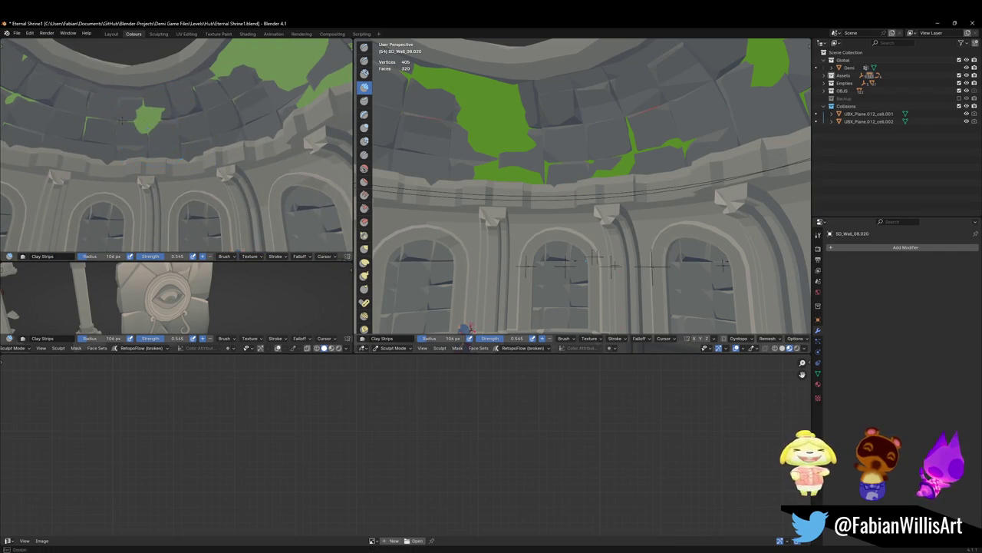
click(153, 123)
mouse_move(157, 124)
mouse_down()
mouse_move(95, 127)
mouse_move(184, 115)
mouse_move(46, 119)
mouse_up()
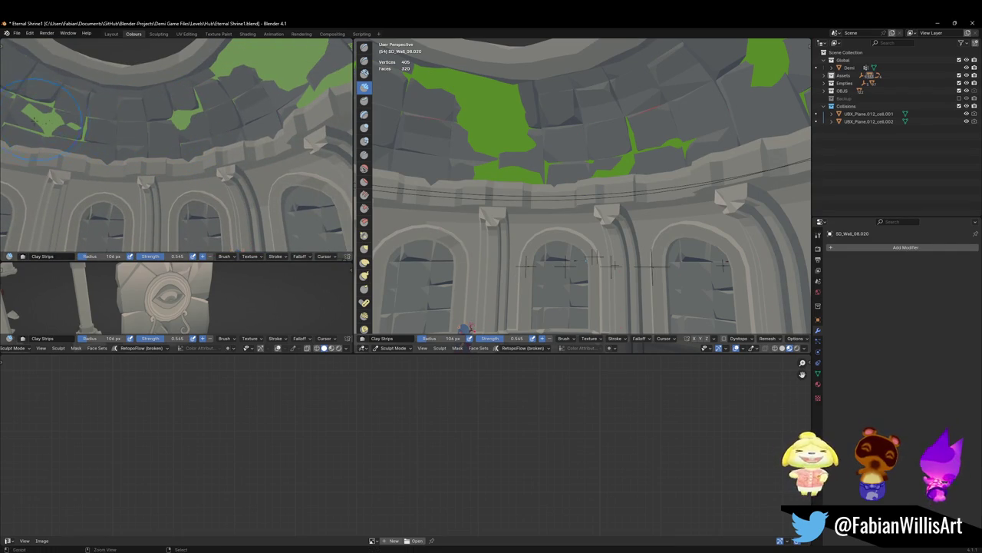
mouse_move(116, 127)
mouse_down()
mouse_move(128, 128)
mouse_move(54, 125)
mouse_up()
Step: Lower the brush strength to 0.176 and paint grey over part of the green patch
key(shift+f)
click(96, 135)
key(shift+grave)
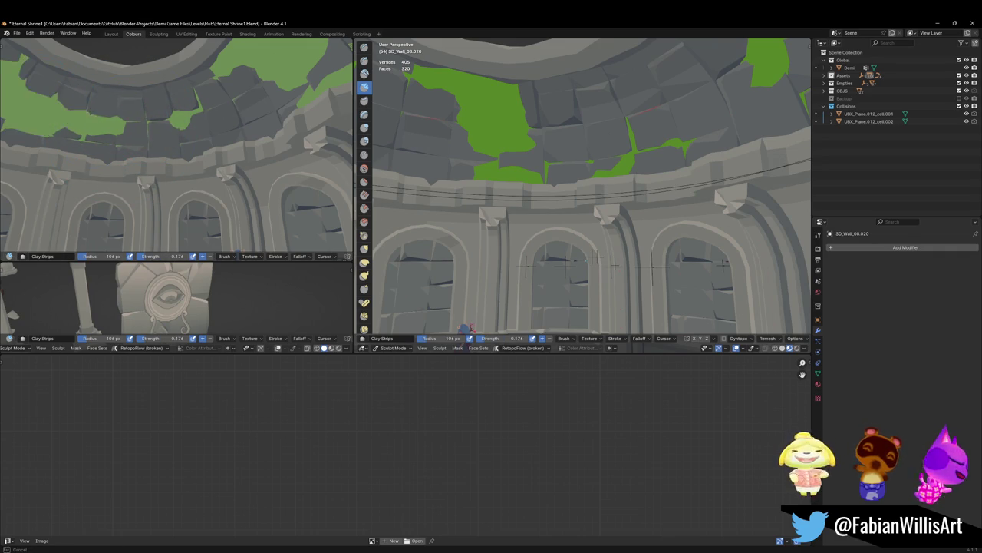
click(176, 143)
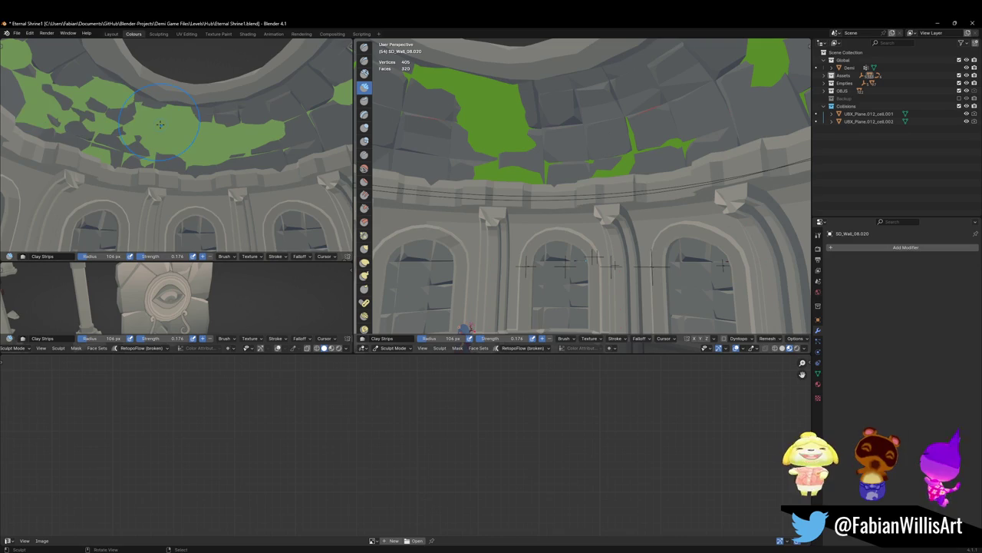
drag(284, 143, 225, 118)
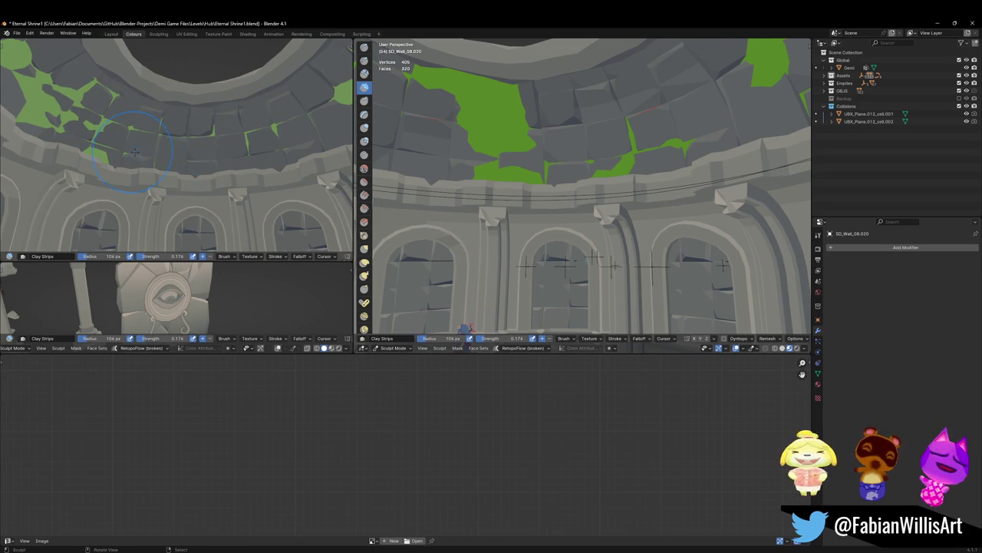
middle_drag(188, 161, 179, 160)
key(ctrl+z)
drag(151, 162, 223, 170)
Step: Push ceiling stones aside to reveal more green moss, viewing the dome from below
key(shift+grave)
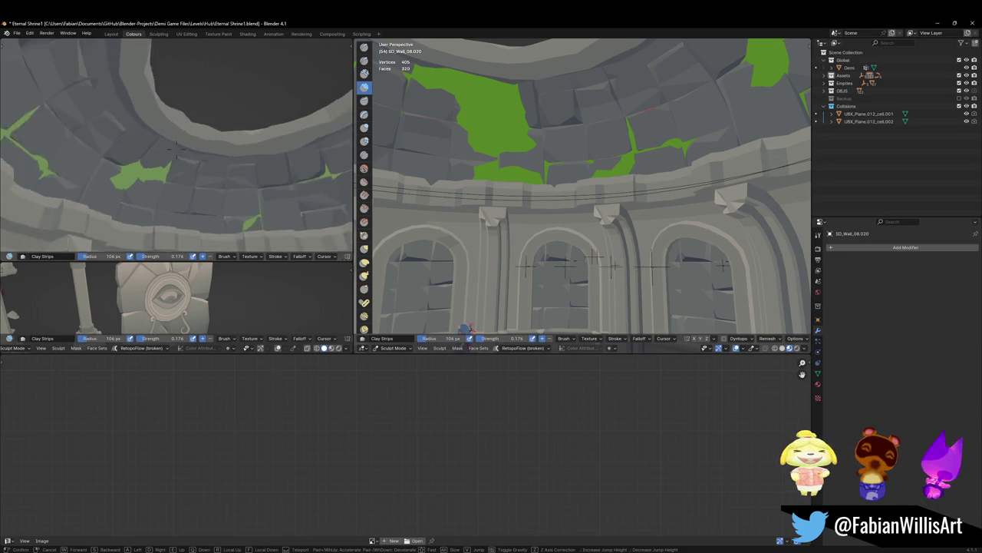
click(176, 150)
middle_drag(201, 175, 112, 113)
mouse_move(99, 103)
mouse_down()
mouse_move(164, 174)
mouse_move(100, 151)
mouse_move(112, 144)
mouse_up()
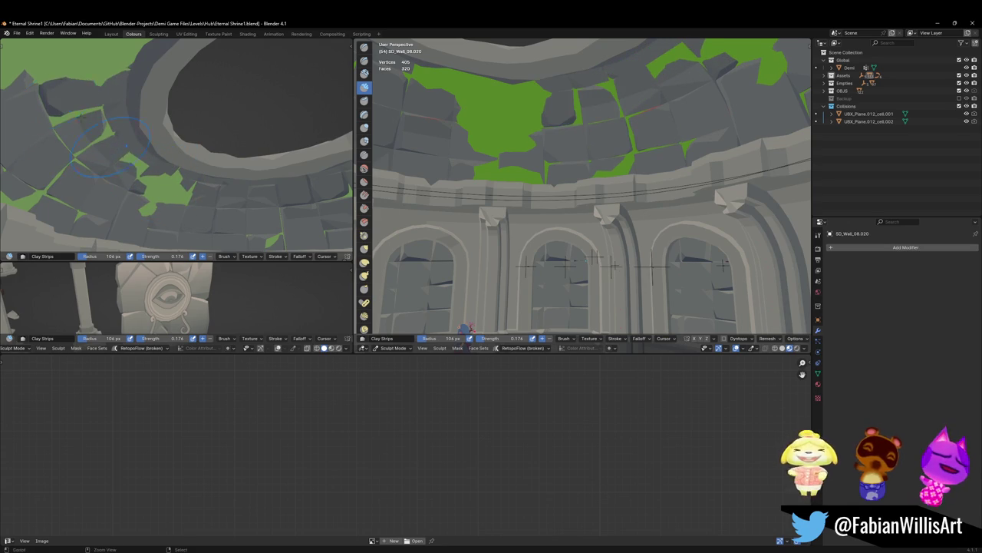
key(shift+grave)
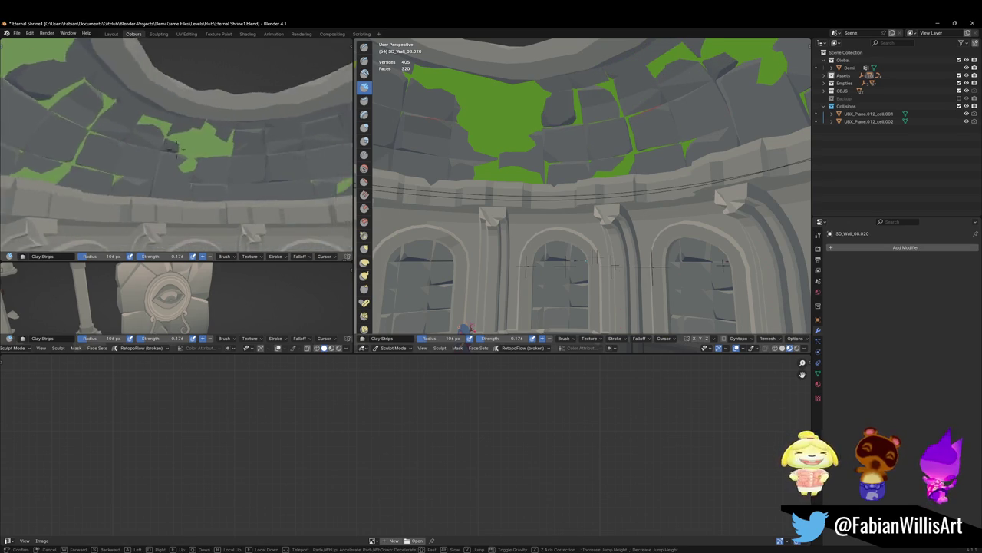
click(118, 197)
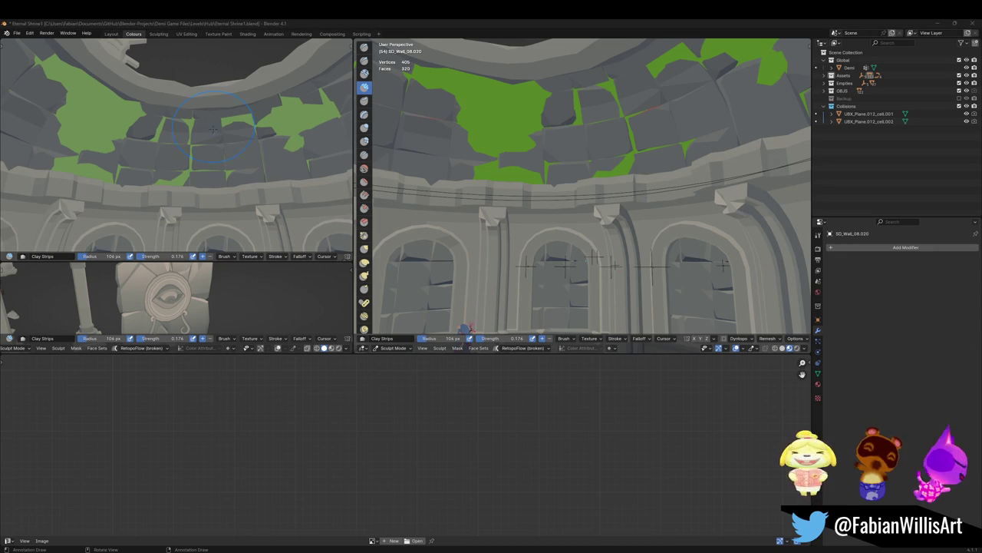
mouse_move(208, 154)
middle_down()
mouse_move(222, 135)
mouse_move(188, 157)
mouse_move(85, 111)
middle_up()
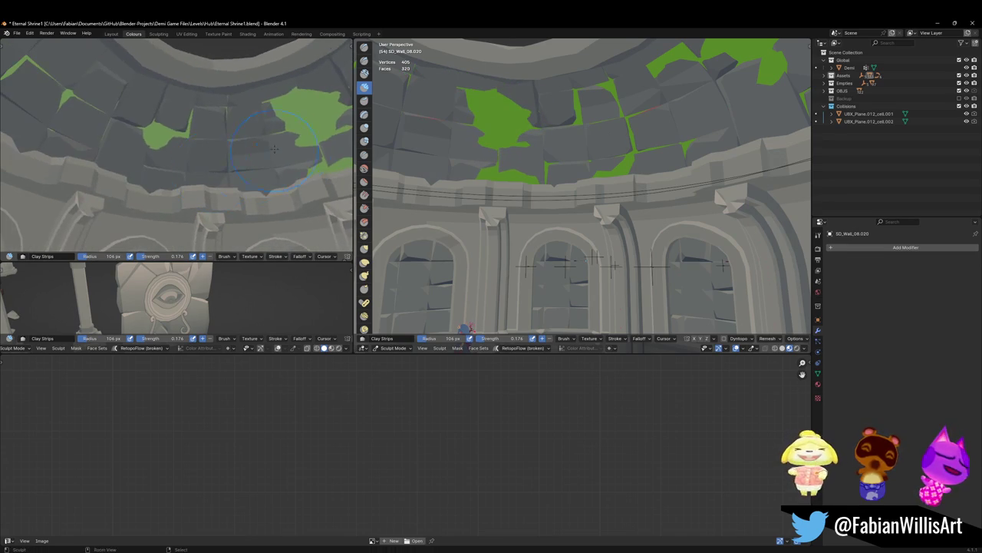
Step: Paint green moss along the dome stones, undo the latest strokes, and save Eternal Shrine1.blend
key(shift+grave)
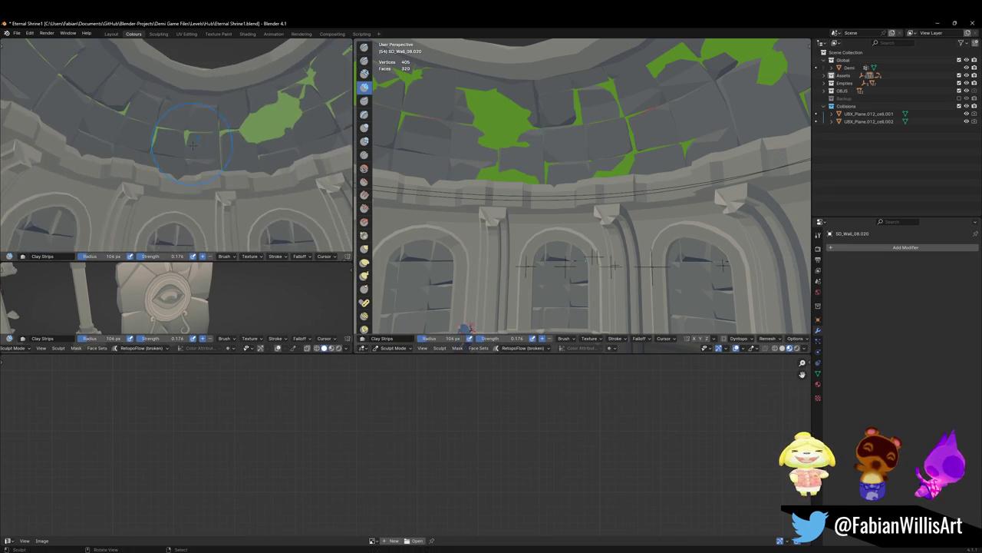
click(305, 107)
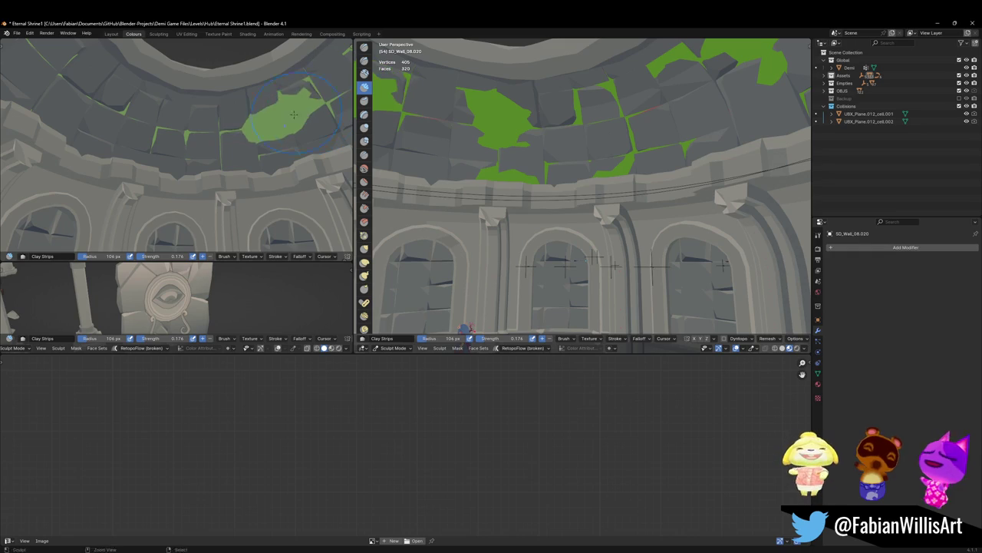
key(shift+grave)
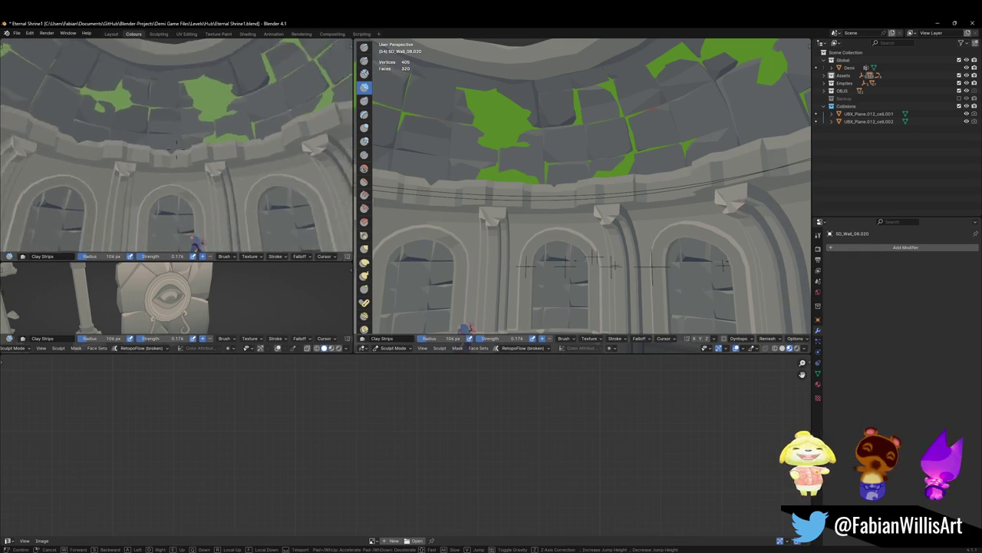
click(103, 93)
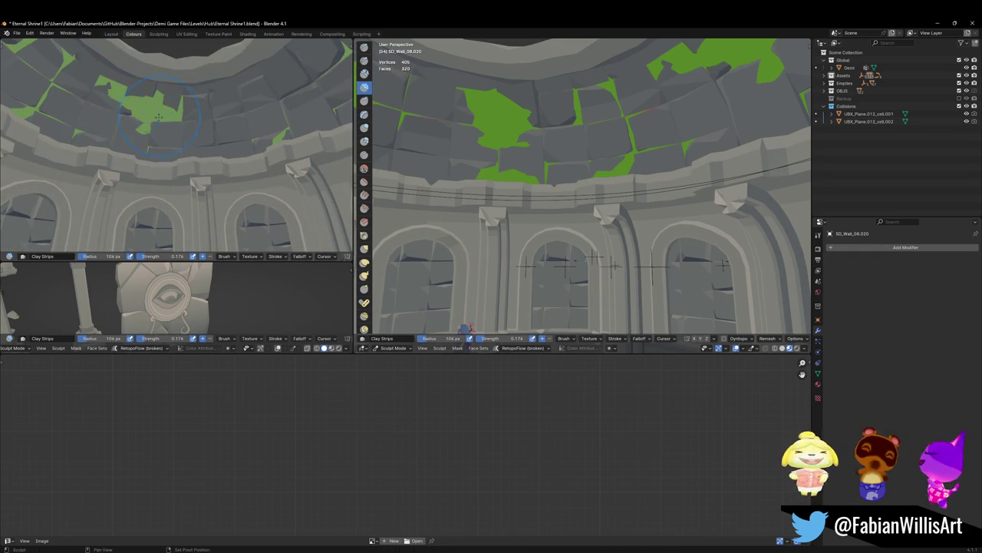
drag(158, 119, 137, 111)
key(ctrl+z)
key(ctrl+z)
key(ctrl+z)
key(ctrl+z)
key(ctrl+z)
key(shift+grave)
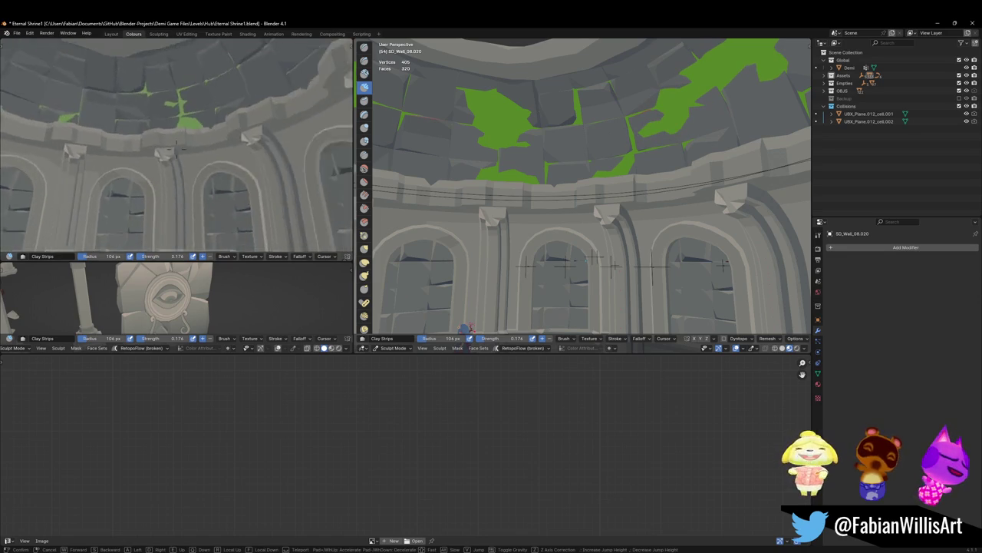
click(224, 161)
key(ctrl+s)
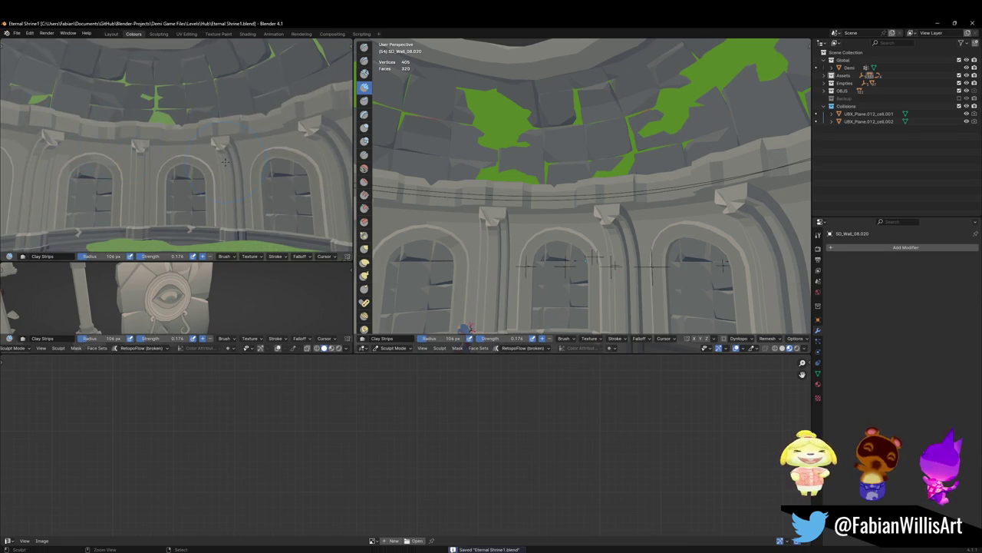
Step: Switch to Object Mode, deselect everything, and tilt the right view toward the arena walls
key(ctrl+tab)
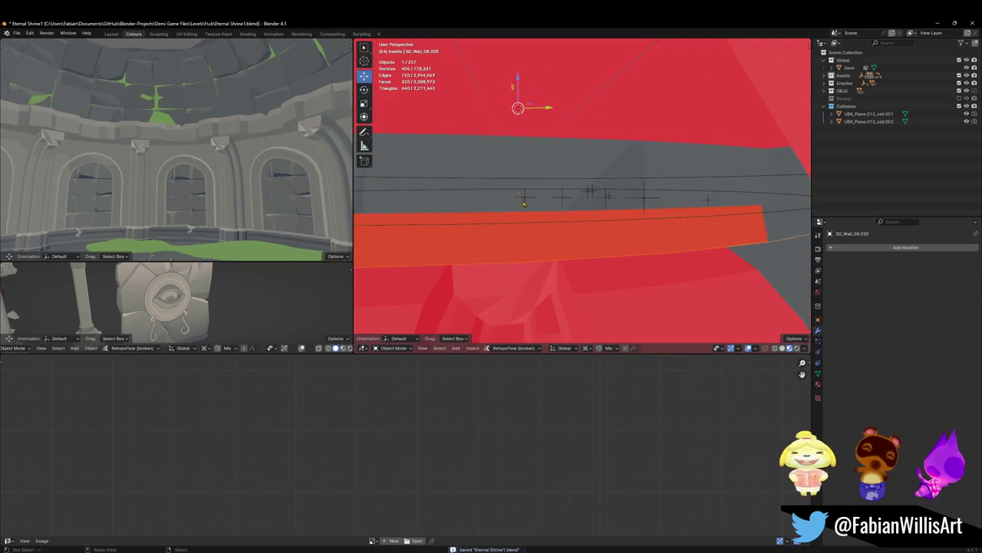
key(alt+a)
key(KP_Divide)
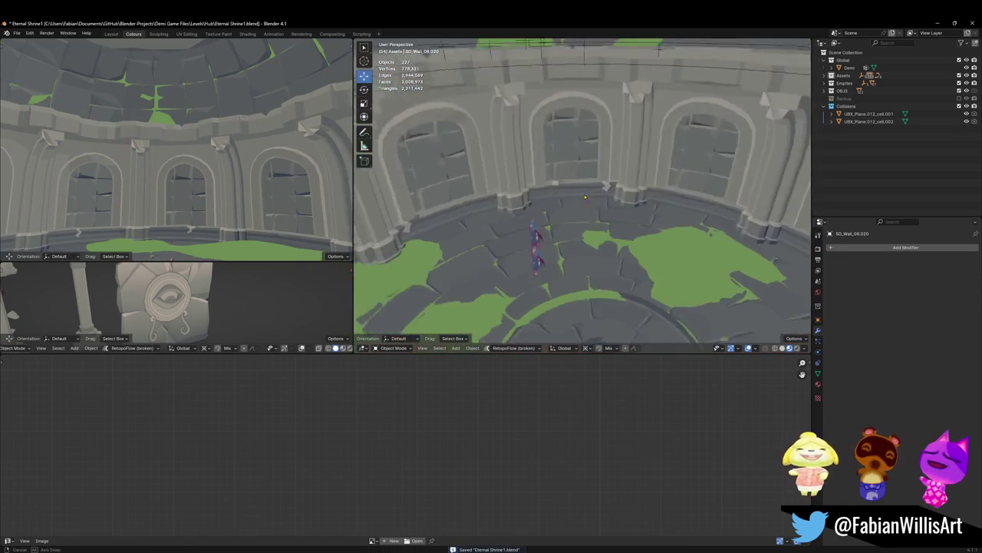
middle_drag(579, 185, 562, 208)
key(ctrl+s)
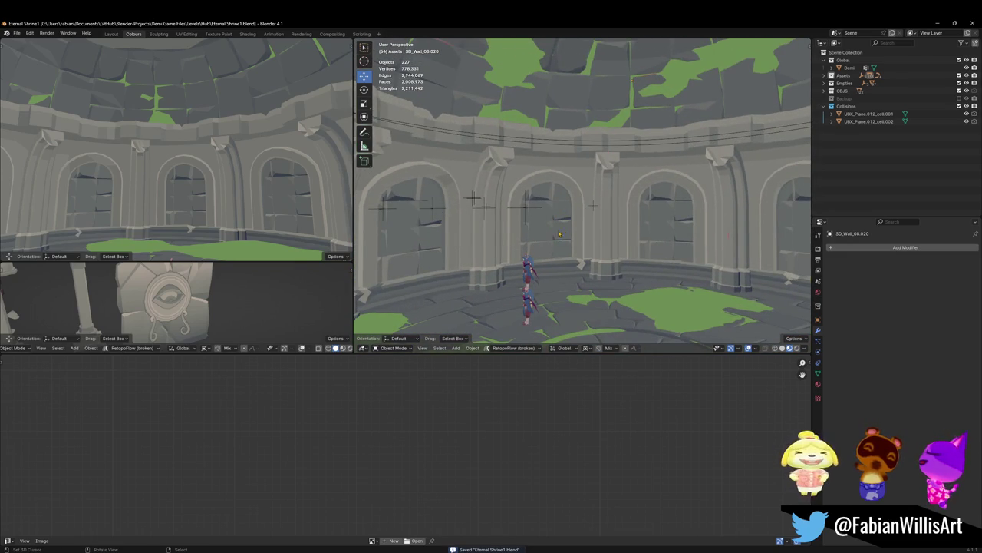
Step: Select the curve-arrayed ArenaProp trim, reframe the walls, and bring up the Add Mesh menu
click(606, 246)
key(grave)
key(shift+grave)
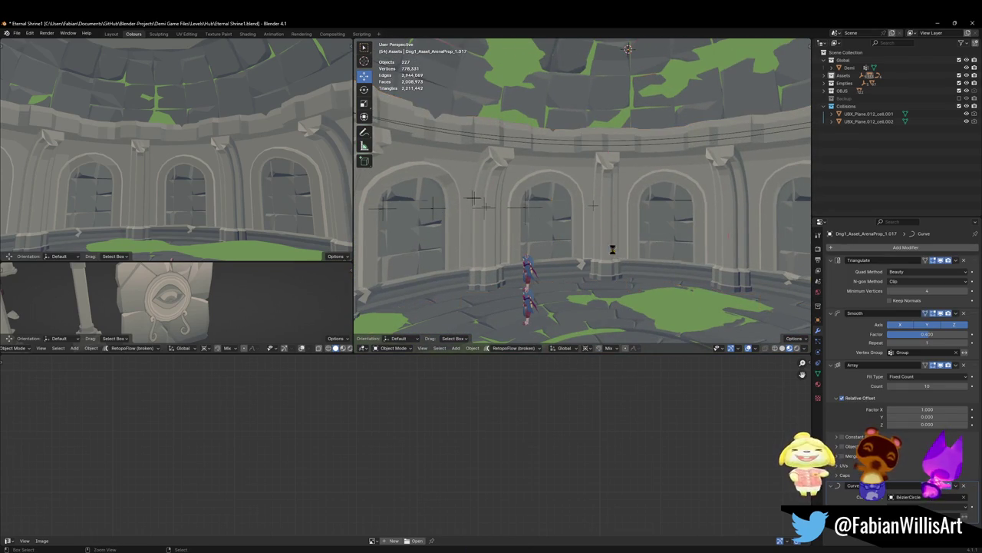
key(ctrl+s)
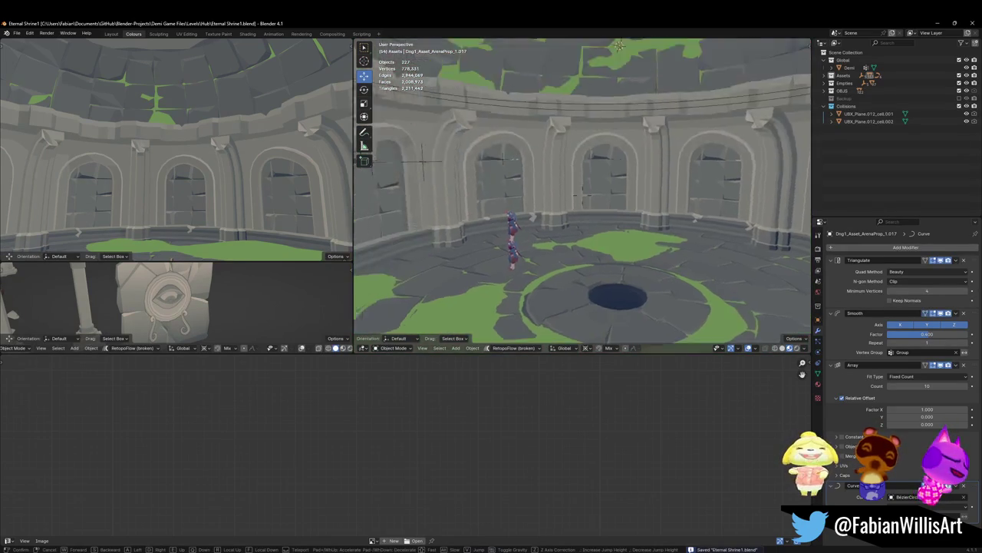
click(604, 206)
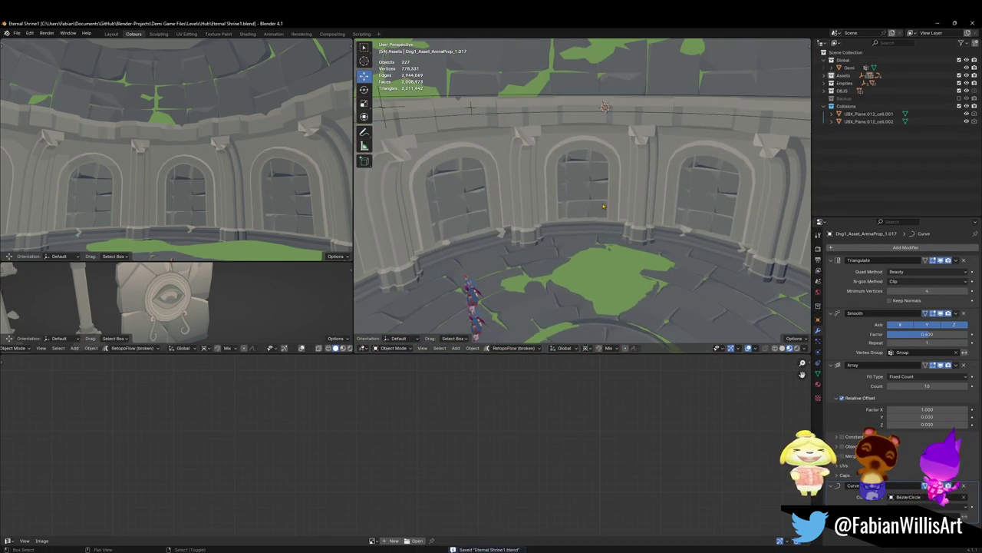
key(shift+a)
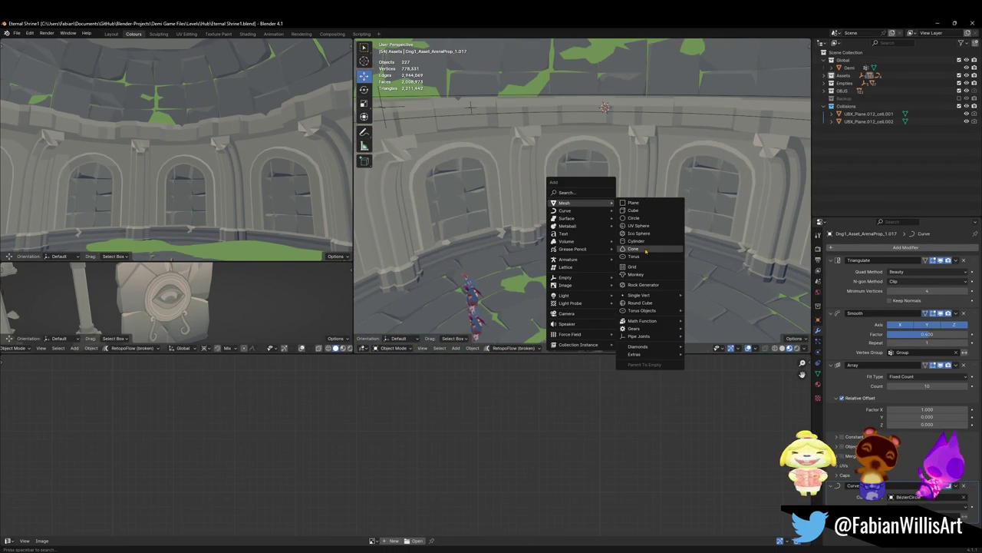
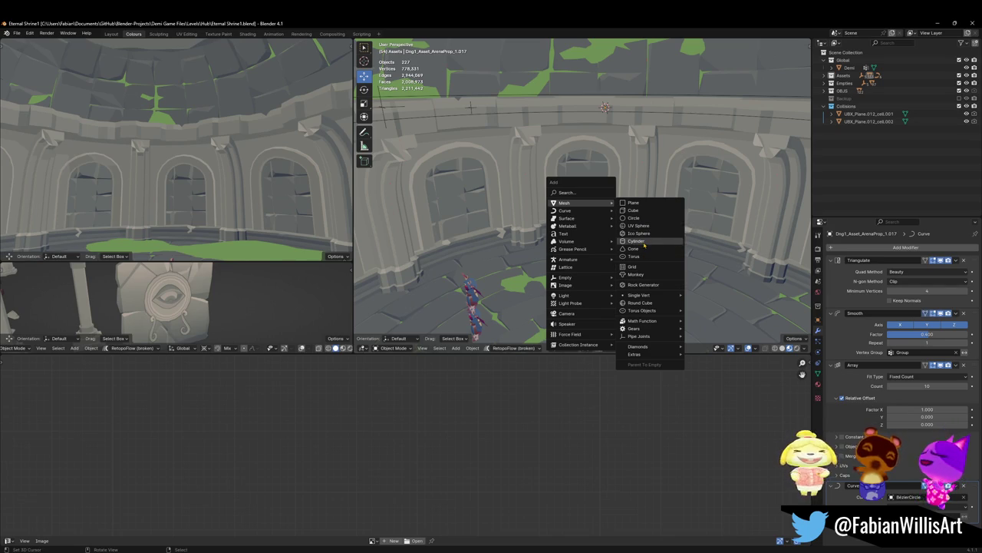
Step: Add a cylinder mesh with 20 vertices to the shrine scene
click(642, 241)
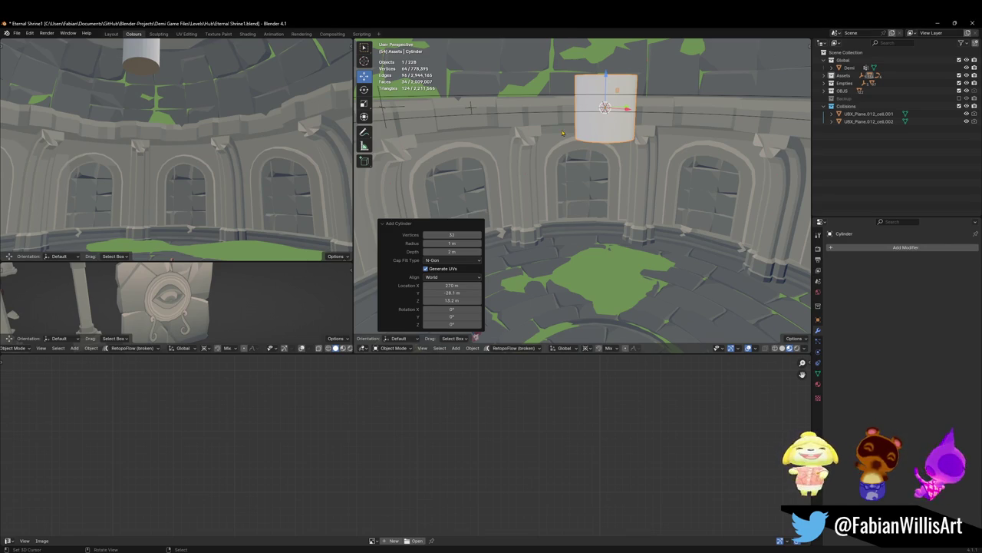
shift+middle_drag(575, 178, 572, 158)
click(451, 234)
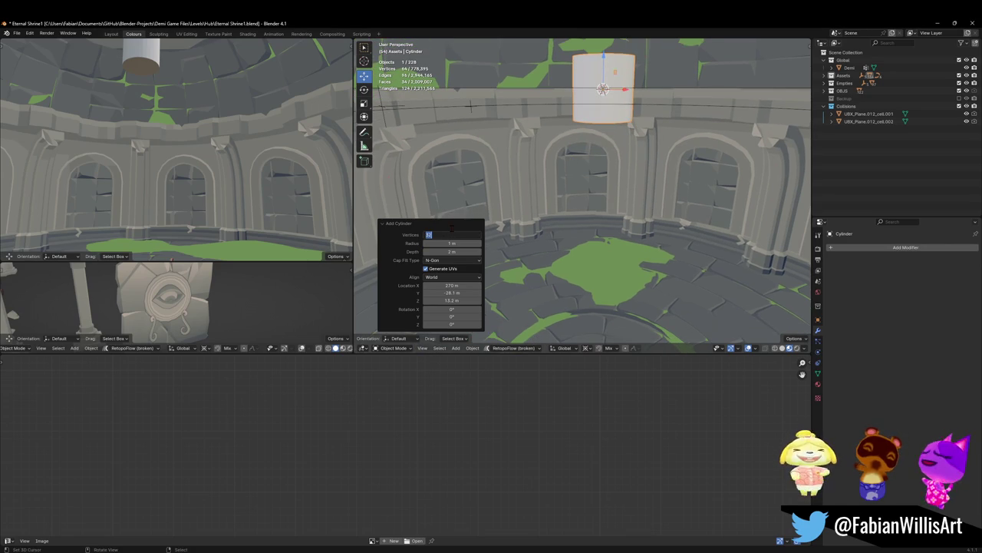
text(20)
key(Return)
Step: Switch the cylinder into Edit Mode and bring up its normals options
mouse_move(453, 231)
middle_down()
mouse_move(583, 178)
mouse_move(574, 246)
mouse_move(583, 227)
middle_up()
key(Tab)
key(alt+n)
click(552, 224)
Step: Select the whole cylinder and flip its normals so the faces point inward
key(a)
key(alt+n)
click(583, 224)
Step: Scale the cylinder outward on X and Y only, to about 4.213
key(s)
key(shift+z)
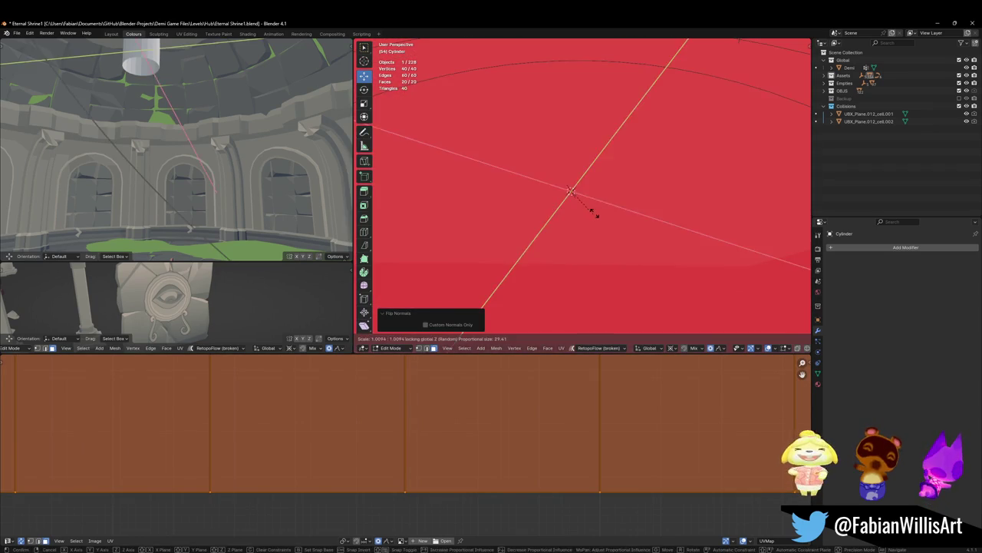
click(570, 187)
middle_drag(570, 186, 612, 197)
key(s)
key(shift+z)
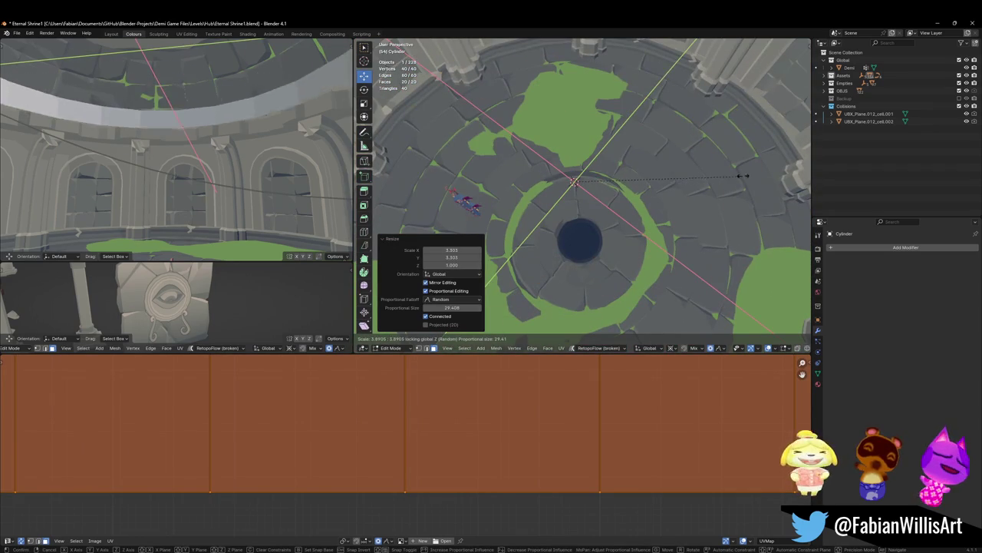
click(757, 171)
Step: Lower the cylinder to the window height and widen the ring to match the wall
key(g)
key(z)
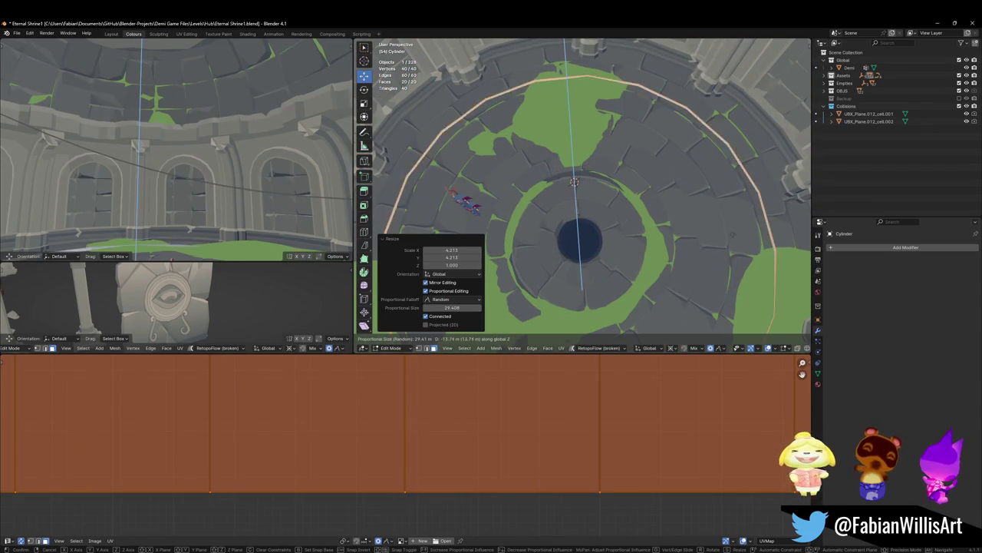
click(726, 201)
key(s)
key(shift+z)
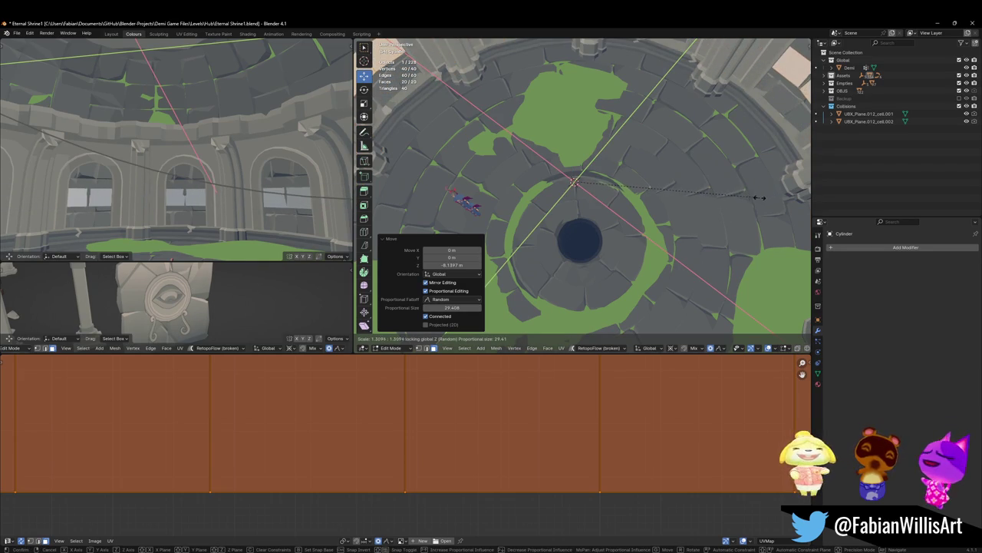
click(777, 192)
Step: Lower the selected window-panel vertices along Z with proportional falloff
scroll(591, 154, up, 5)
scroll(610, 126, down, 3)
scroll(614, 154, down, 3)
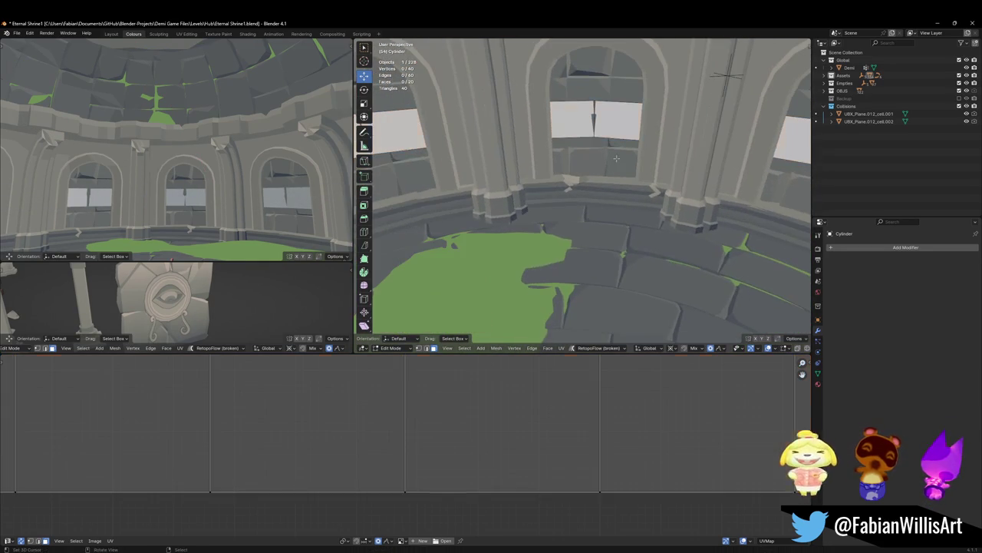
key(g)
key(z)
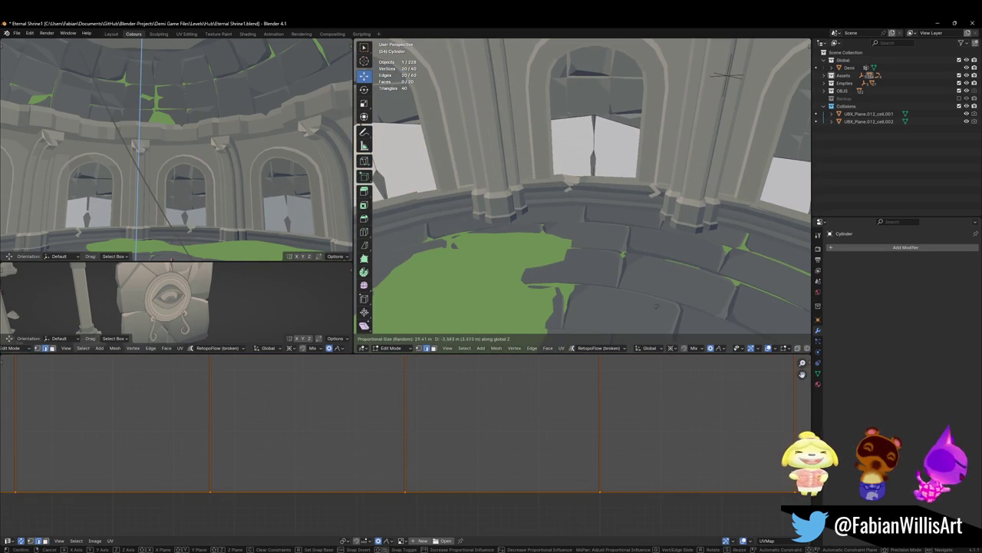
click(661, 214)
middle_drag(662, 214, 645, 169)
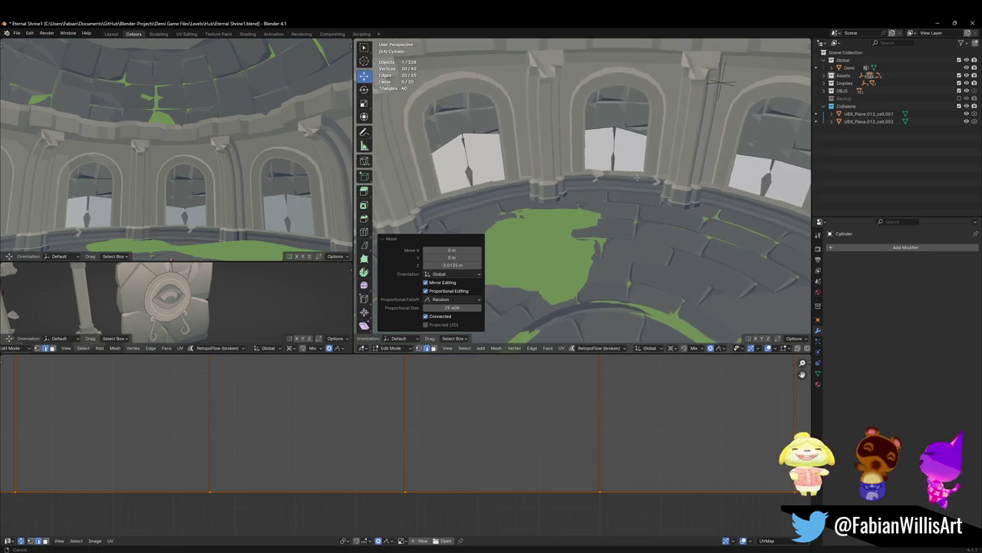
key(ctrl+z)
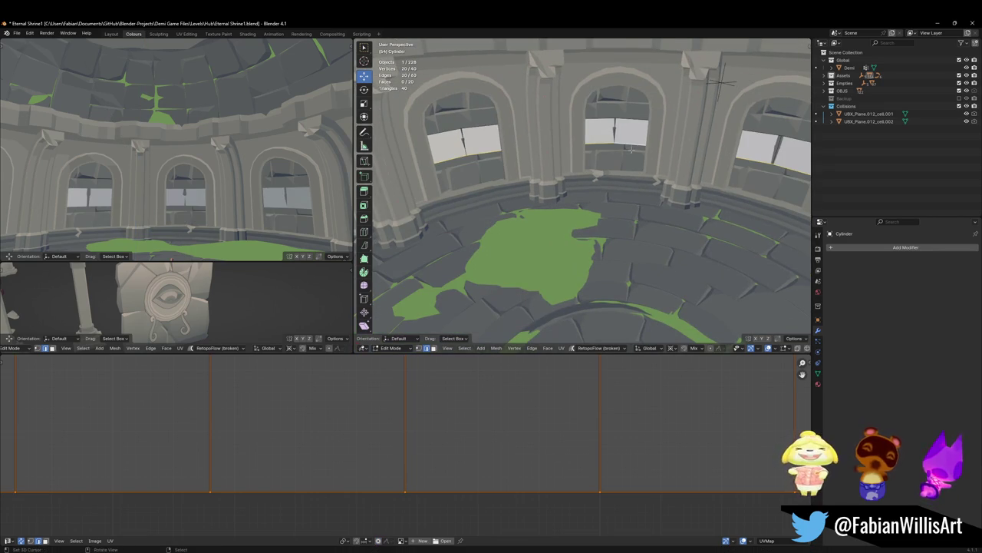
key(ctrl+shift+z)
click(627, 90)
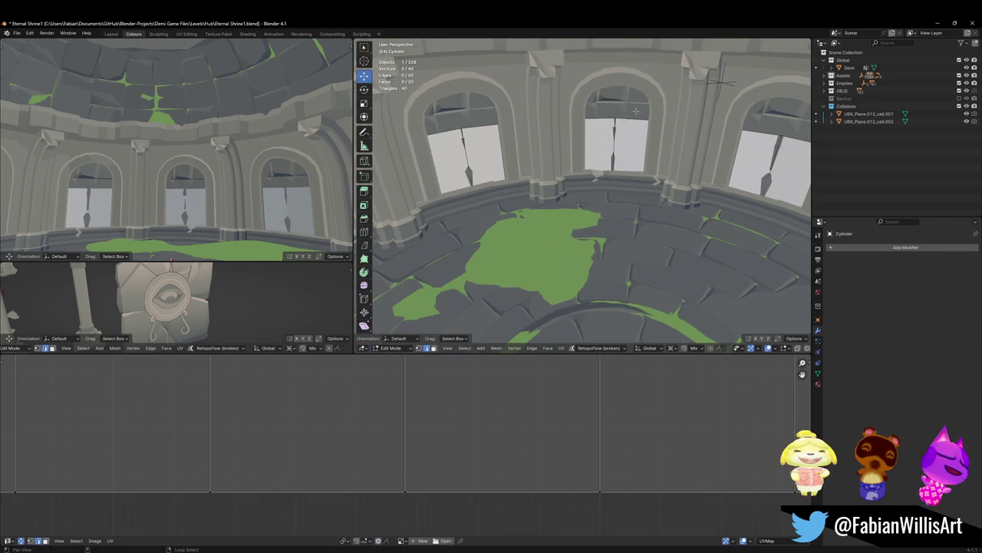
key(ctrl+z)
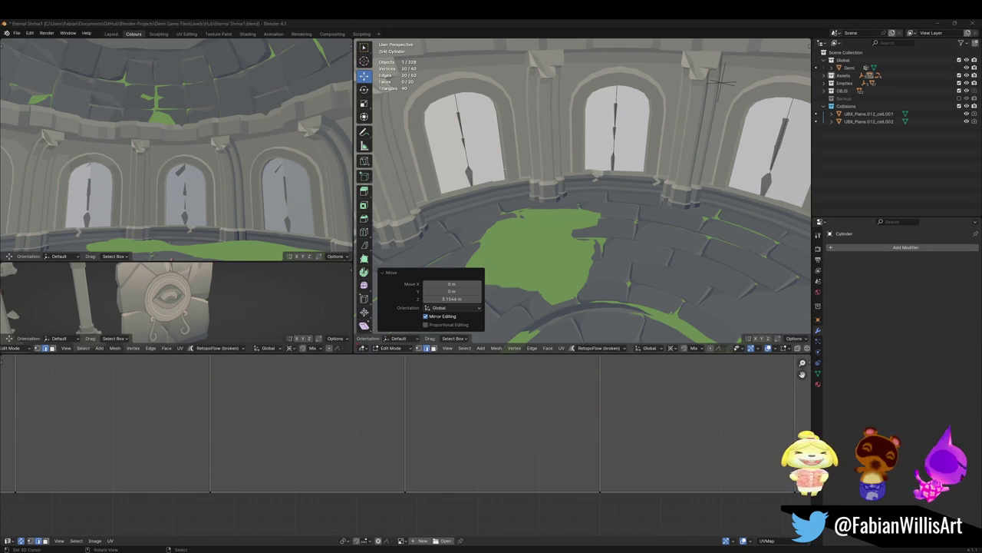
middle_drag(537, 192, 586, 172)
Step: Subdivide the entire ring mesh twice
key(a)
key(ctrl+e)
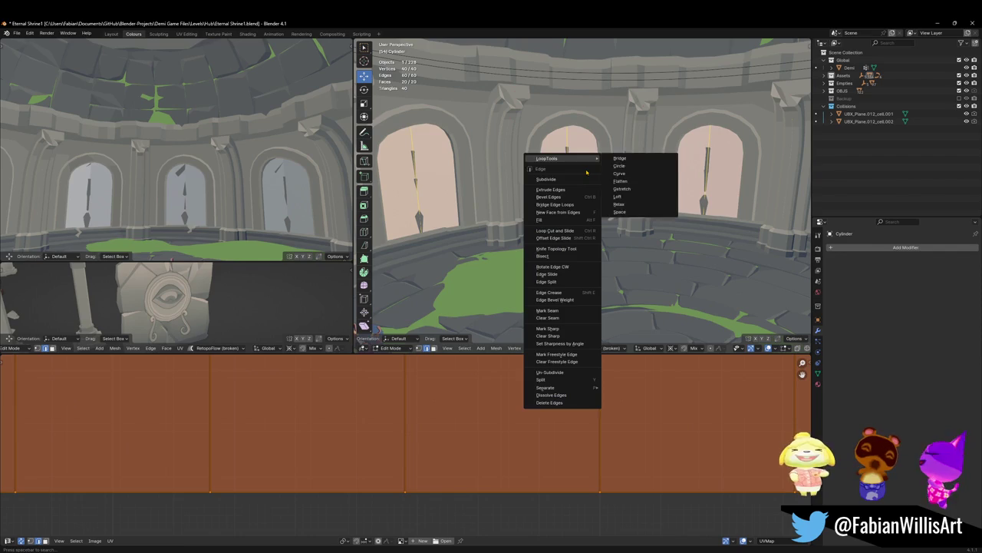
click(586, 178)
key(ctrl+e)
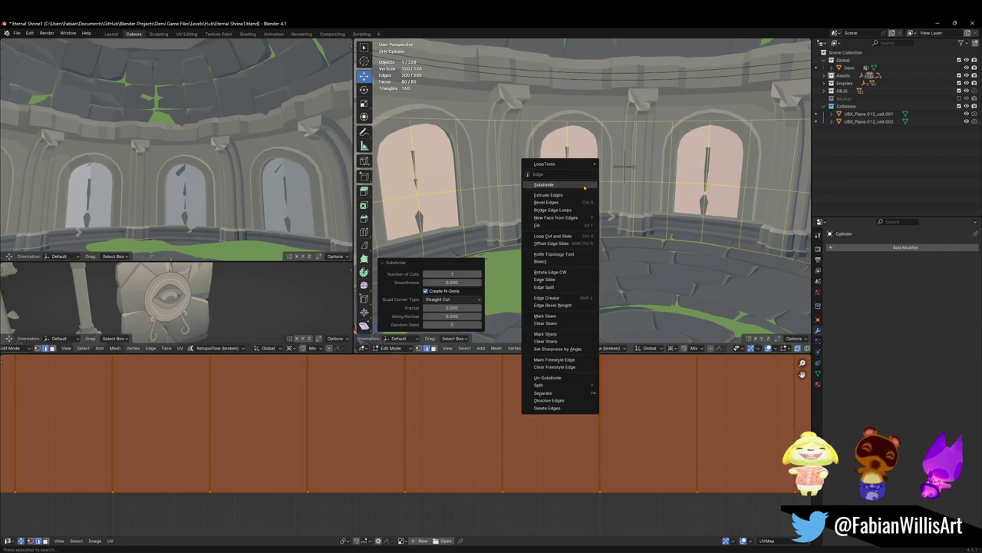
click(584, 187)
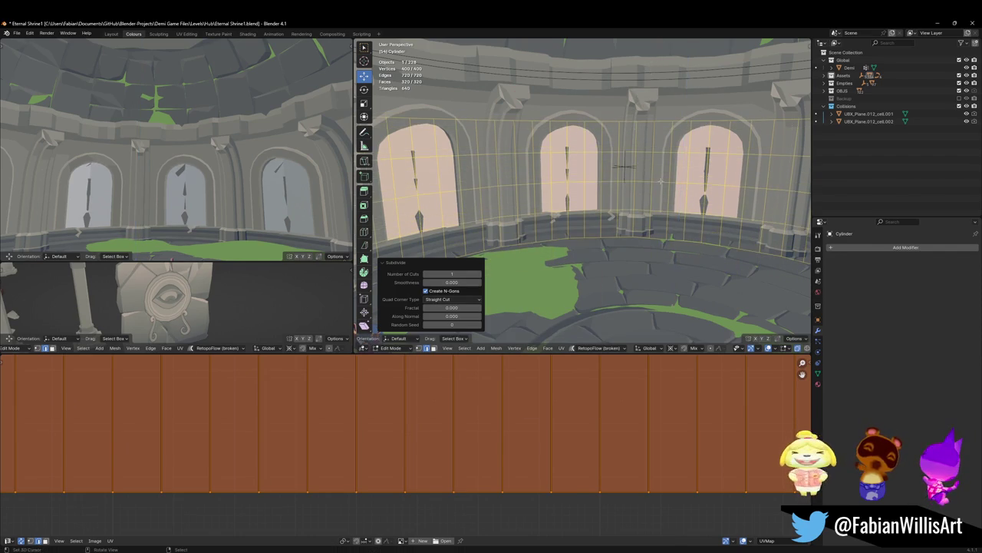
Step: Shorten and reposition the panels along Z, then scale the top edge loop
key(s)
key(z)
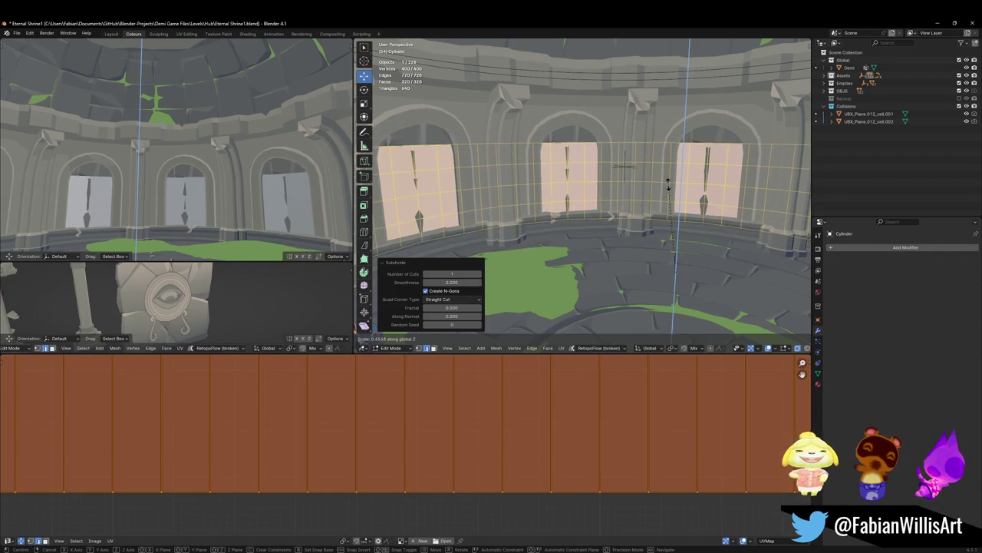
click(641, 169)
key(g)
key(z)
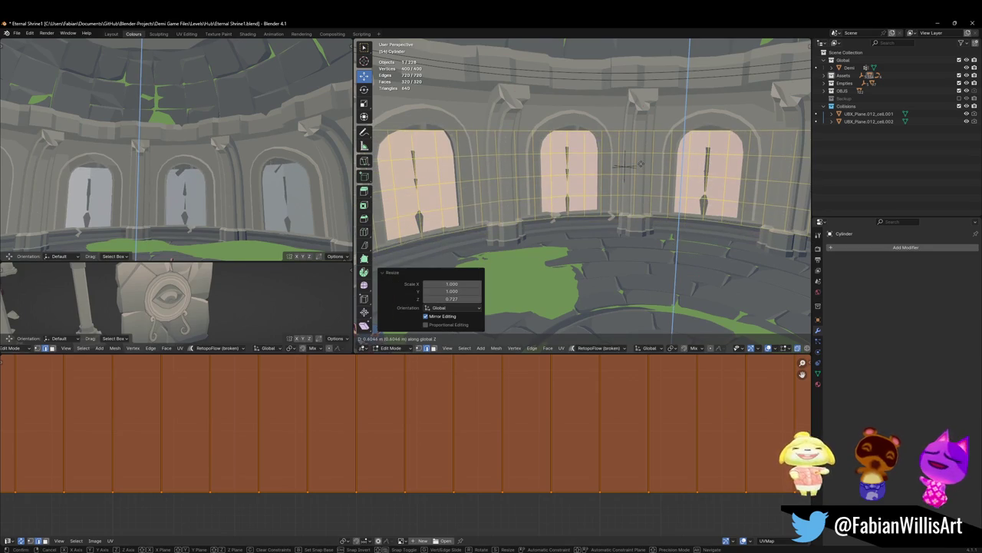
key(alt+a)
alt+click(587, 127)
key(s)
click(587, 128)
key(alt+a)
Step: Add a horizontal loop cut, stretch the mesh taller, and shrink/fatten by 0.108 m
key(ctrl+r)
click(602, 222)
key(a)
key(s)
key(z)
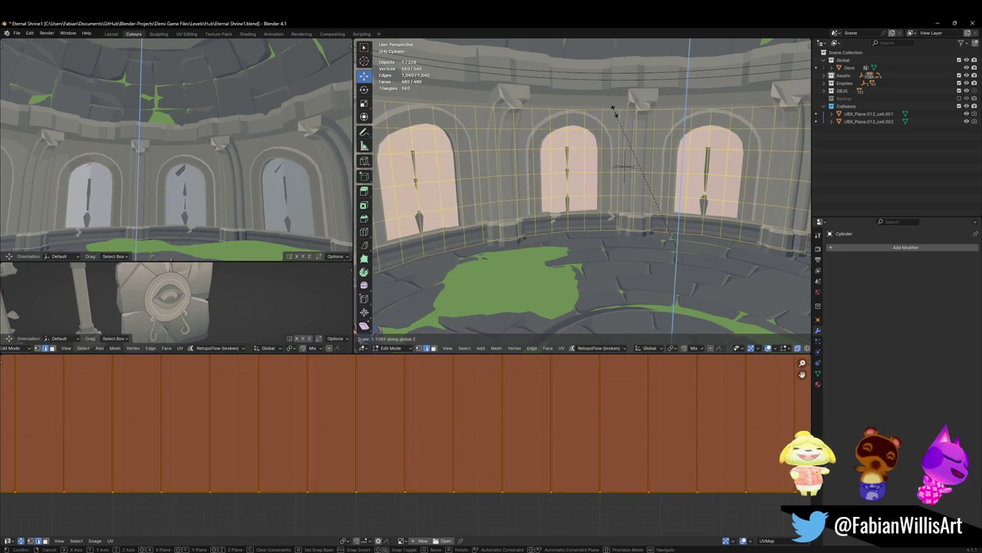
click(612, 112)
key(alt+s)
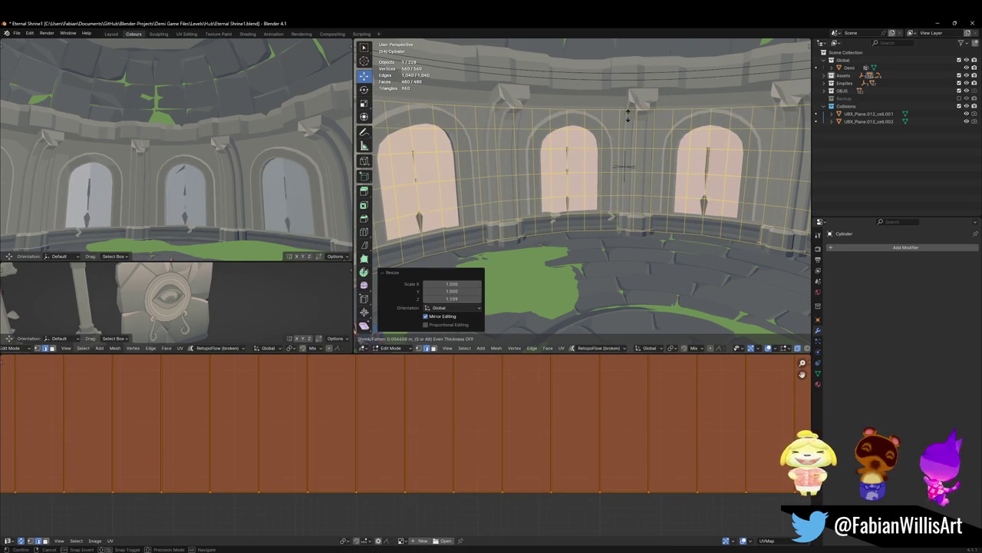
click(615, 145)
Step: Subdivide the whole mesh once more, return to Object Mode, and save
key(ctrl+e)
click(614, 143)
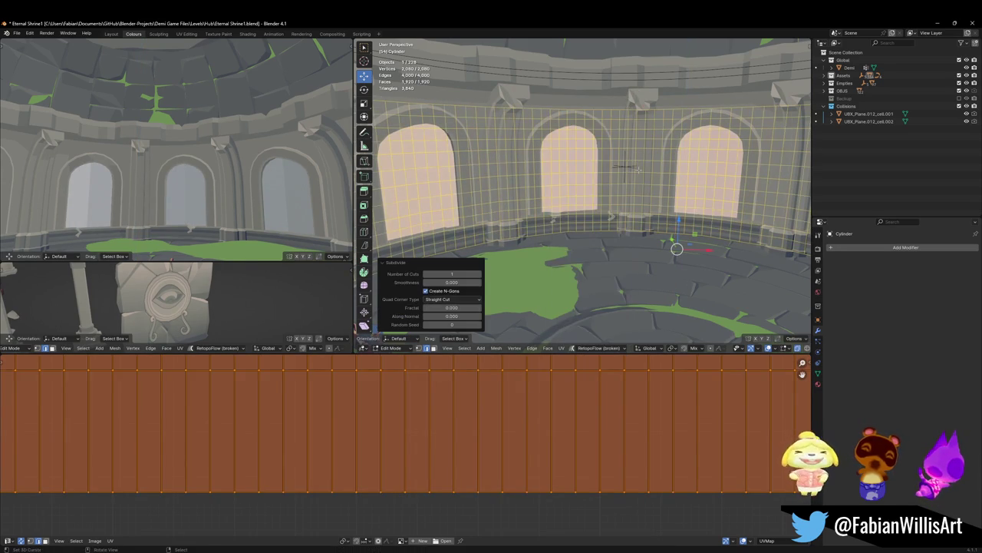
key(alt+a)
mouse_move(624, 165)
middle_down()
mouse_move(678, 161)
mouse_move(536, 140)
middle_up()
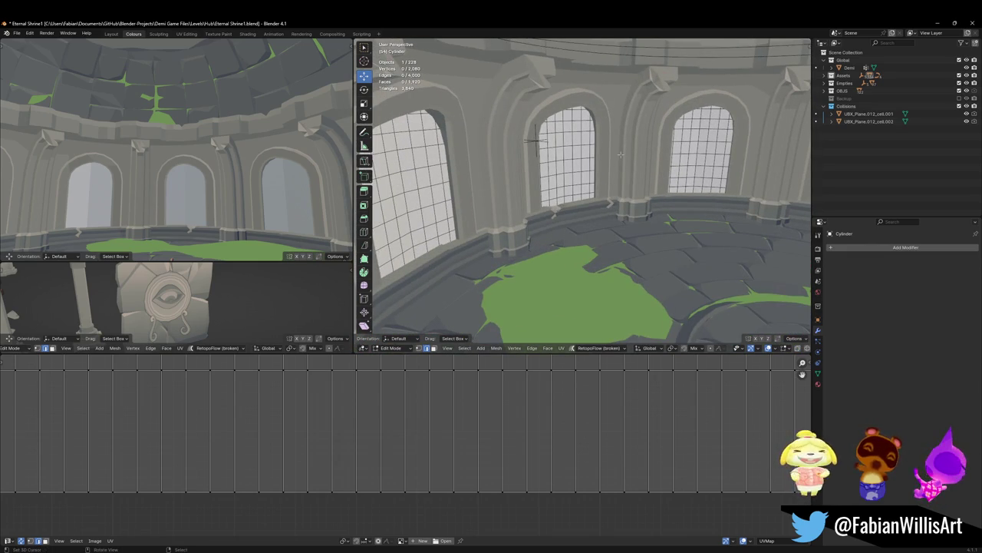
key(a)
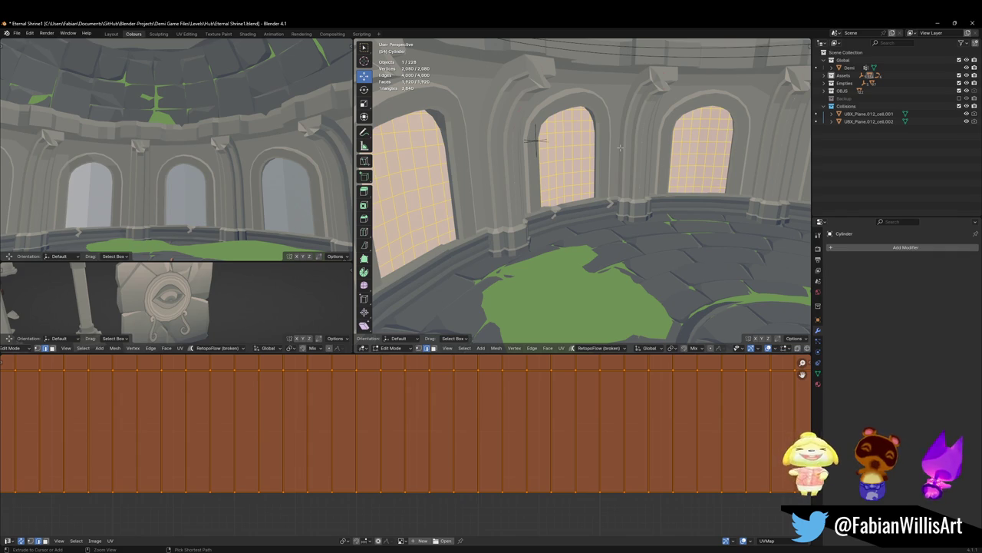
key(ctrl+i)
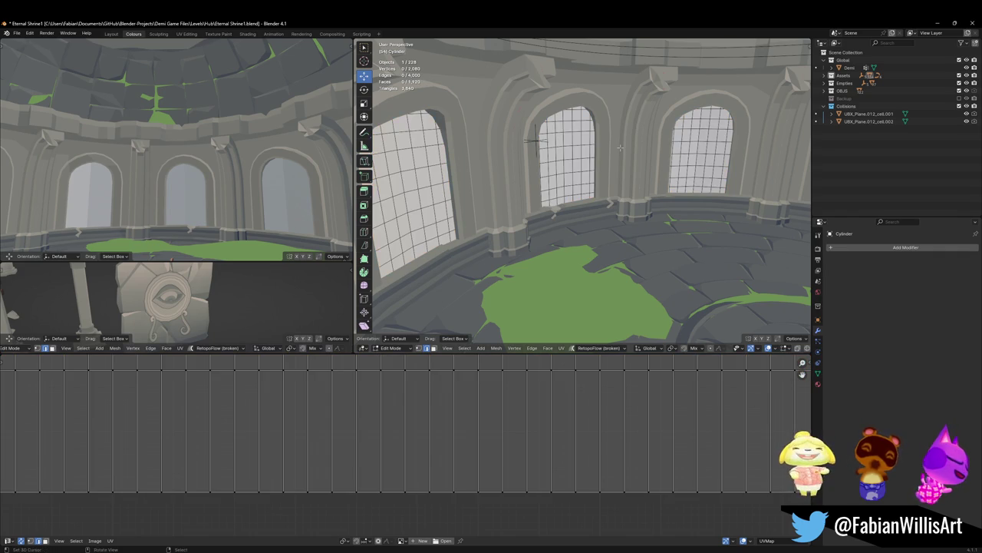
key(Tab)
key(ctrl+s)
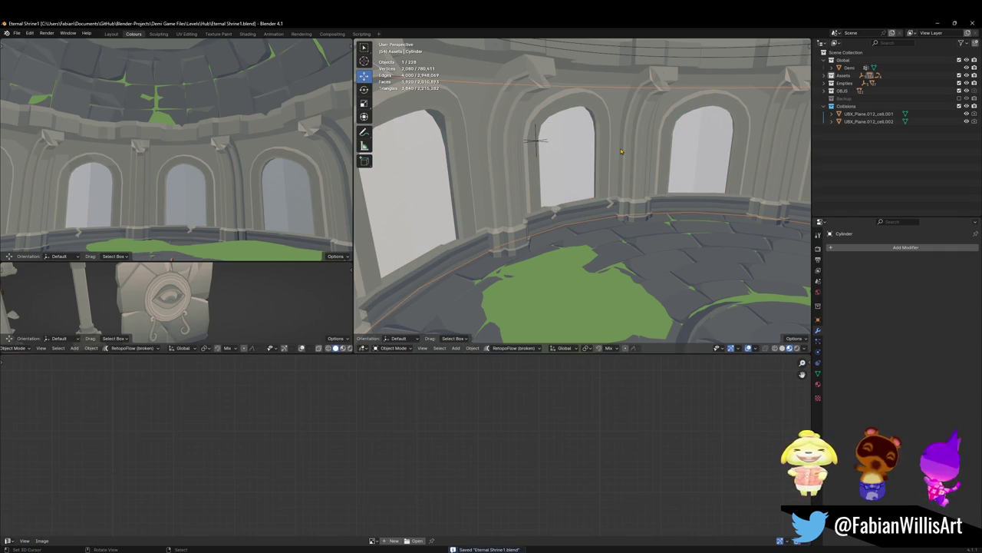
Step: Shade the cylinder flat and link the Grass.006 material onto it
right_click(622, 152)
click(623, 147)
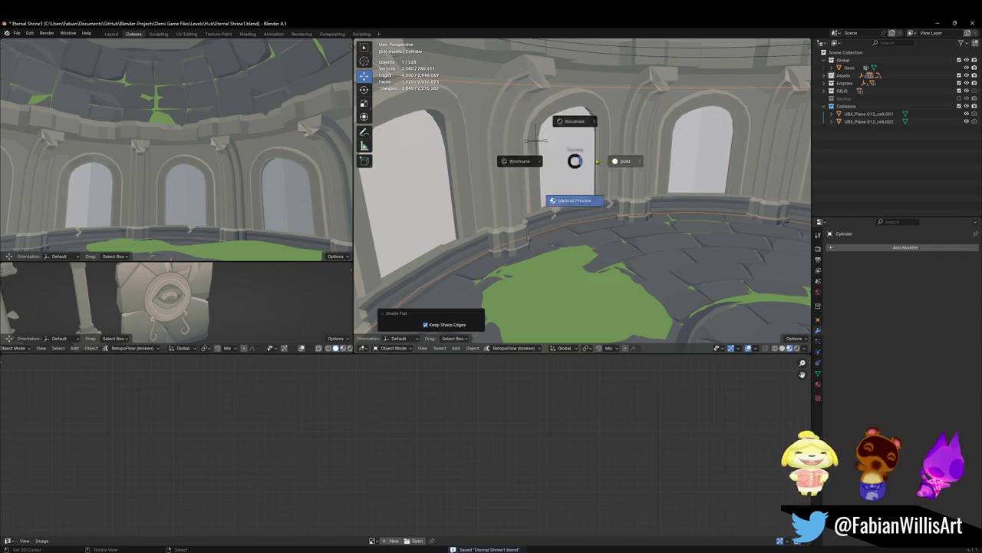
key(z)
key(z)
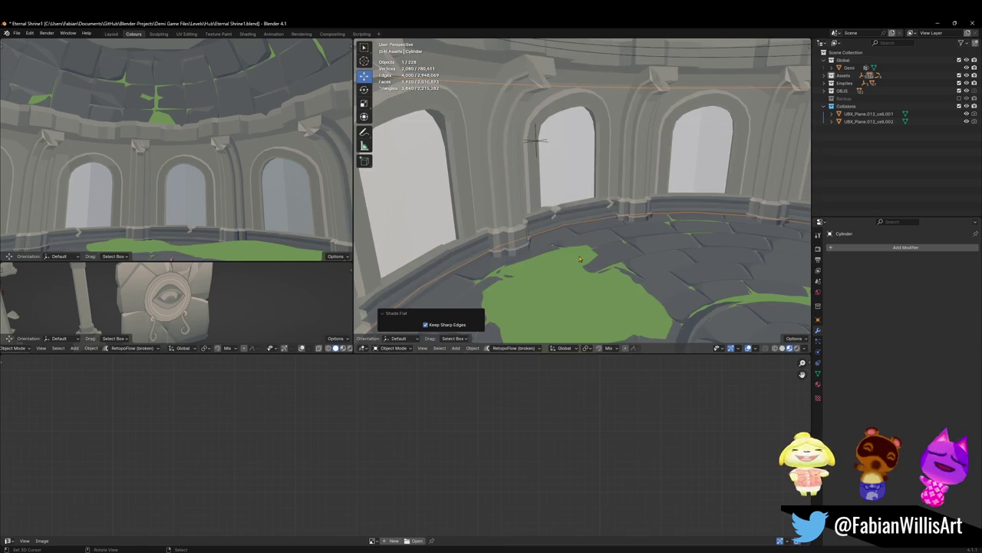
shift+click(578, 265)
key(q)
click(533, 300)
Step: Pull the window-panel faces inward by 0.401 m along their normals and save
key(alt+a)
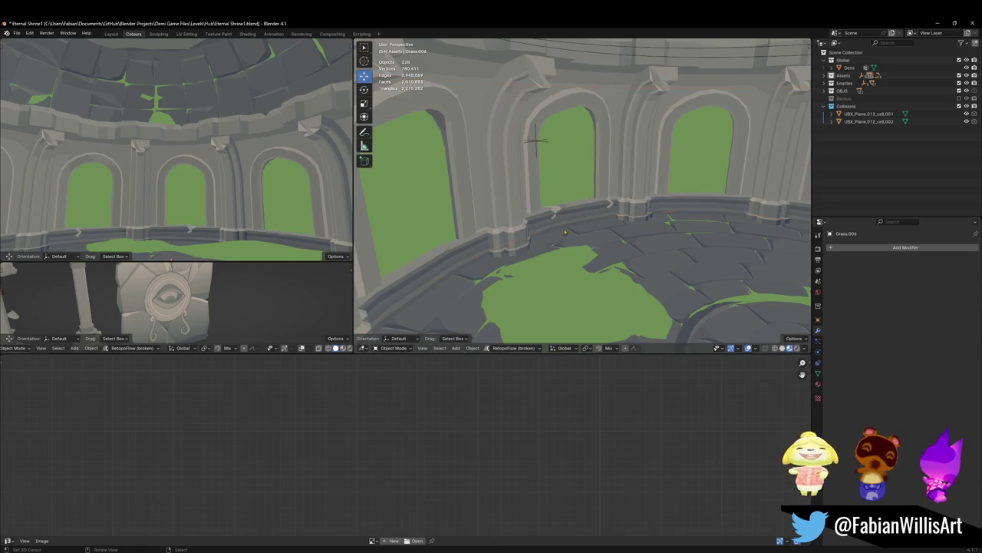
click(570, 185)
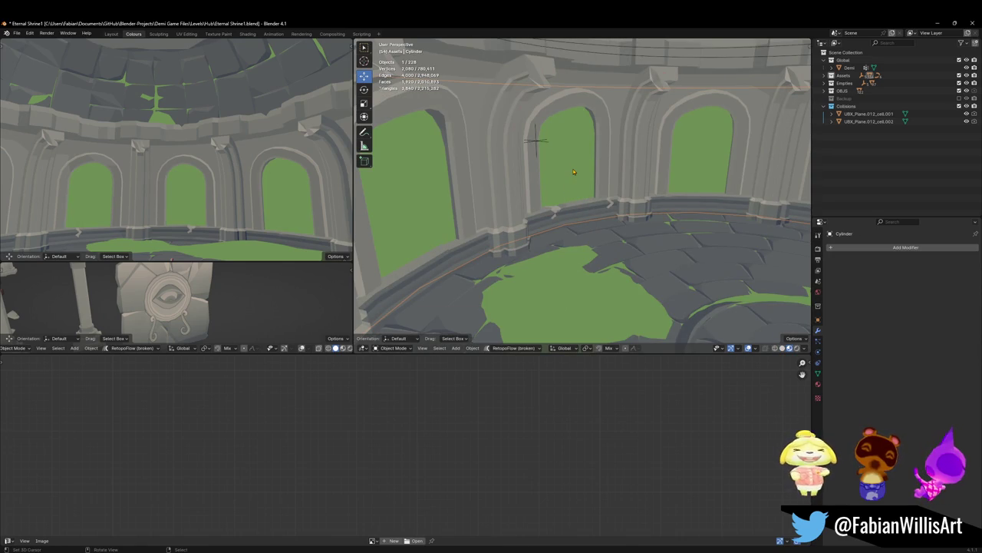
key(Tab)
key(alt+s)
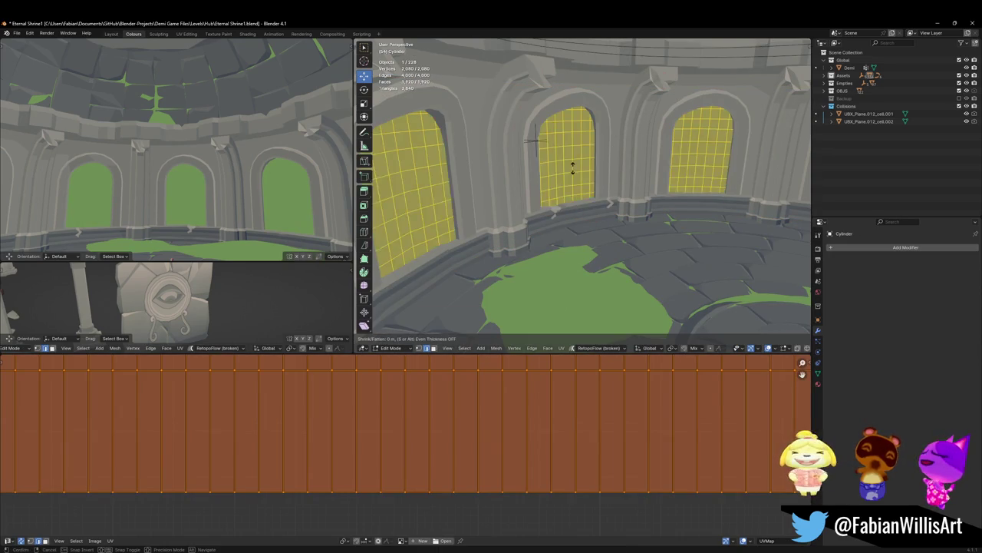
click(575, 246)
key(alt+a)
key(ctrl+s)
mouse_move(591, 150)
middle_down()
mouse_move(545, 156)
mouse_move(572, 221)
middle_up()
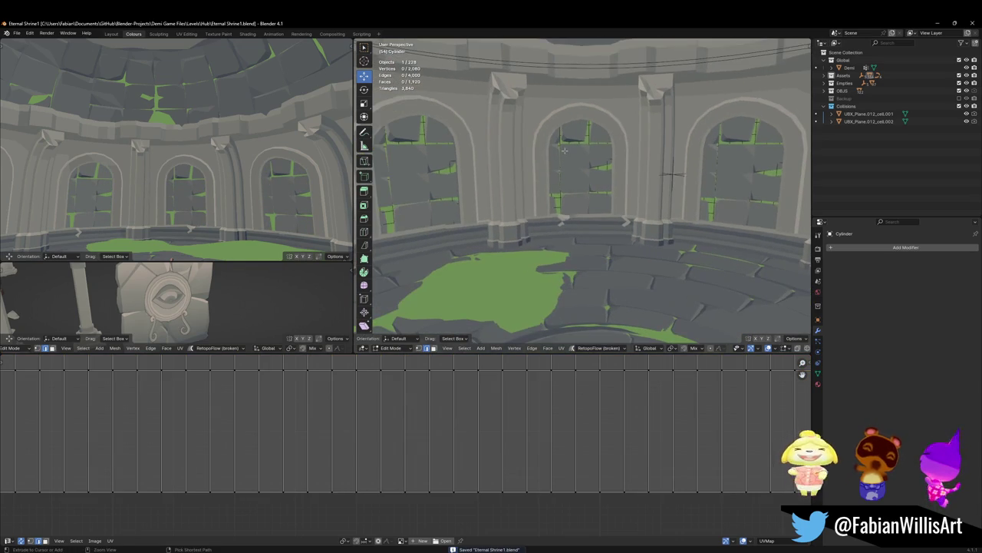
key(ctrl+Tab)
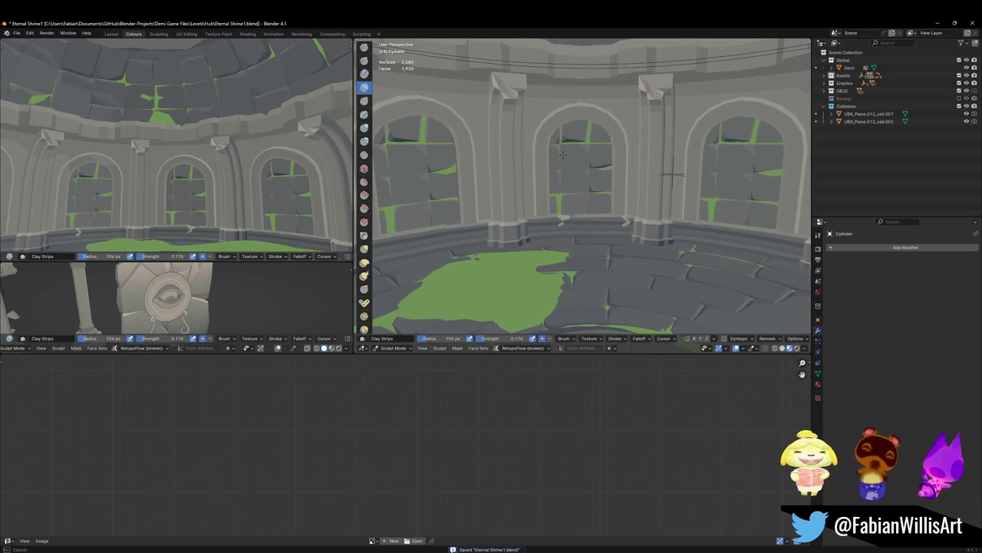
Step: Raise the Clay Strips brush strength to 0.503 and sculpt inside the middle arch
key(shift+f)
click(575, 146)
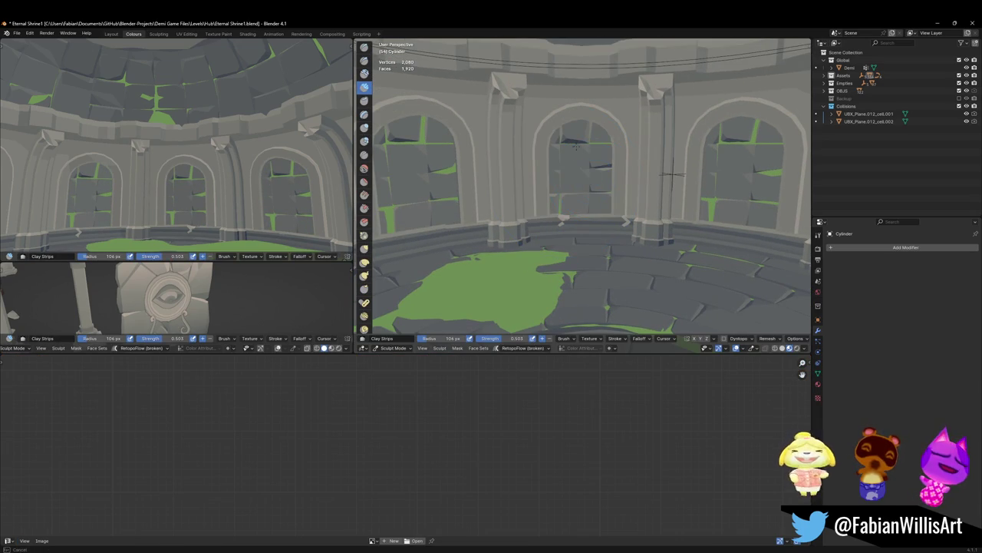
middle_drag(577, 199, 521, 171)
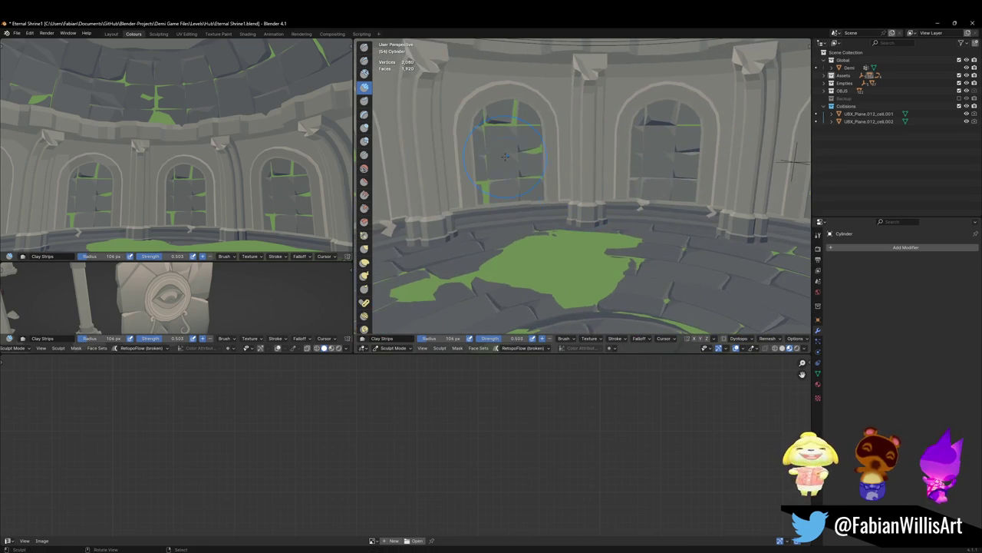
drag(521, 170, 553, 145)
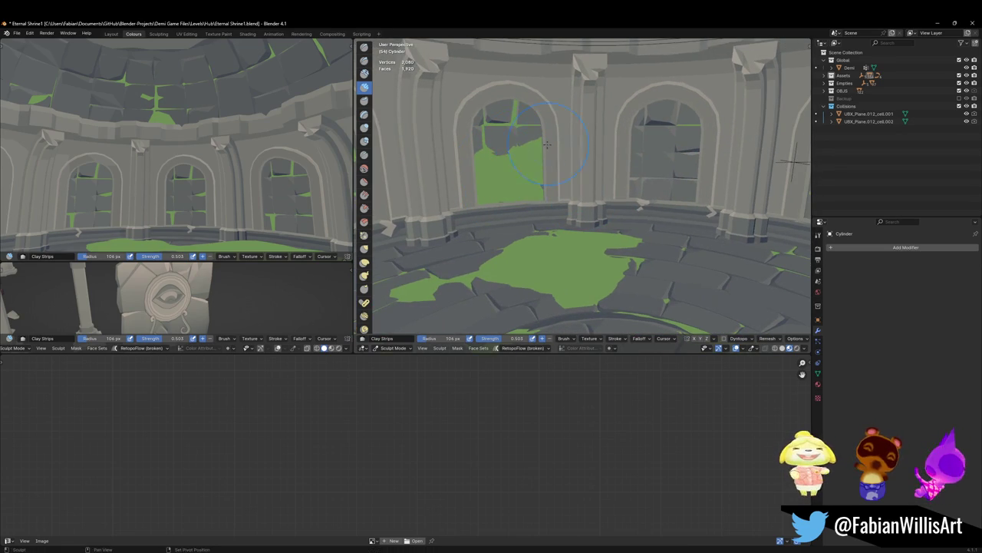
Step: Sculpt stone over the green fill in the right and middle arches
middle_drag(575, 198, 669, 77)
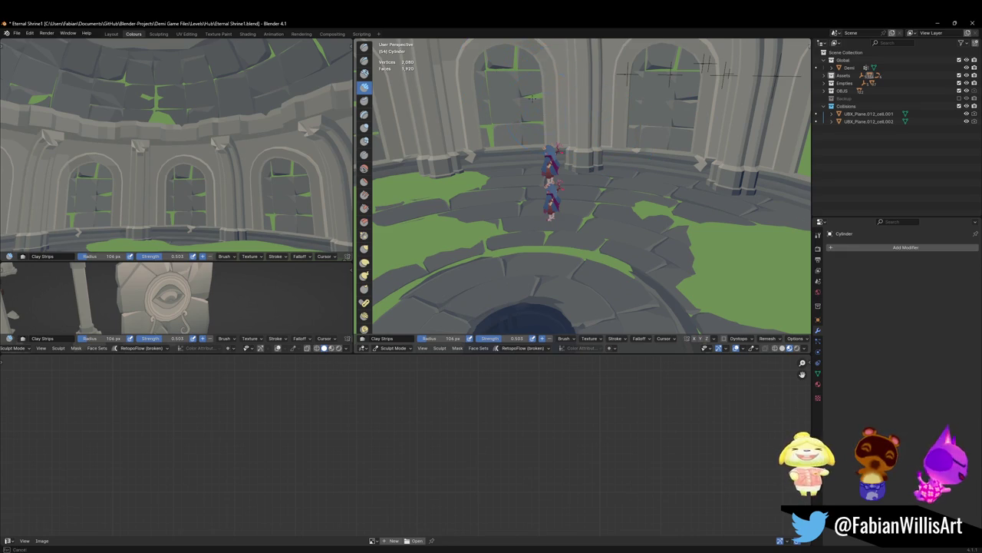
key(shift+grave)
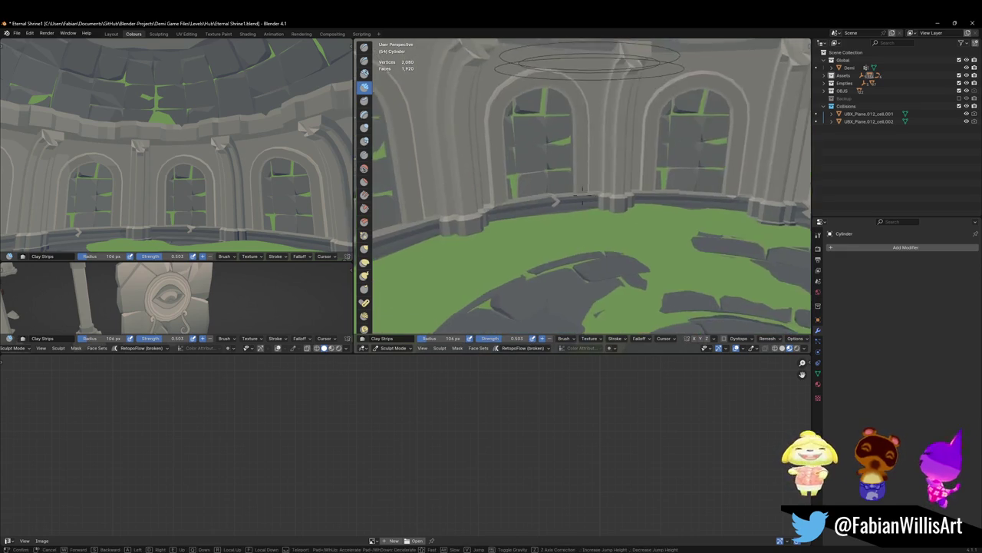
click(696, 154)
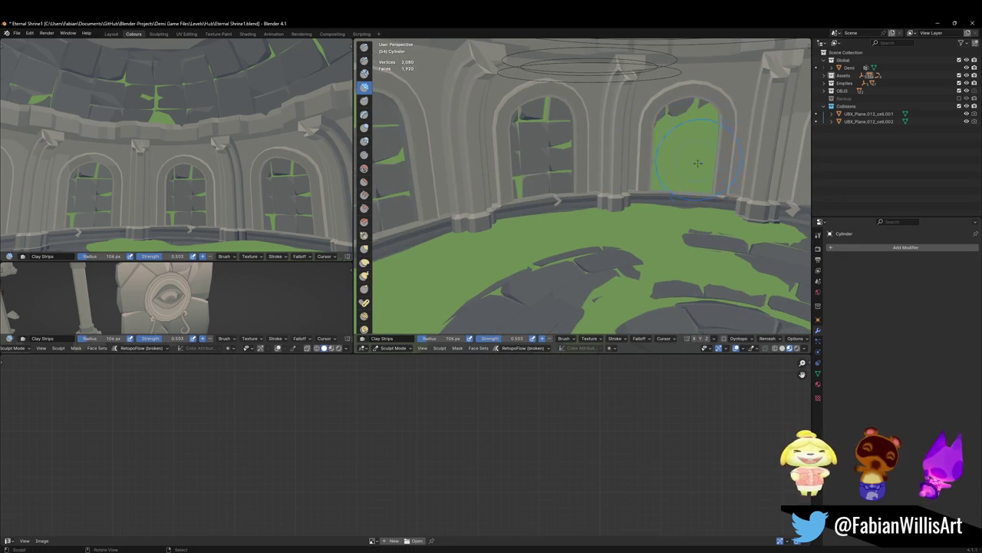
mouse_move(700, 165)
mouse_down()
mouse_move(710, 144)
mouse_move(686, 159)
mouse_move(702, 135)
mouse_move(693, 169)
mouse_up()
key(ctrl+z)
ctrl+drag(550, 176, 554, 108)
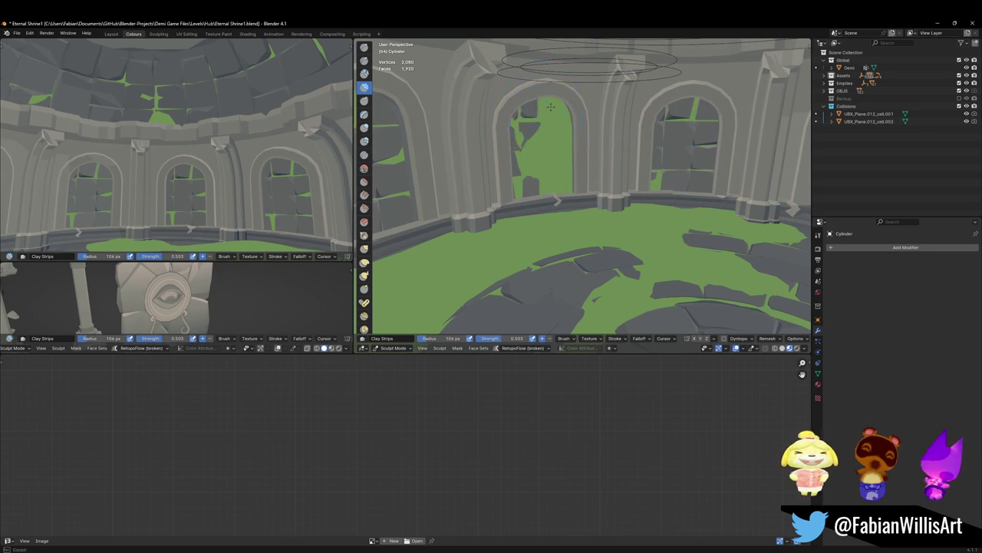
mouse_move(538, 150)
mouse_down()
mouse_move(541, 192)
mouse_move(530, 107)
mouse_up()
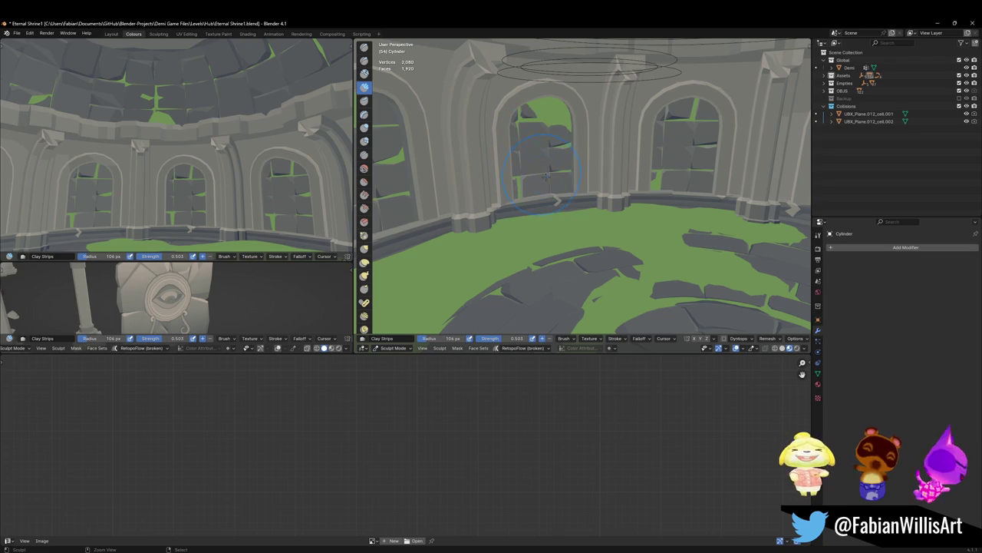
Step: Build up clay strips over another arch window's green fill
key(shift+grave)
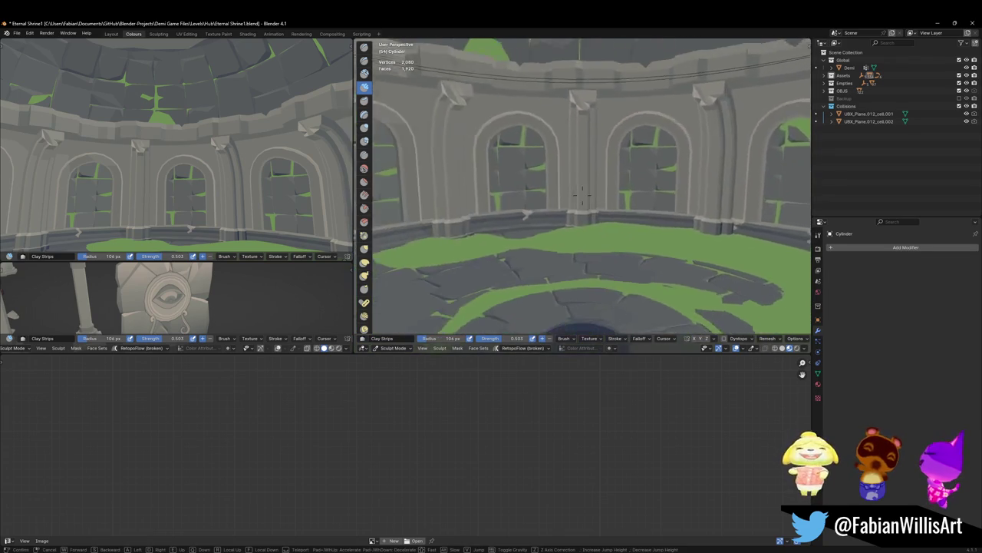
click(627, 157)
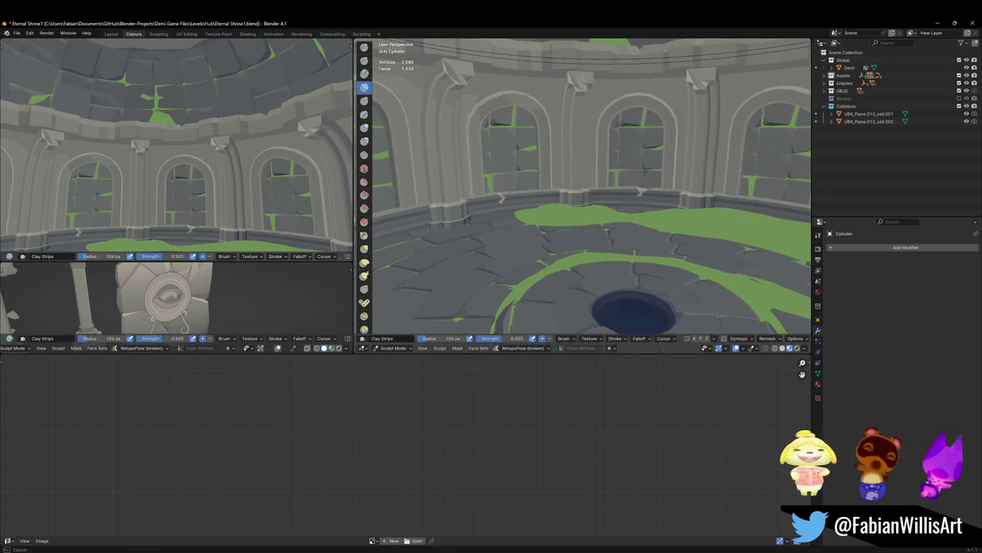
key(shift+grave)
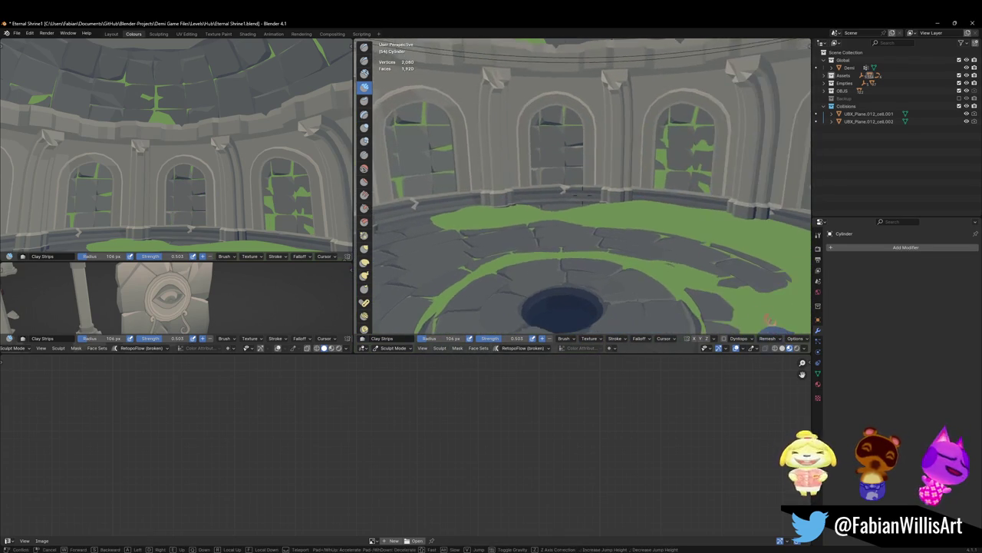
click(683, 130)
drag(678, 147, 688, 143)
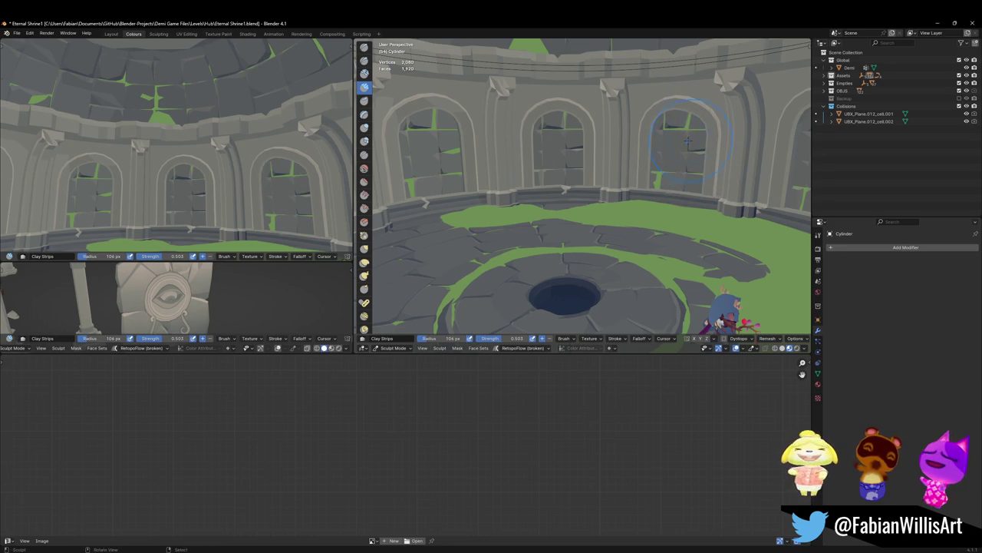
key(ctrl+z)
key(ctrl+z)
key(ctrl+shift+z)
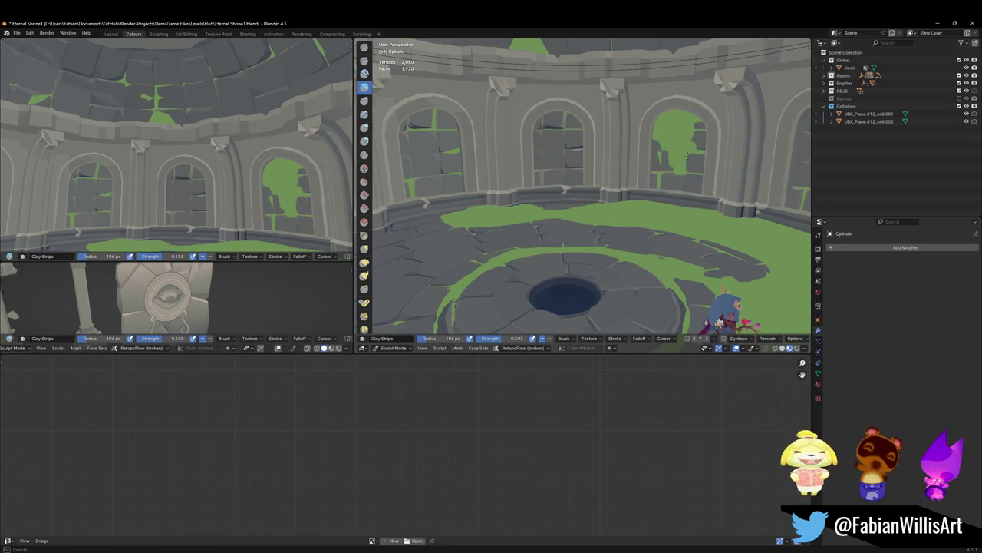
key(ctrl+shift+z)
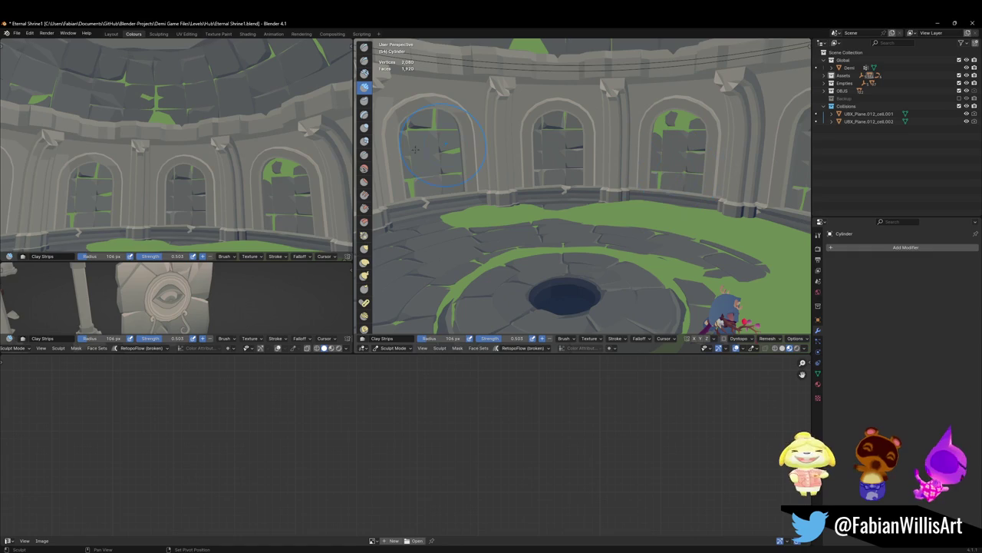
Step: Save the shrine file and switch from sculpting to Object Mode, framing the floor cylinder
key(shift+grave)
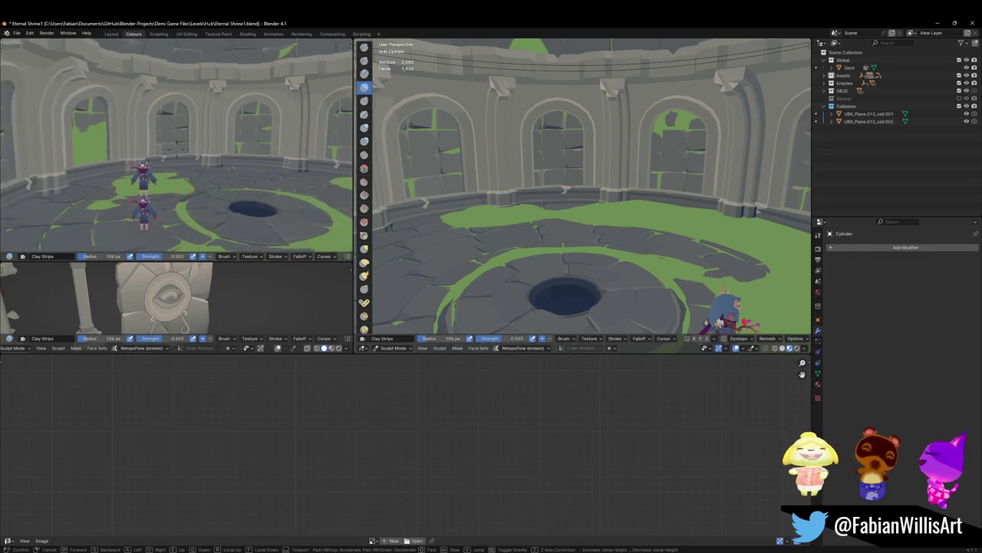
key(s)
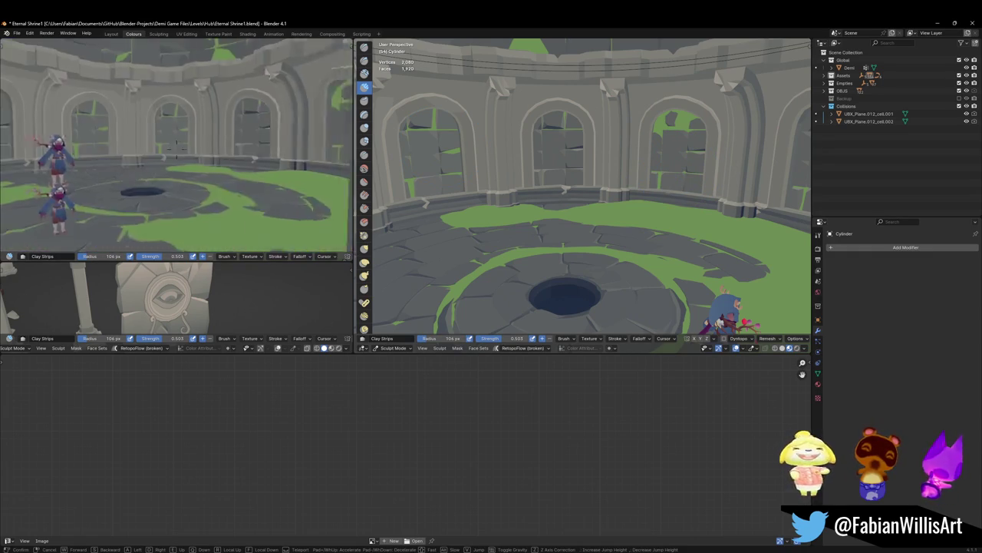
key(Return)
key(ctrl+s)
key(ctrl+Tab)
key(KP_Decimal)
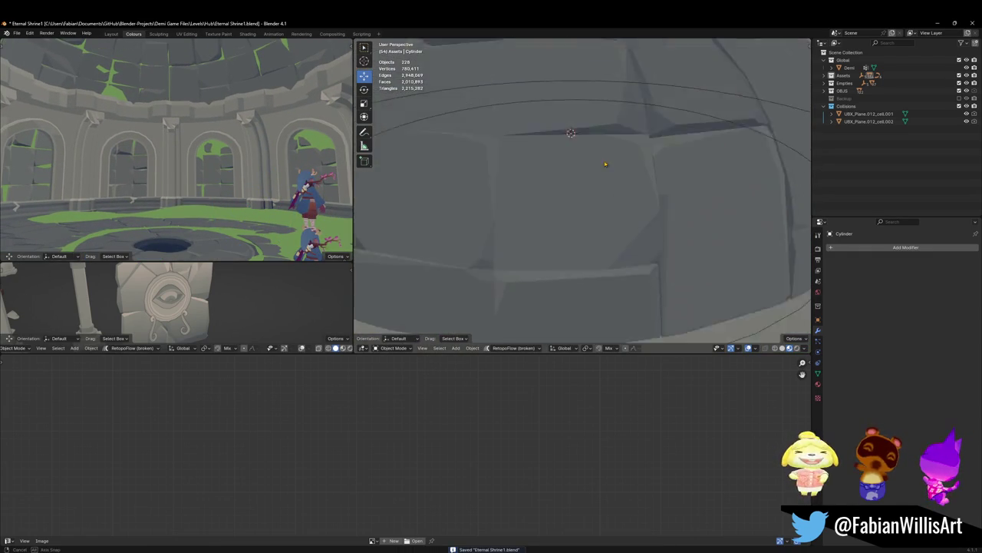
Step: Remove the extra Nature.010 material slot from the arena ring ledge
scroll(617, 171, down, 5)
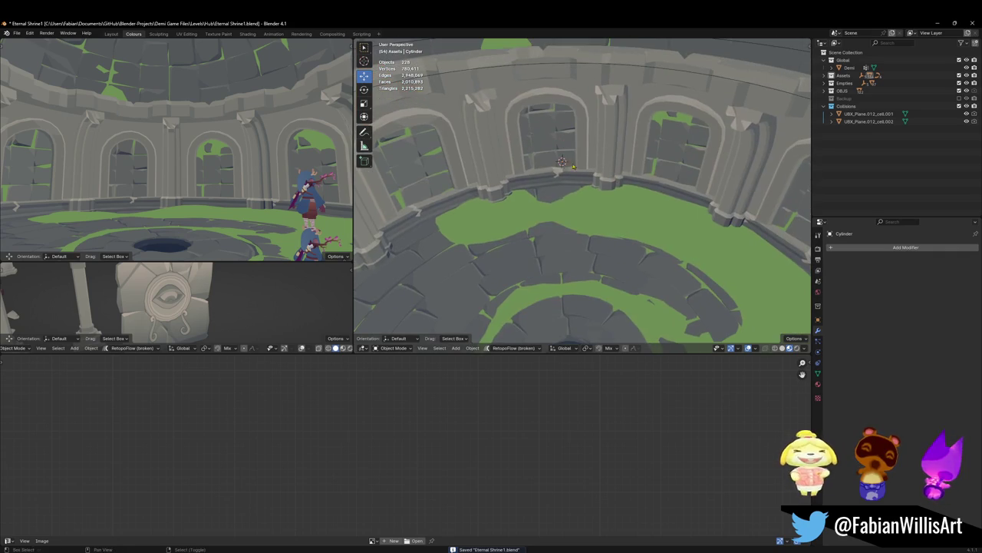
click(419, 181)
click(819, 384)
click(909, 257)
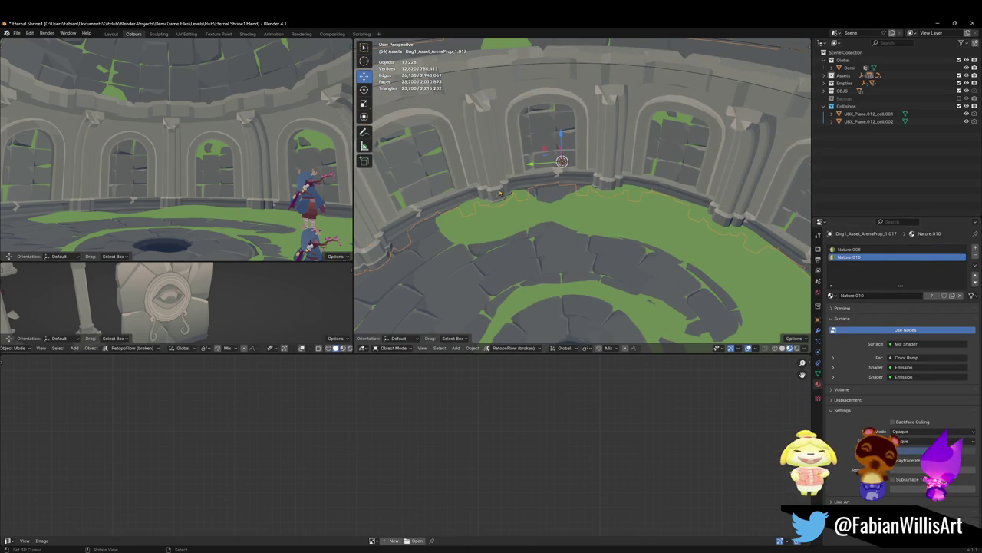
click(975, 258)
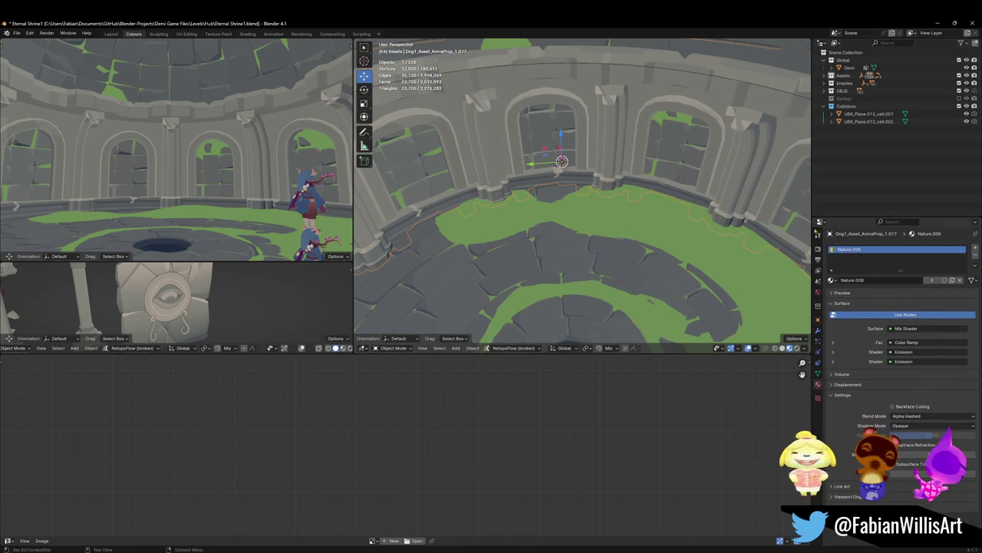
Step: Link the SD_Floor_05.001 Nature material to the arena prop ledge and save
click(512, 175)
click(464, 219)
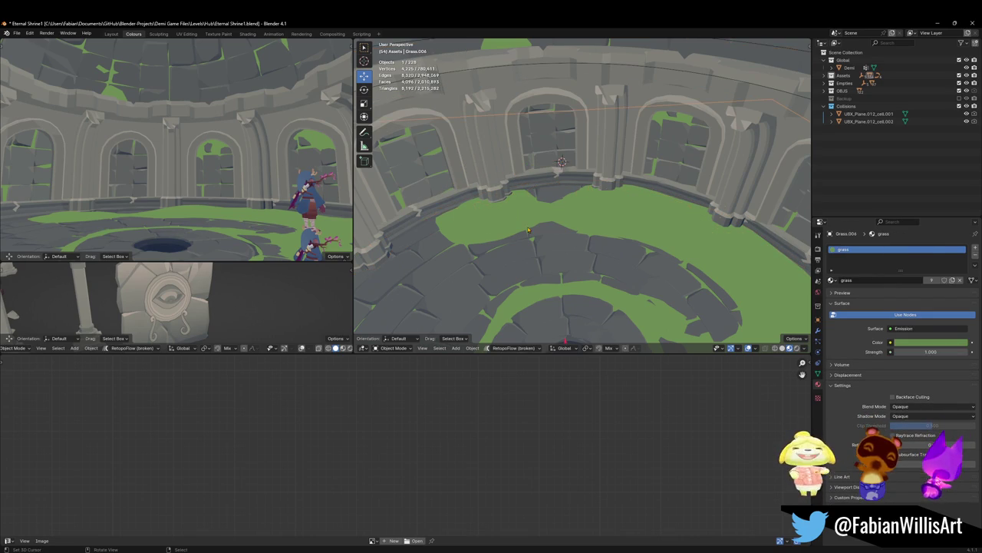
click(539, 266)
click(428, 174)
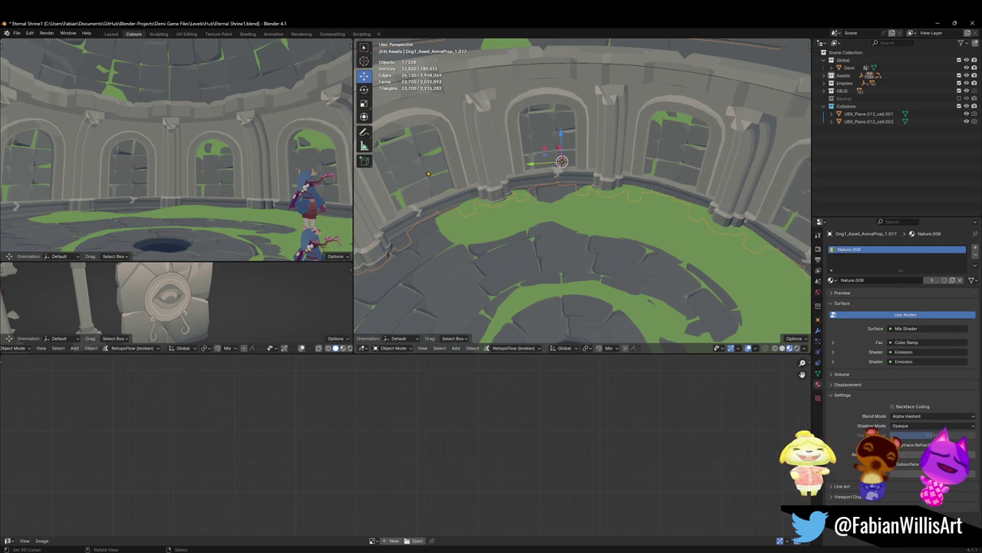
click(486, 274)
key(q)
click(494, 272)
click(486, 181)
key(ctrl+s)
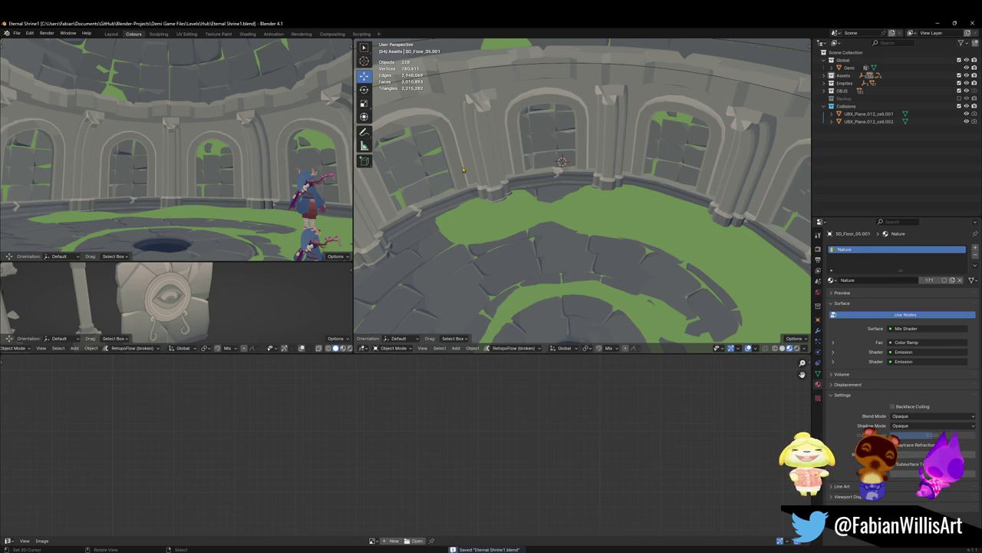
Step: Remove the extra Nature.014 and Nature.012 material slots from the Circle.004 ledge ring
click(516, 280)
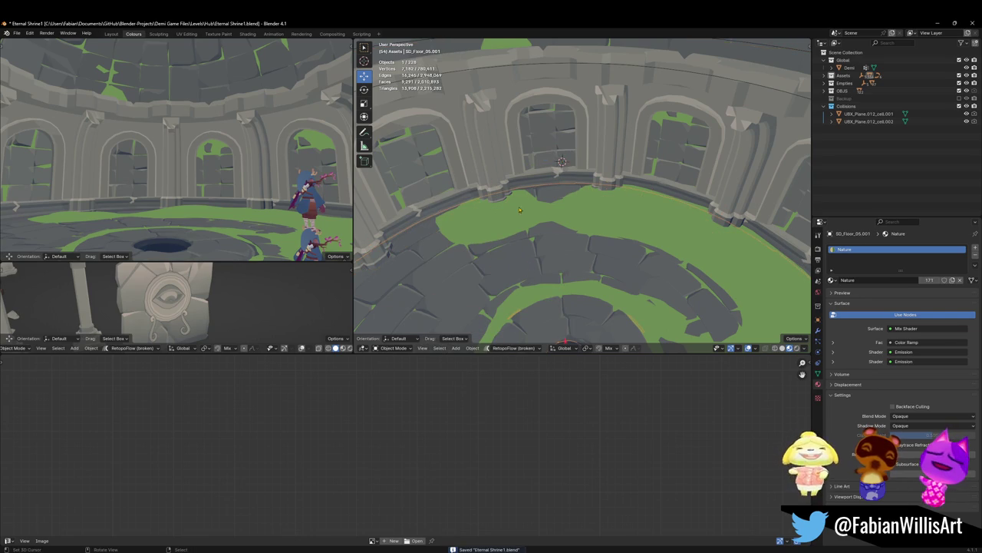
middle_drag(516, 279, 605, 228)
click(606, 228)
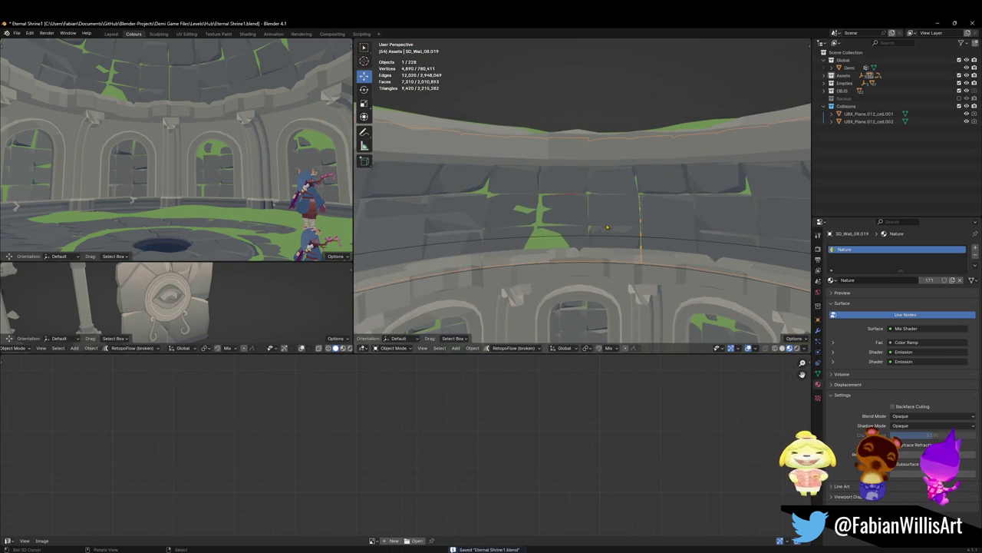
click(603, 156)
click(869, 265)
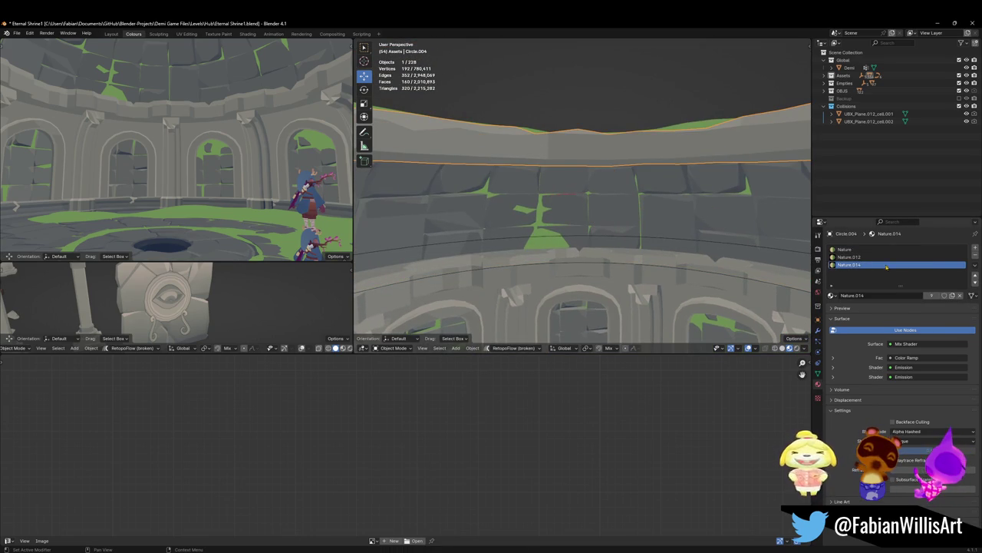
click(975, 256)
click(974, 256)
Step: Share the floor's Nature material with the tile.002 floor ring tiles and save
key(shift+grave)
click(583, 191)
click(584, 196)
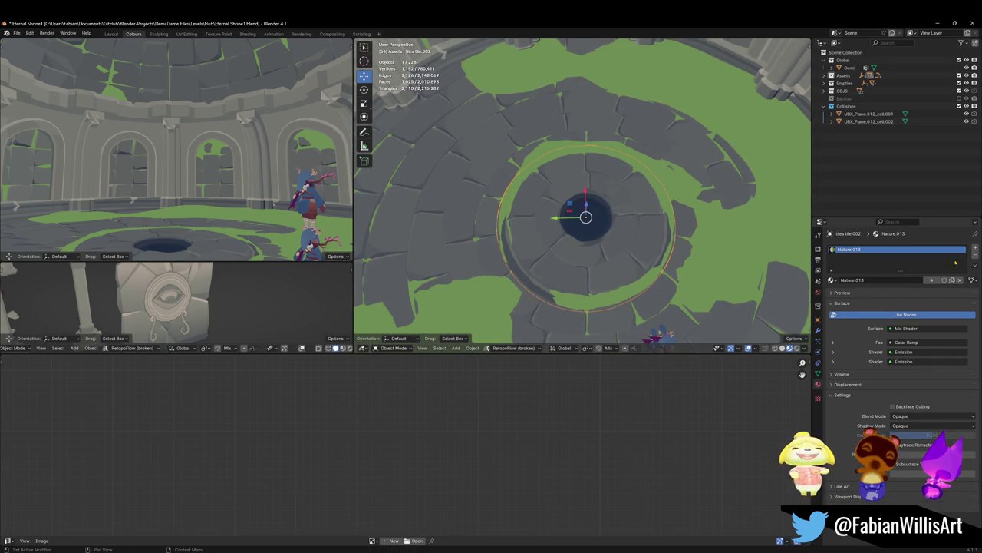
shift+click(521, 212)
key(q)
click(521, 209)
key(alt+a)
key(ctrl+s)
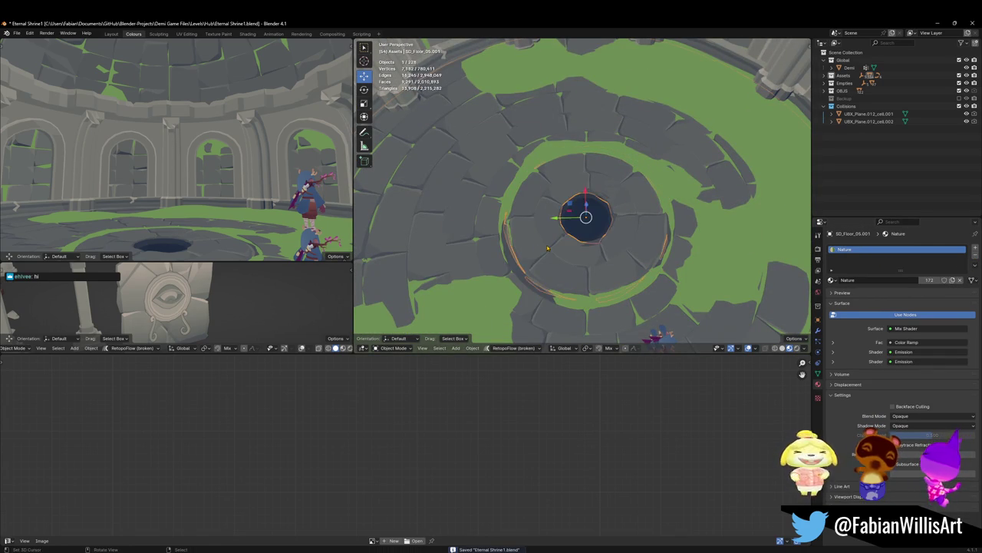
Step: Join the two floor ring pieces into one object with Ctrl+J and save
click(514, 257)
shift+click(515, 265)
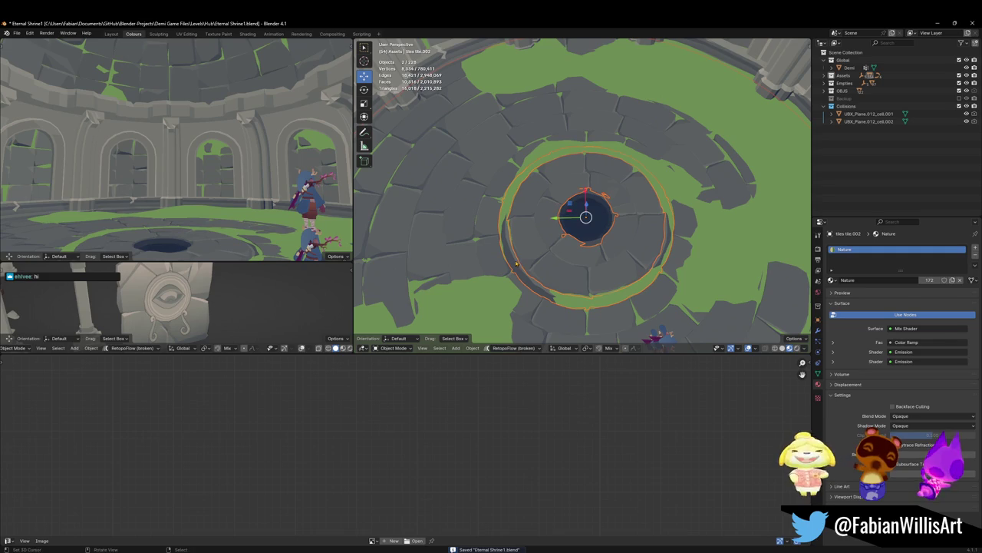
key(ctrl+j)
key(alt+a)
key(ctrl+s)
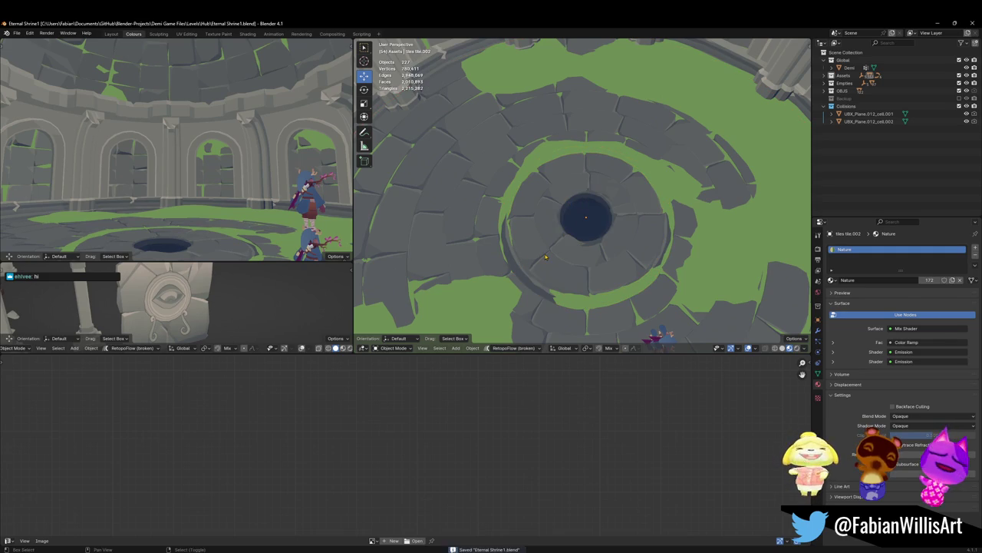
middle_drag(528, 256, 546, 253)
click(546, 255)
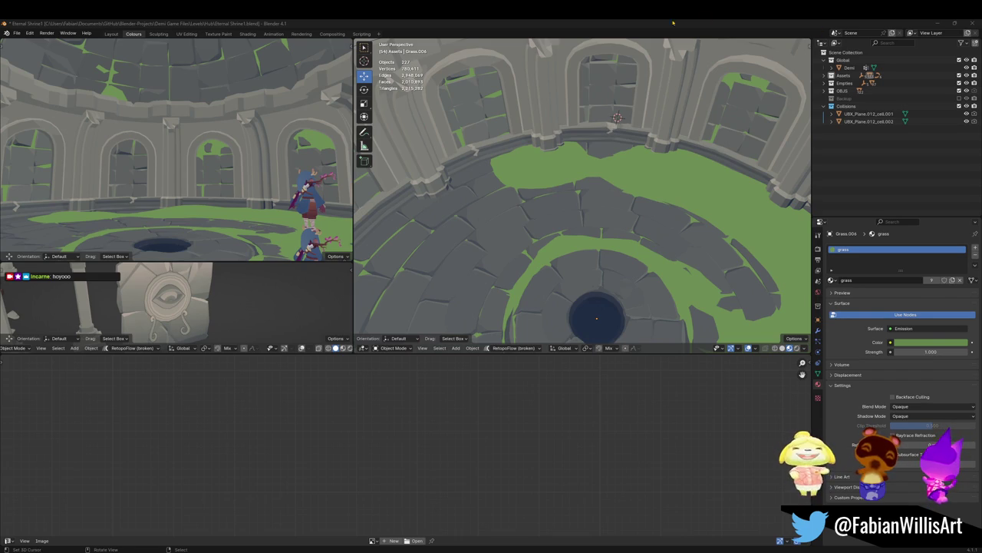
Step: Select the floor grass object, check it in Edit Mode, and save
mouse_move(614, 192)
middle_down()
mouse_move(637, 204)
mouse_move(631, 178)
middle_up()
click(631, 178)
key(ctrl+s)
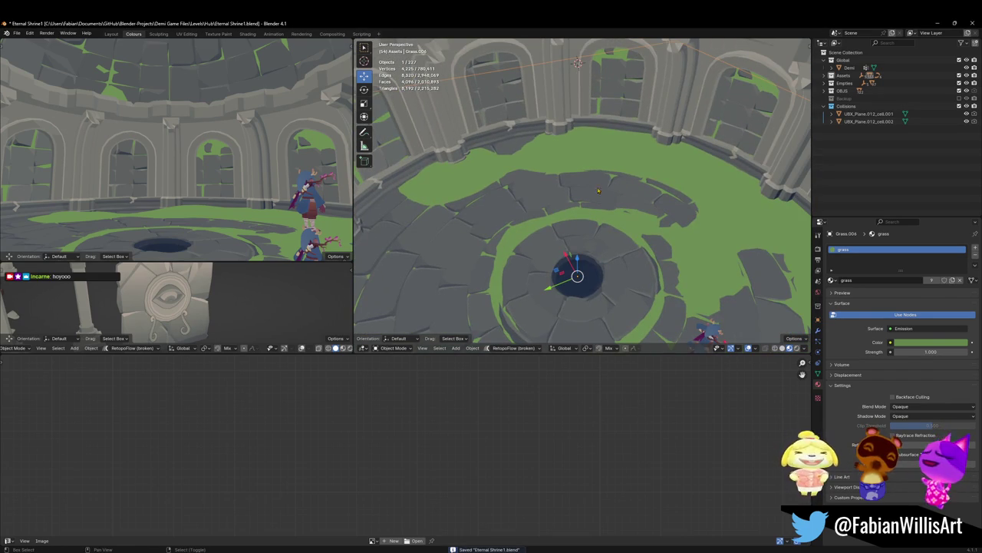
key(Tab)
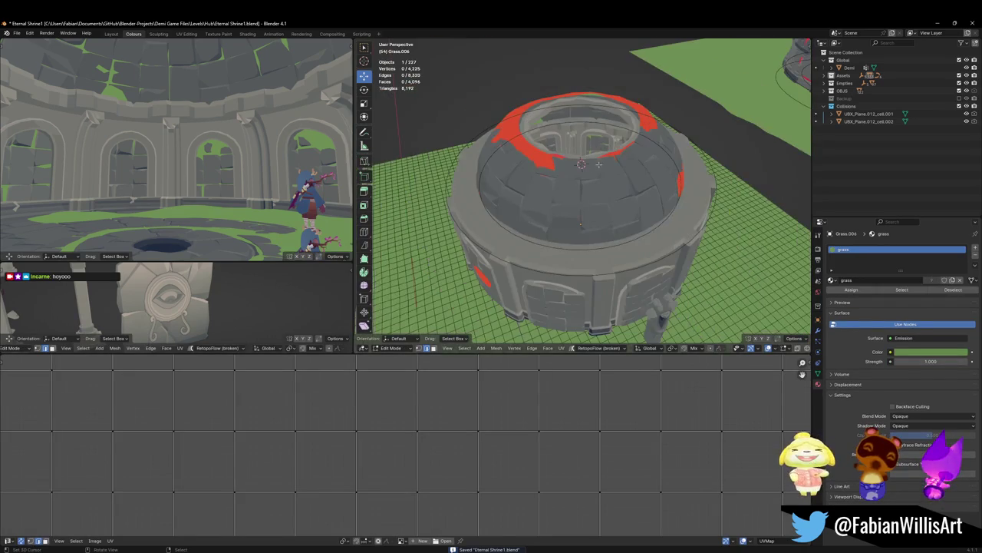
key(ctrl+z)
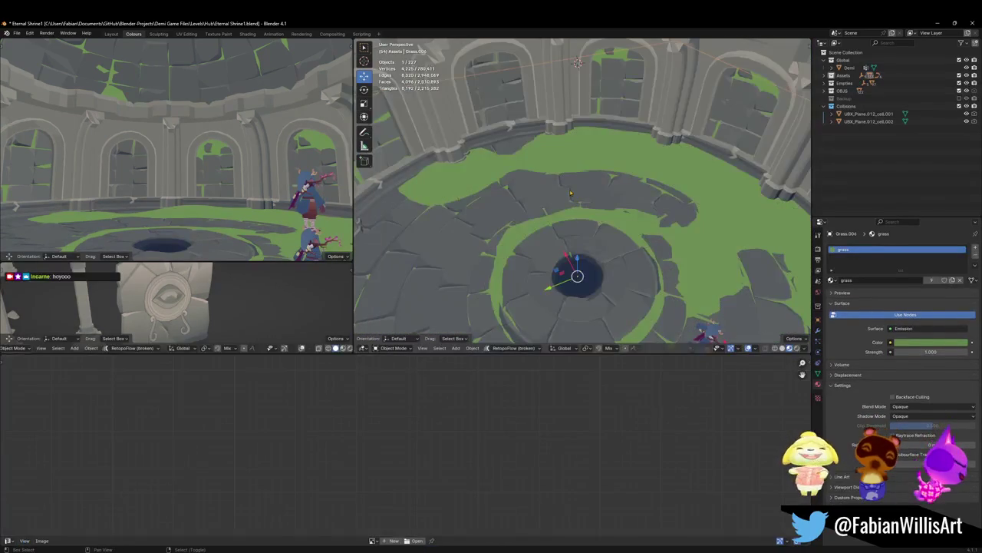
key(ctrl+z)
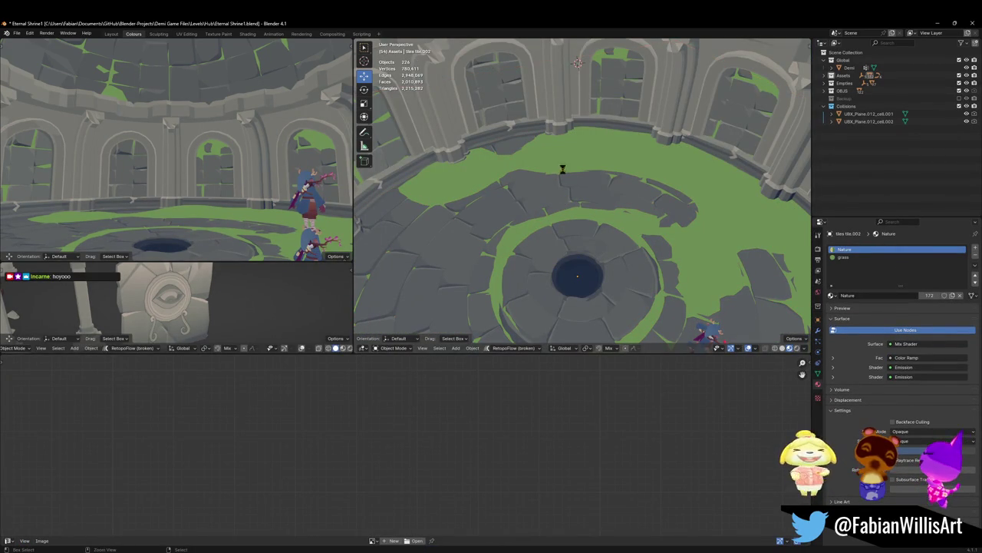
key(ctrl+s)
Step: Select all nine arena ring pieces and start duplicating them
middle_drag(545, 162, 558, 195)
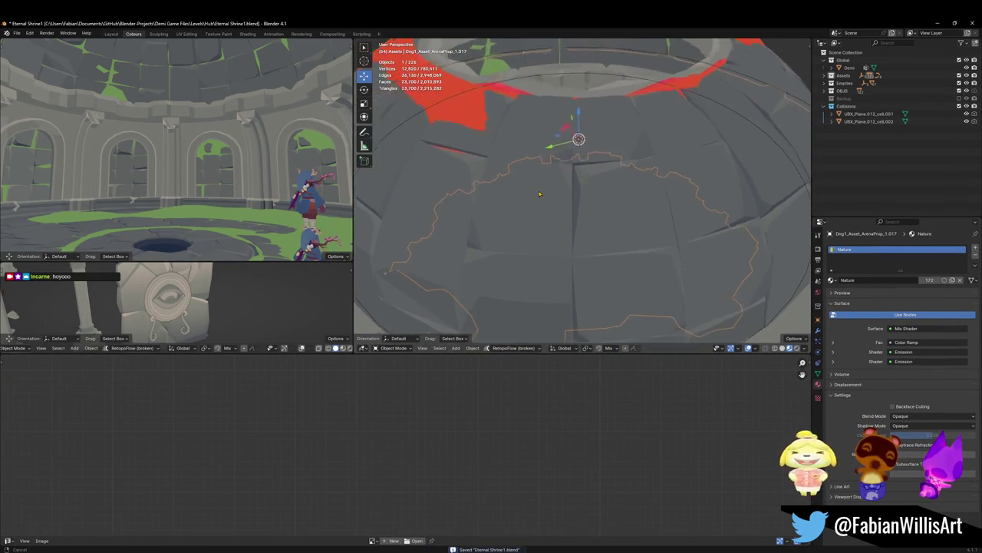
key(ctrl+z)
scroll(568, 238, down, 5)
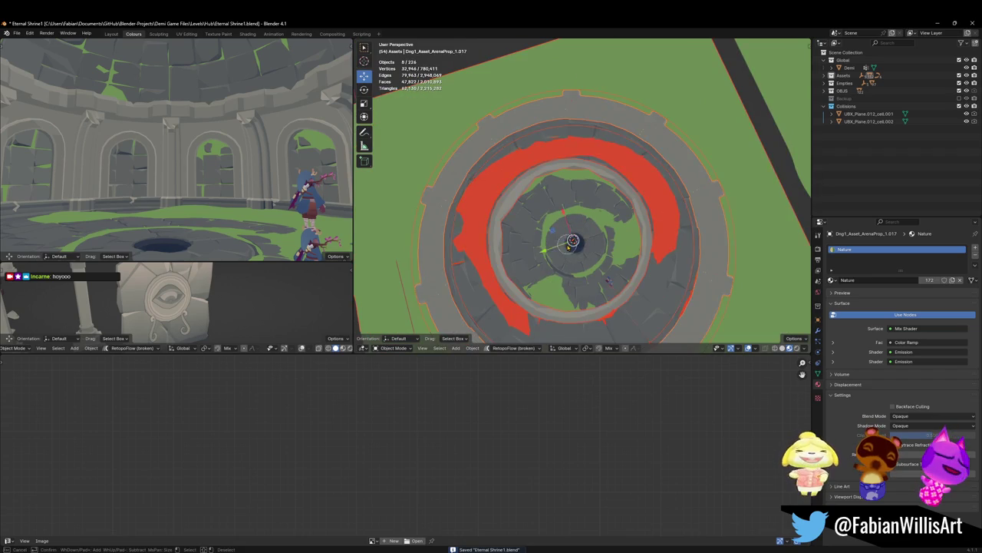
mouse_move(579, 236)
middle_down()
mouse_move(590, 225)
mouse_move(522, 159)
middle_up()
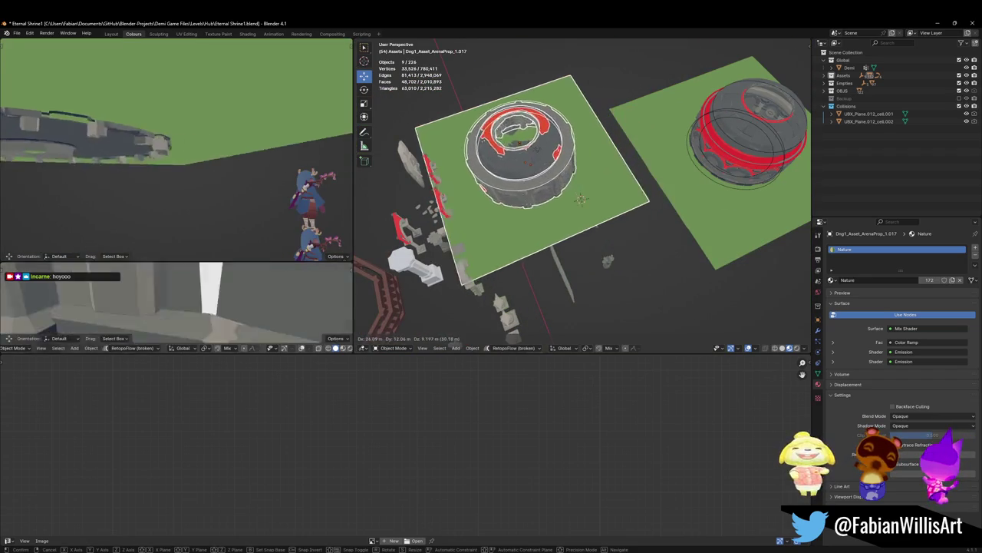
key(shift+d)
Step: Place the arena ring copy 80 m along X and convert it to a mesh
key(x)
click(501, 115)
key(KP_Decimal)
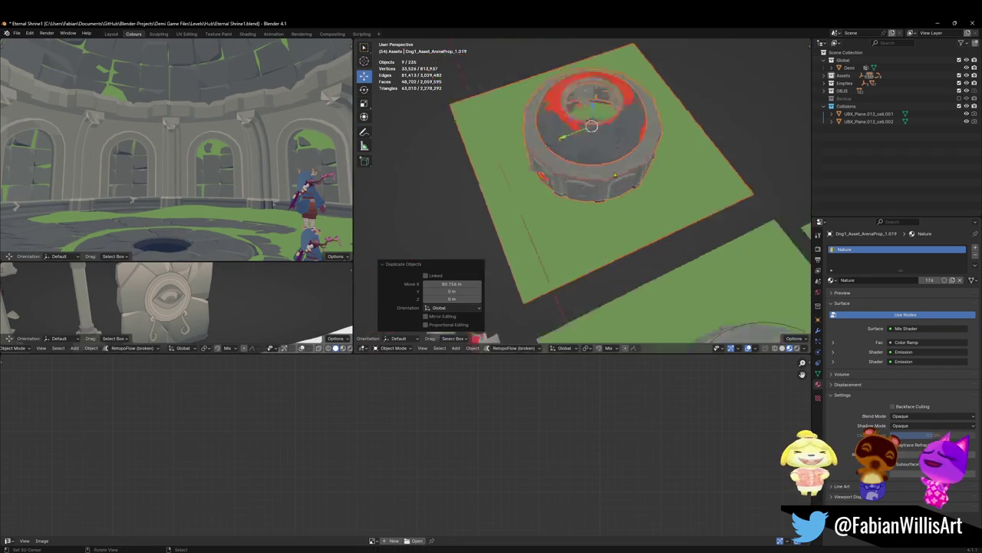
key(q)
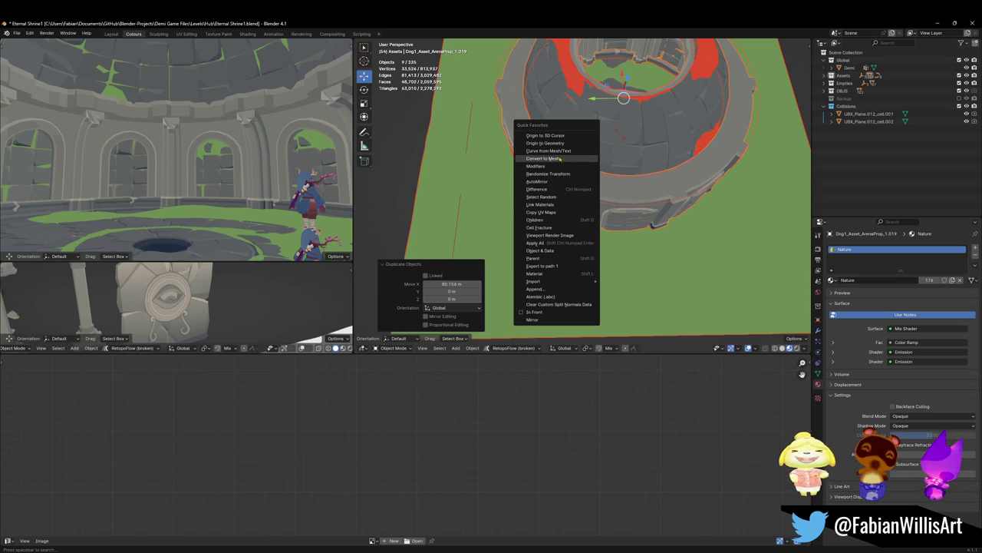
click(560, 158)
Step: Delete the leftover BezierCircle.007 from the copied ring
mouse_move(560, 157)
middle_down()
mouse_move(693, 211)
mouse_move(606, 220)
middle_up()
scroll(605, 220, up, 3)
scroll(604, 180, up, 3)
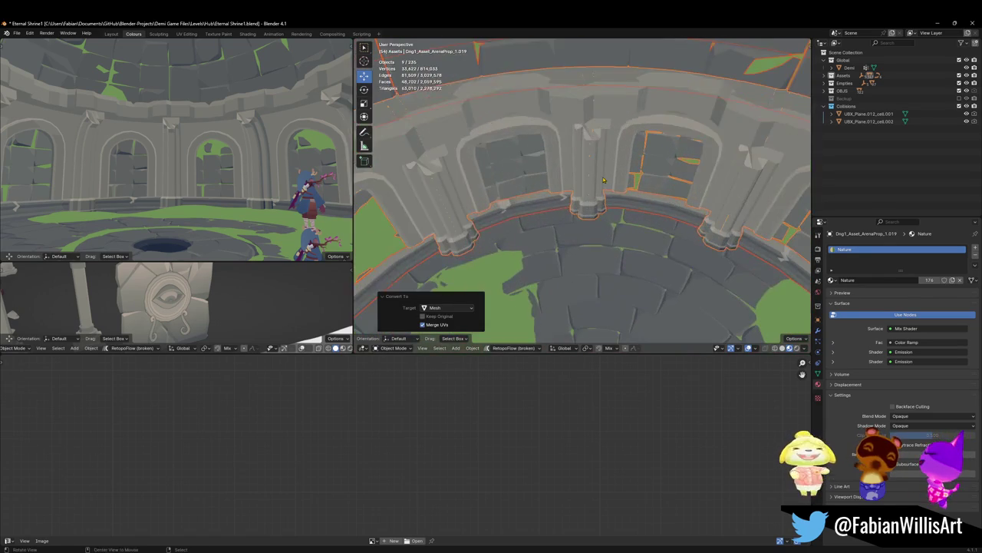
key(alt+a)
click(610, 318)
key(Delete)
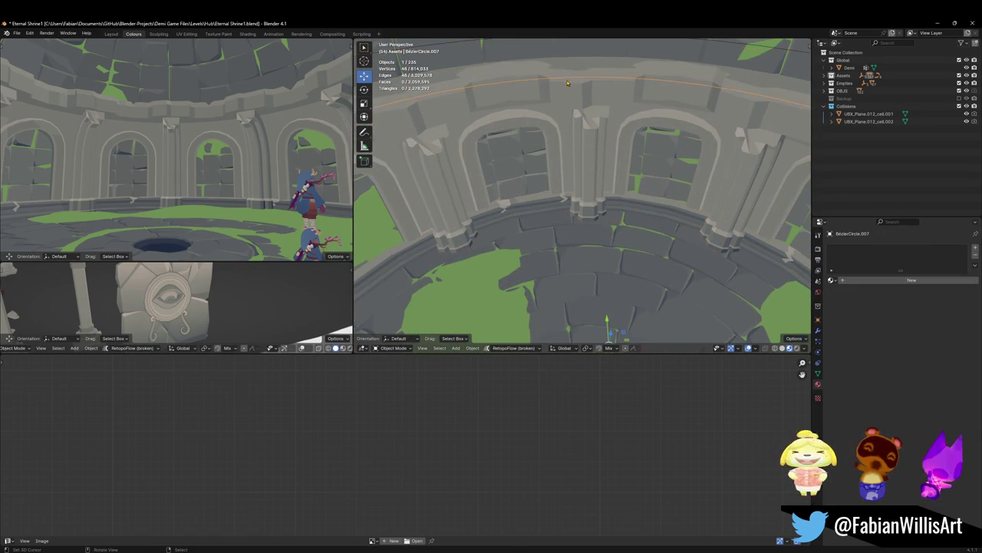
Step: Merge the copied arena ring and its floor ring piece into one mesh, then save
middle_drag(611, 319, 580, 184)
scroll(581, 184, down, 3)
click(580, 185)
scroll(607, 196, up, 1)
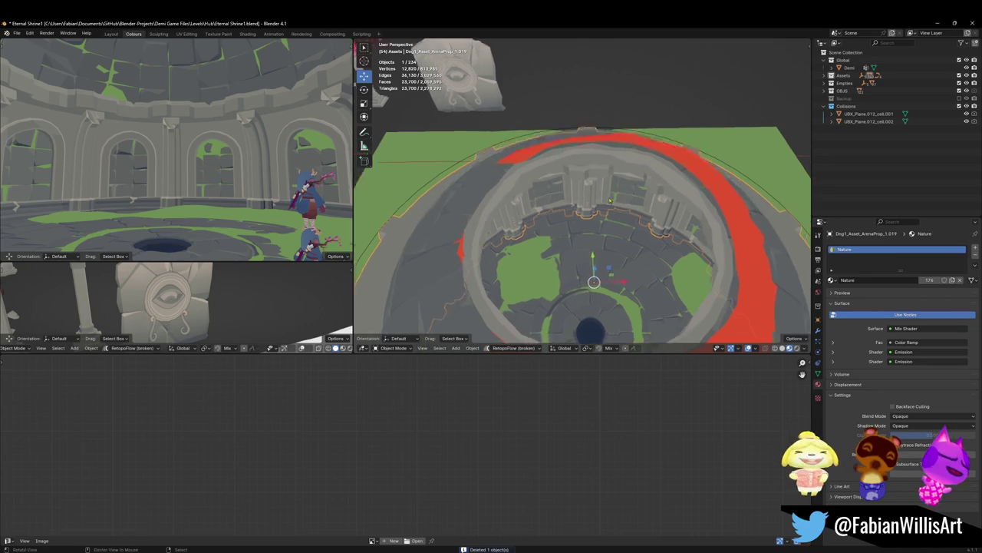
scroll(622, 202, up, 3)
click(631, 207)
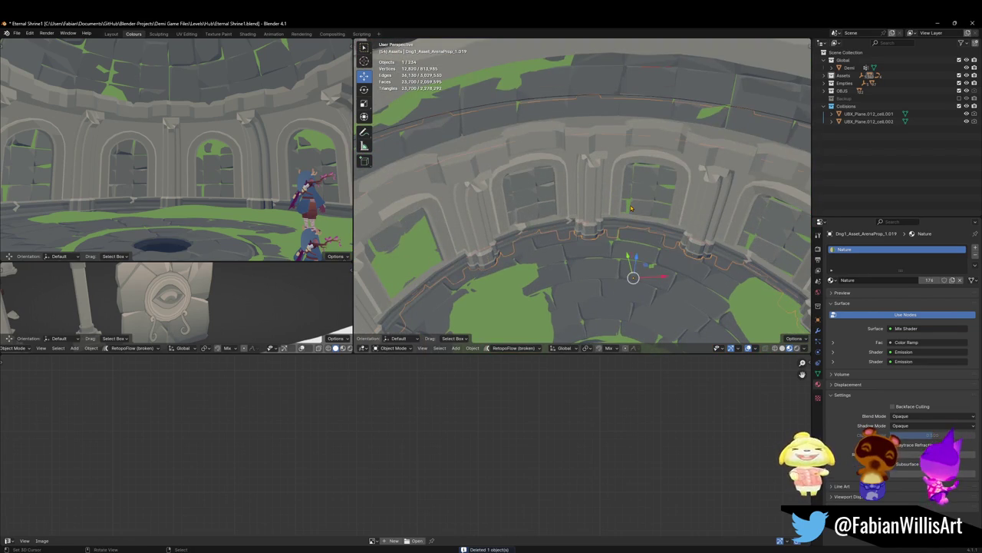
key(ctrl+z)
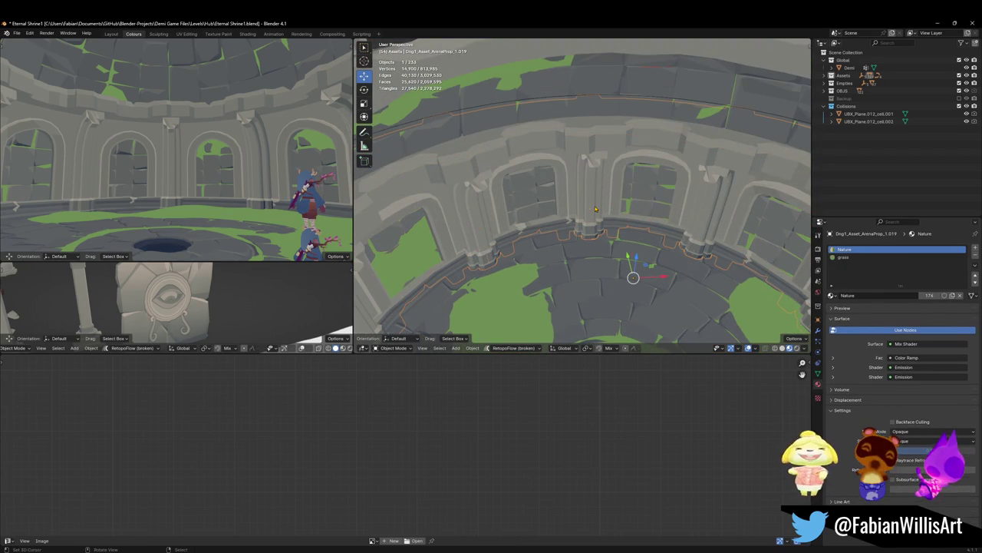
key(alt+a)
key(ctrl+s)
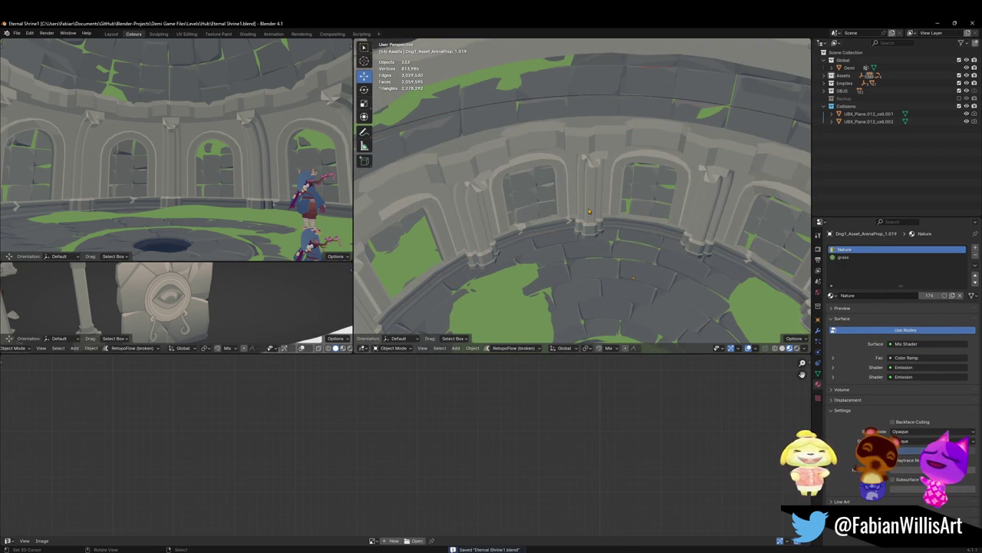
click(636, 264)
Step: Separate the connected grass faces in the arched window into their own object
middle_drag(637, 263, 460, 198)
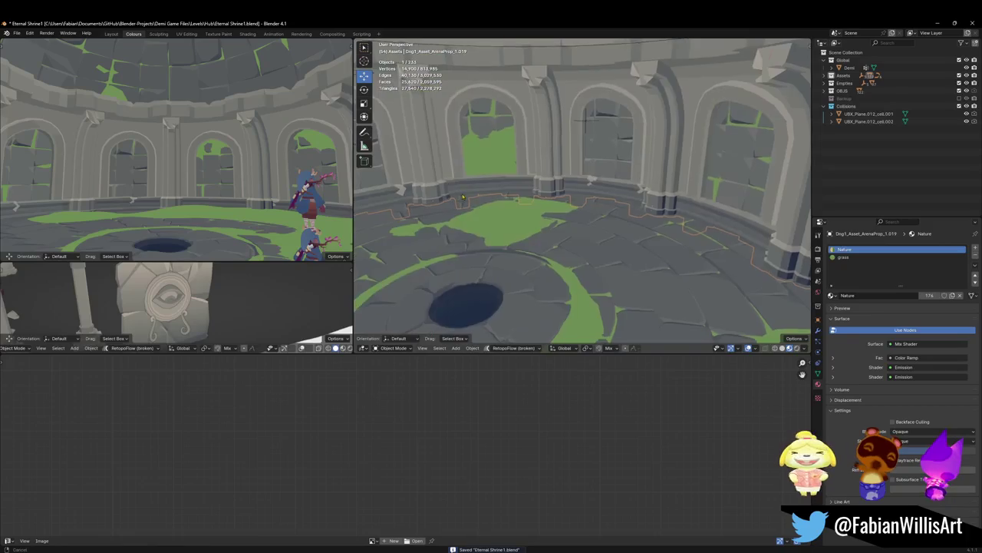
key(shift+grave)
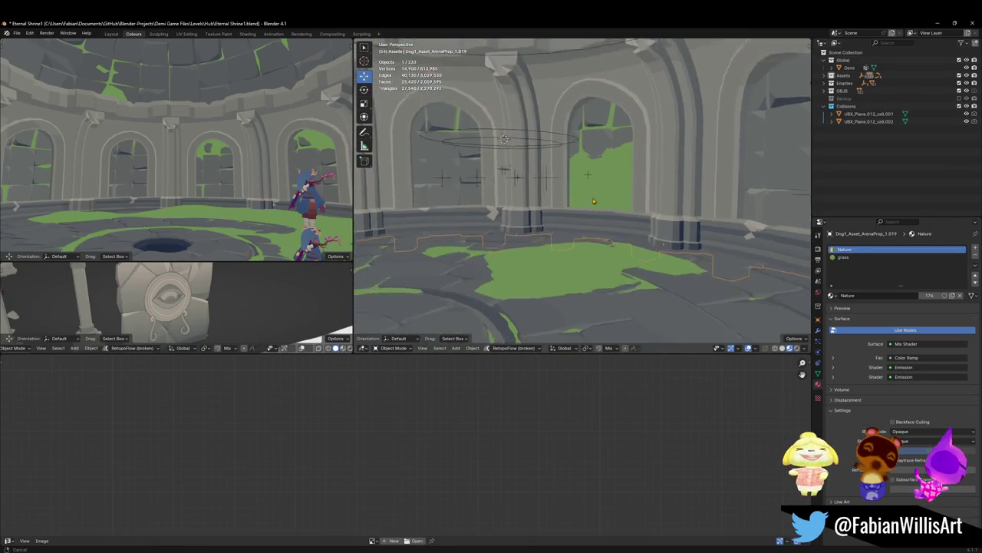
click(588, 197)
key(Tab)
key(l)
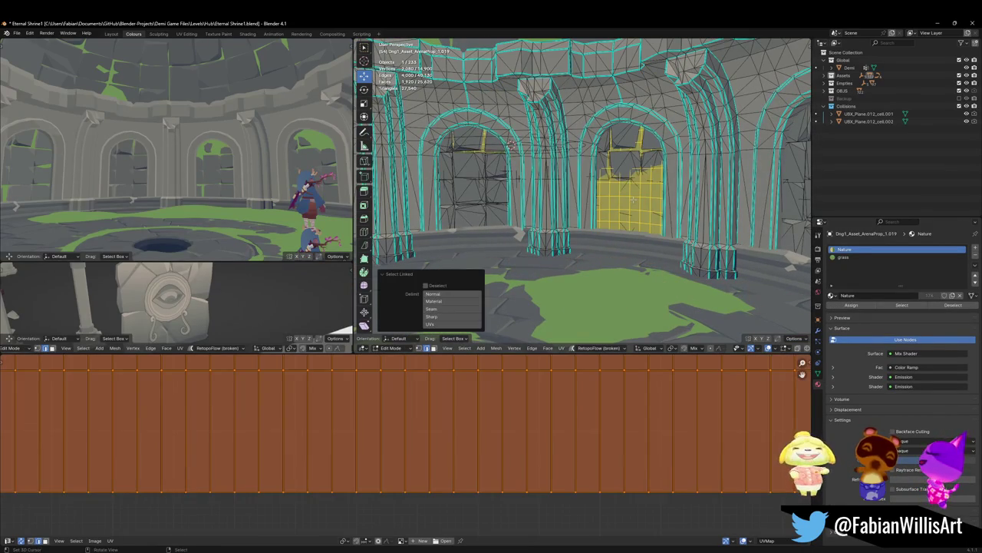
key(p)
click(627, 202)
key(Tab)
Step: Sculpt the separated grass patch so stone shows through, then return to Object Mode
key(ctrl+Tab)
click(630, 245)
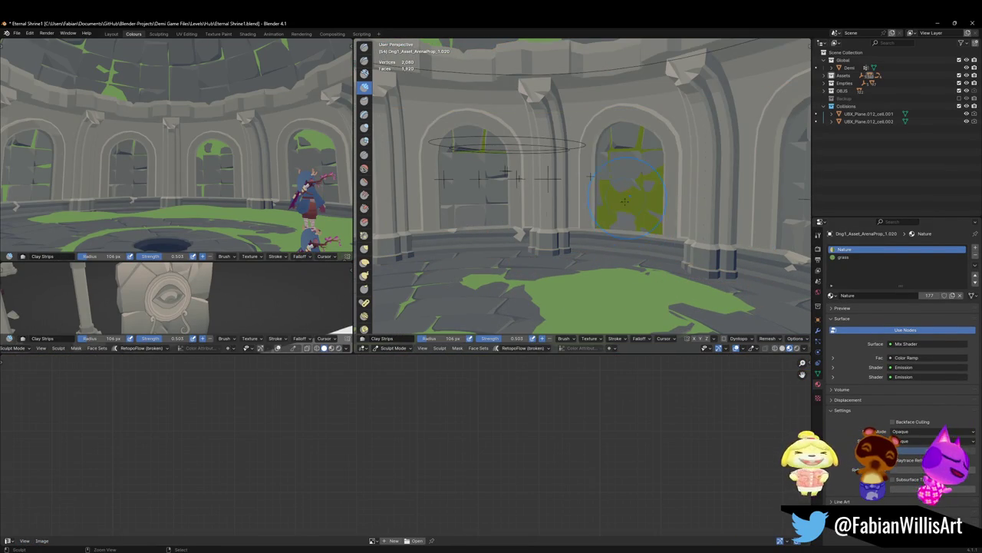
mouse_move(631, 199)
mouse_down()
mouse_move(615, 195)
mouse_move(615, 179)
mouse_up()
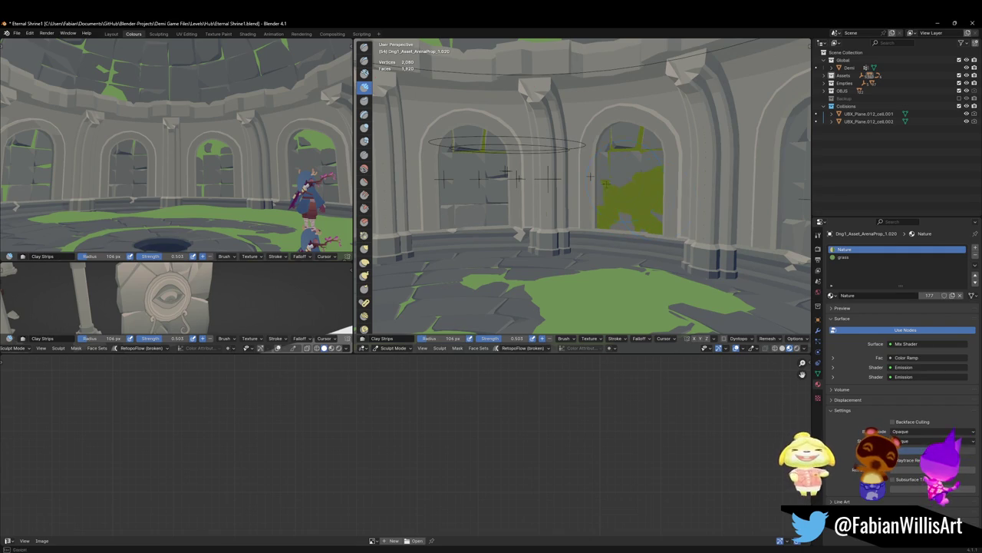
mouse_move(614, 215)
middle_down()
mouse_move(618, 227)
mouse_move(542, 207)
middle_up()
key(ctrl+Tab)
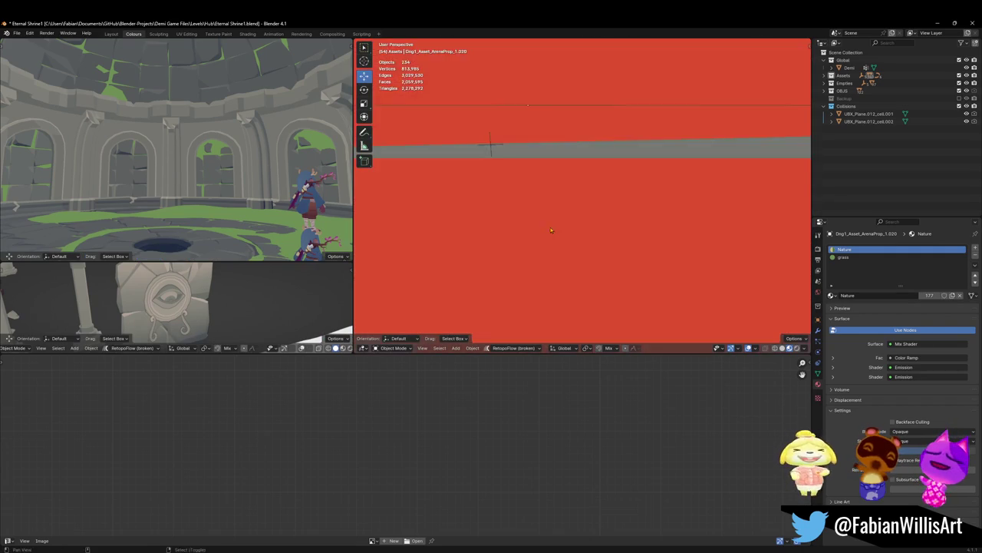
Step: Delete the Bezier circle guide beside the SD_Wall_08 wall rings
key(ctrl+s)
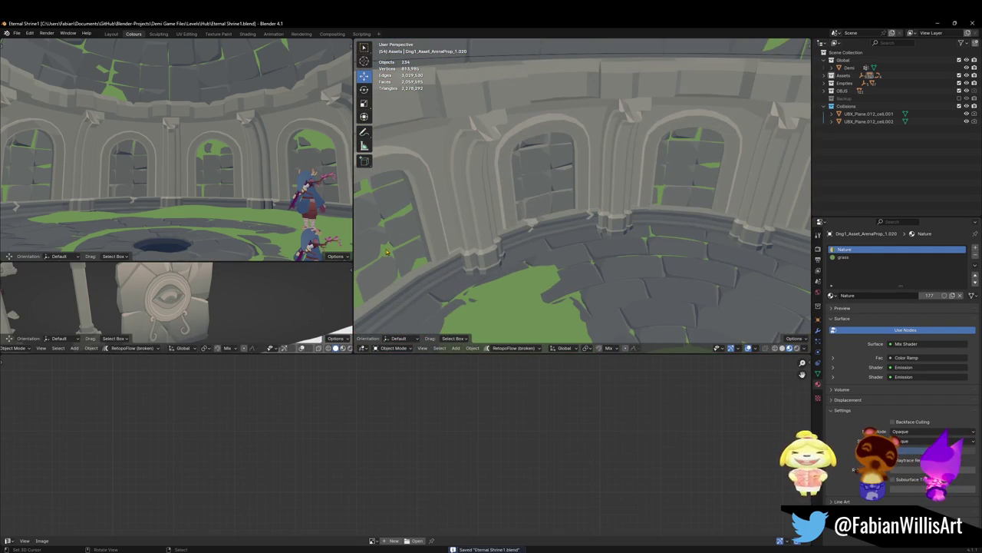
click(446, 234)
middle_drag(446, 234, 581, 241)
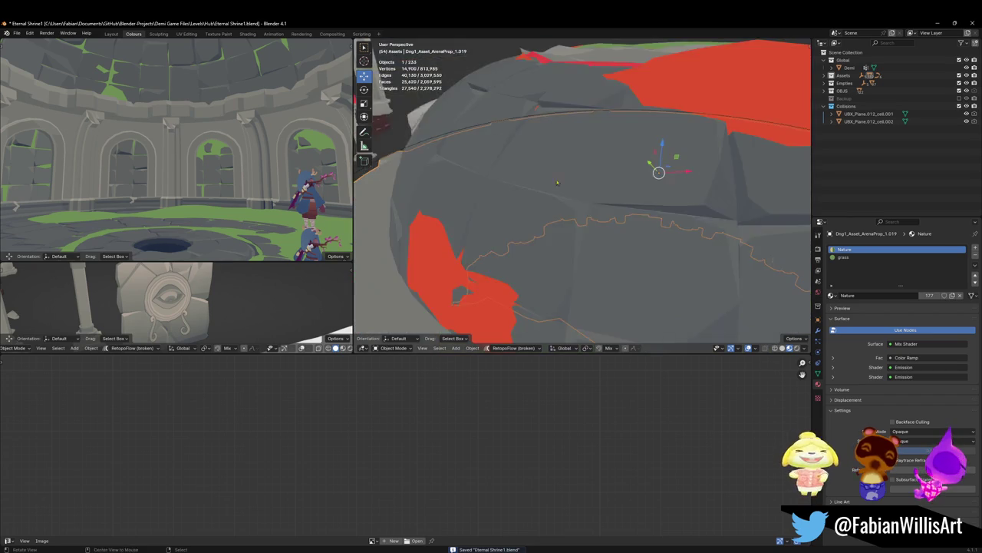
click(571, 123)
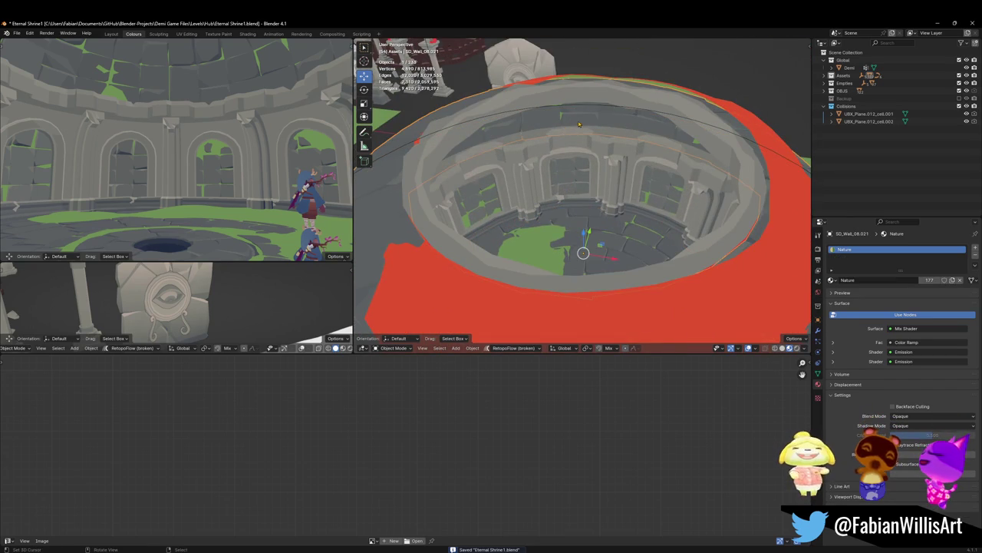
shift+click(582, 81)
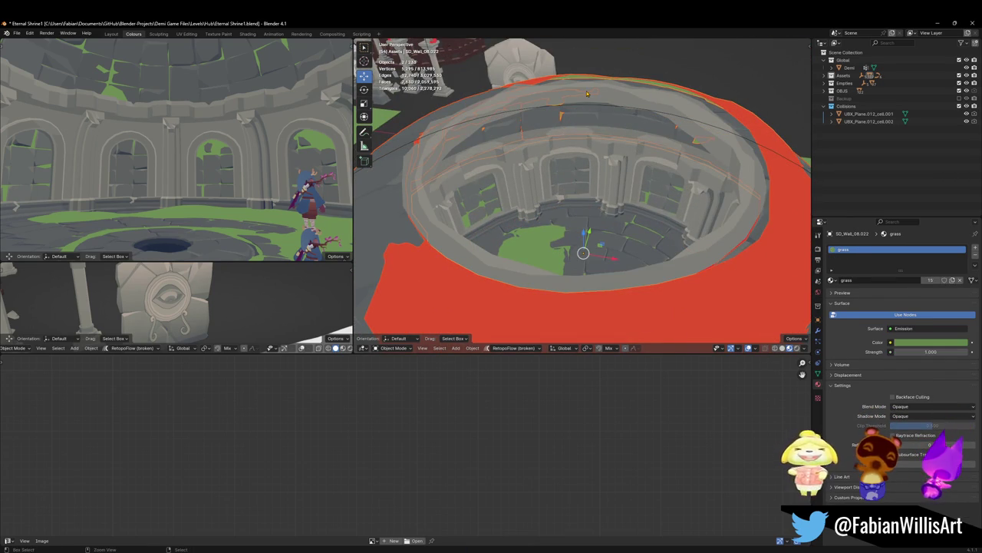
click(592, 142)
click(654, 114)
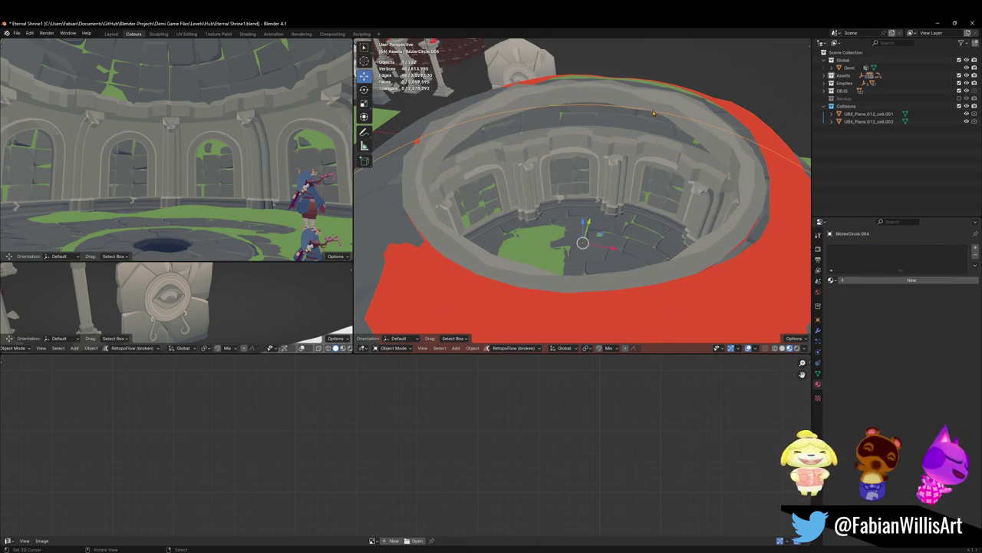
key(Delete)
Step: Link the arena ring's materials to the inner ring Cube.044
scroll(630, 153, down, 5)
scroll(625, 186, down, 2)
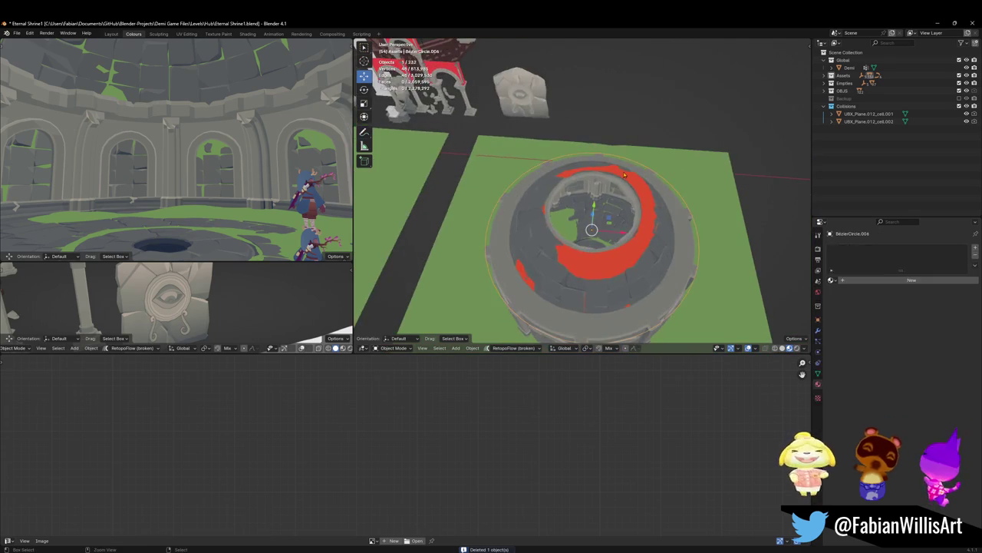
scroll(626, 187, up, 4)
scroll(611, 191, up, 2)
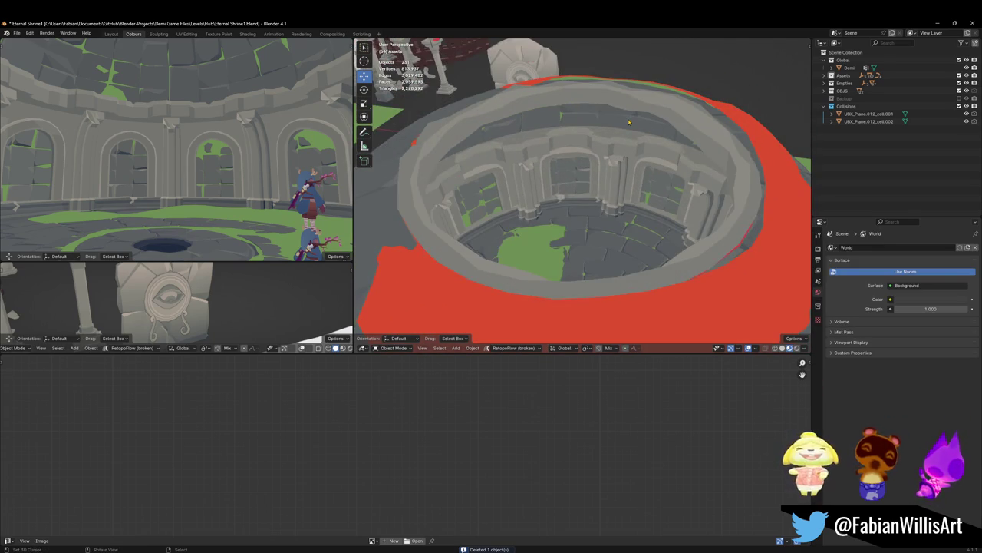
click(628, 125)
key(shift+a)
key(Escape)
click(616, 154)
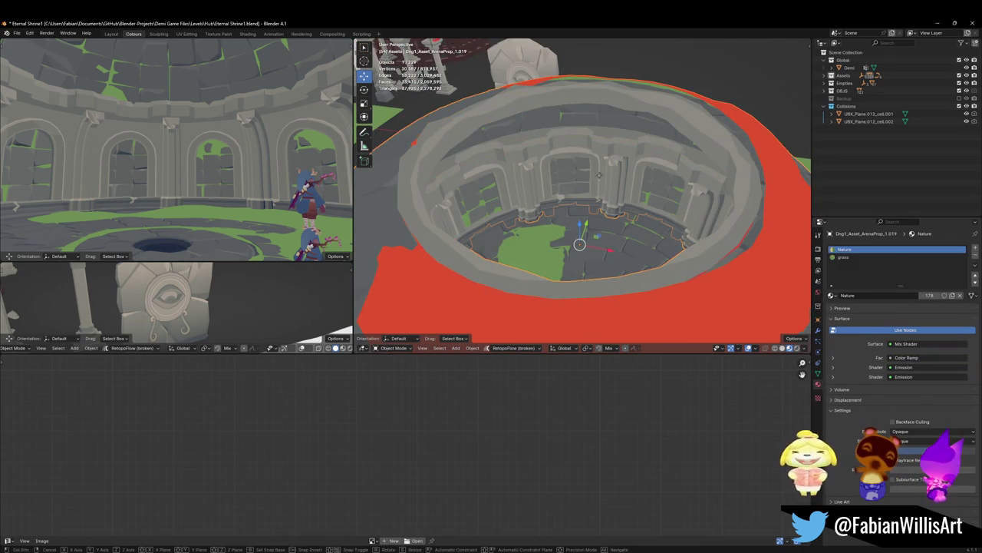
middle_drag(597, 175, 594, 206)
click(579, 223)
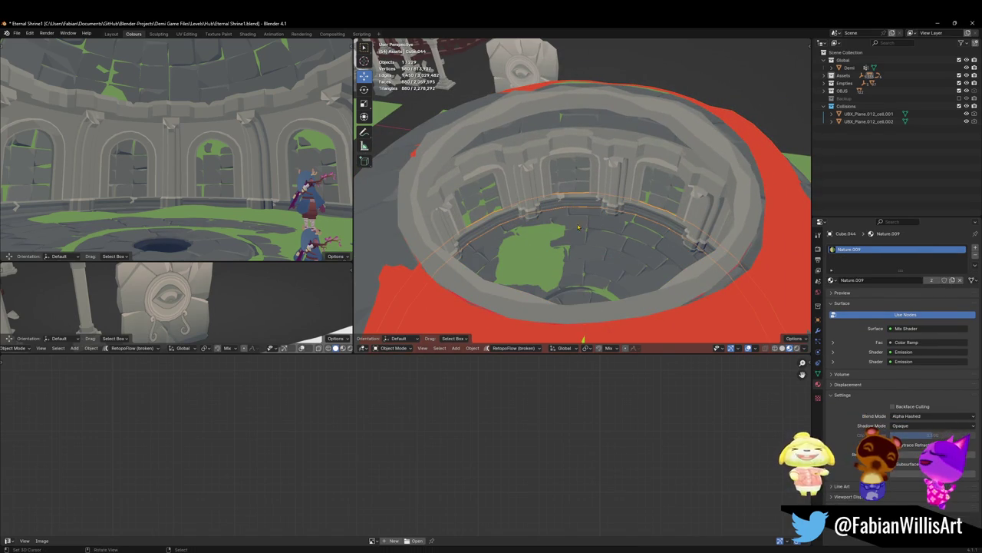
shift+click(591, 185)
key(q)
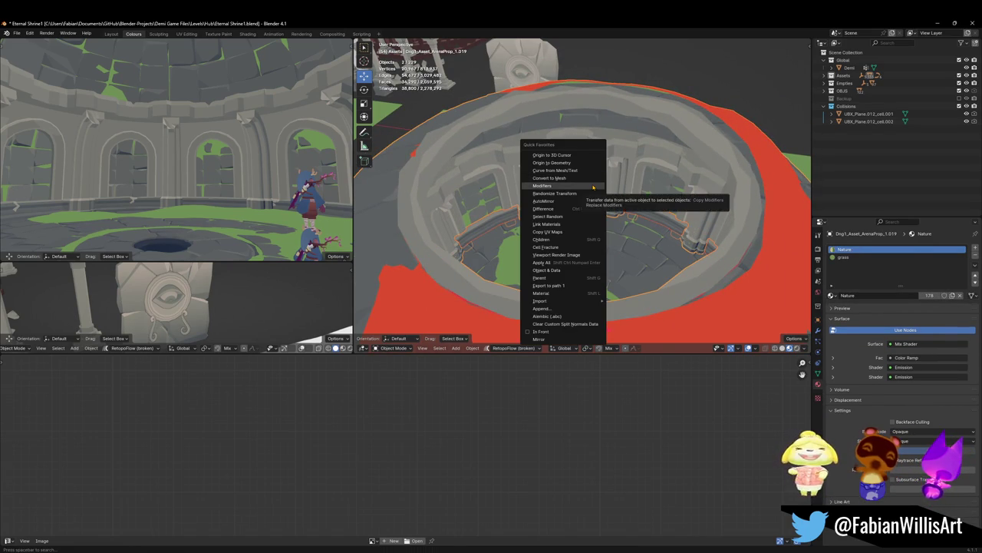
click(586, 224)
Step: Save the shrine file and select the floor tiles from a low angle
key(alt+a)
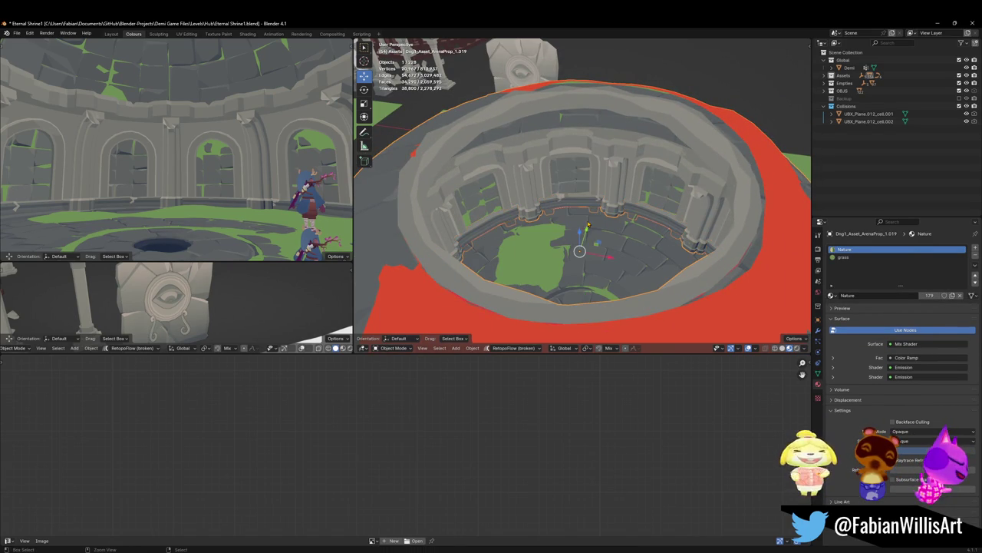
middle_drag(588, 224, 604, 191)
scroll(604, 191, up, 4)
key(ctrl+s)
click(604, 196)
scroll(601, 203, down, 2)
middle_drag(601, 204, 579, 233)
click(579, 232)
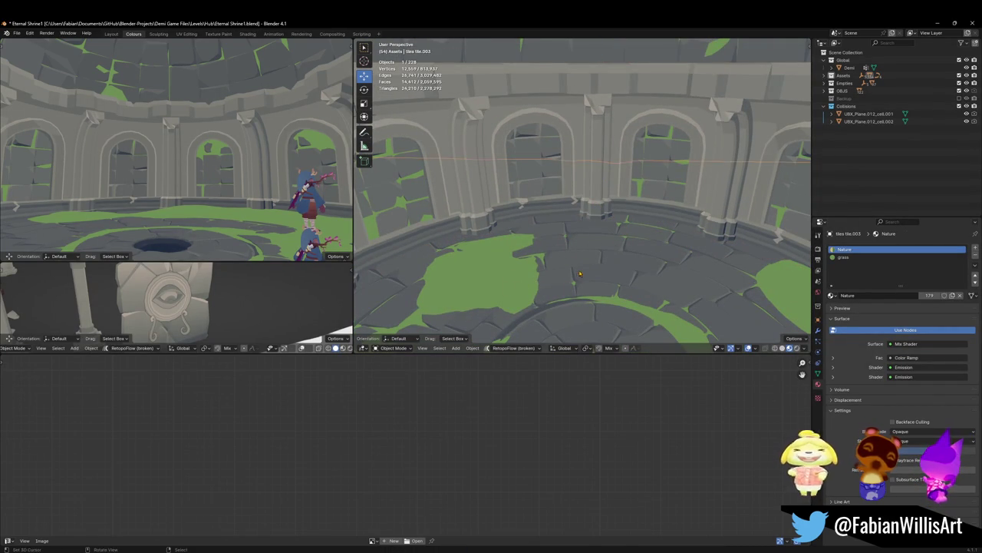
Step: Parent the floor tiles to the arena ring with Keep Transform, then save
shift+click(606, 205)
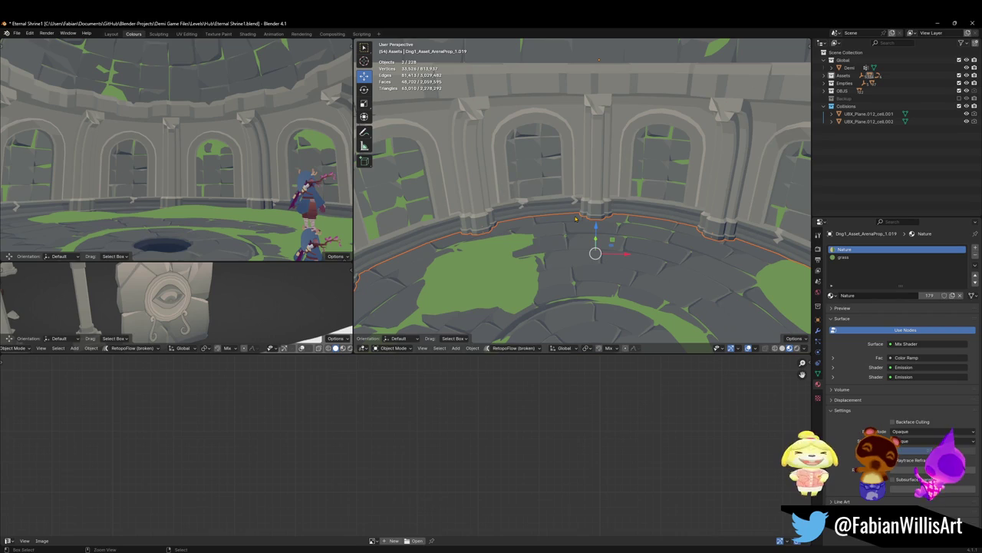
key(ctrl+p)
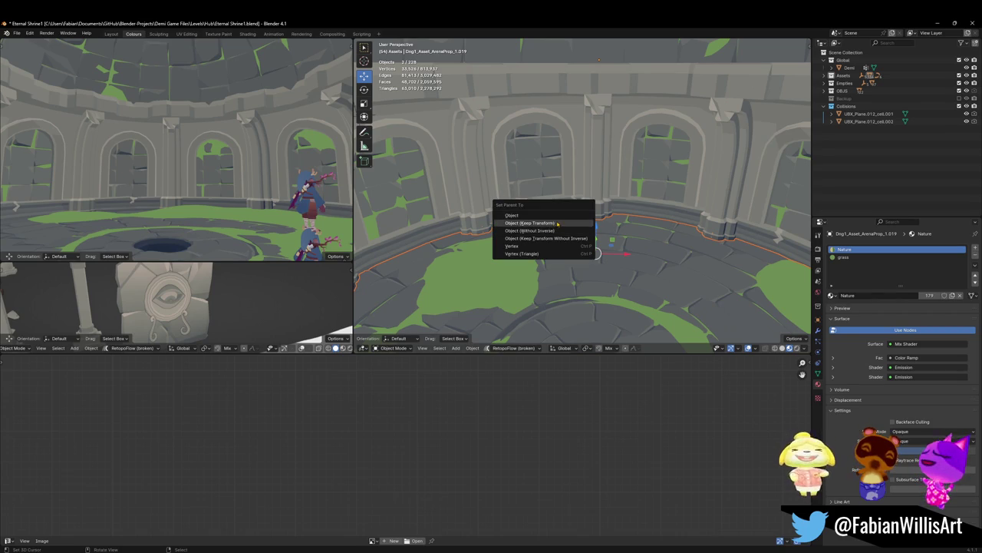
click(529, 222)
key(KP_Decimal)
scroll(584, 192, down, 10)
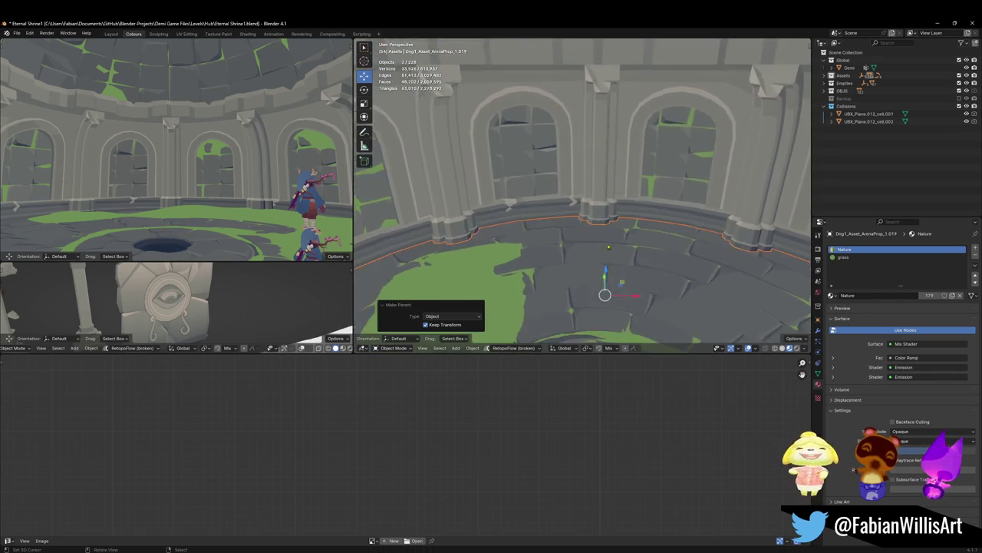
click(572, 211)
key(g)
right_click(695, 282)
key(ctrl+s)
Step: Rename the floor tiles 'Floor' and the arena ring 'Walls'
scroll(578, 213, up, 3)
mouse_move(578, 212)
middle_down()
mouse_move(601, 152)
mouse_move(596, 186)
middle_up()
click(596, 186)
key(F2)
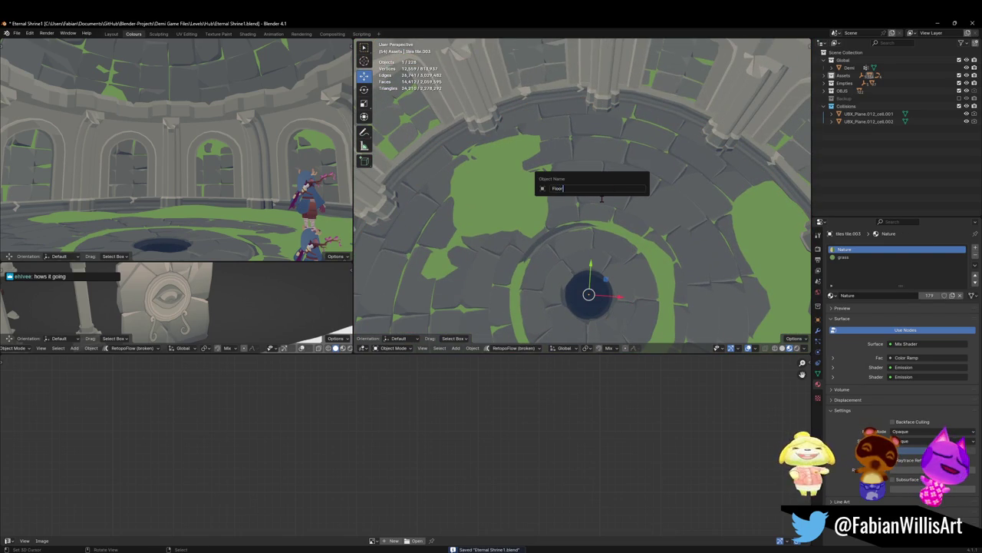
key(Return)
click(612, 135)
key(F2)
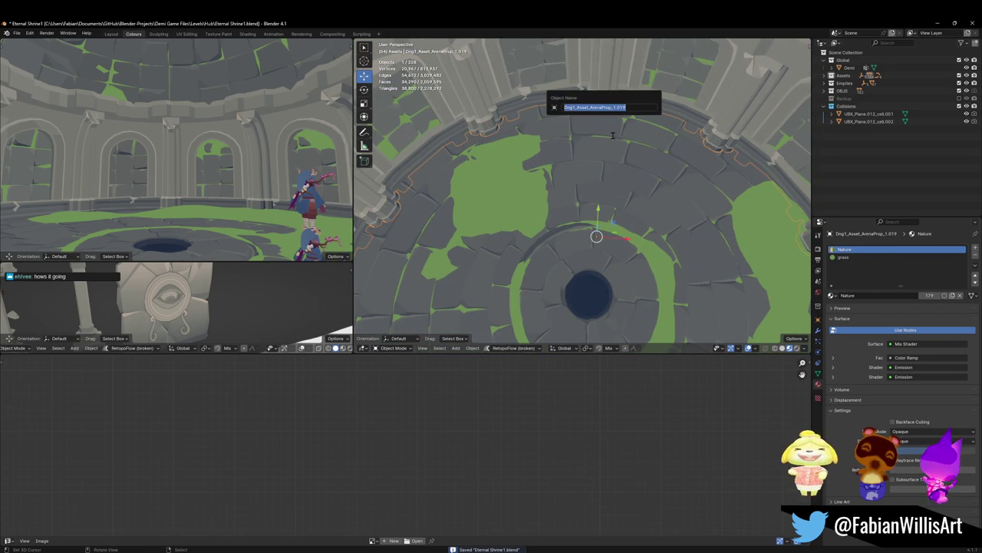
text(ls)
key(Return)
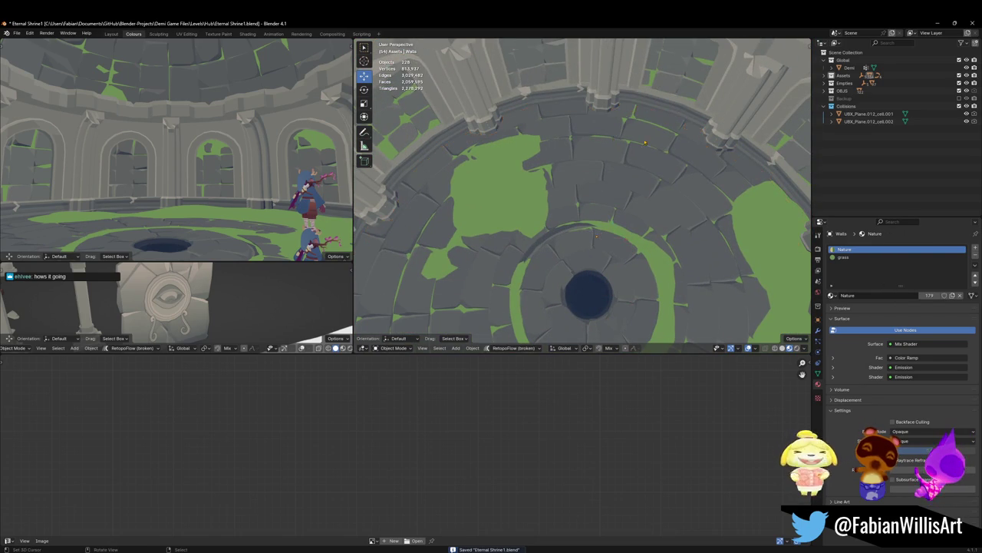
Step: Orbit out to view the whole domed ring
scroll(577, 156, down, 4)
mouse_move(576, 156)
middle_down()
mouse_move(564, 172)
mouse_move(573, 181)
middle_up()
scroll(564, 173, down, 5)
mouse_move(510, 112)
middle_down()
mouse_move(568, 169)
mouse_move(661, 190)
mouse_move(515, 191)
middle_up()
scroll(587, 178, up, 3)
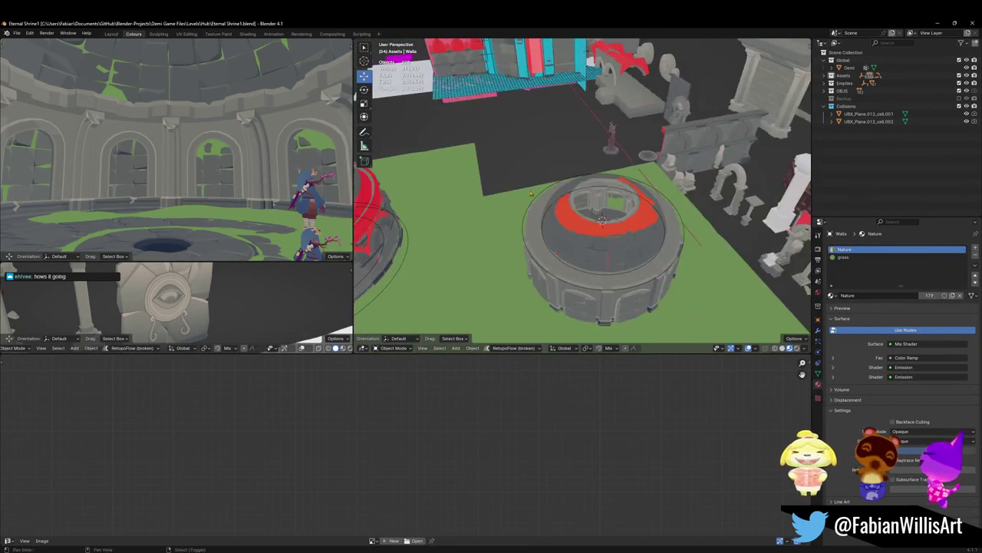
Step: Duplicate the eye medallion, leaving the copy in its original place
scroll(602, 221, up, 5)
mouse_move(603, 221)
middle_down()
mouse_move(584, 230)
mouse_move(553, 179)
mouse_move(578, 157)
mouse_move(562, 156)
middle_up()
scroll(587, 221, down, 3)
scroll(588, 221, down, 3)
scroll(568, 199, up, 4)
scroll(553, 178, down, 2)
scroll(564, 169, up, 4)
click(547, 148)
key(shift+d)
right_click(560, 158)
Step: Snap the medallion copy to the 3D cursor and push it 1.5675 m out along its normal
scroll(613, 156, down, 4)
scroll(613, 156, down, 5)
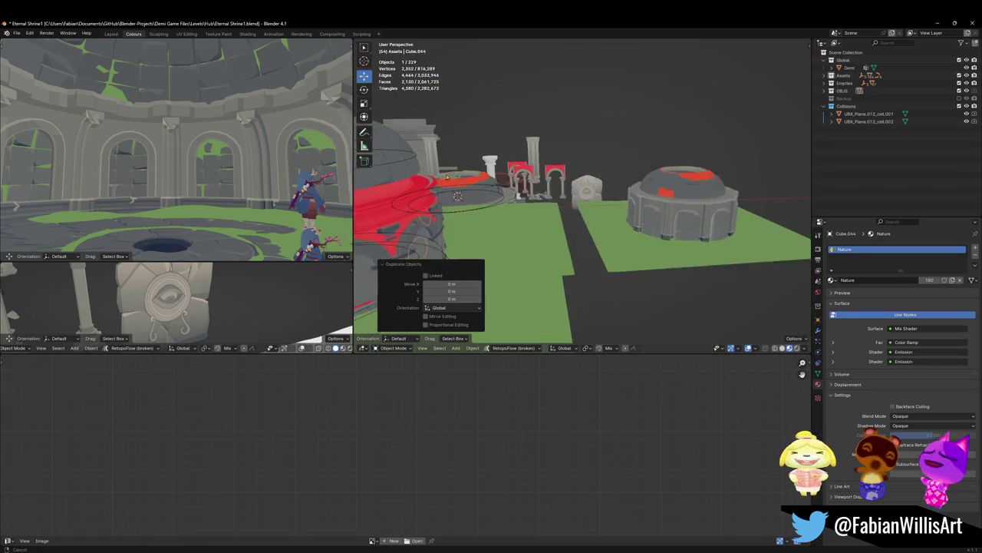
scroll(613, 155, up, 3)
middle_drag(613, 155, 644, 200)
scroll(645, 200, up, 3)
scroll(644, 199, up, 3)
key(shift+s)
click(590, 246)
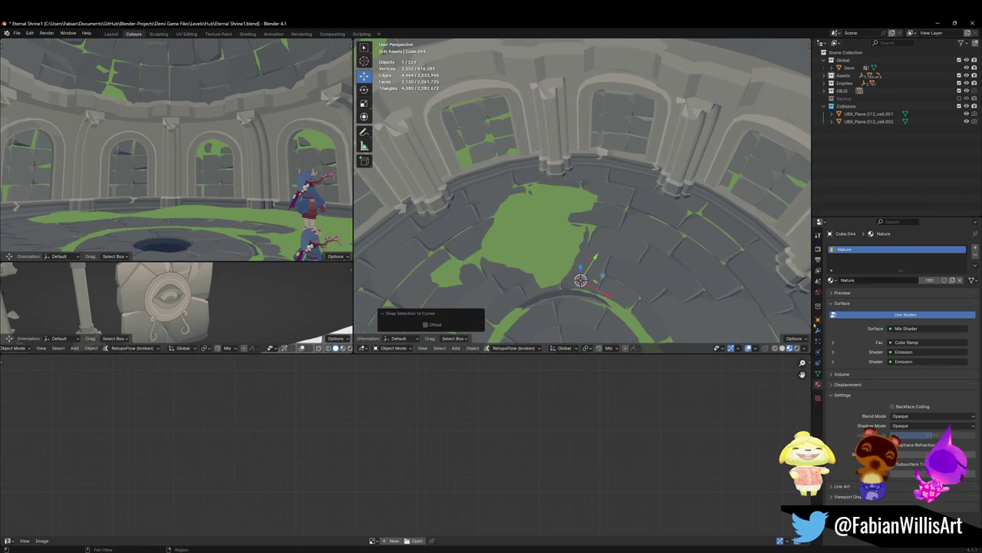
key(ctrl+z)
key(KP_Decimal)
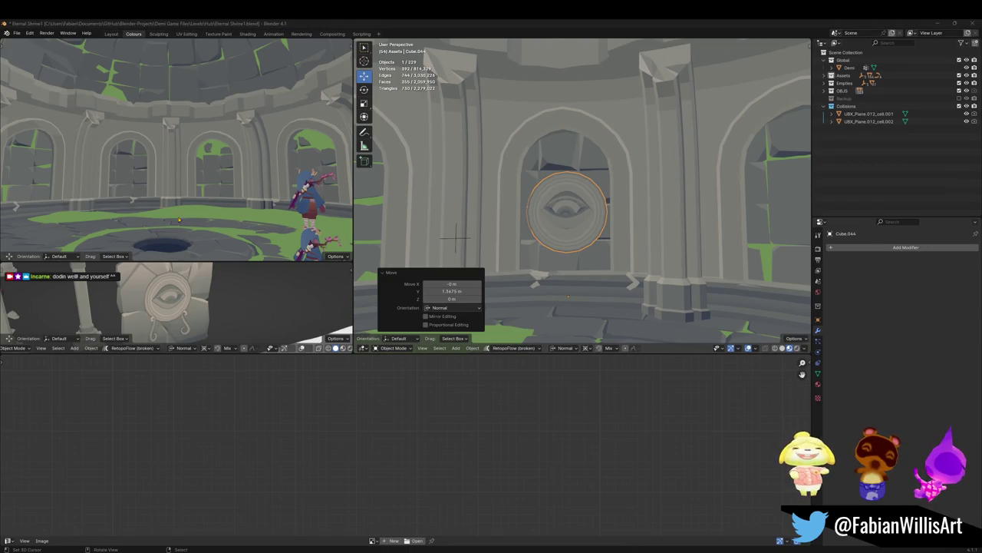
Step: Save the shrine and inspect the medallion in its arch using walk navigation
mouse_move(538, 208)
middle_down()
mouse_move(561, 198)
mouse_move(522, 210)
middle_up()
key(ctrl+s)
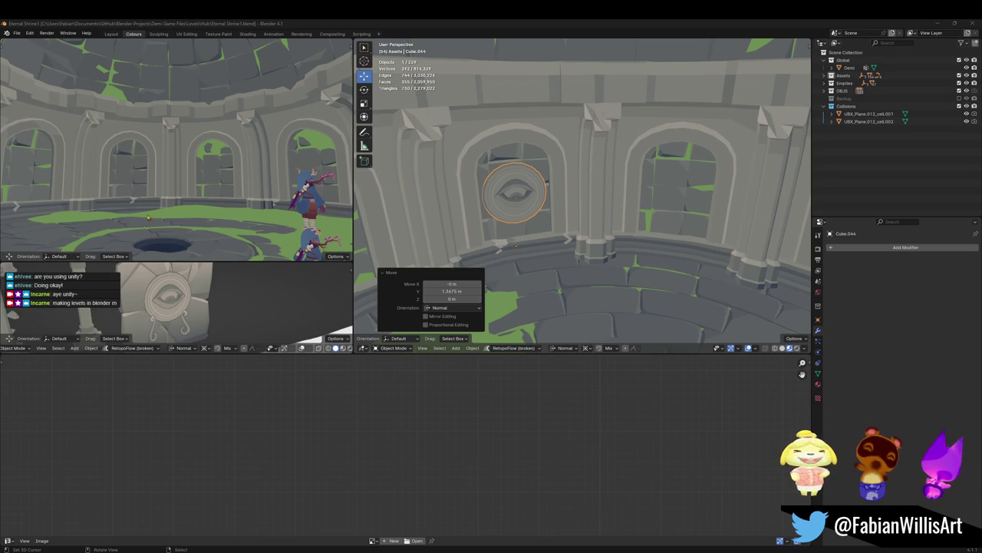
key(shift+grave)
key(w)
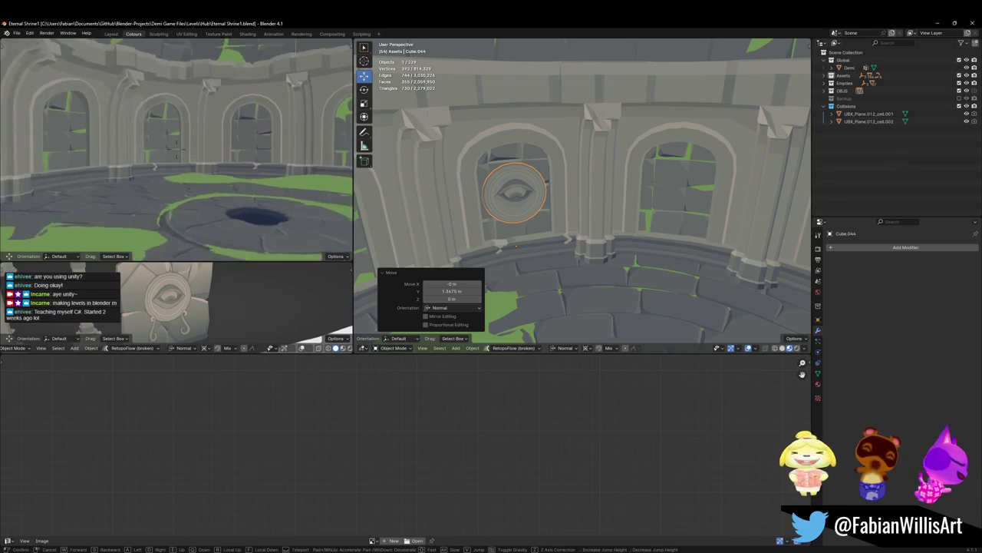
key(Escape)
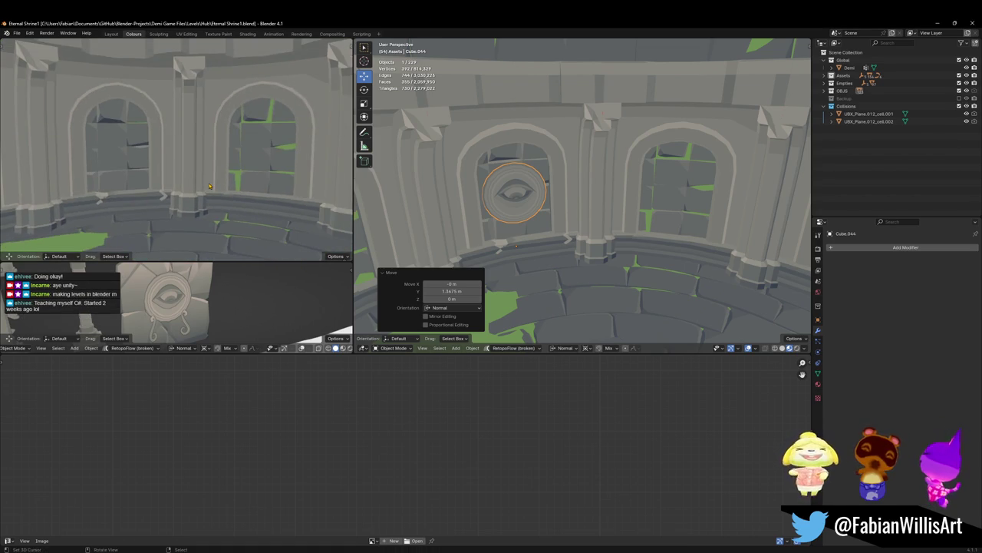
key(KP_Decimal)
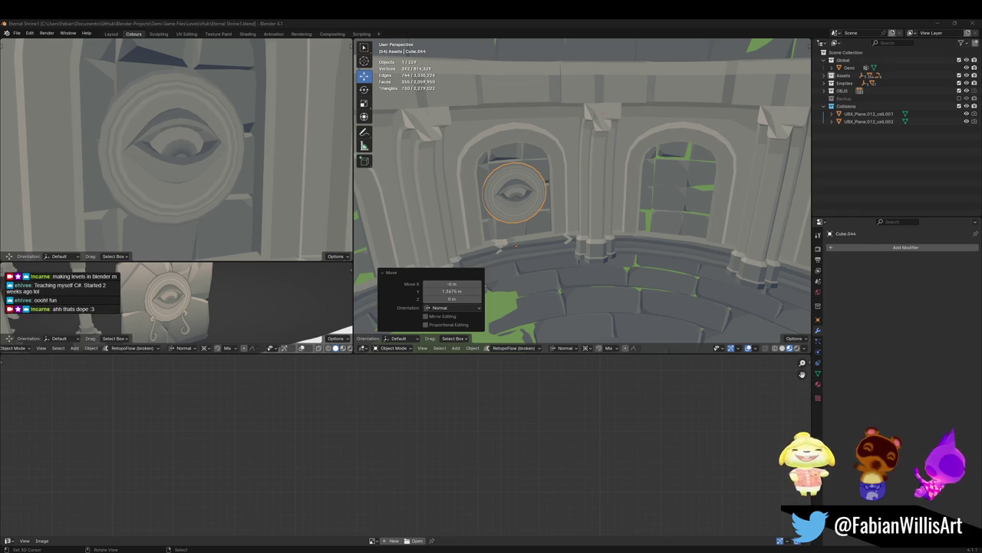
key(shift+grave)
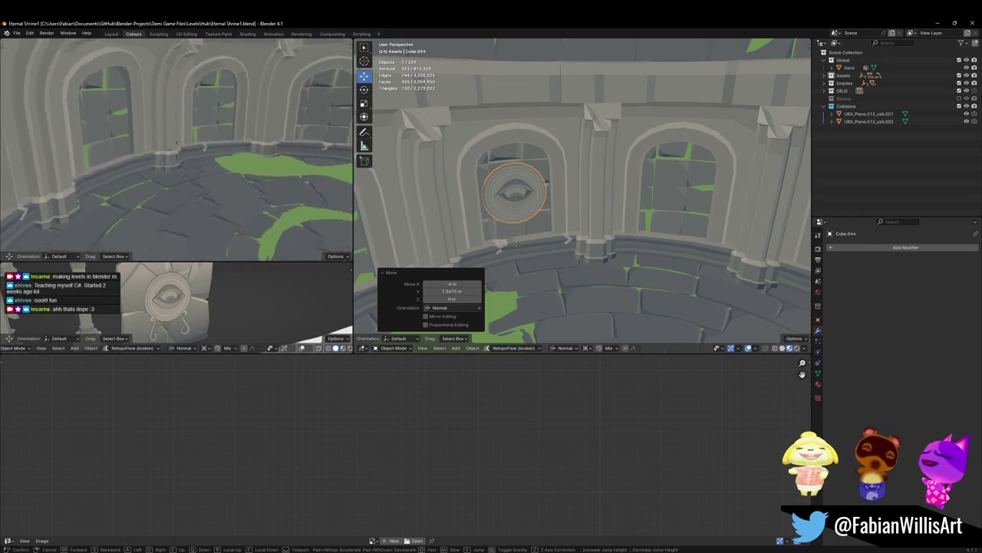
click(193, 176)
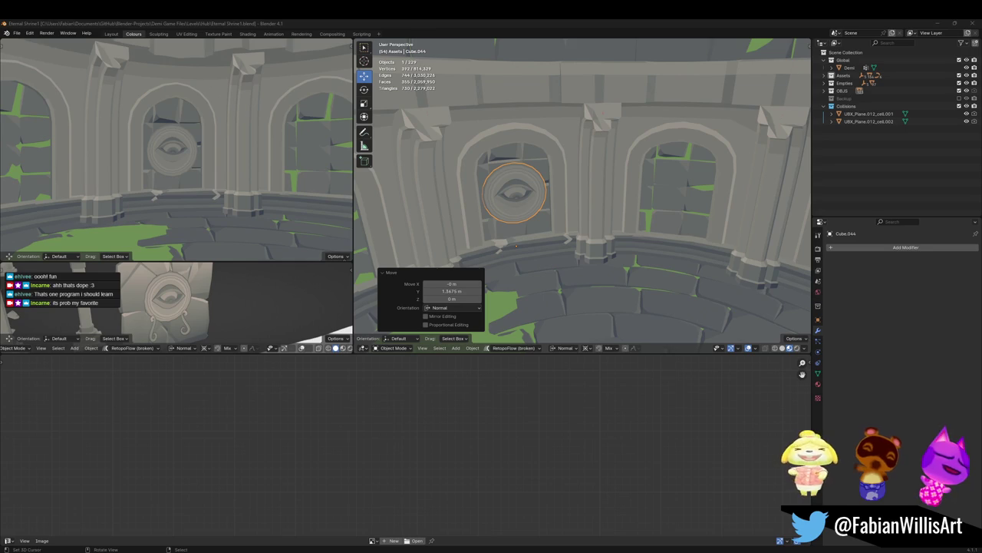
scroll(620, 193, up, 3)
scroll(591, 188, up, 2)
scroll(567, 182, up, 3)
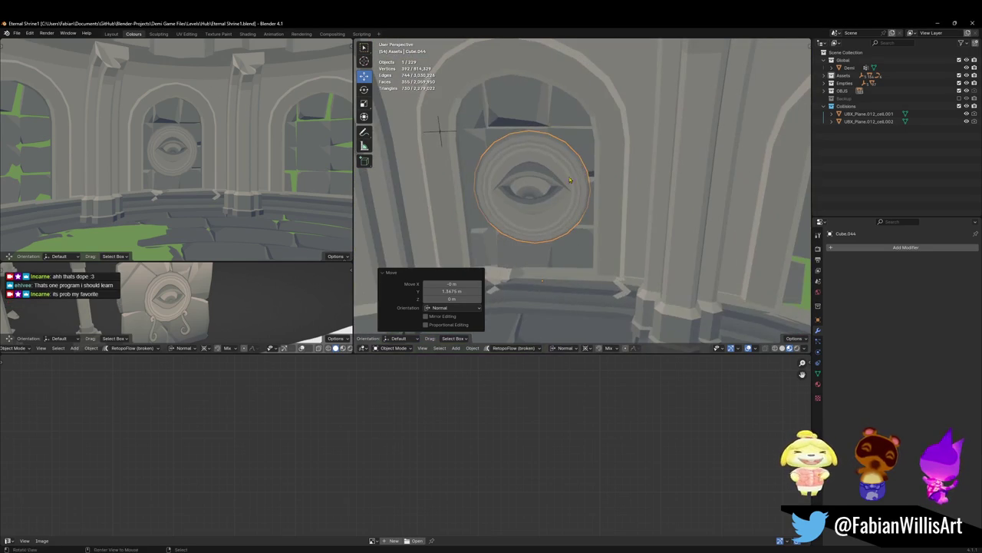
Step: Rotate the medallion -0.162° about its normal, save the shrine, and duplicate the medallion in place
key(r)
click(588, 167)
scroll(588, 167, down, 4)
mouse_move(598, 165)
middle_down()
mouse_move(631, 156)
mouse_move(614, 173)
middle_up()
key(ctrl+s)
scroll(600, 187, down, 2)
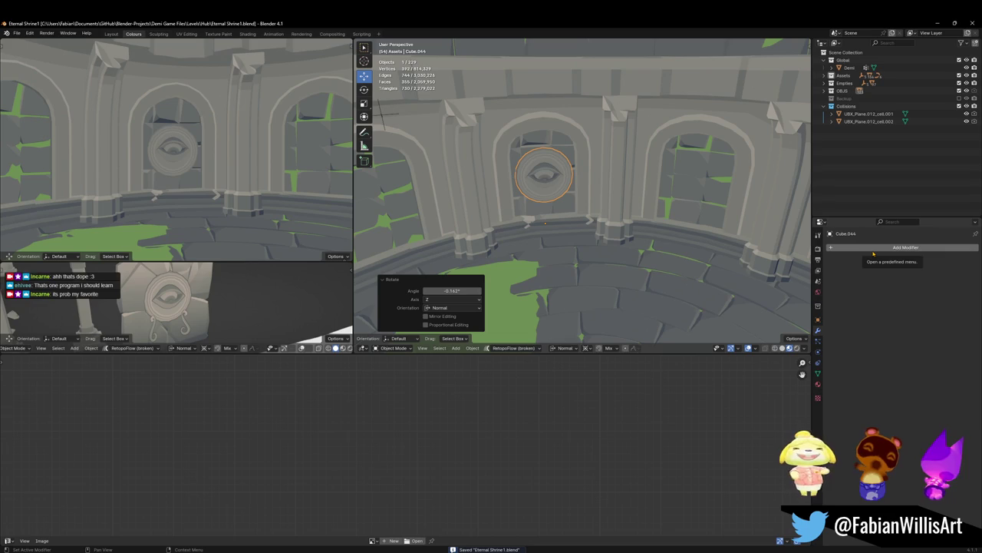
key(shift+d)
right_click(609, 219)
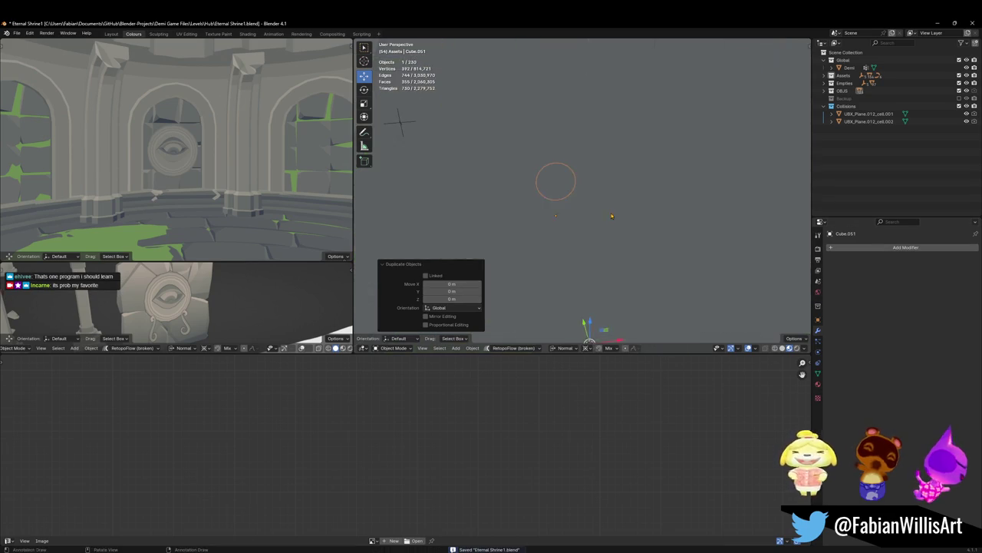
Step: Swing the copy about Z to the next arch, check its placement, then delete it
mouse_move(588, 202)
middle_down()
mouse_move(686, 229)
mouse_move(768, 231)
middle_up()
key(r)
key(z)
key(z)
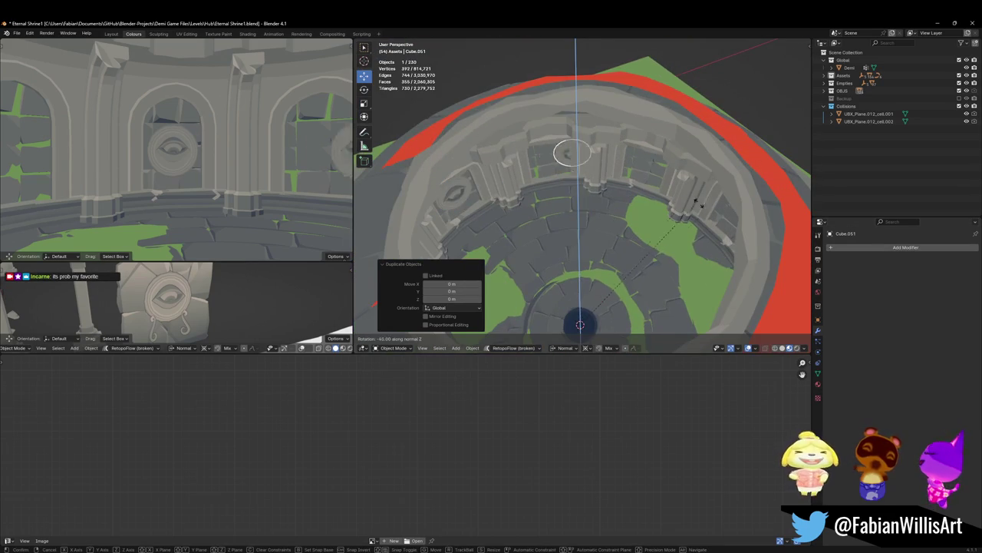
click(371, 240)
key(shift+grave)
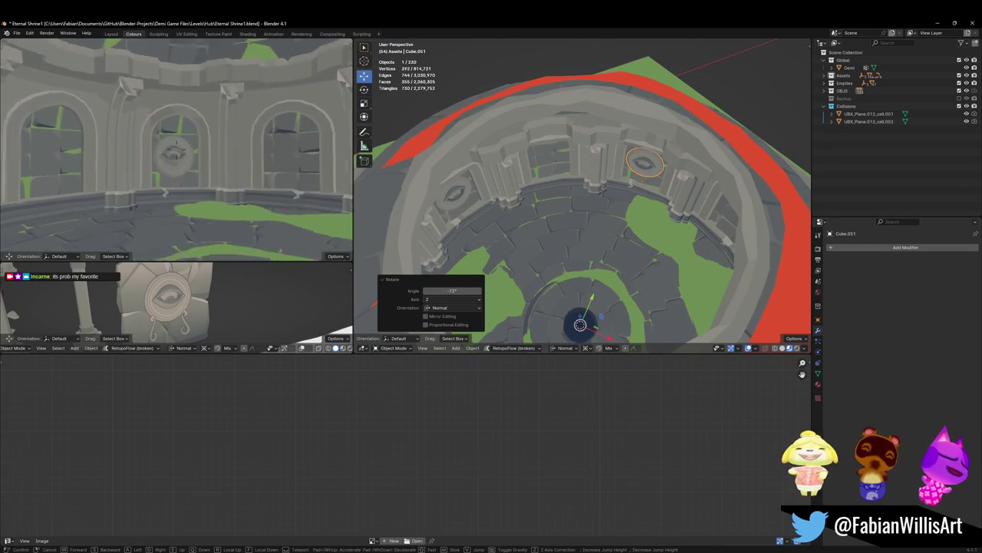
click(175, 148)
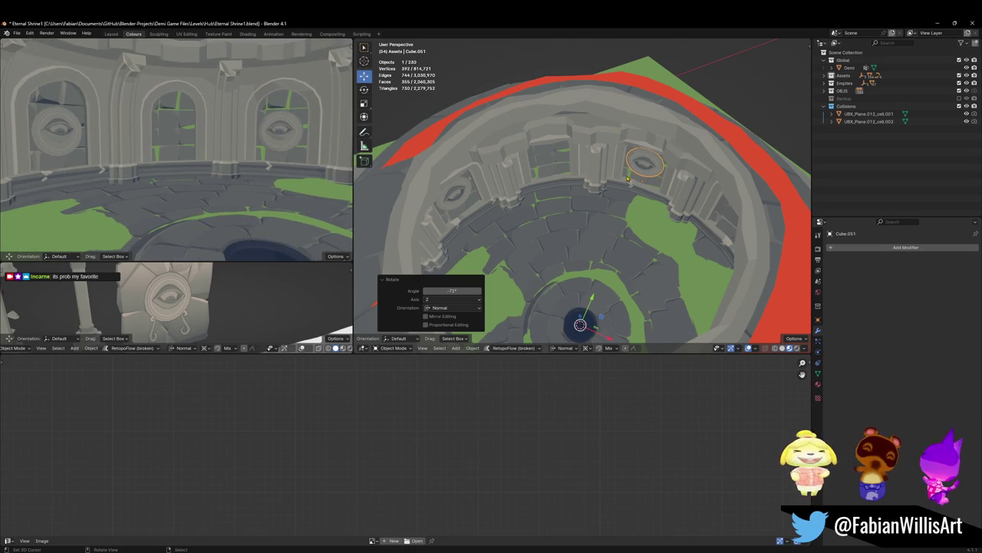
key(Delete)
click(454, 192)
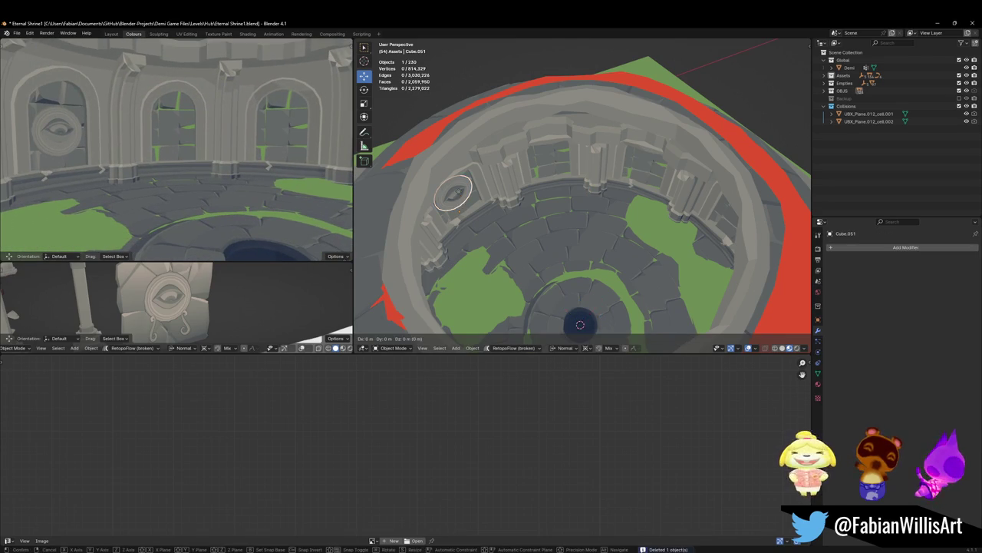
Step: Make a linked copy of the medallion and rotate it about Z into the neighbouring arch
key(alt+d)
key(r)
key(z)
key(z)
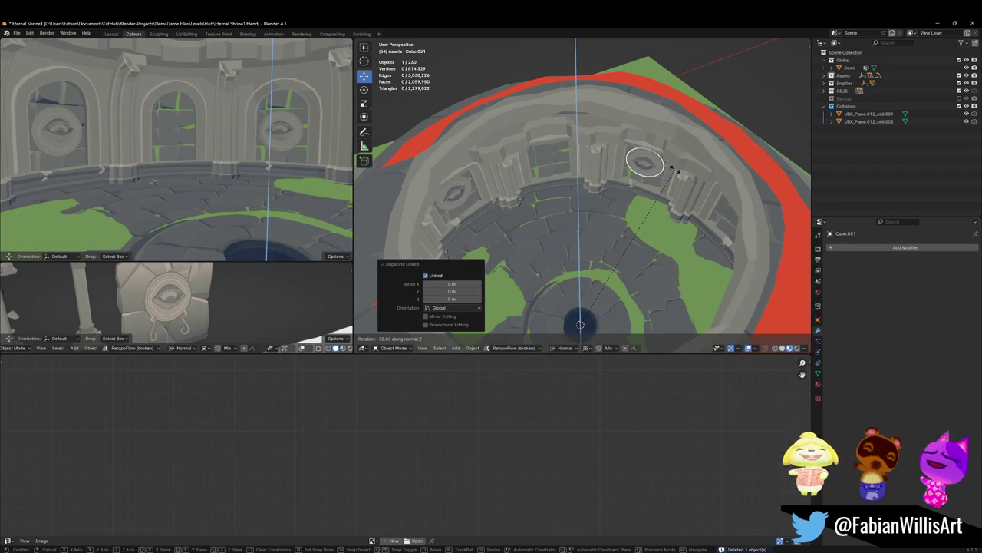
click(673, 169)
middle_drag(674, 169, 551, 189)
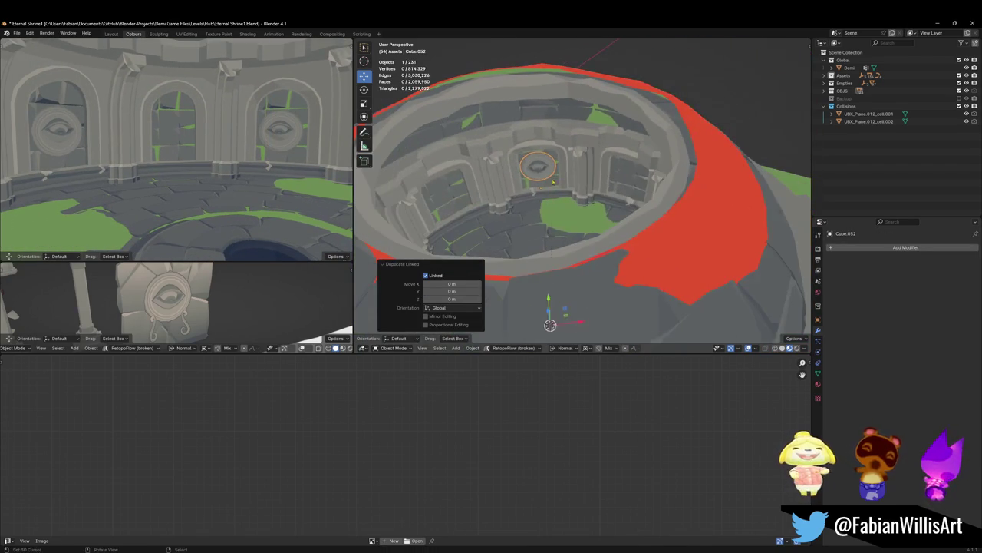
key(r)
key(z)
key(z)
click(668, 192)
key(shift+grave)
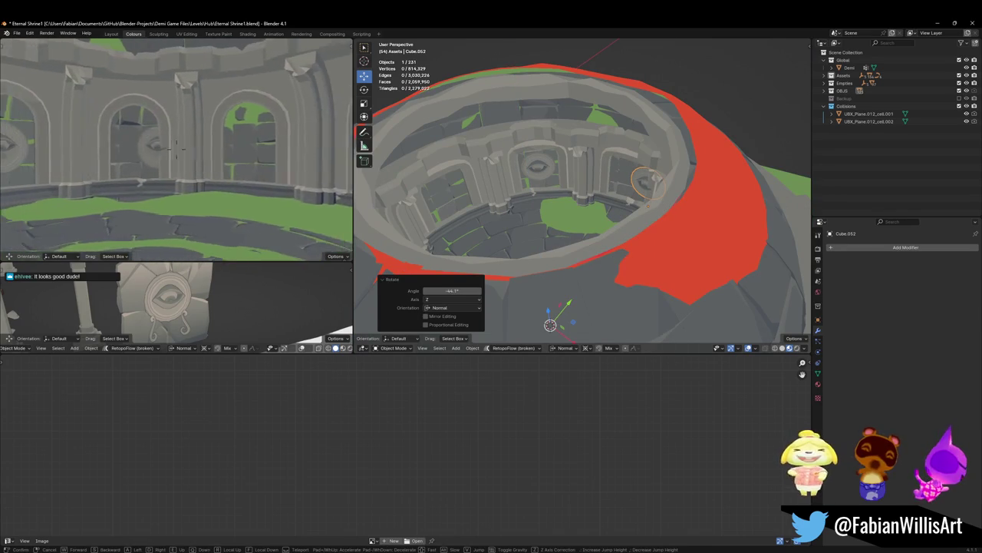
click(176, 148)
Step: Adjust the copy's Z rotation, then duplicate and swing another copy around the circular wall
key(r)
key(z)
key(z)
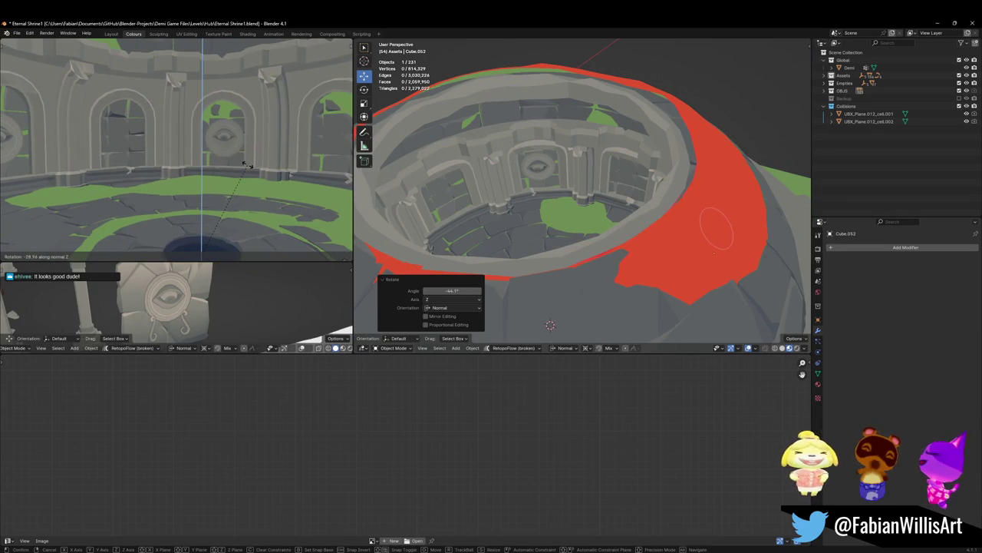
click(244, 164)
middle_drag(244, 163, 136, 178)
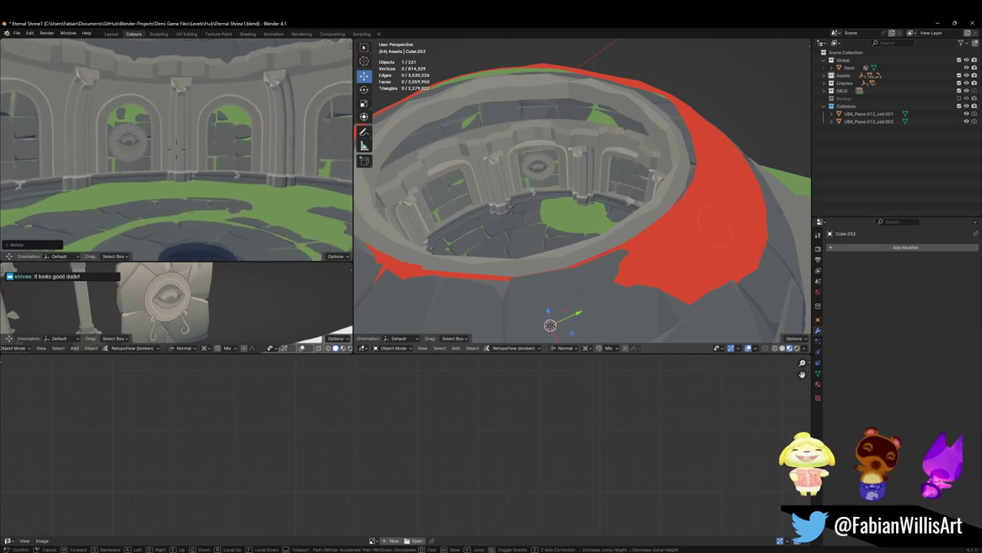
key(shift+d)
key(r)
key(z)
key(z)
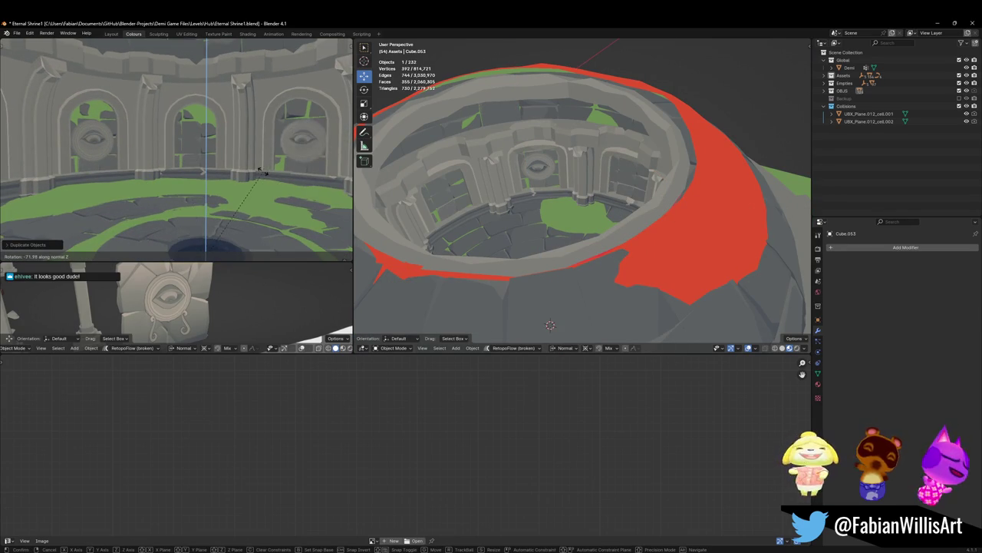
click(27, 200)
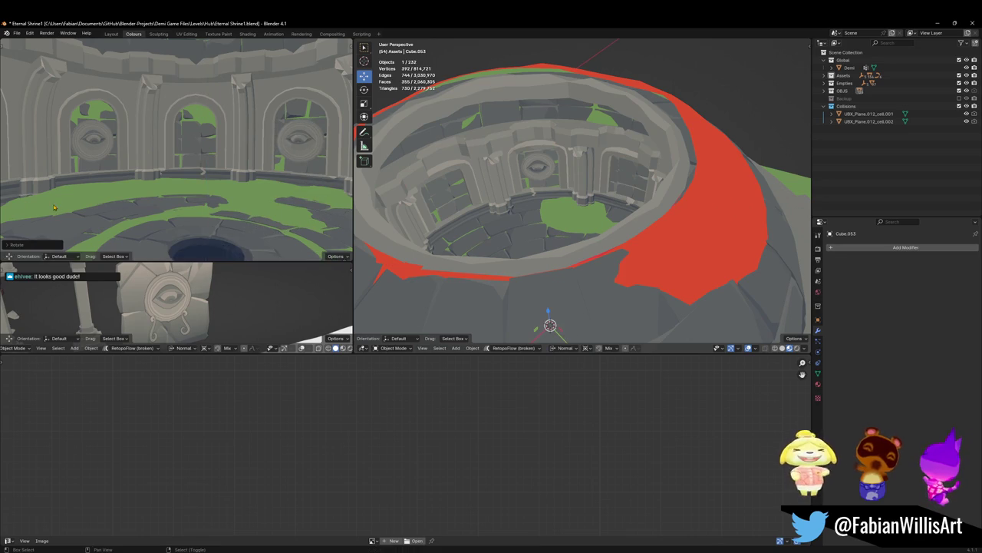
key(shift+grave)
key(s)
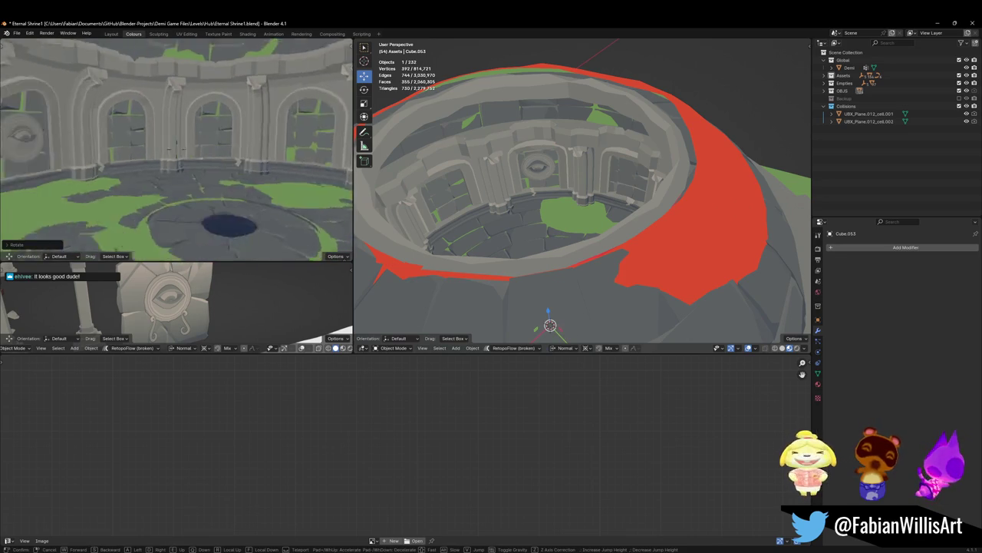
click(70, 192)
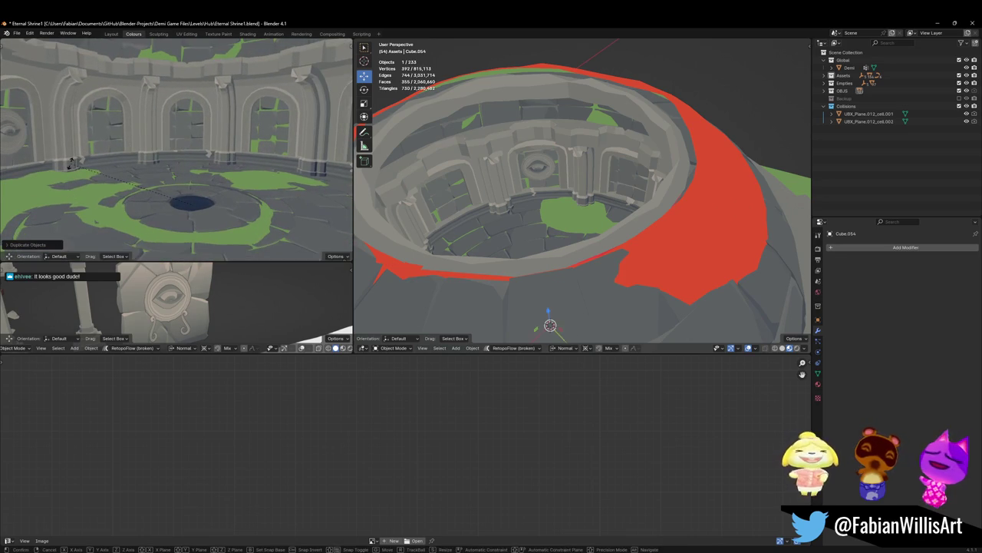
Step: Duplicate one more medallion, rotate it about Z above the next arch, and scale it slightly
key(shift+d)
key(r)
key(z)
key(z)
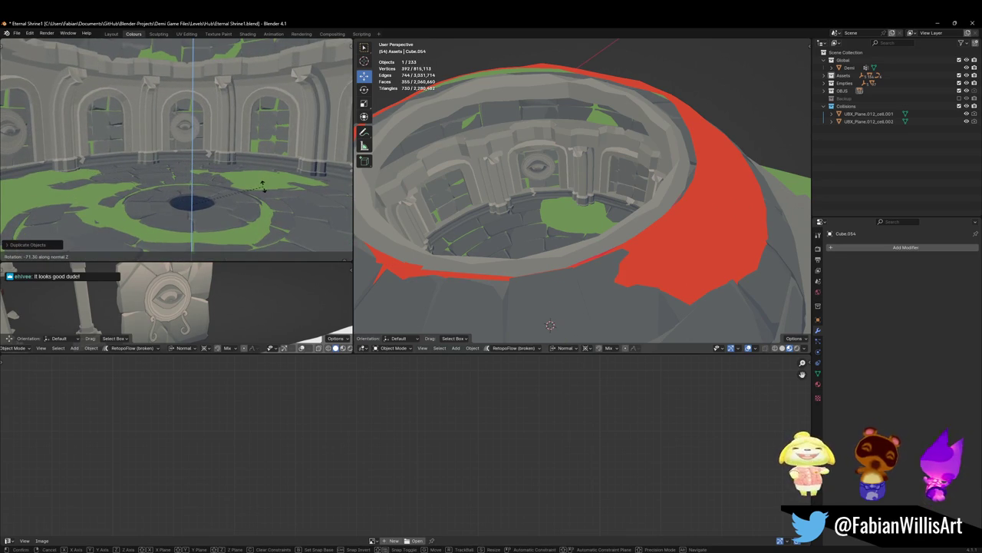
click(296, 205)
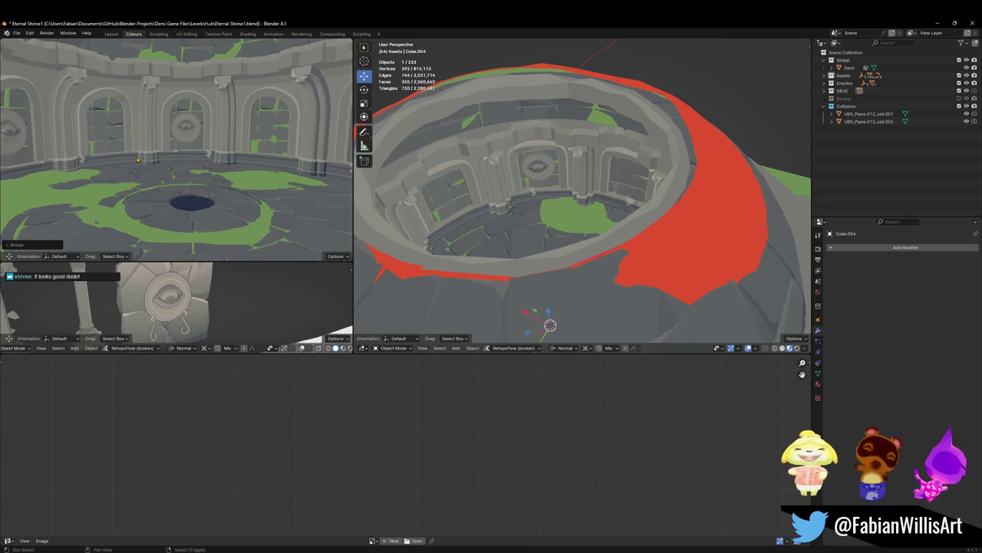
middle_drag(297, 205, 74, 132)
key(s)
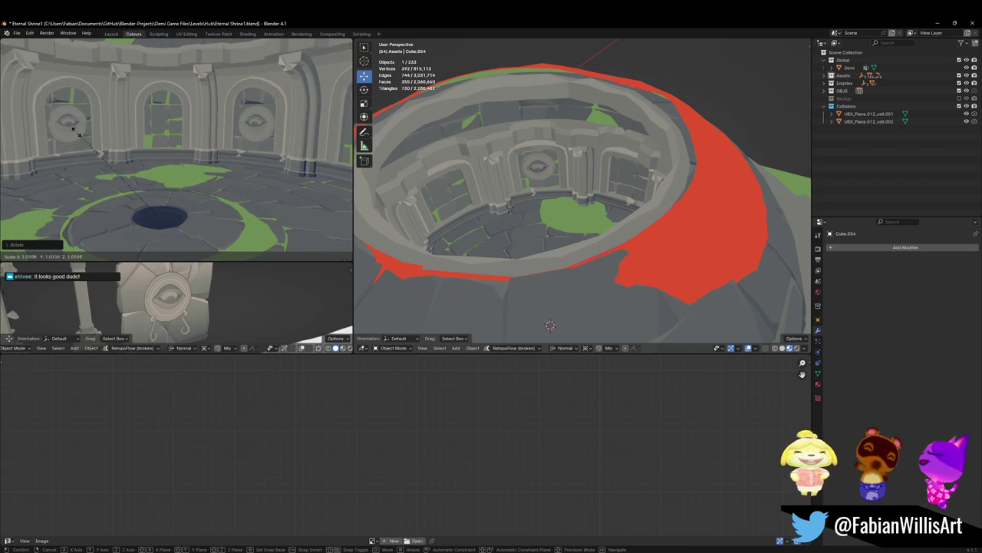
click(93, 141)
key(Tab)
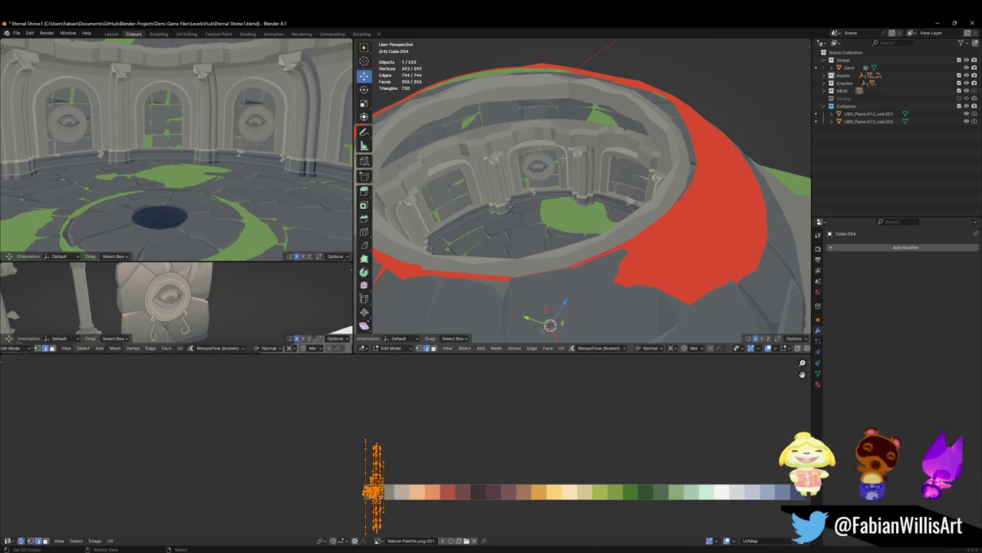
Step: Return to Object Mode and delete the extra medallion copies, including Cube.051
key(Tab)
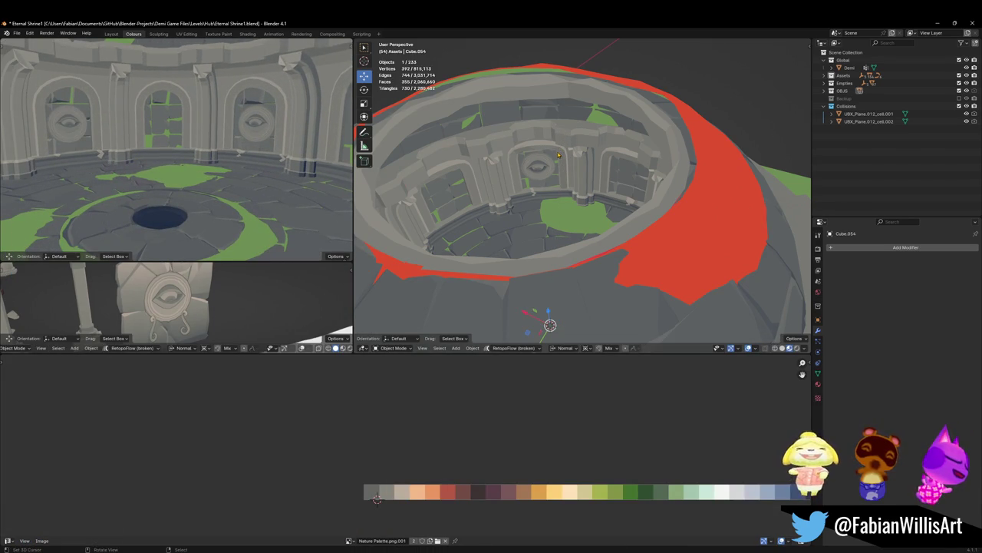
key(Delete)
click(556, 154)
key(s)
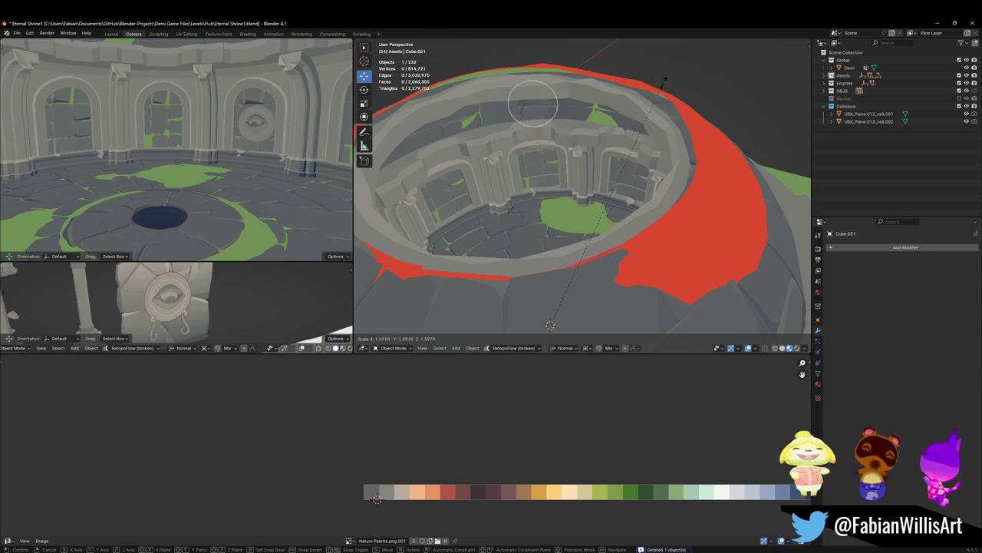
key(Escape)
key(Delete)
Step: Select the original eye medallion and frame the view on it
middle_drag(654, 91, 449, 130)
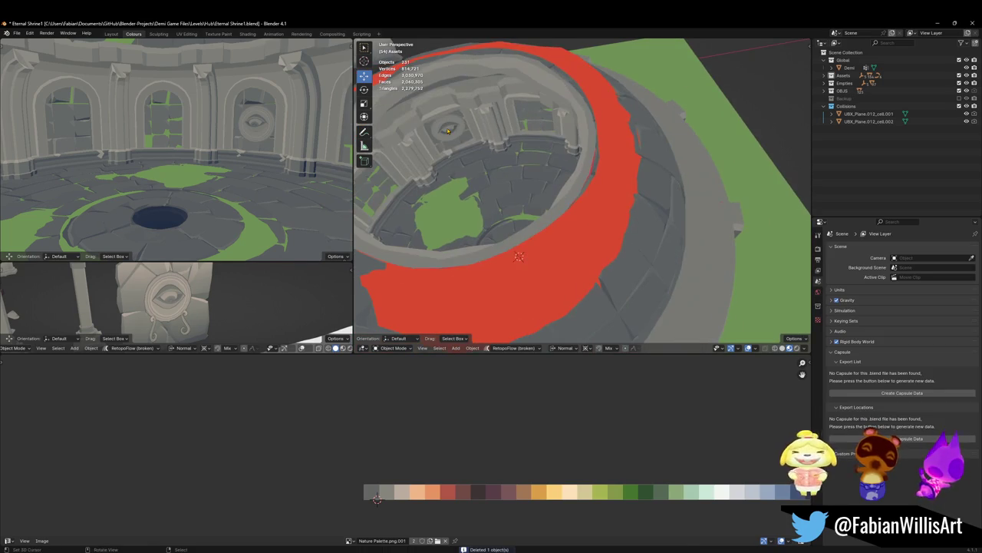
click(449, 131)
key(KP_Decimal)
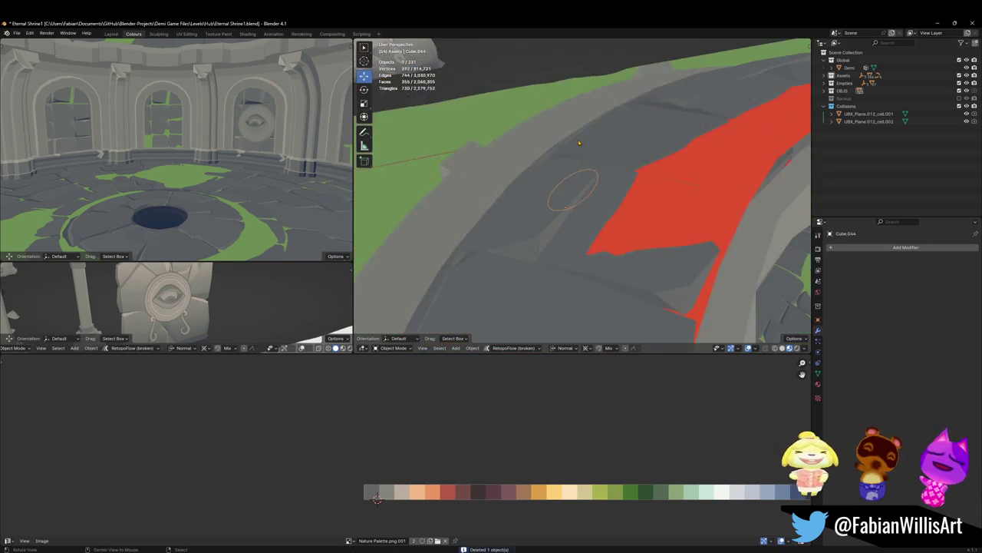
scroll(572, 141, down, 5)
middle_drag(572, 141, 526, 154)
Step: Make a linked copy of the medallion and swing it about Z into the neighbouring arch
key(alt+d)
key(Escape)
key(r)
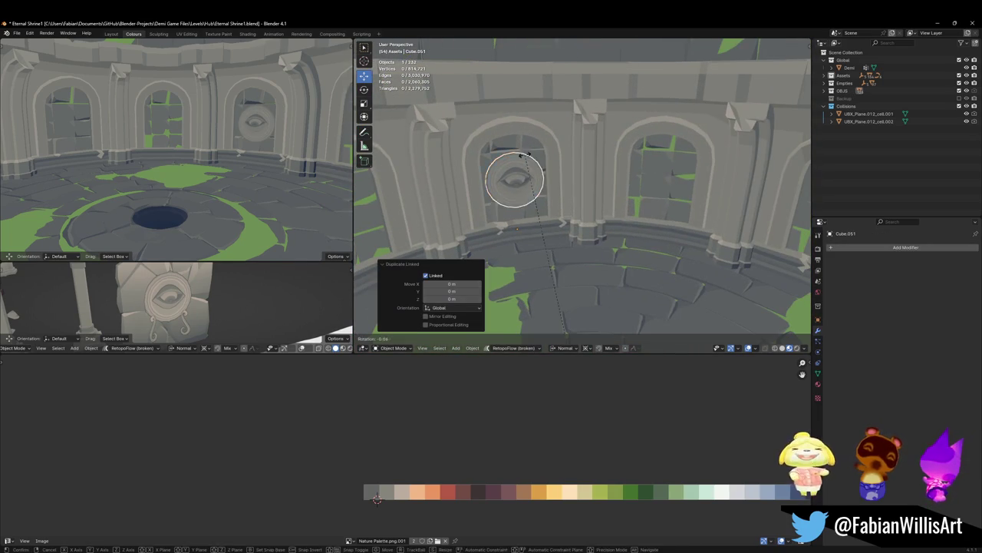
key(z)
key(z)
click(658, 164)
middle_drag(657, 165, 584, 158)
key(r)
key(z)
key(z)
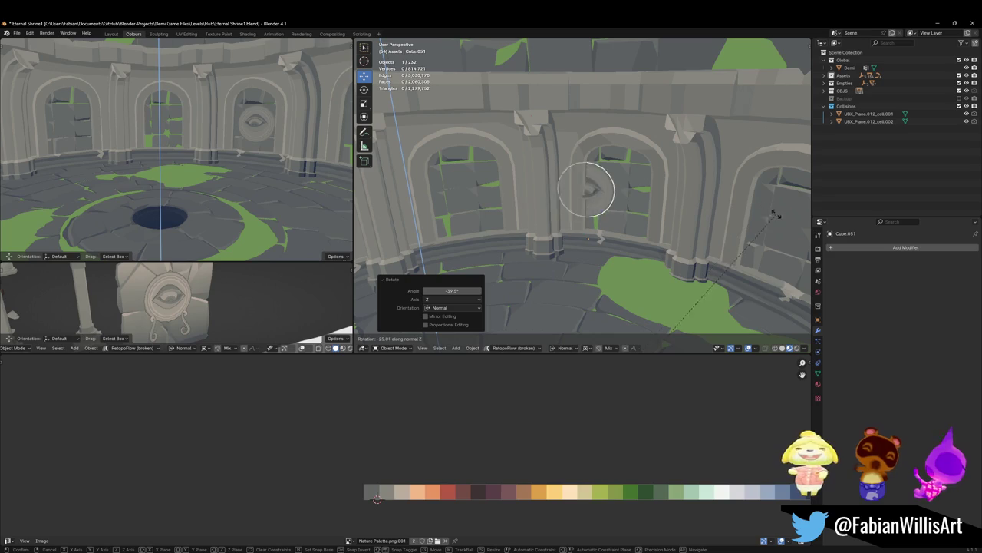
click(772, 212)
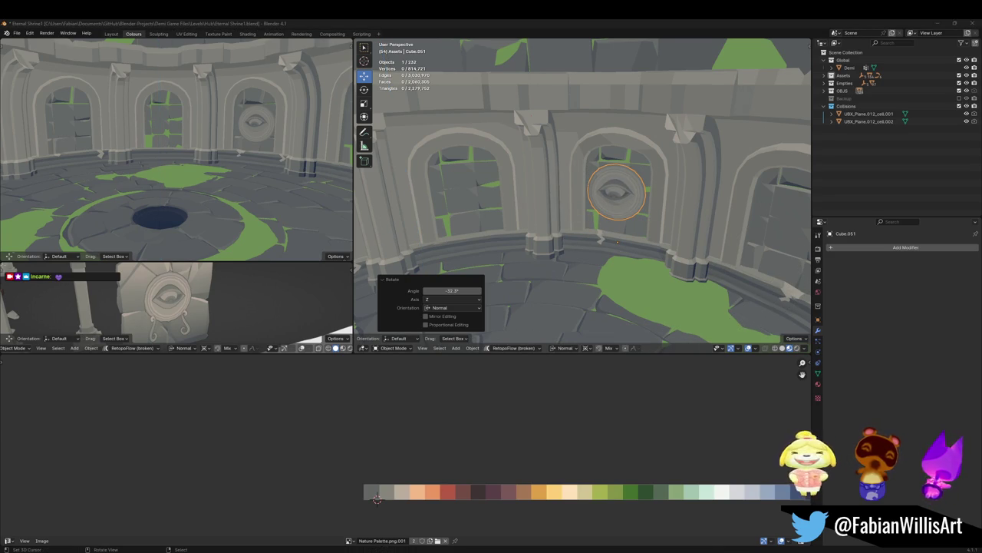
Step: Fine-tune the linked copy's Z rotation, check it, then delete that copy
middle_drag(554, 175, 564, 152)
key(r)
key(z)
key(z)
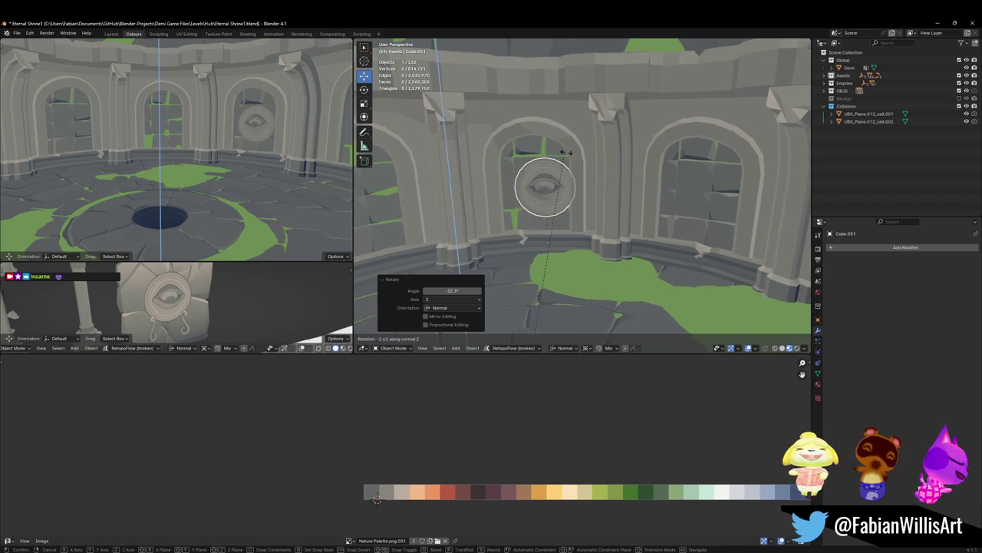
click(553, 152)
key(shift+grave)
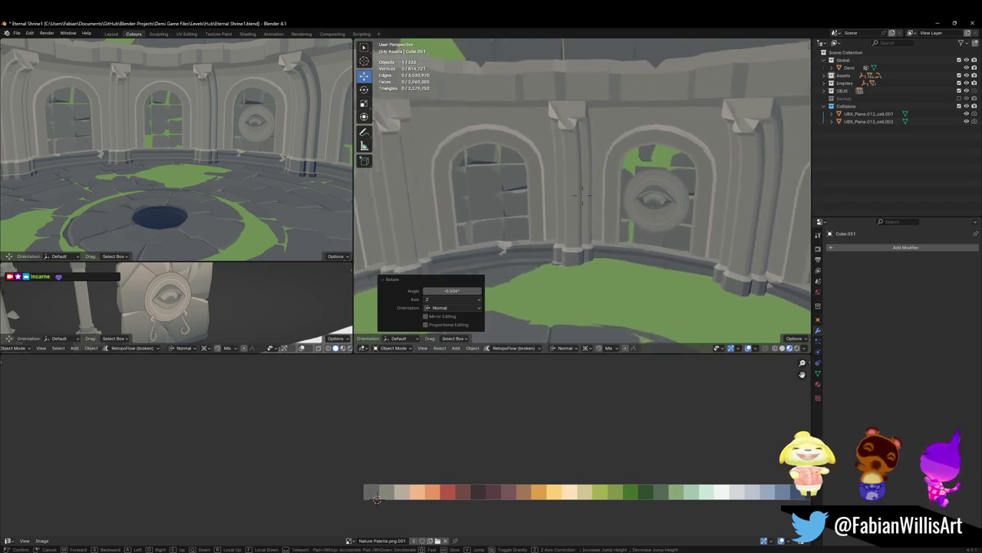
click(569, 162)
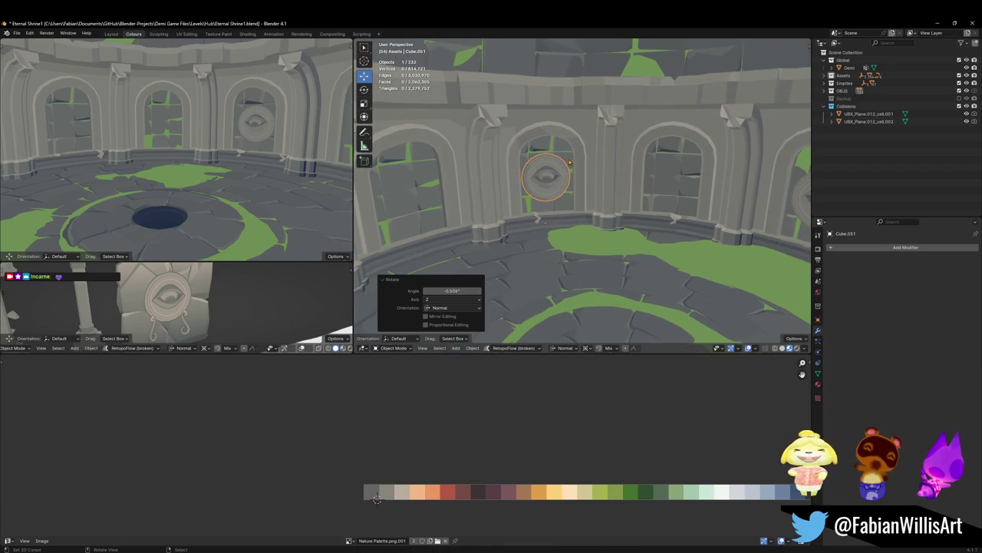
key(Delete)
Step: Look down into the courtyard and delete the medallion copy Cube.052
middle_drag(570, 162, 595, 154)
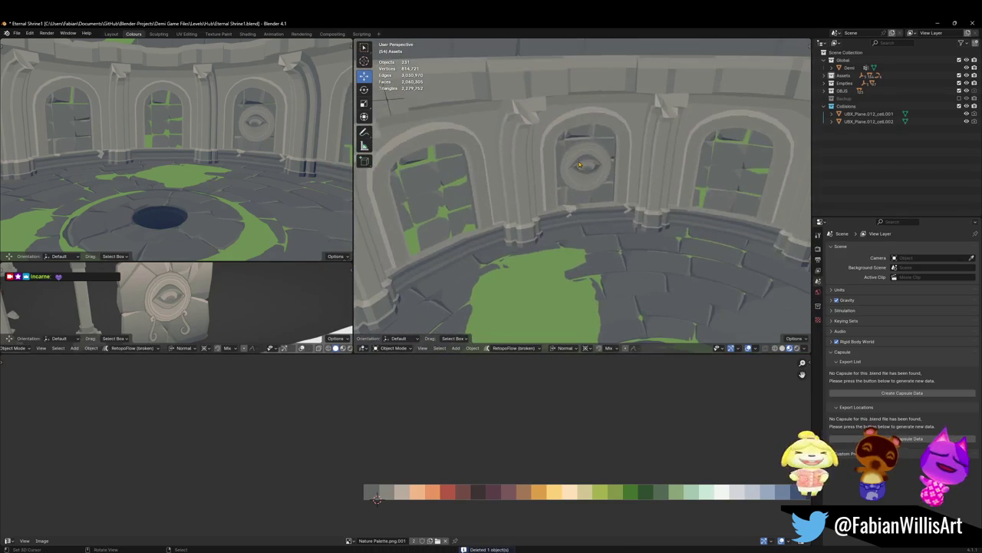
click(595, 154)
key(s)
middle_drag(225, 163, 218, 161)
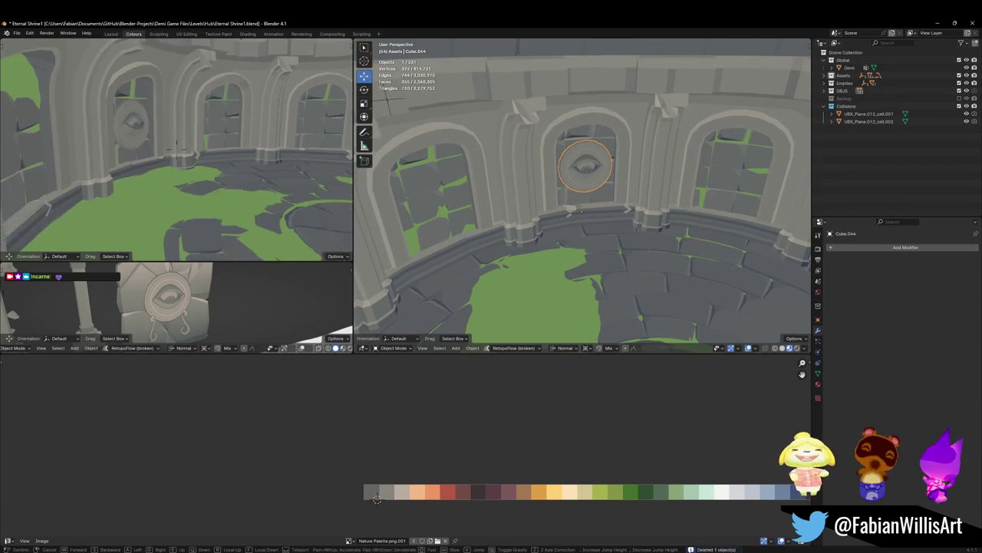
mouse_move(568, 176)
middle_down()
mouse_move(606, 133)
mouse_move(630, 163)
mouse_move(461, 185)
middle_up()
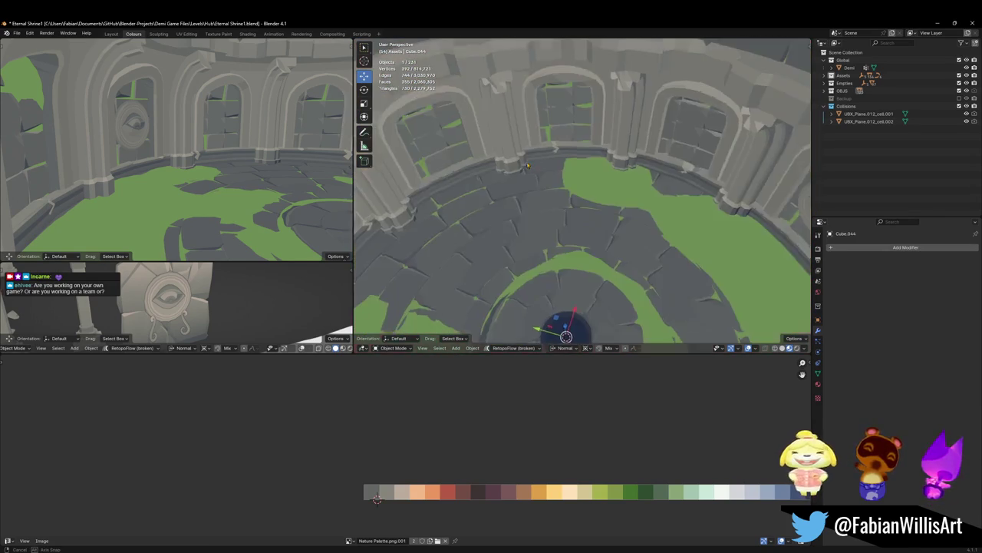
mouse_move(461, 185)
middle_down()
mouse_move(542, 175)
mouse_move(649, 104)
middle_up()
click(648, 104)
key(s)
key(Escape)
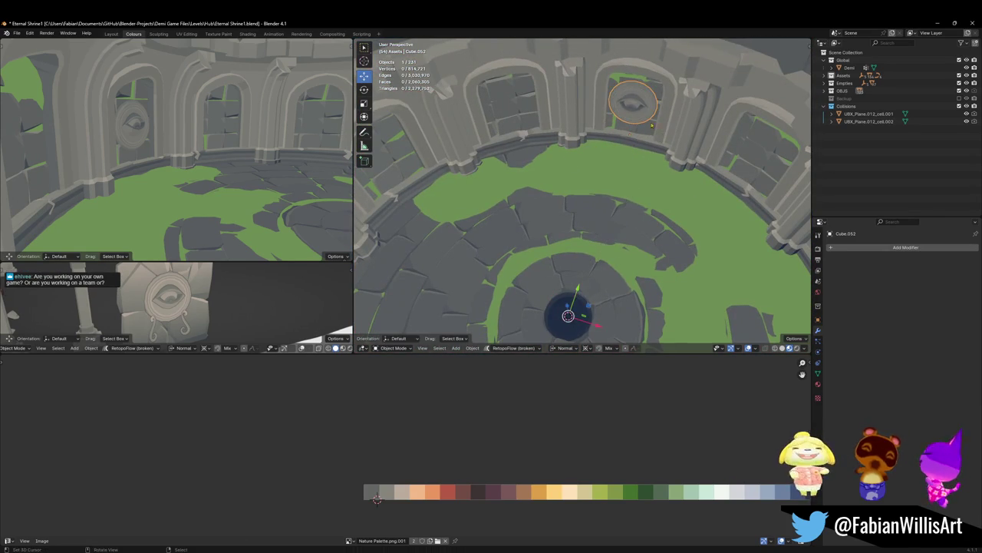
key(Delete)
Step: Select the original eye medallion, duplicate it, and adjust the copy's size
key(shift+grave)
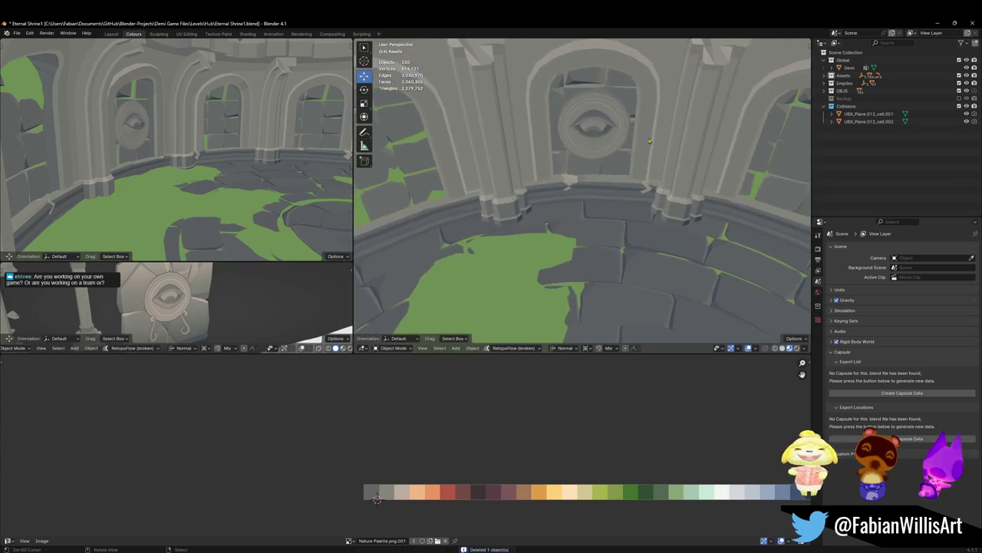
click(583, 192)
click(602, 125)
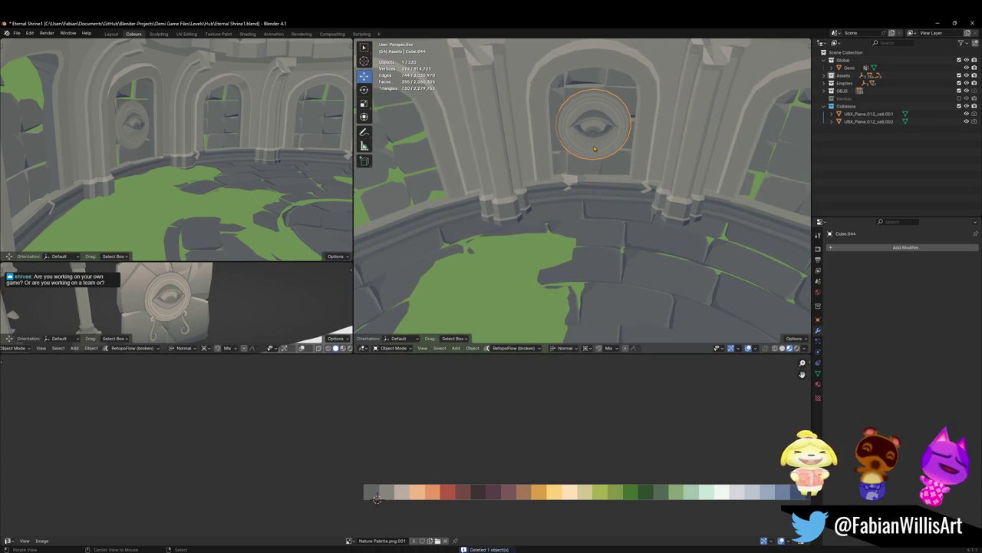
key(shift+d)
key(r)
key(s)
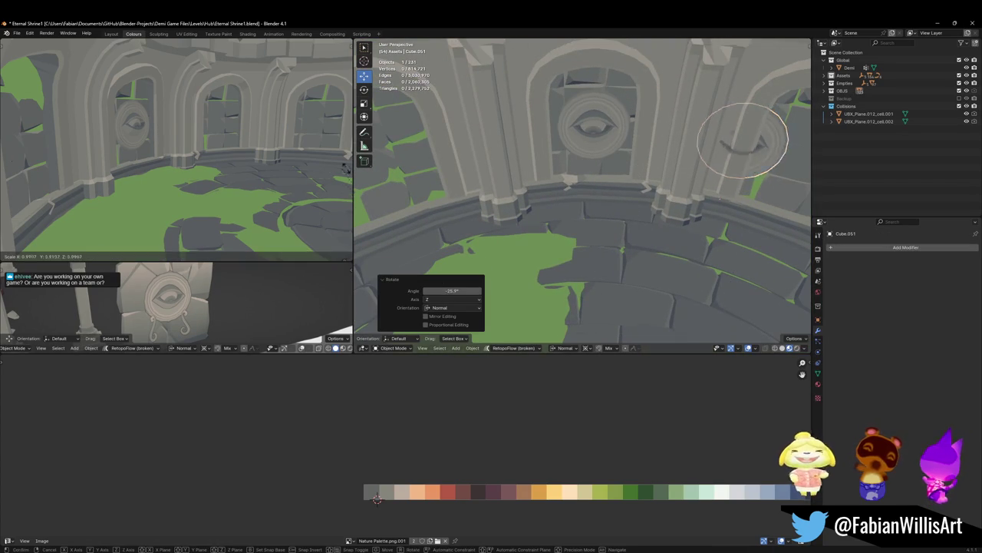
click(335, 170)
Step: Slightly resize the copy's mesh, then rotate it -46.6° about Z into the right-hand arch
key(Tab)
middle_drag(537, 184, 494, 165)
key(s)
right_click(494, 165)
key(Tab)
middle_drag(573, 163, 491, 132)
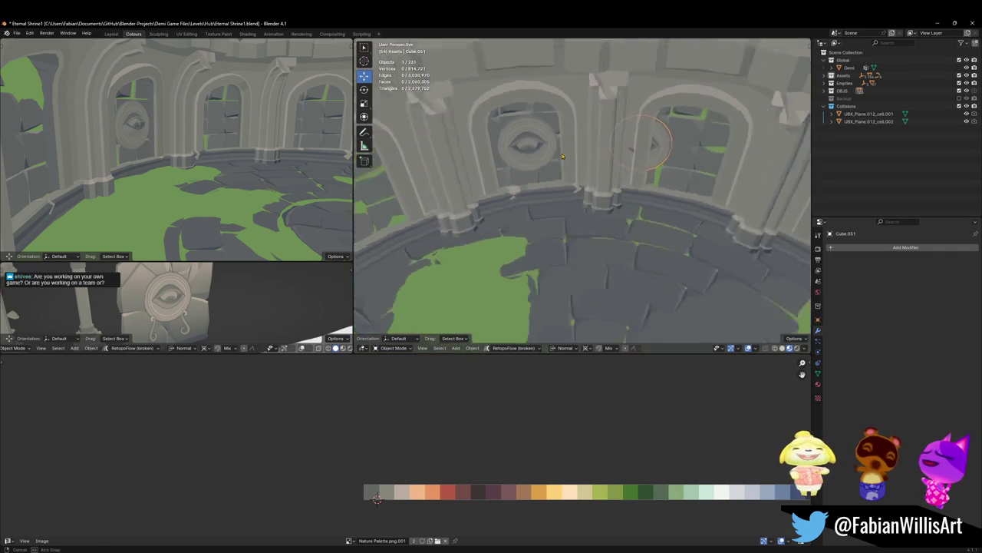
key(r)
key(z)
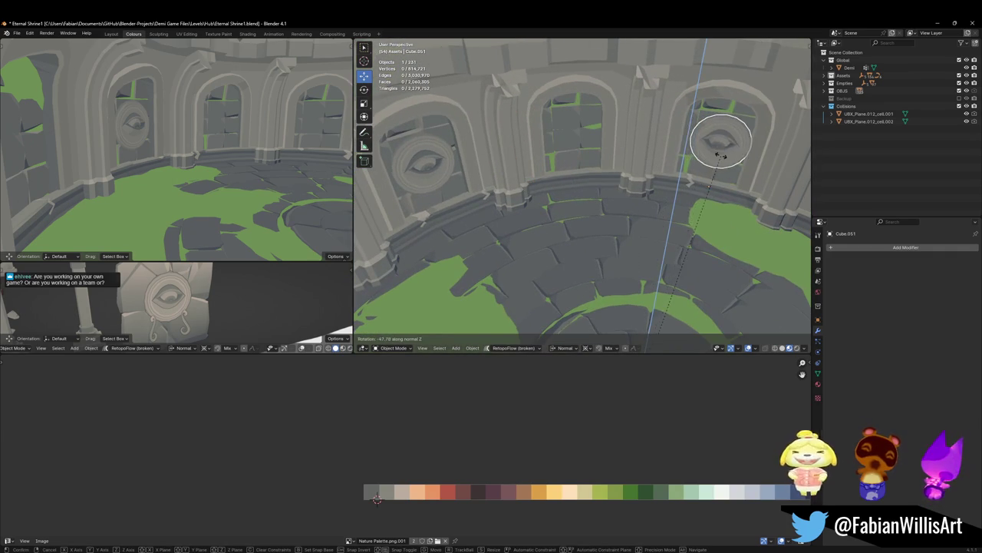
click(547, 187)
Step: Try an unlinked duplicate of the eye disc rotated around Z, then discard it
middle_drag(547, 186, 529, 190)
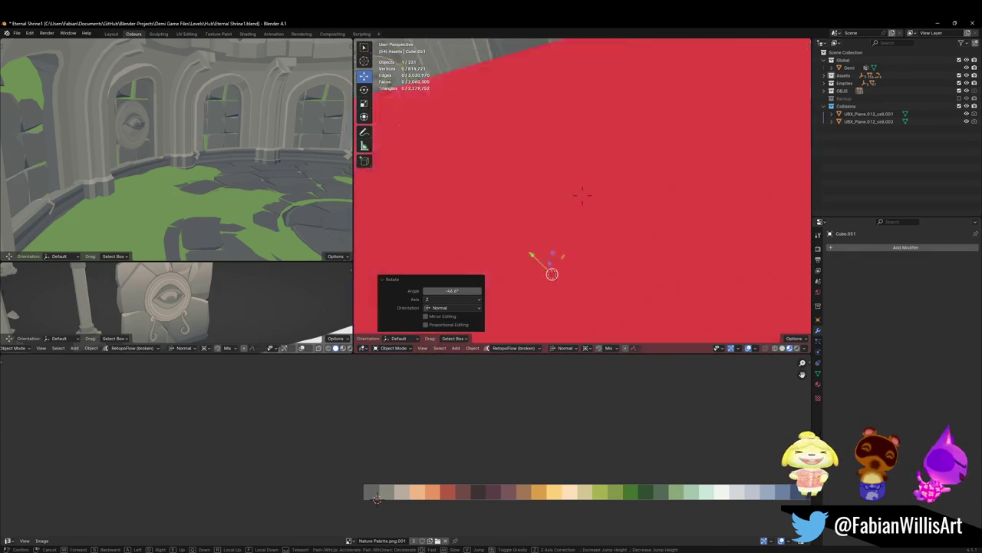
key(shift+d)
key(Escape)
key(r)
key(z)
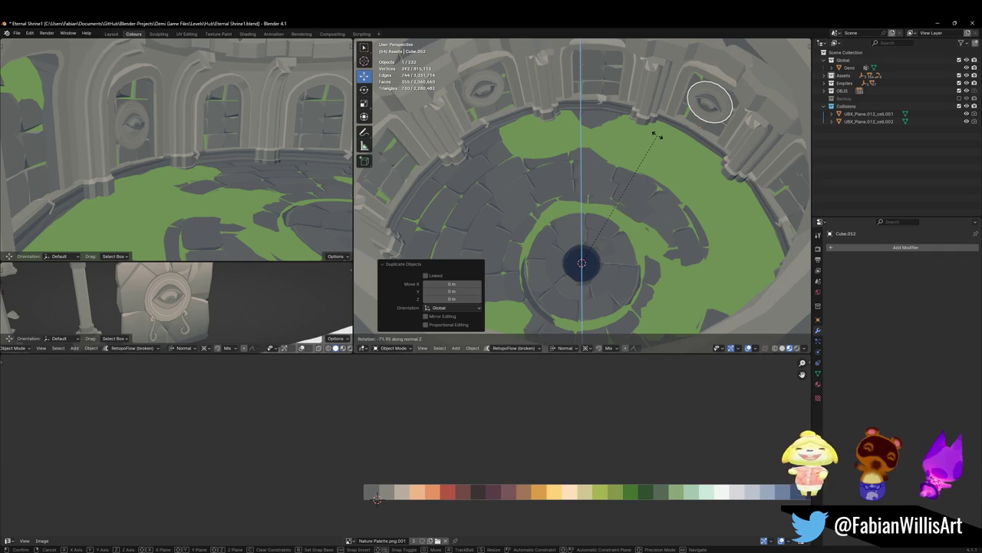
key(Escape)
key(ctrl+z)
Step: Make a linked copy (Alt+D) of the eye disc and rotate it around Z to the next window
key(alt+d)
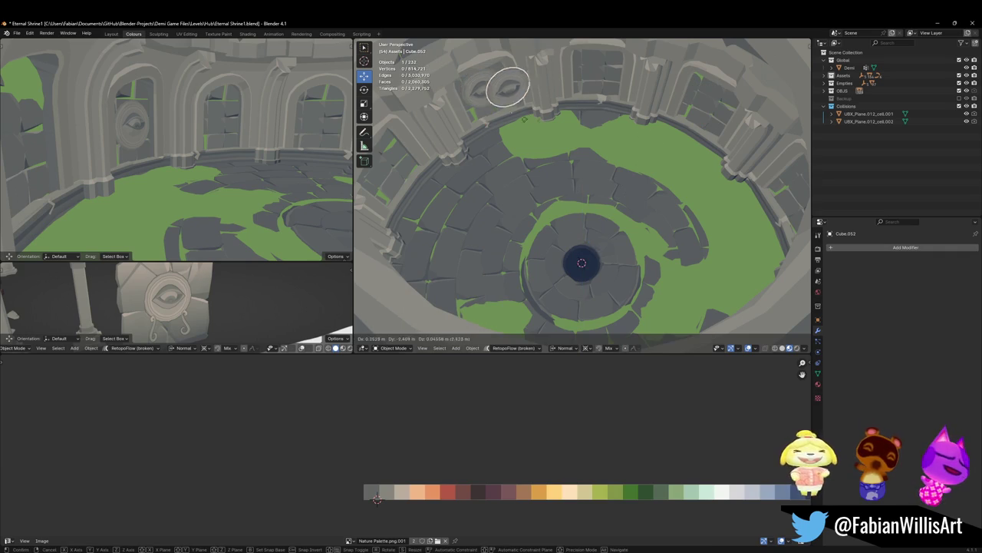
key(Escape)
key(r)
key(z)
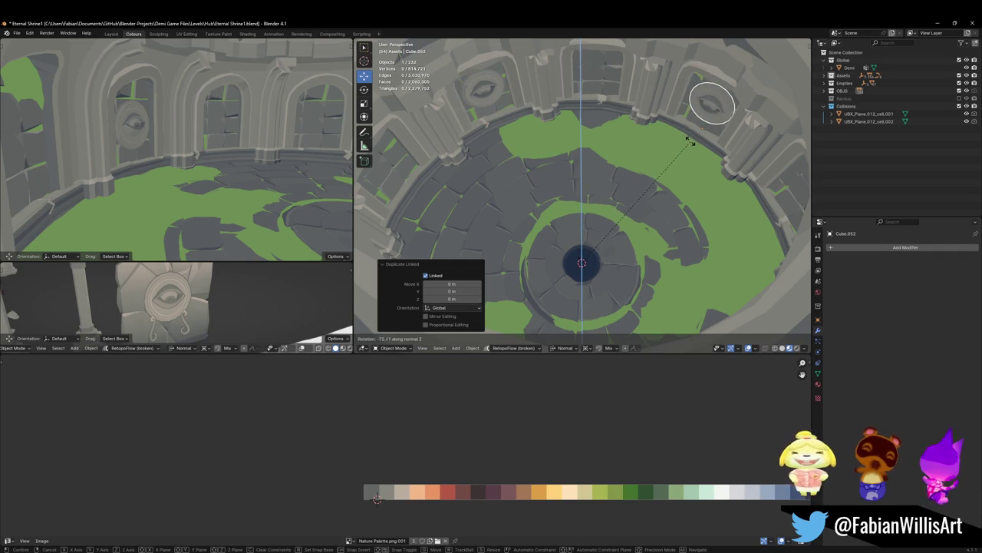
click(688, 139)
Step: Walk through the shrine to inspect the medallion wall, cancelling an accidental resize
key(shift+grave)
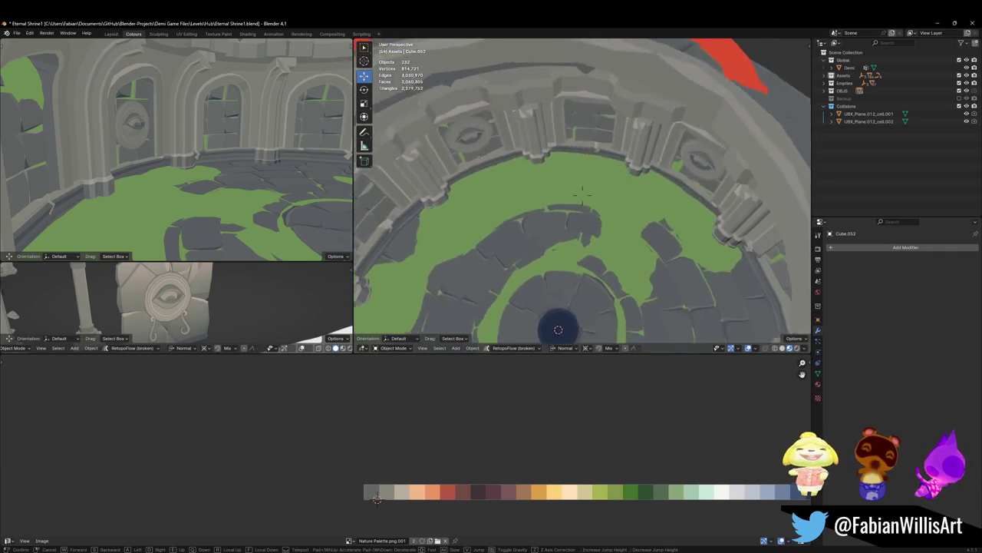
key(w)
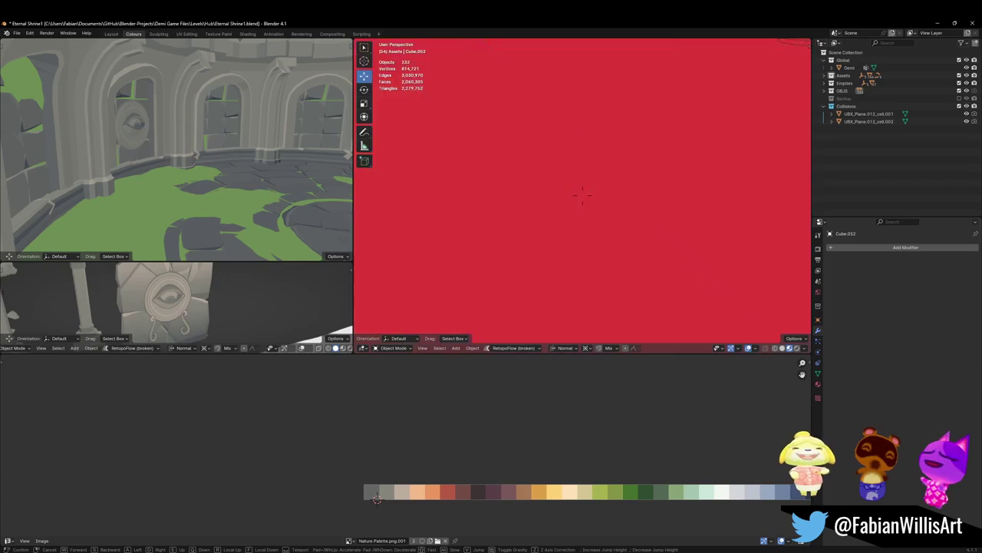
key(e)
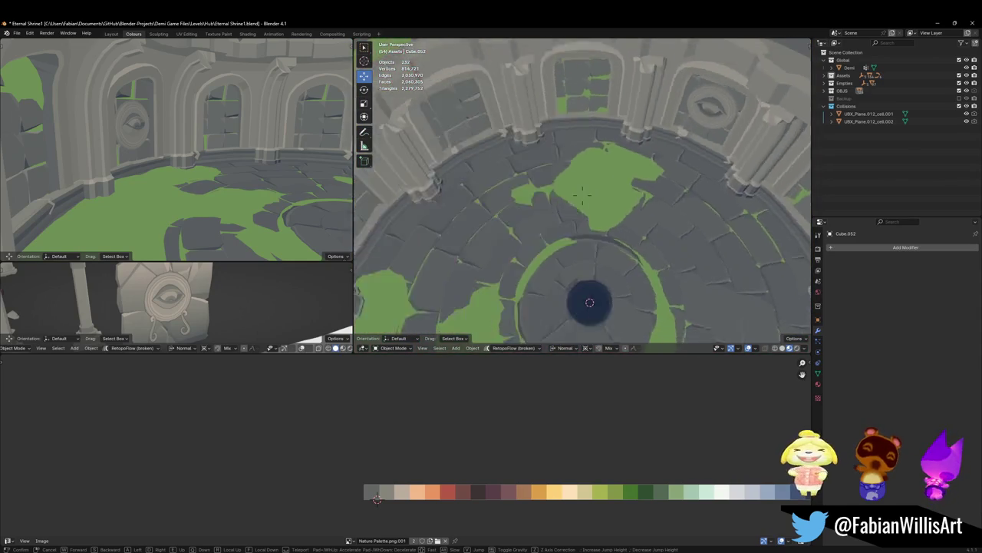
key(s)
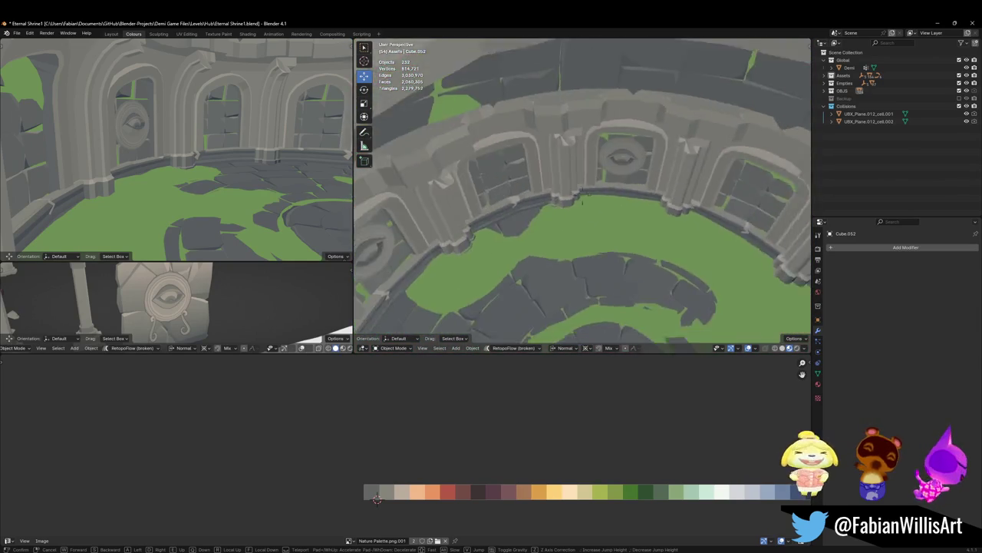
click(581, 194)
key(shift+grave)
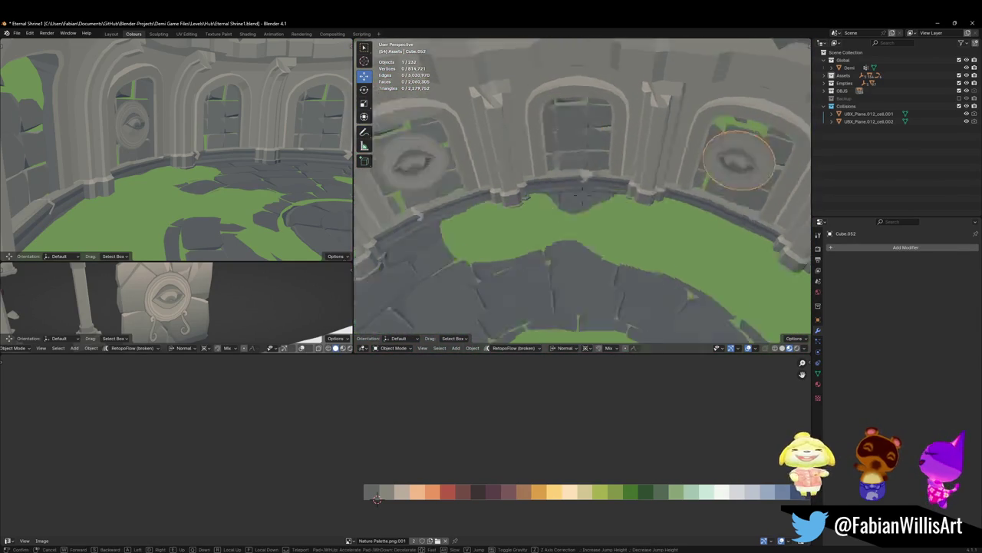
key(w)
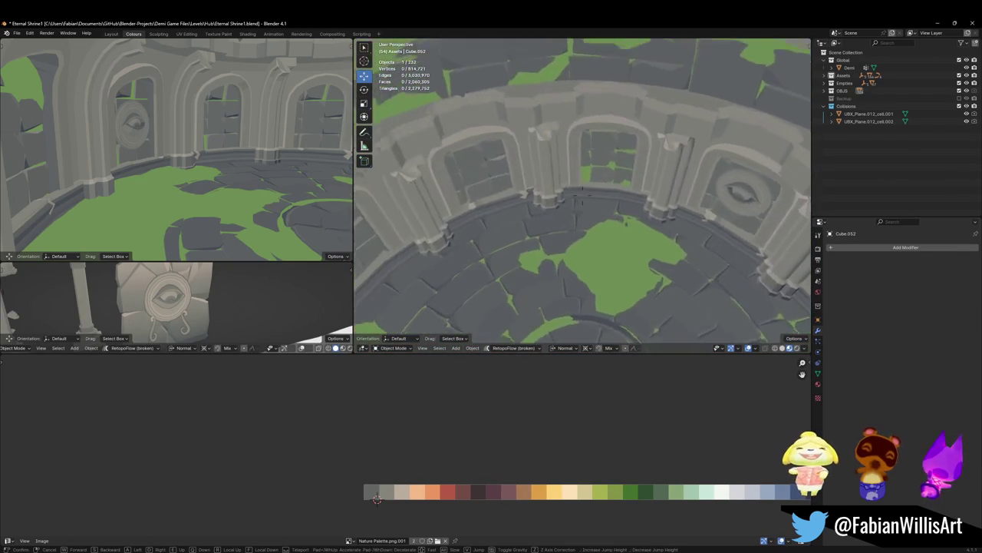
click(583, 191)
key(s)
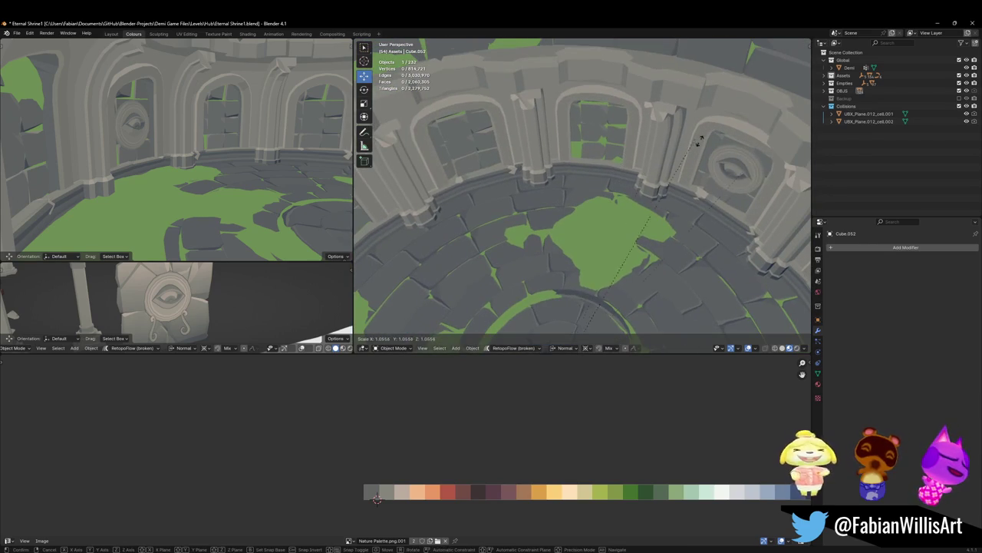
click(729, 167)
Step: Add another linked medallion copy rotated around Z toward the neighbouring window, then inspect it
key(alt+d)
key(Escape)
key(r)
key(z)
key(z)
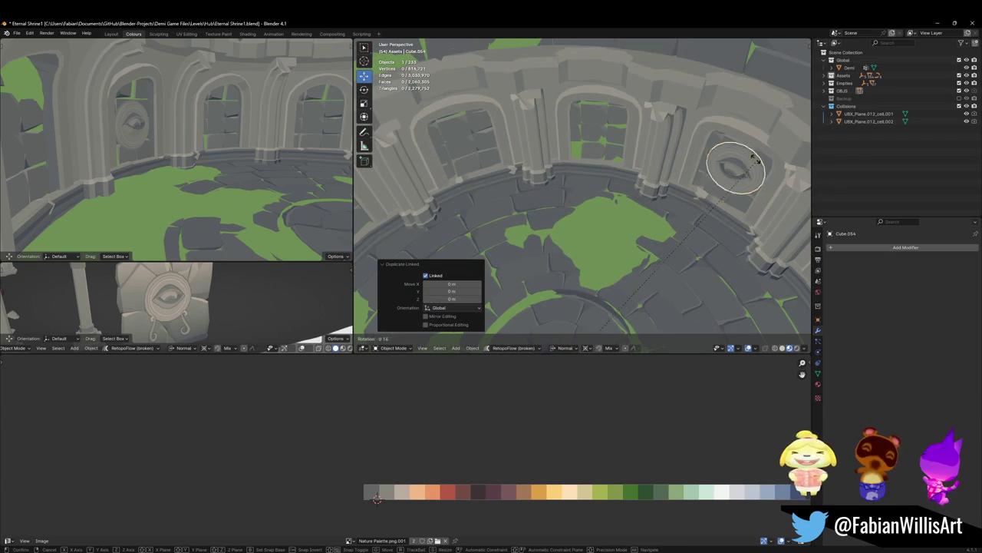
key(Escape)
key(shift+grave)
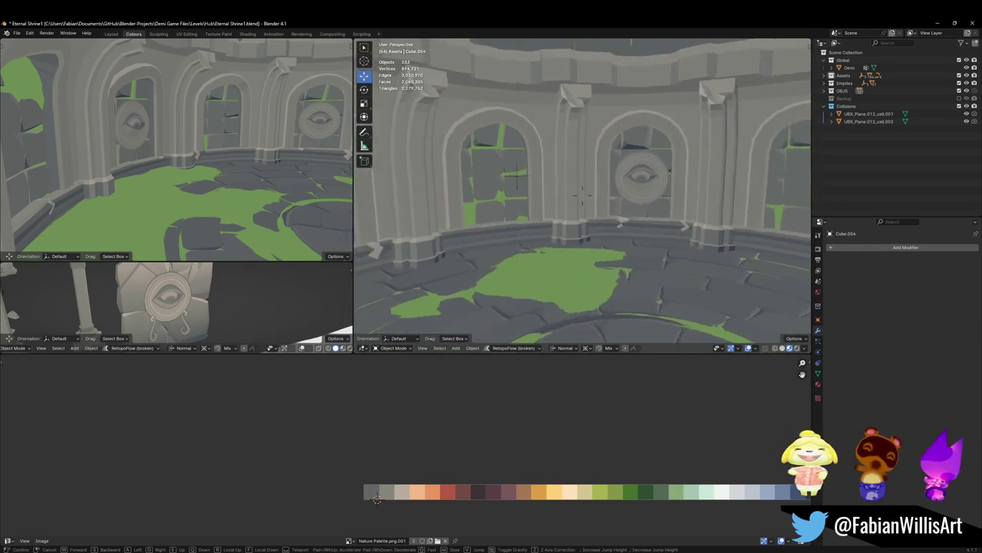
click(674, 179)
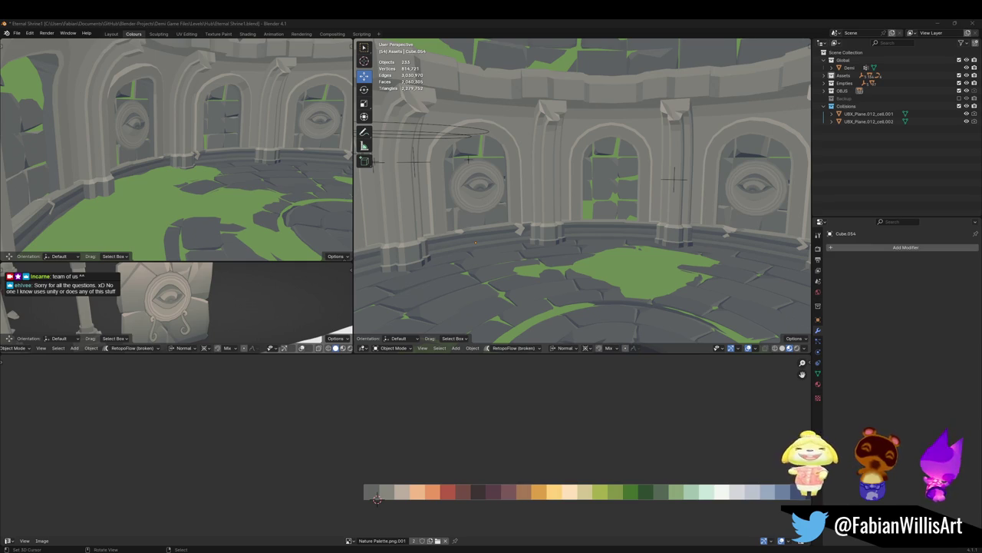
click(478, 184)
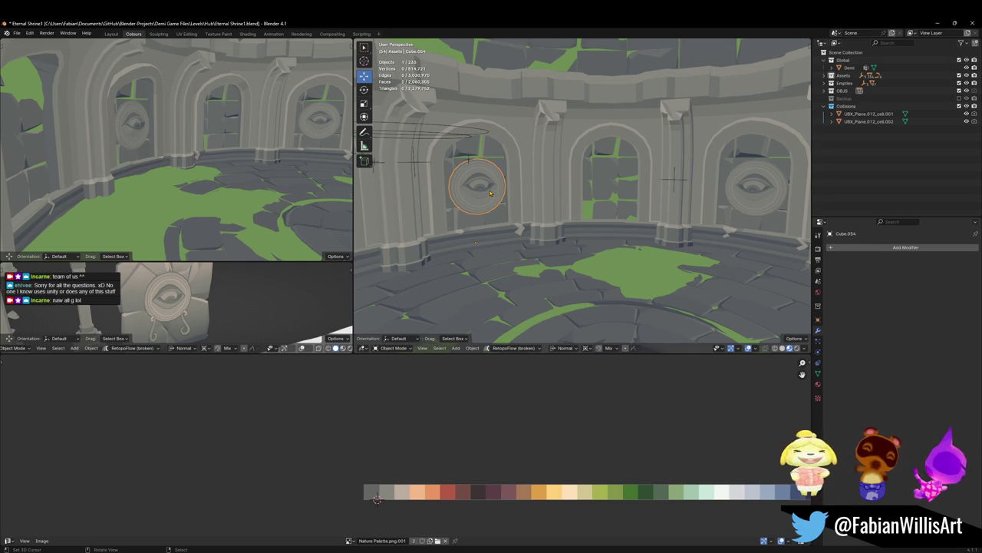
Step: Frame the medallion, then shift its mesh along Z and enlarge it slightly in Edit Mode
key(KP_Decimal)
key(Tab)
key(g)
key(z)
key(z)
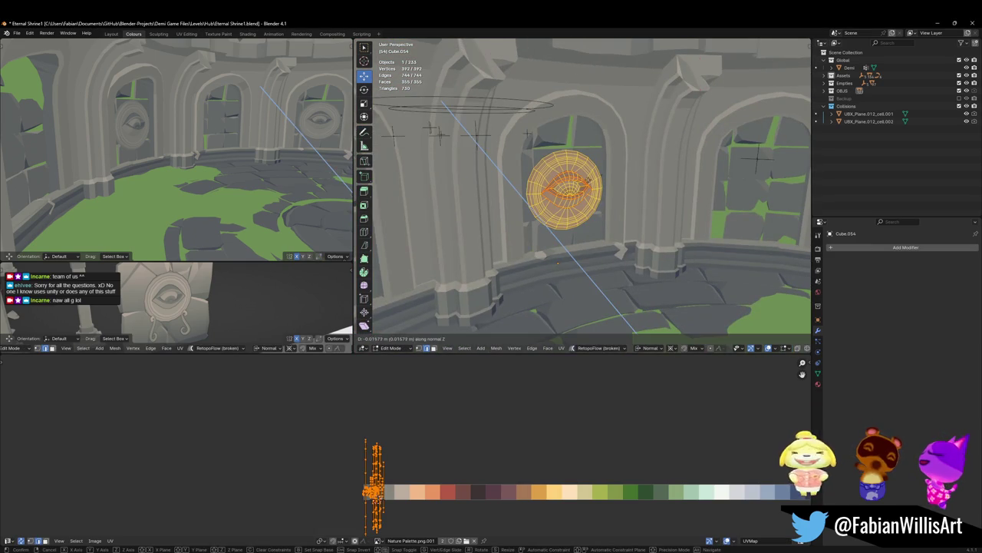
click(593, 139)
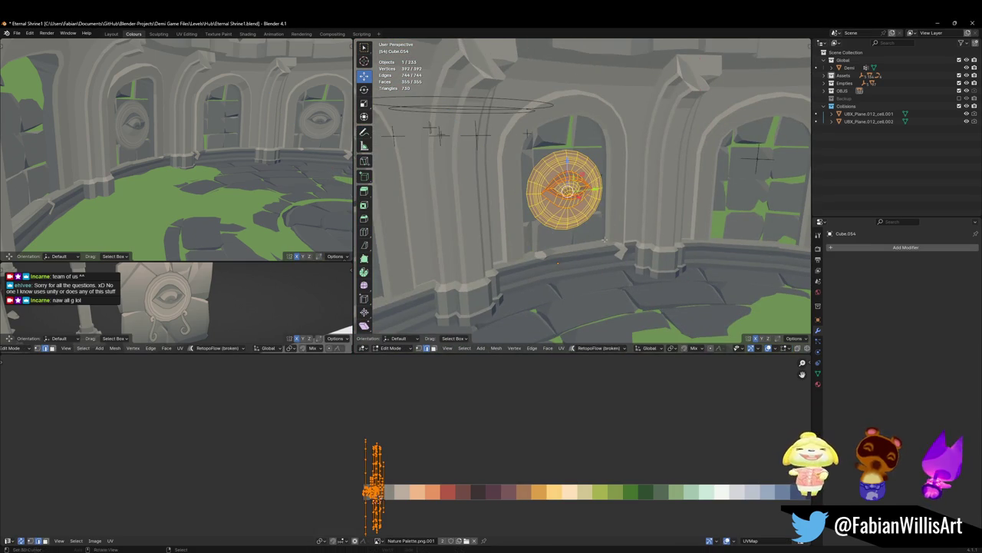
key(s)
click(612, 178)
key(Tab)
Step: Scale the medallion above the window to 1.185, compare sizes, and undo the extra resize
middle_drag(557, 258, 503, 161)
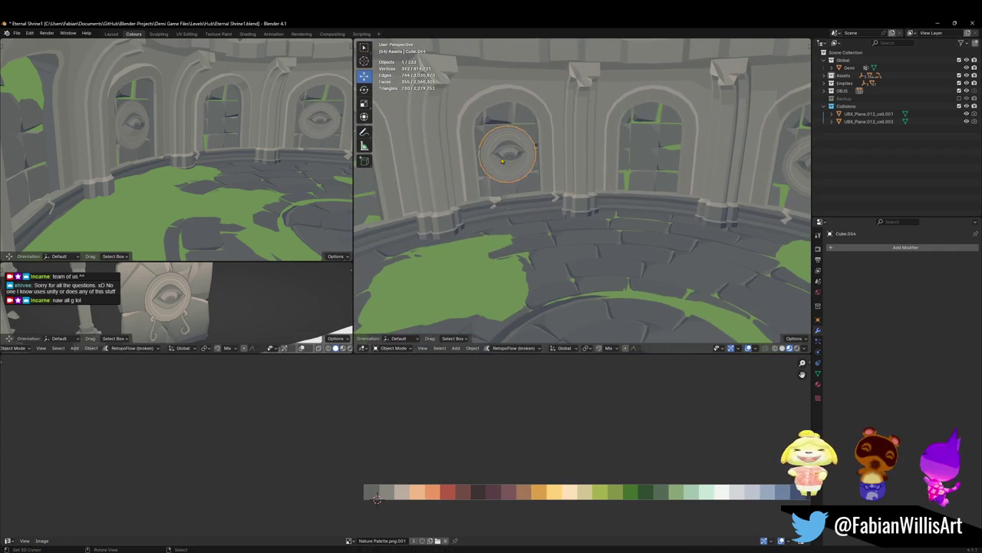
click(503, 161)
key(Tab)
key(s)
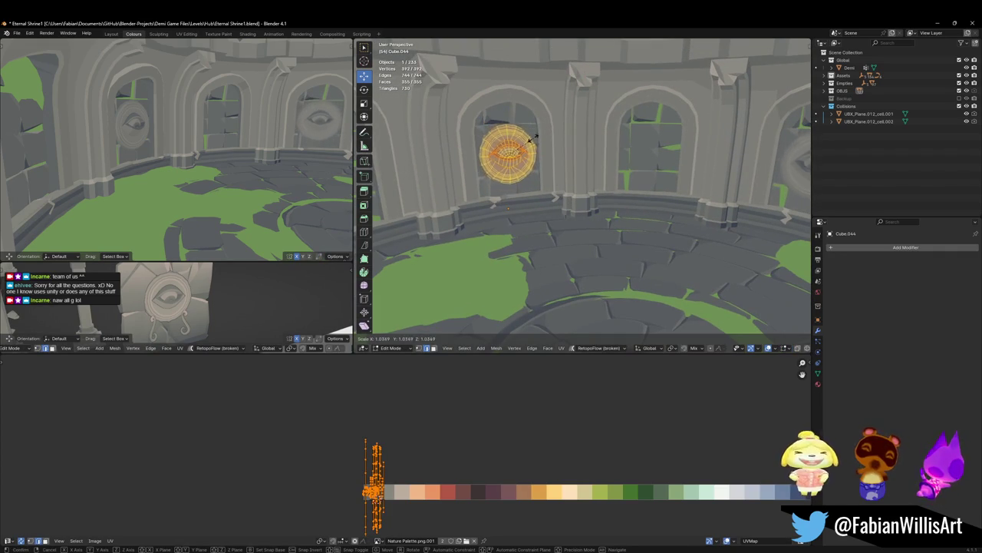
click(536, 138)
key(shift+grave)
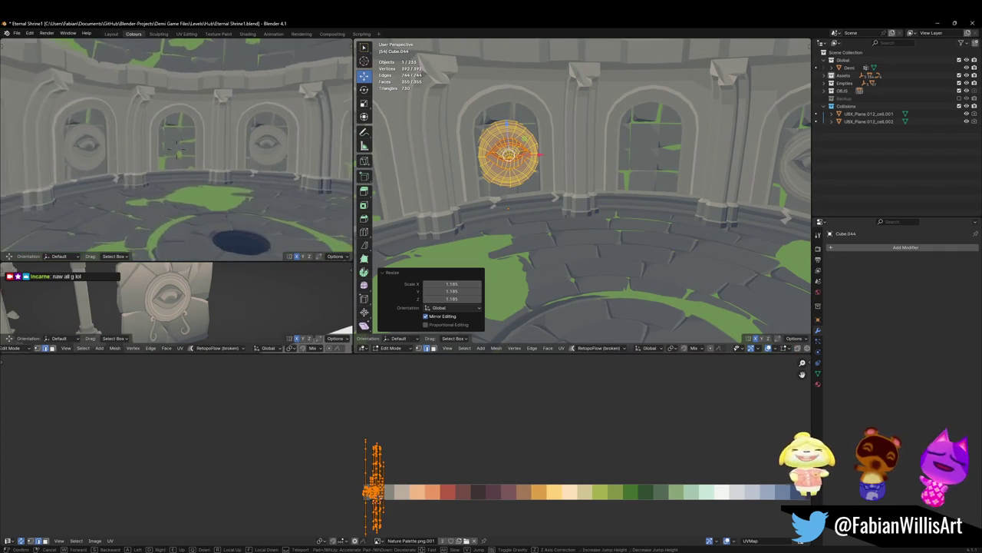
click(176, 143)
key(s)
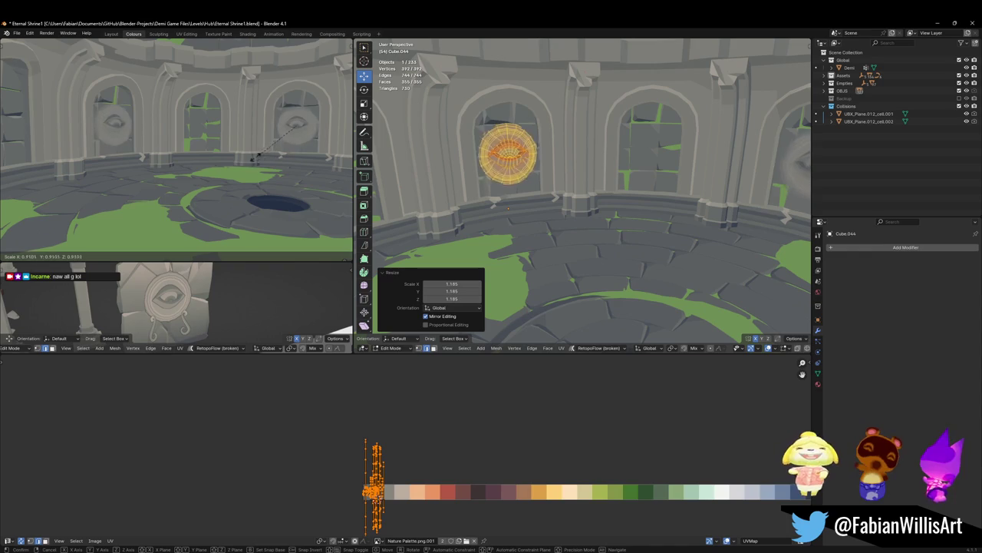
click(244, 158)
key(shift+grave)
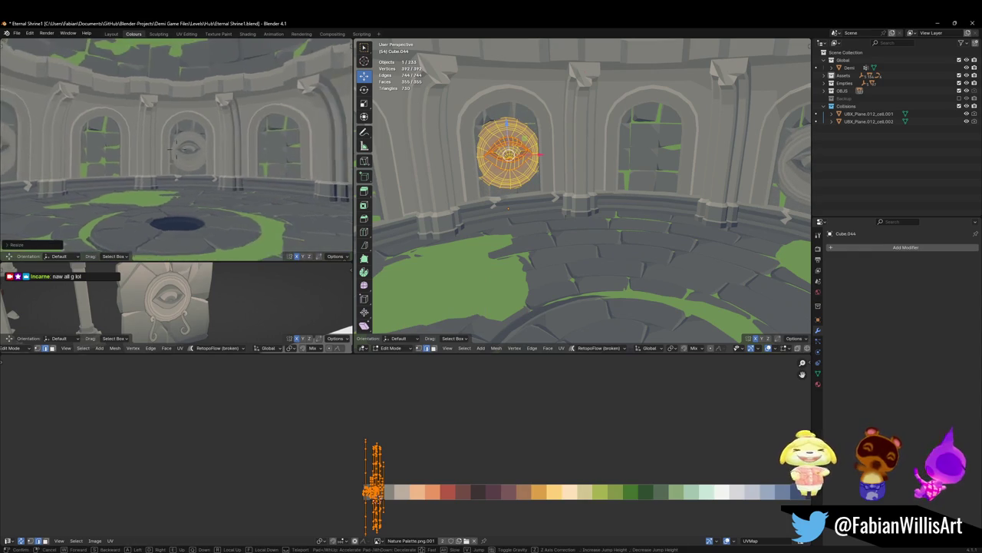
click(209, 179)
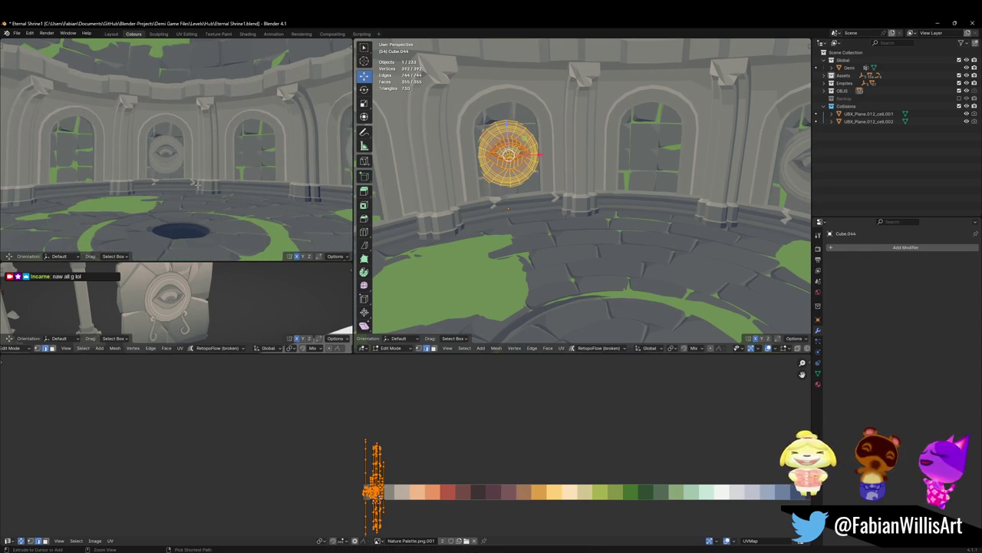
key(ctrl+z)
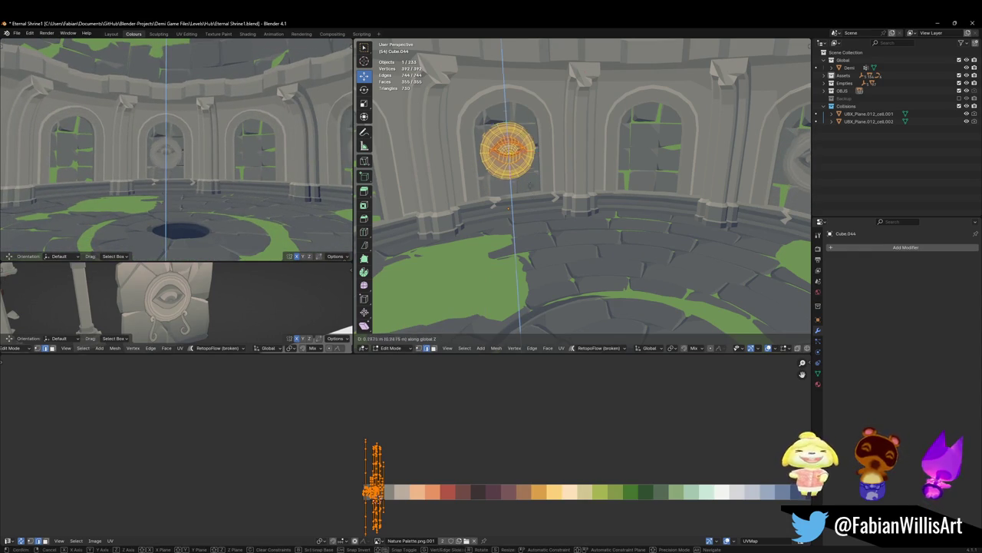
Step: Raise the medallion higher on the wall along Z and scale it to 1.275
key(g)
key(z)
click(545, 142)
key(s)
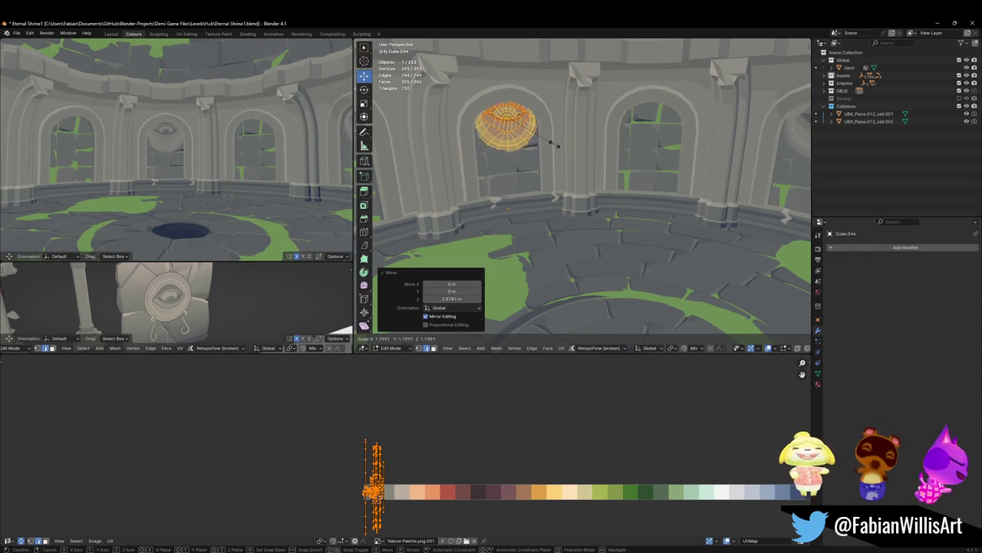
click(556, 144)
Step: Fine-tune the medallion's size and its position along Y, then return to Object Mode
key(g)
key(z)
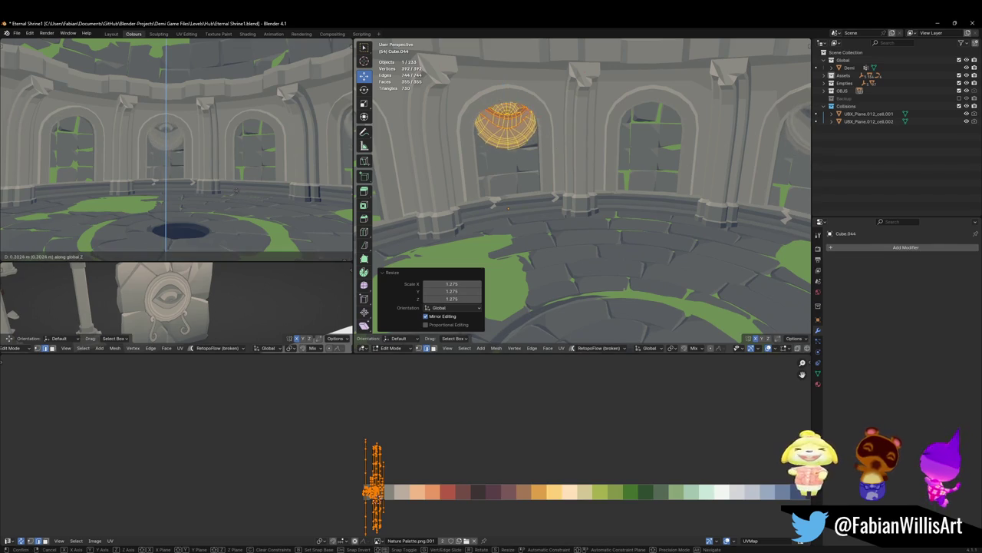
click(268, 181)
key(s)
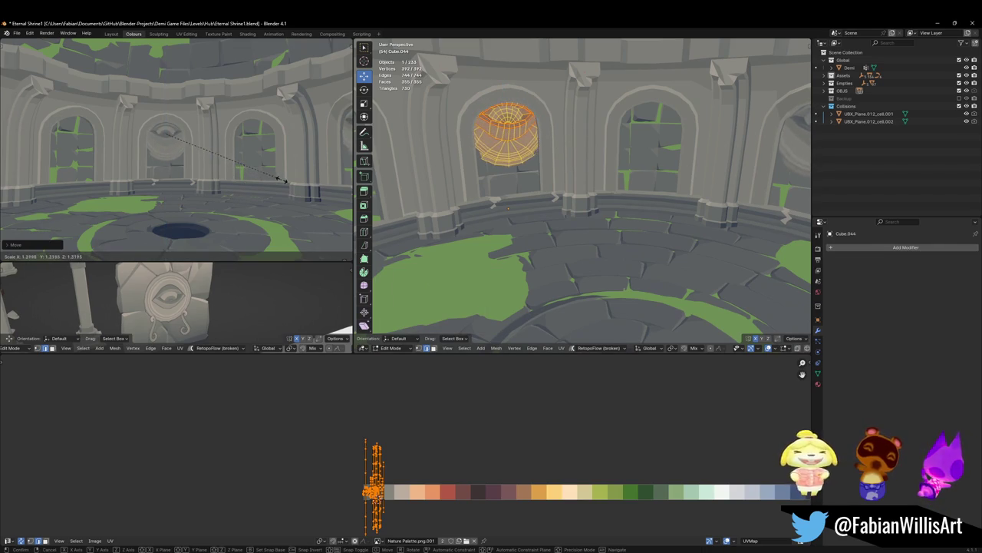
click(265, 181)
key(g)
key(y)
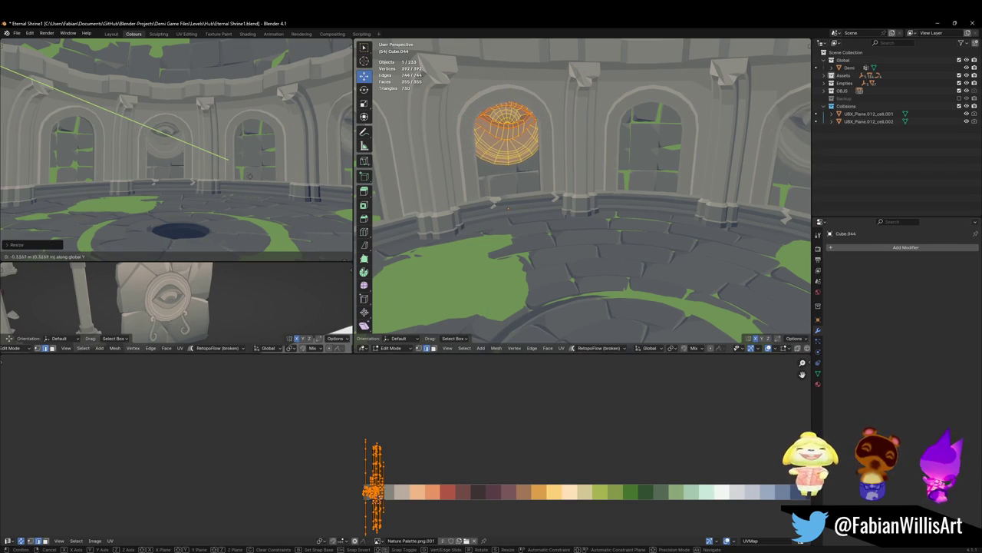
click(250, 169)
key(Tab)
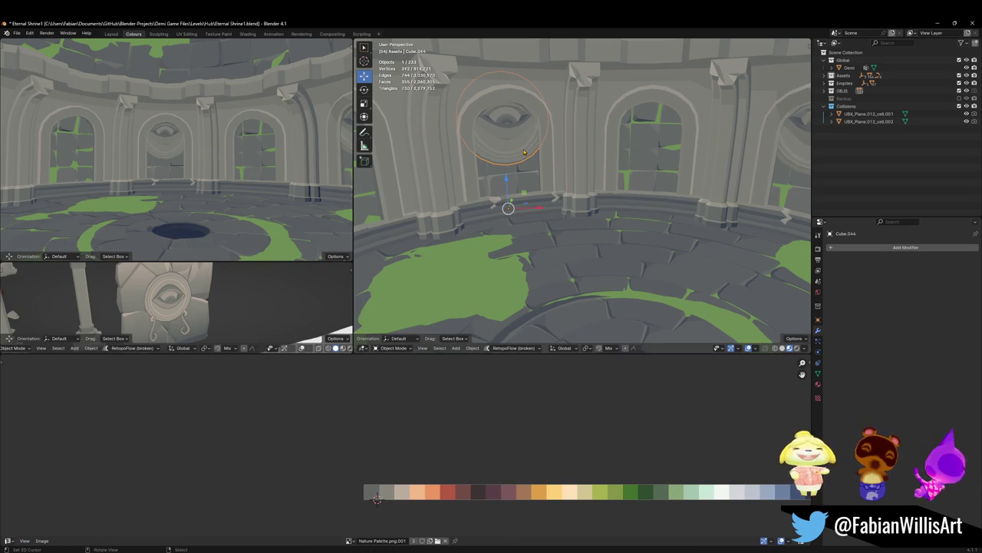
Step: Reposition the left view close to the arched wall and the floor hole
key(shift+grave)
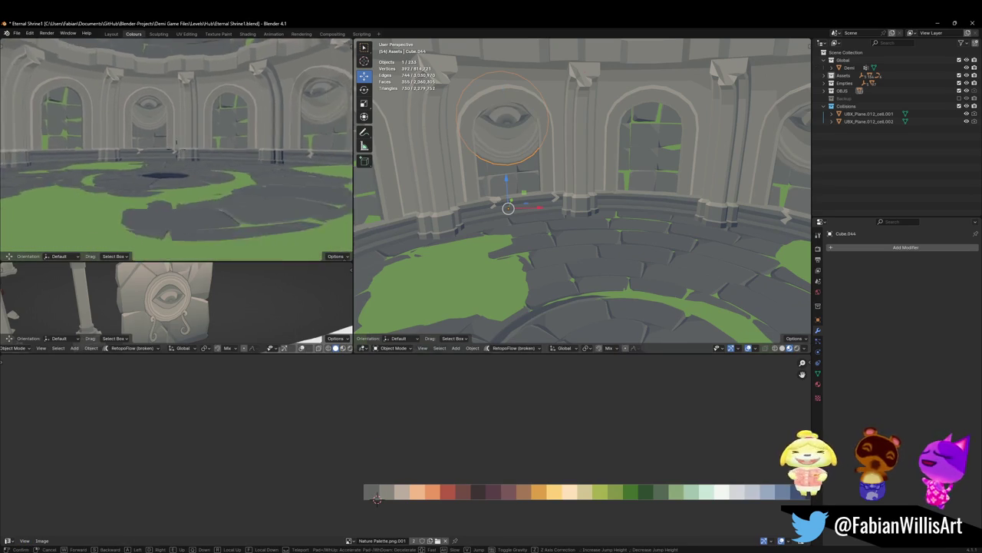
key(s)
click(239, 169)
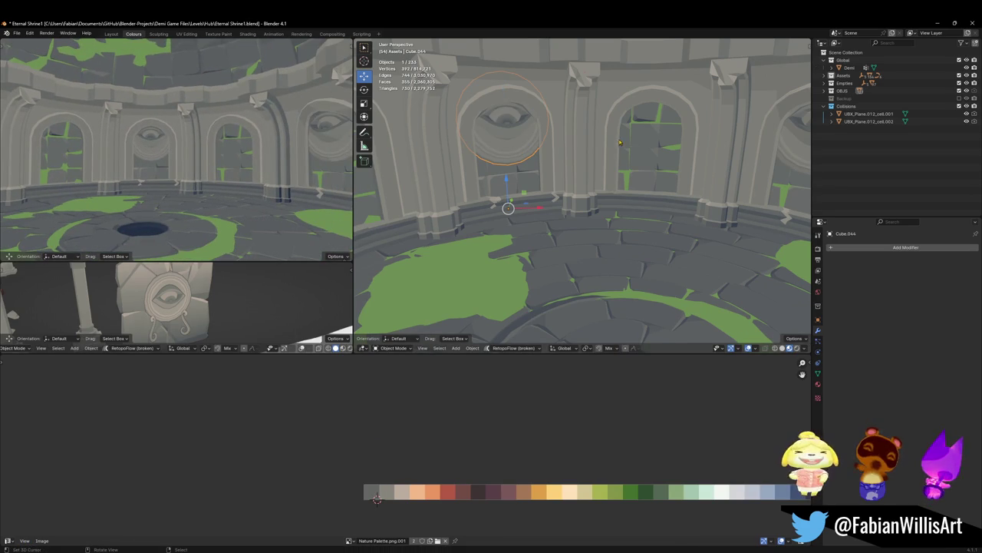
middle_drag(619, 142, 599, 153)
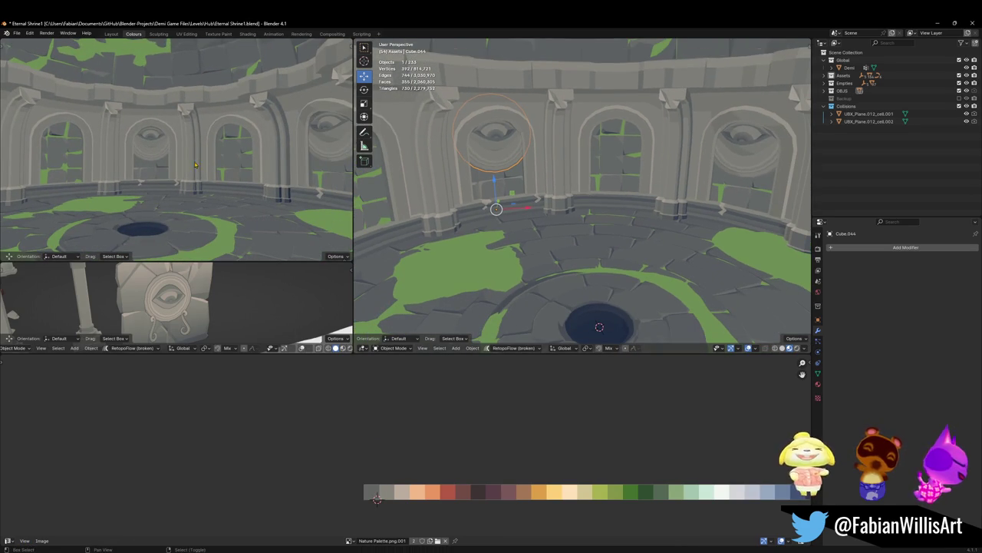
key(shift+grave)
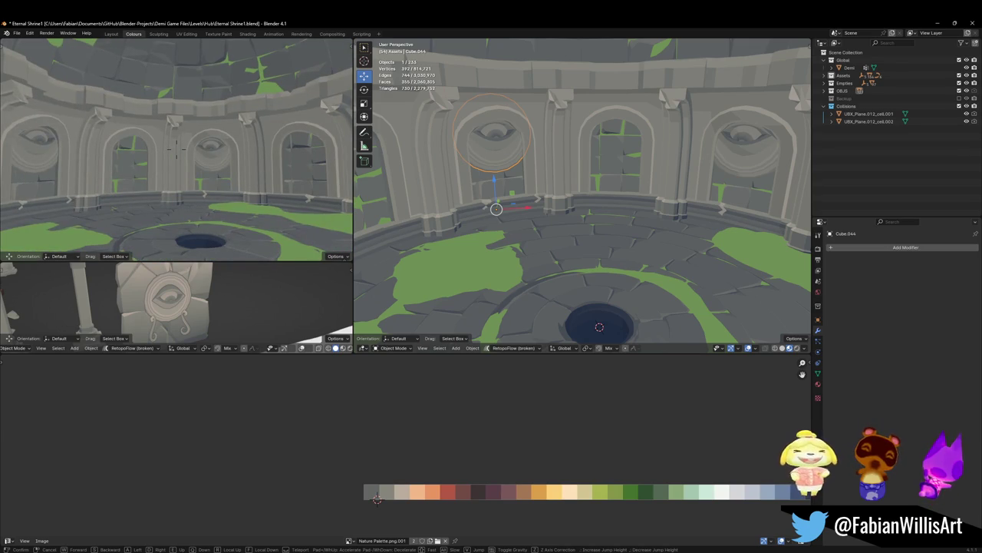
key(q)
key(w)
click(175, 146)
Step: Lower the medallion mesh 0.38459 m along Z in Edit Mode
key(Tab)
key(g)
key(z)
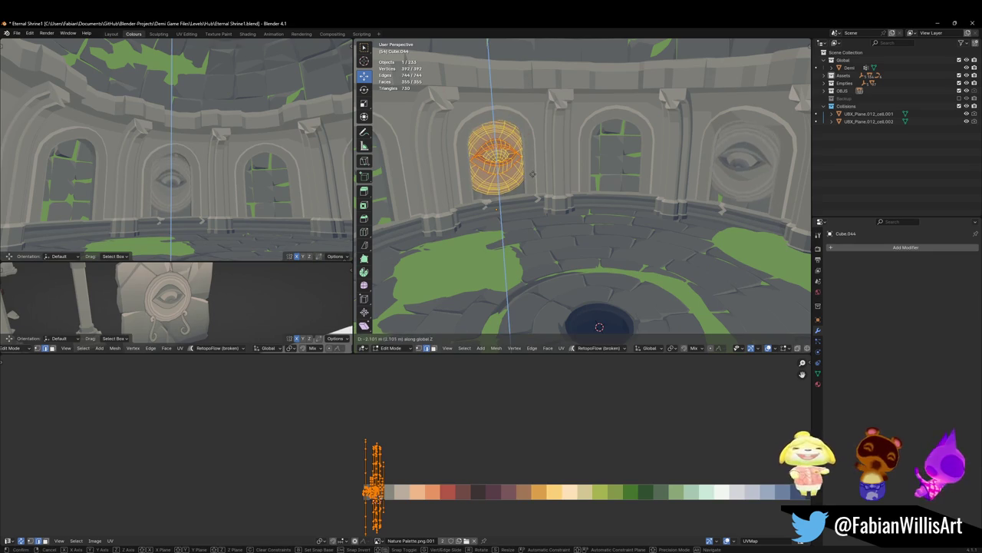
click(531, 170)
key(shift+grave)
click(176, 146)
key(g)
key(z)
click(550, 148)
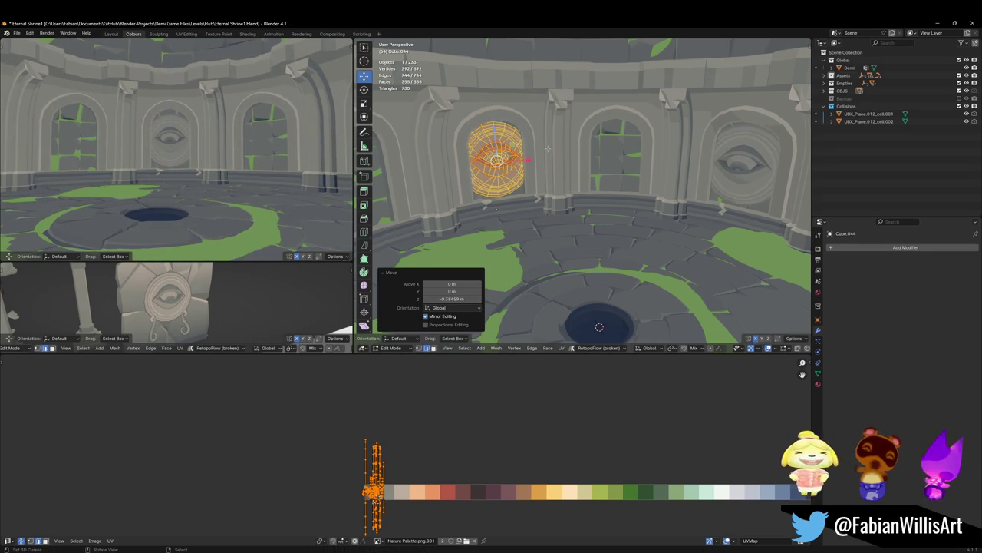
middle_drag(314, 135, 340, 132)
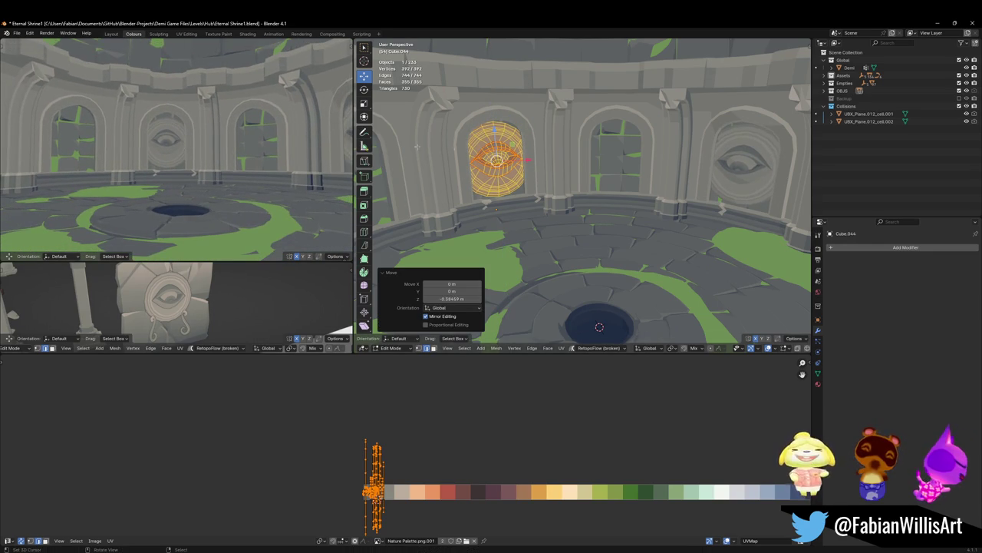
Step: Shrink the medallion mesh twice to about 0.773 scale
key(s)
click(527, 151)
key(s)
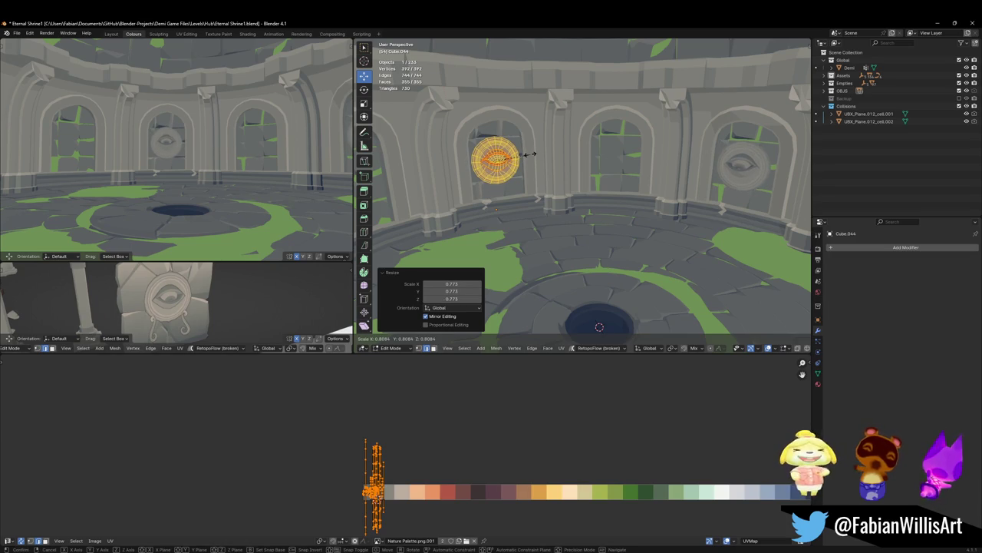
click(529, 154)
key(Tab)
key(Tab)
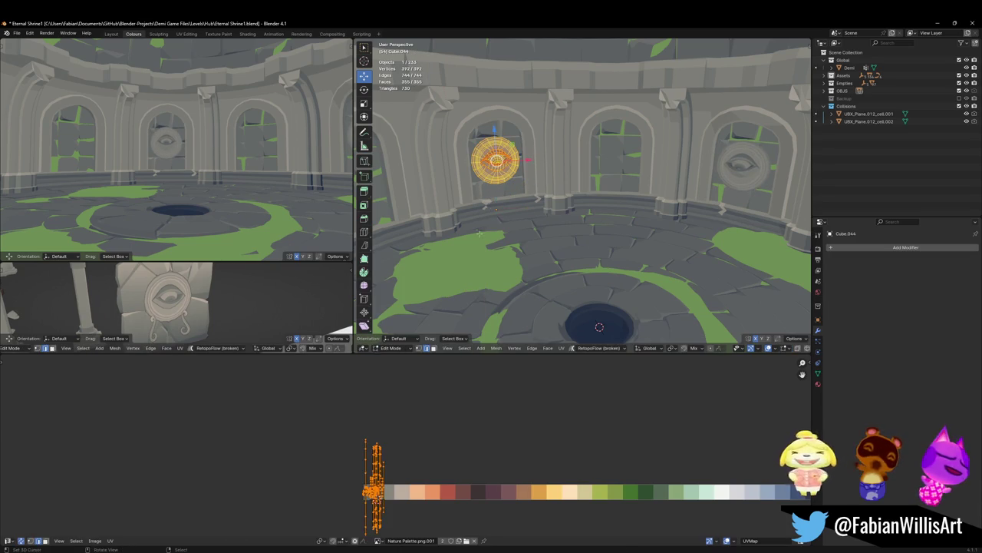
Step: Slide the medallion's UVs along X on the palette, scale the island down, and slide again
key(g)
key(x)
click(382, 499)
key(s)
click(376, 498)
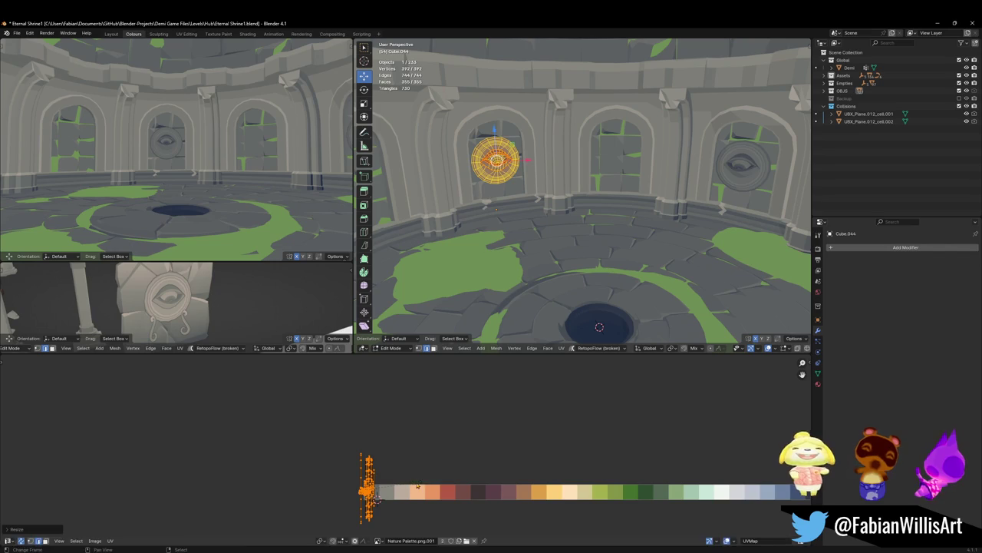
key(g)
key(x)
click(376, 498)
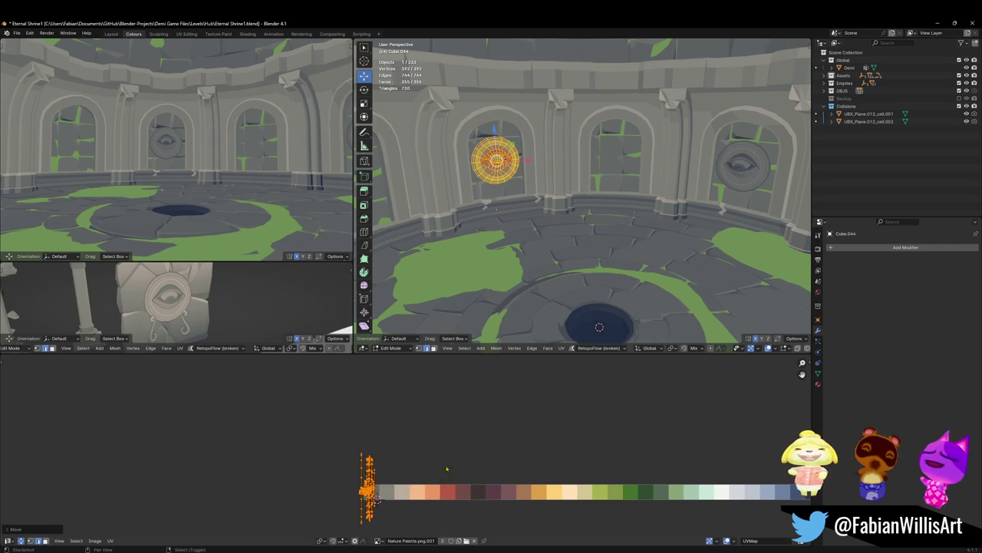
Step: Select only the eye part, shift its UVs horizontally for new colours, then undo it
key(alt+a)
key(l)
key(g)
key(x)
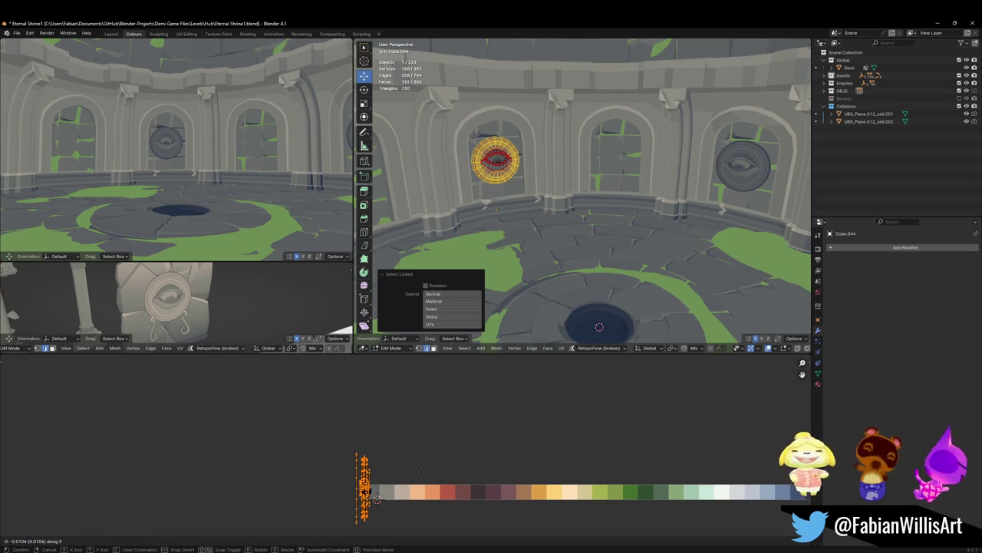
click(425, 471)
key(ctrl+z)
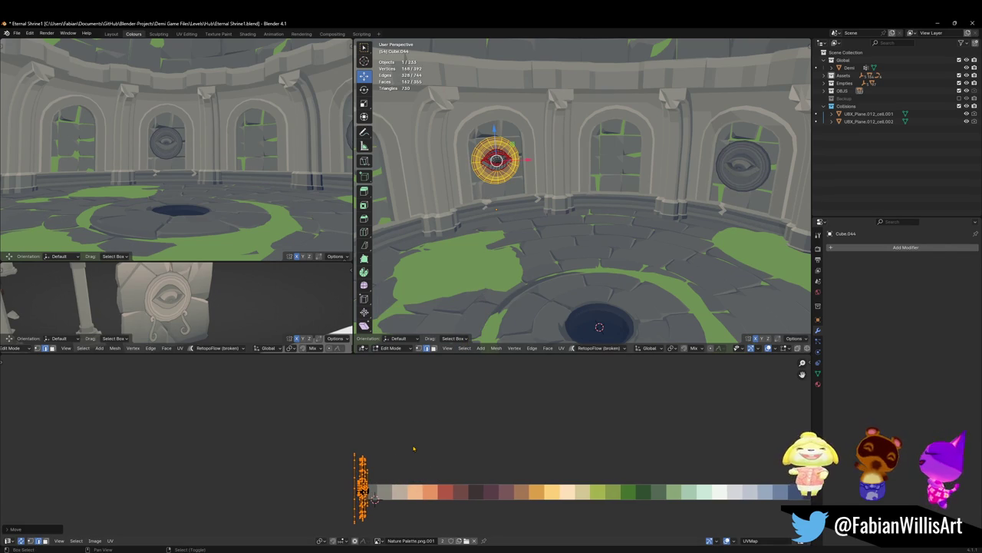
key(ctrl+z)
Step: Try further horizontal UV slides, undoing them, and settle the UVs at a final position
key(g)
key(x)
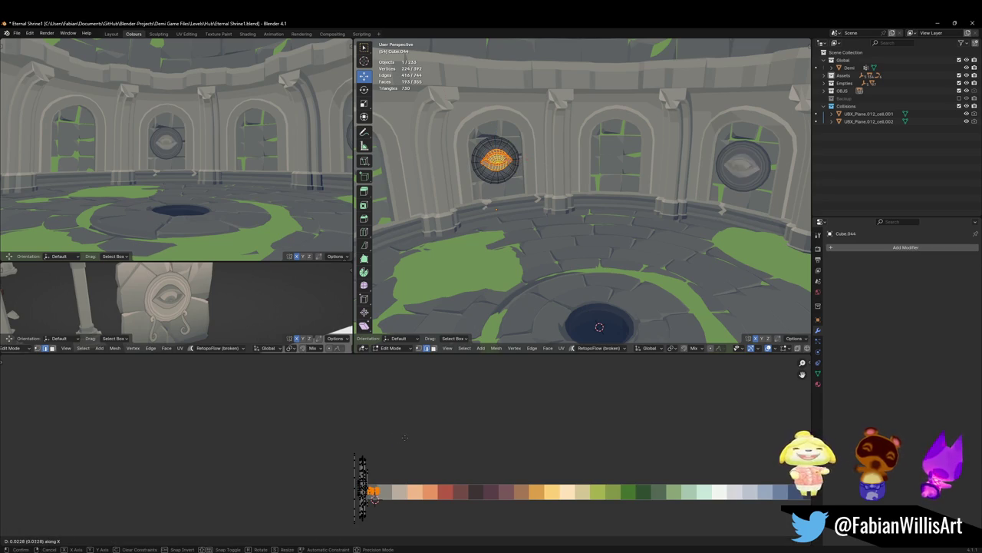
click(349, 363)
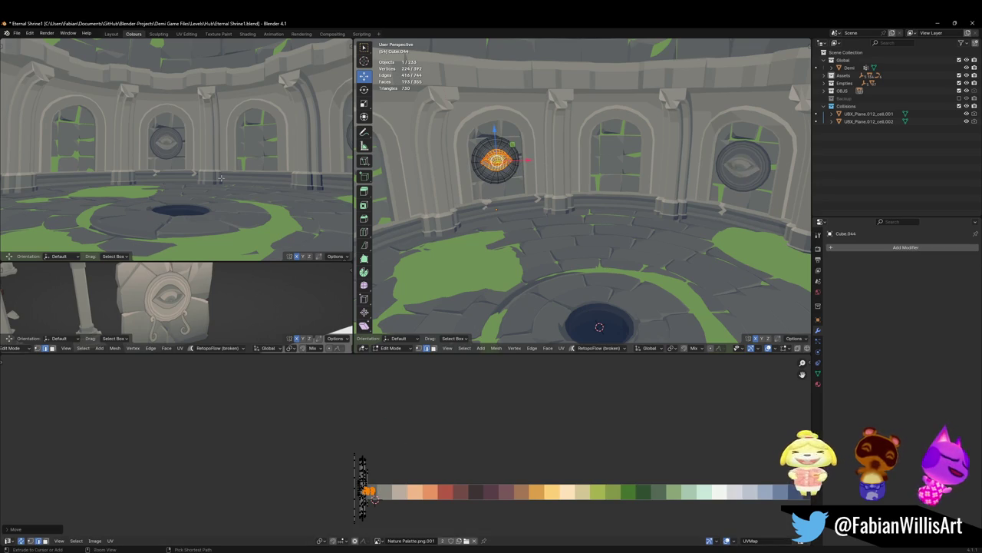
key(ctrl+z)
key(ctrl+z)
key(alt+a)
key(a)
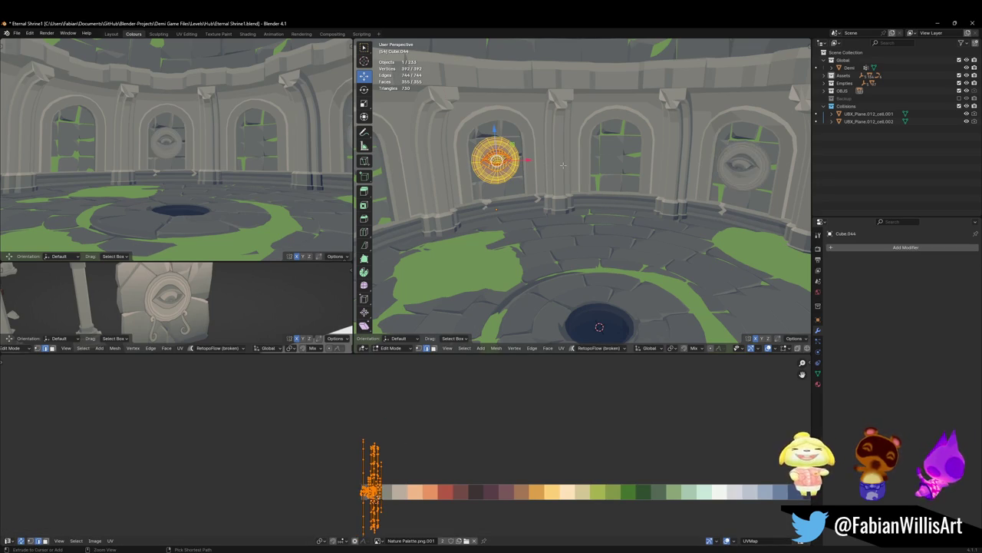
key(ctrl+z)
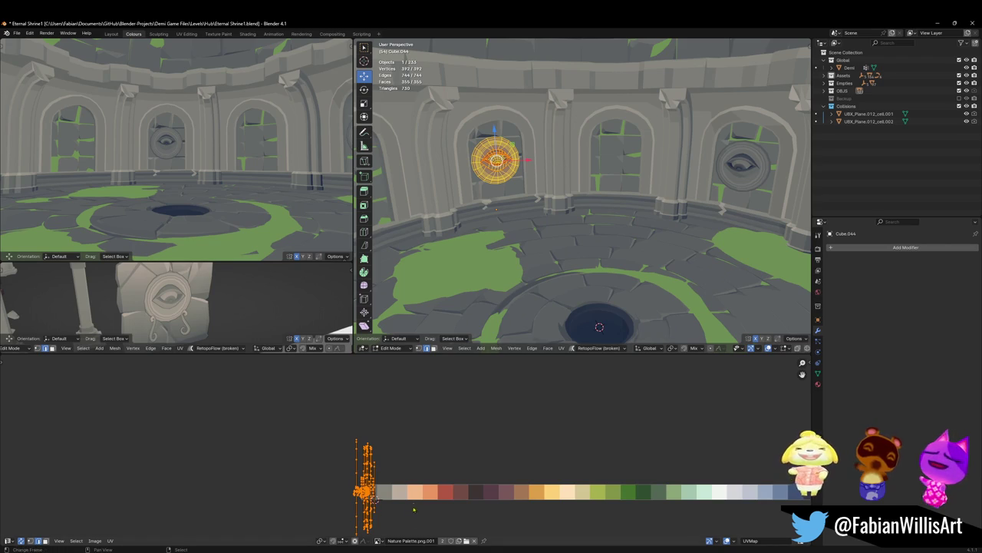
key(g)
key(x)
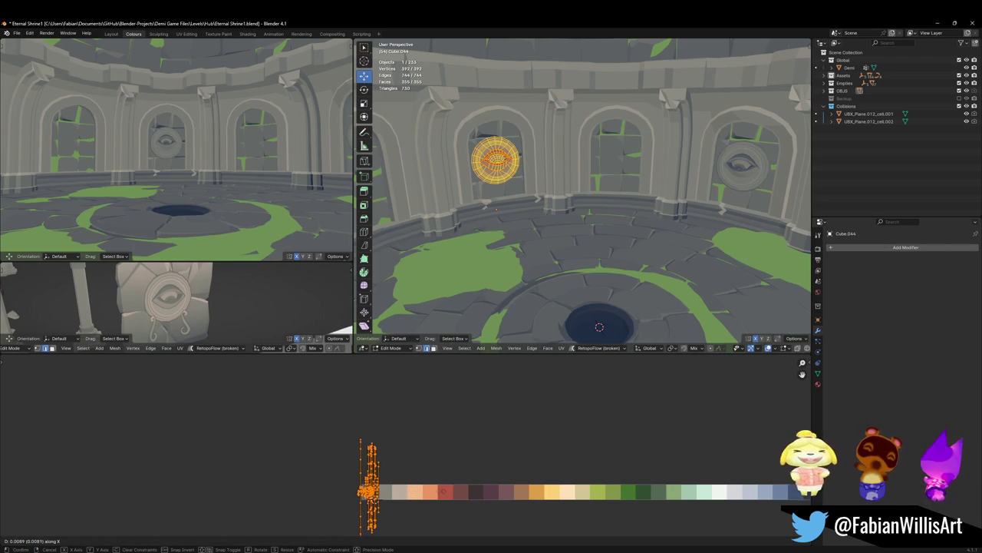
click(552, 206)
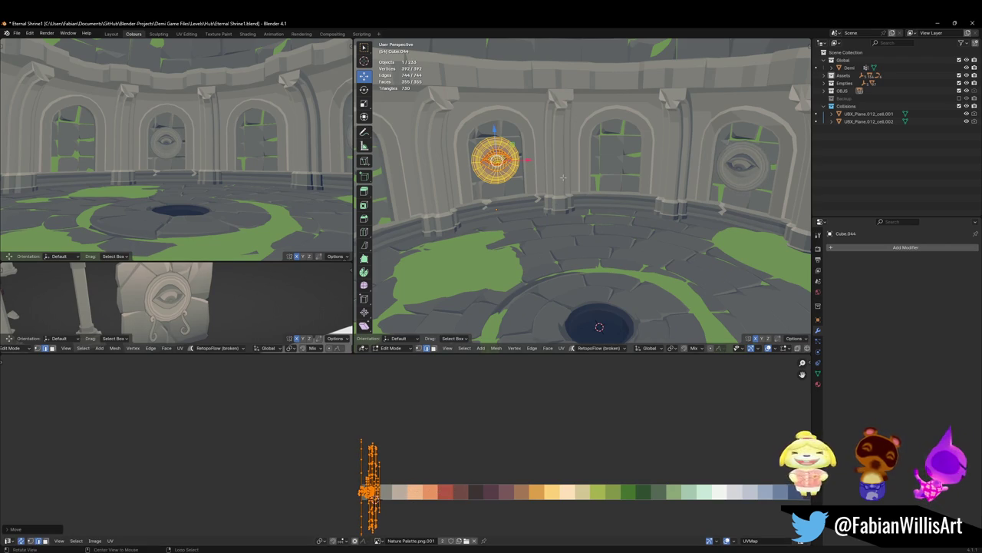
Step: Return to Object Mode and select the duplicate eye medallion
key(Tab)
mouse_move(562, 178)
middle_down()
mouse_move(664, 182)
mouse_move(508, 160)
middle_up()
click(665, 182)
Step: Delete the duplicate eye medallion, then fly around and select the remaining one
key(Delete)
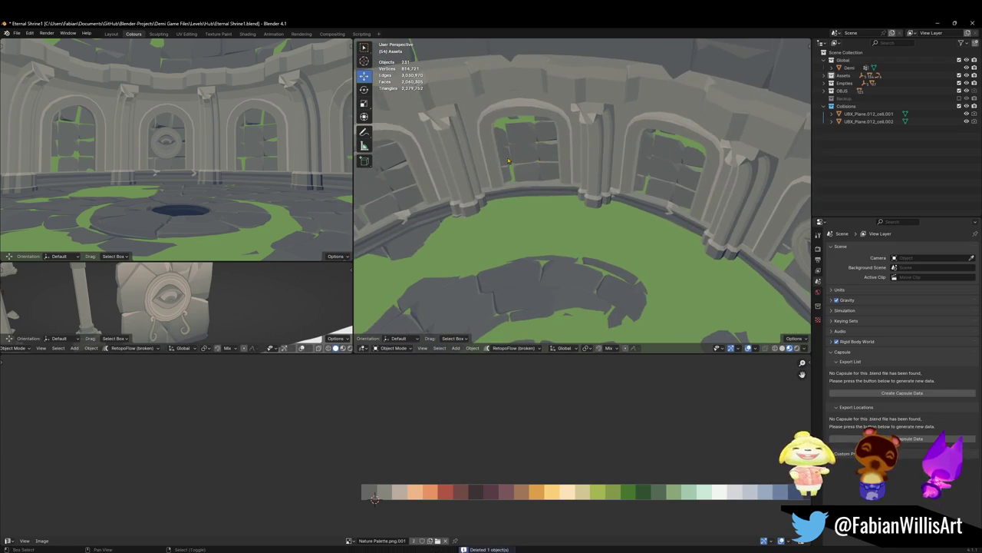
key(shift+grave)
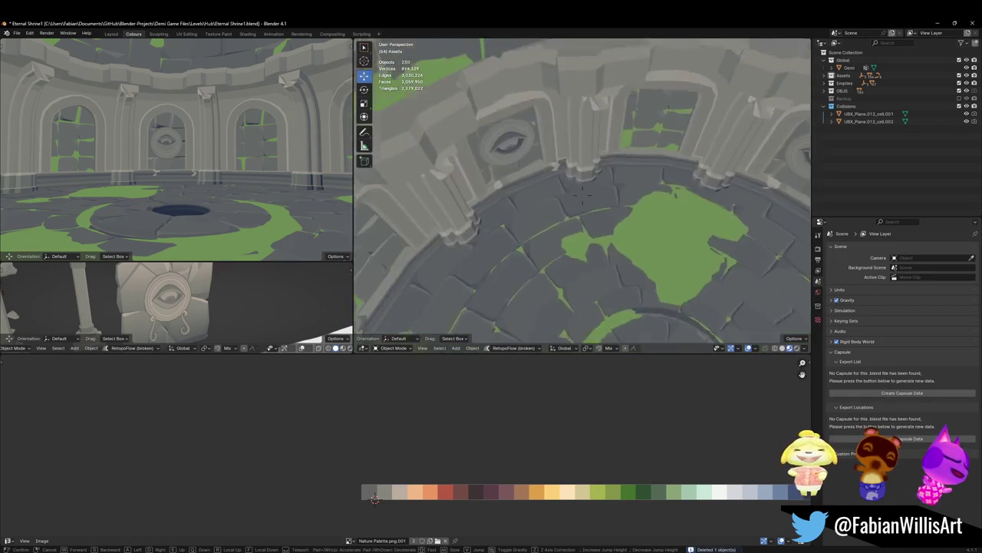
click(481, 139)
click(481, 138)
click(677, 151)
middle_drag(677, 151, 615, 202)
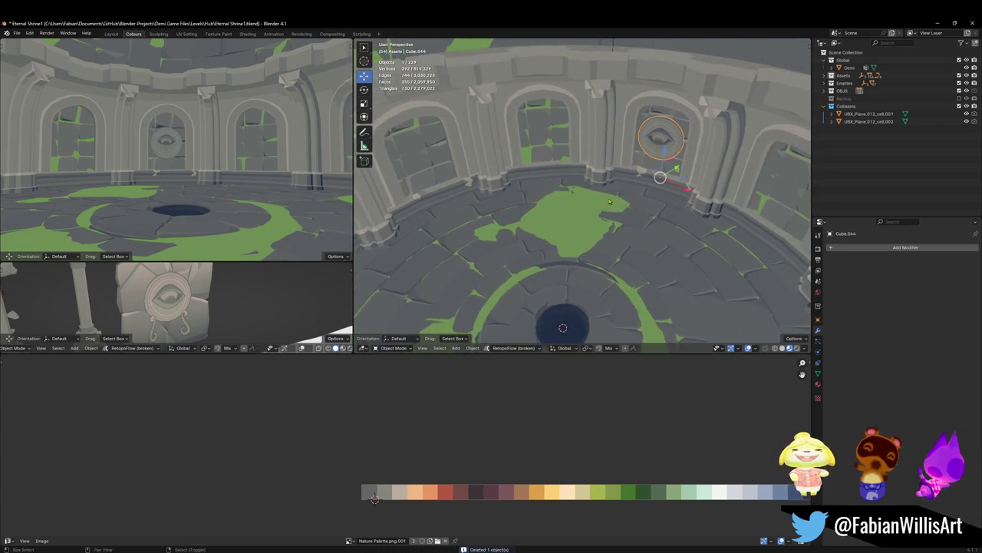
Step: Fly the view up into the room, deselect the medallion, and save the shrine file
key(shift+grave)
click(551, 195)
key(ctrl+s)
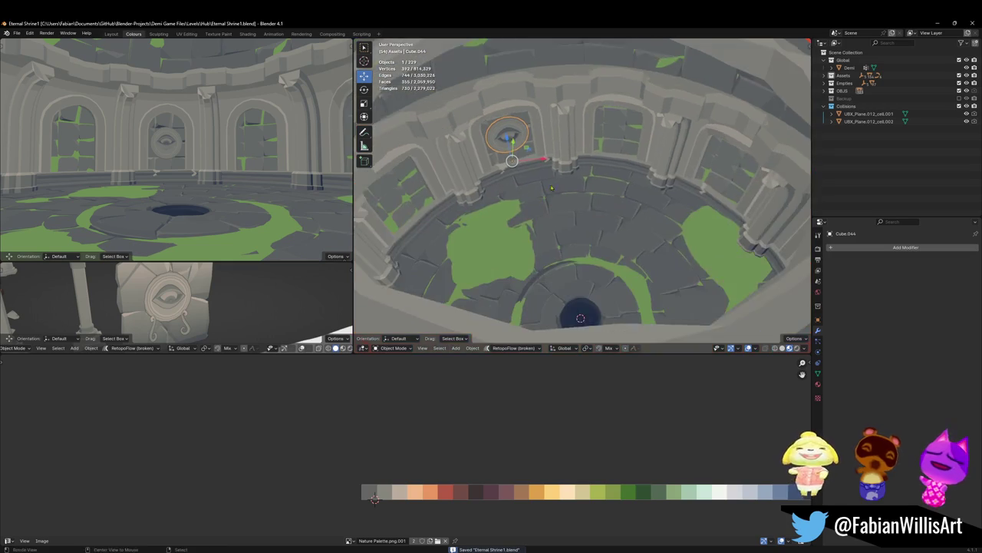
middle_drag(550, 196, 556, 179)
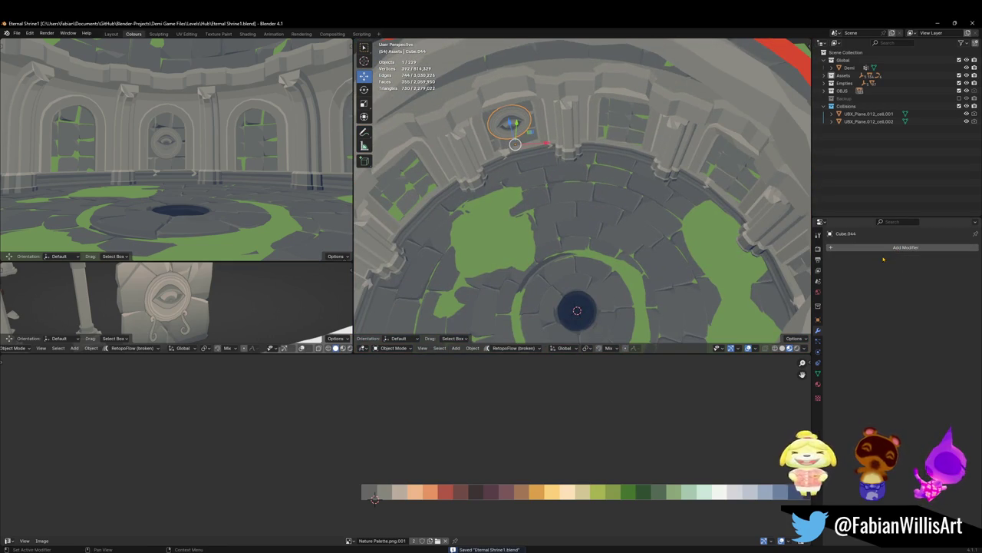
click(550, 178)
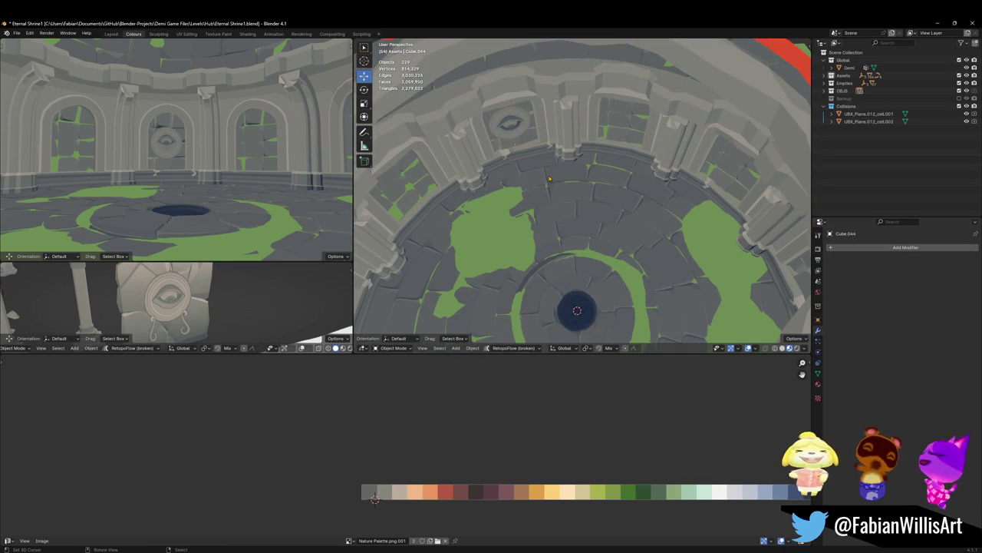
key(ctrl+s)
Step: Clear the eye medallion's rotation with Alt+R so it lies flat at room centre
click(511, 123)
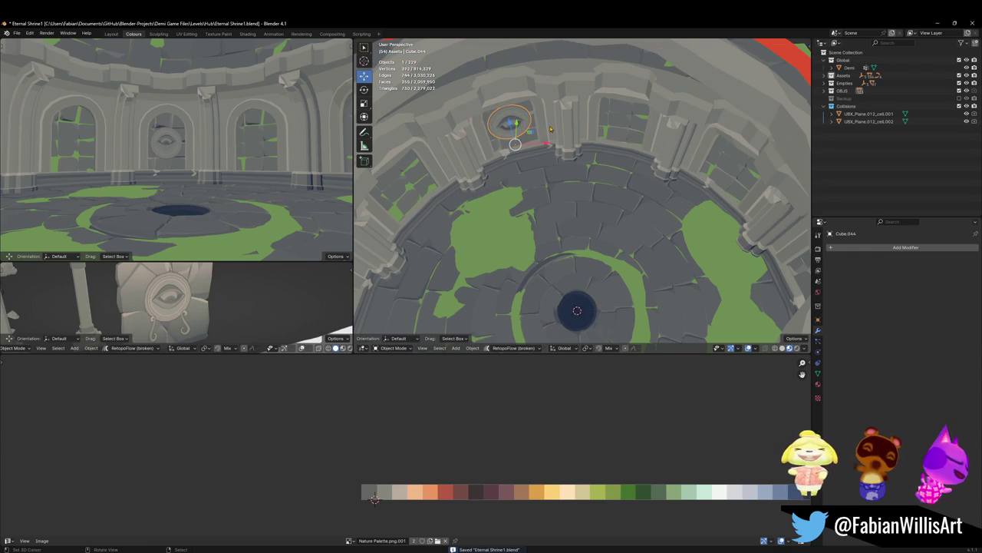
key(alt+r)
click(590, 220)
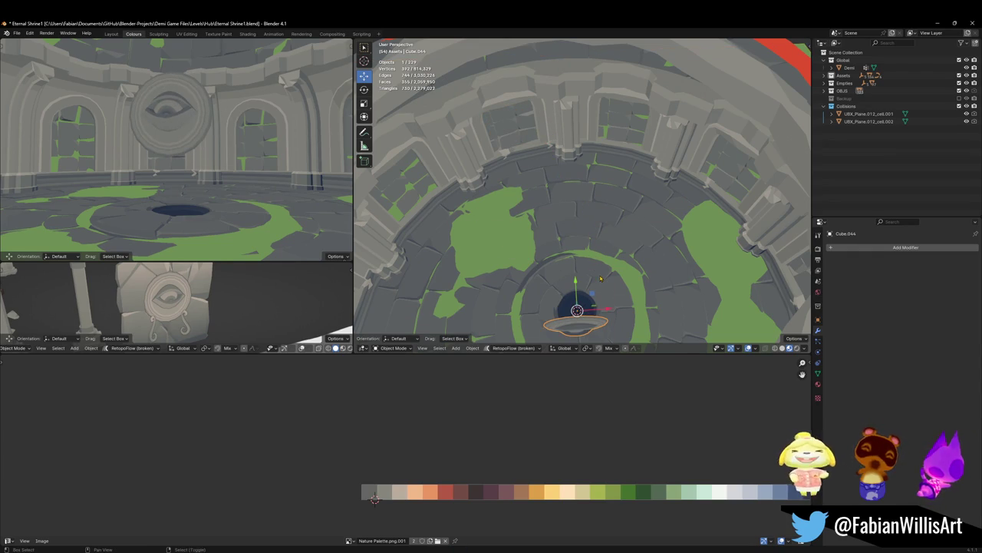
Step: Add a Bezier circle scaled 15.314 to ring the wall and display it In Front
key(shift+a)
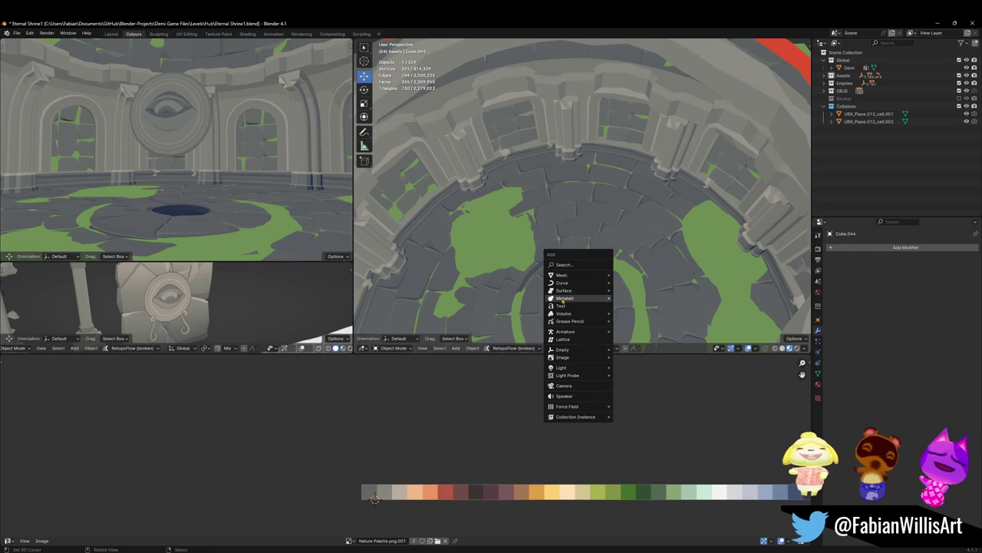
mouse_move(567, 282)
click(629, 290)
key(Tab)
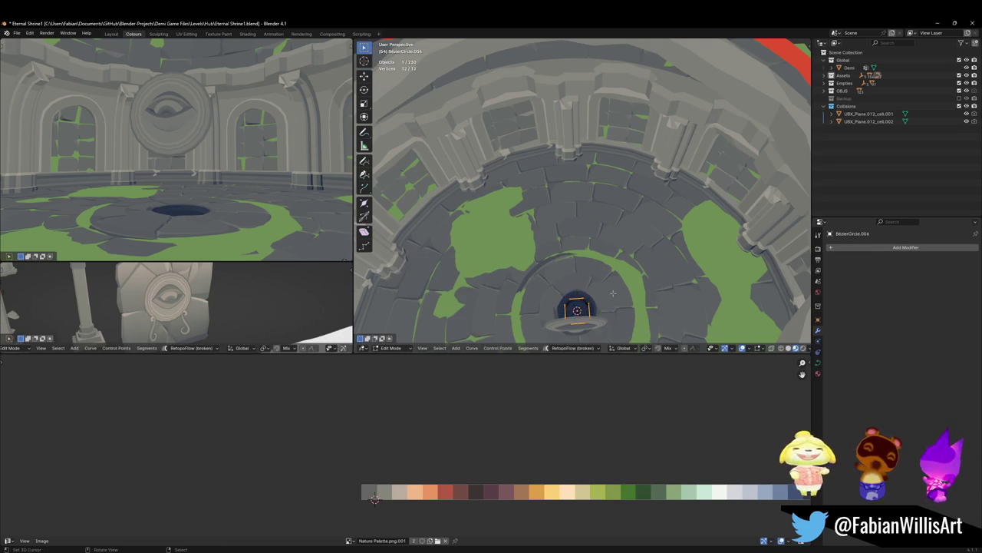
key(s)
click(645, 229)
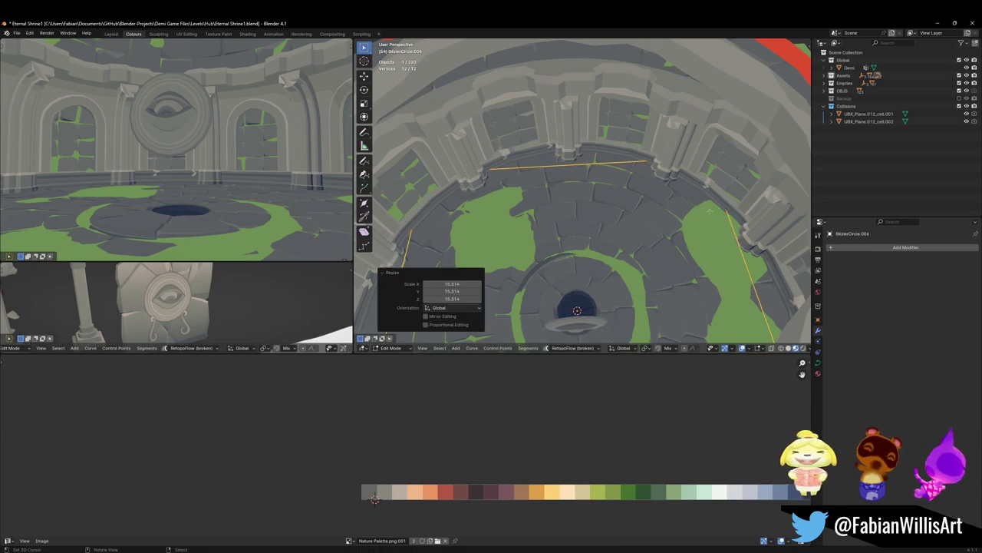
key(Tab)
key(q)
click(595, 335)
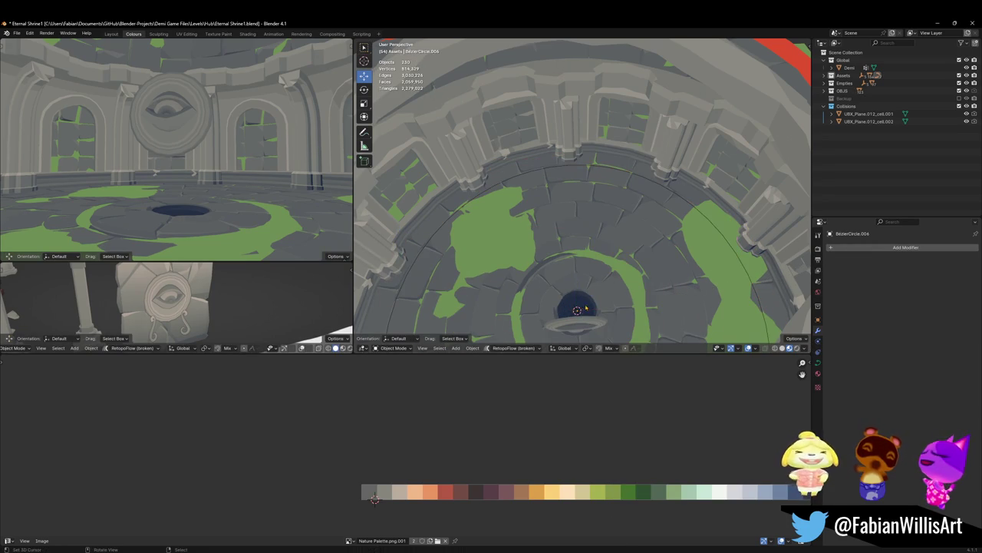
click(906, 247)
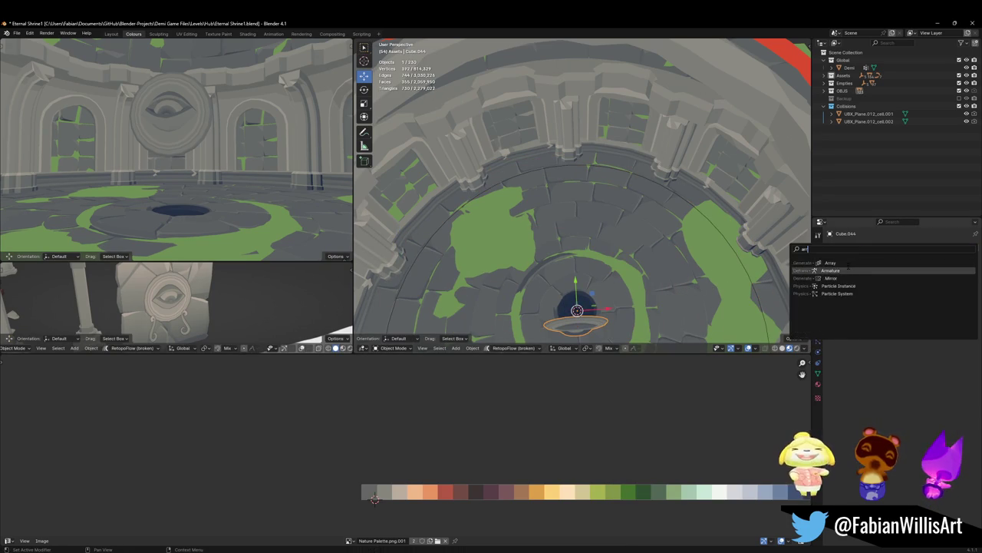
Step: Add an Array modifier with Count 4 to the eye medallion and orbit to inspect the copies
click(851, 269)
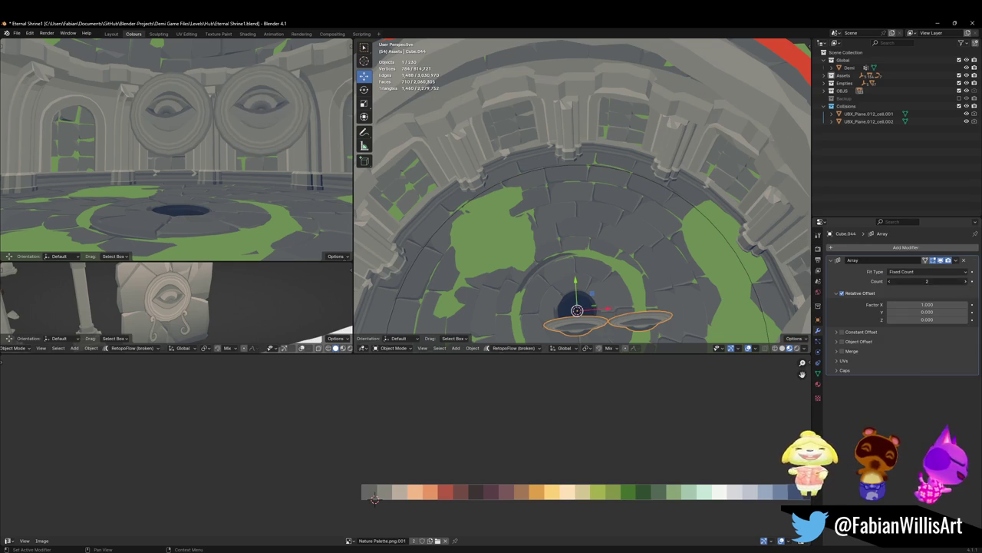
click(966, 282)
click(965, 282)
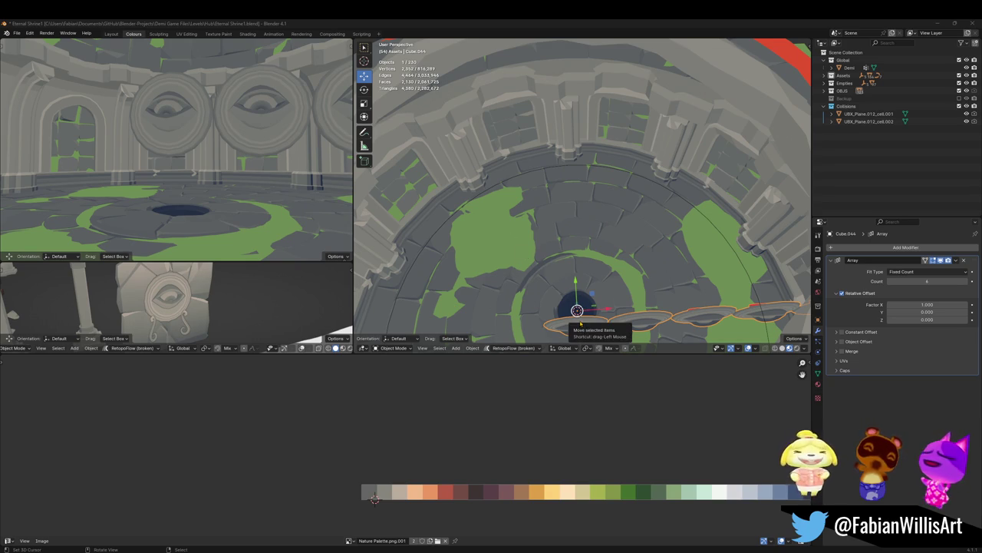
middle_drag(581, 324, 584, 307)
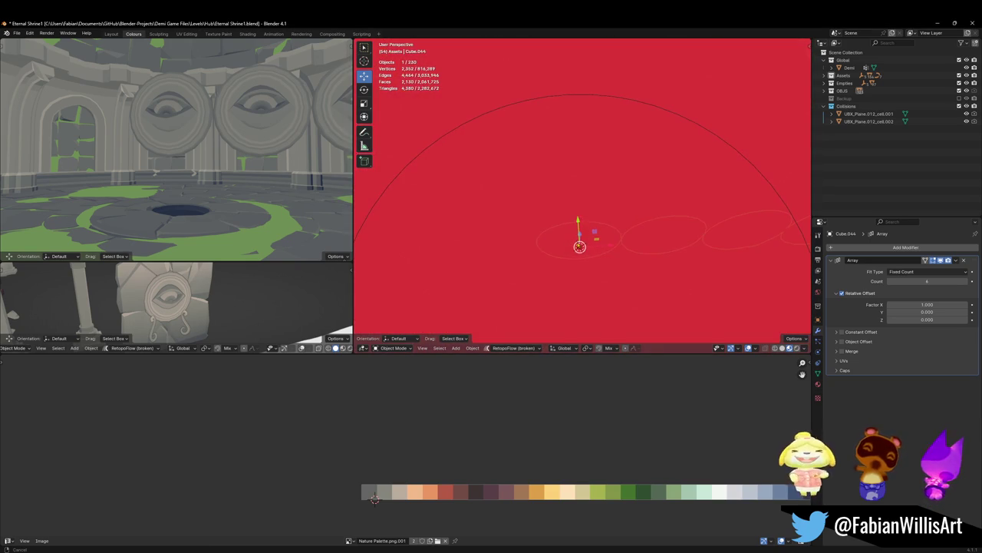
mouse_move(561, 223)
middle_down()
mouse_move(587, 209)
mouse_move(557, 233)
middle_up()
scroll(557, 232, up, 2)
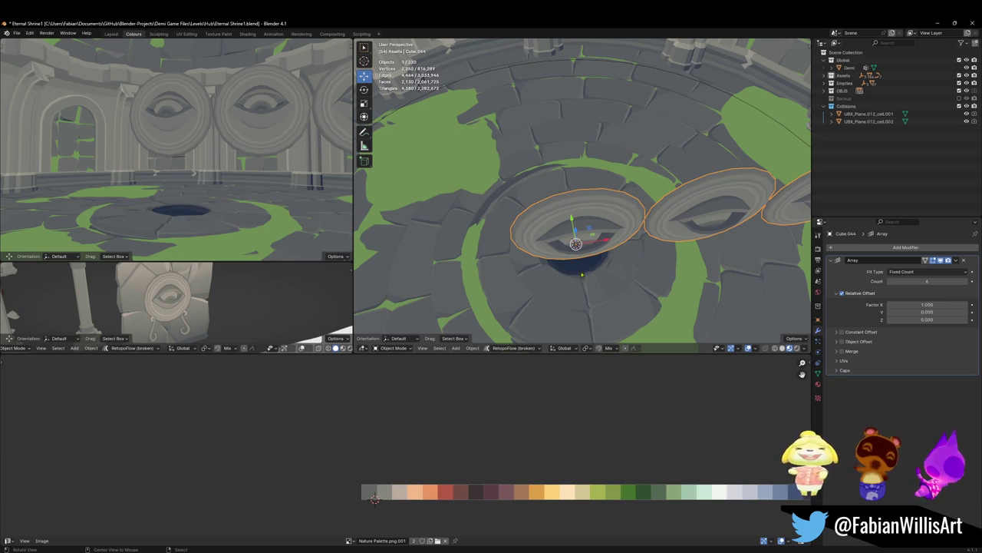
mouse_move(575, 230)
middle_down()
mouse_move(608, 193)
mouse_move(472, 111)
middle_up()
scroll(613, 182, down, 3)
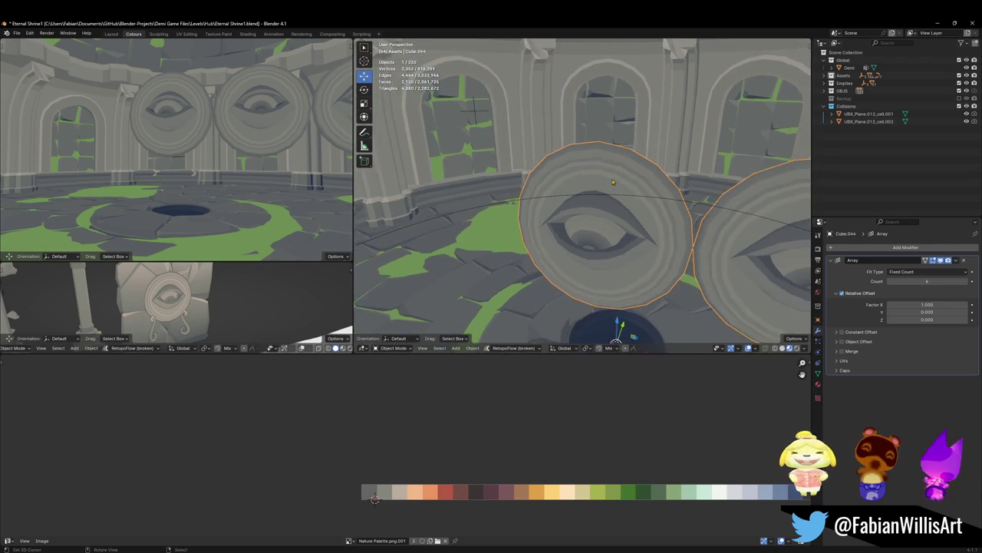
Step: Add a Curve modifier to the medallion array with the Bézier circle ring as its Curve Object
click(906, 248)
text(cur)
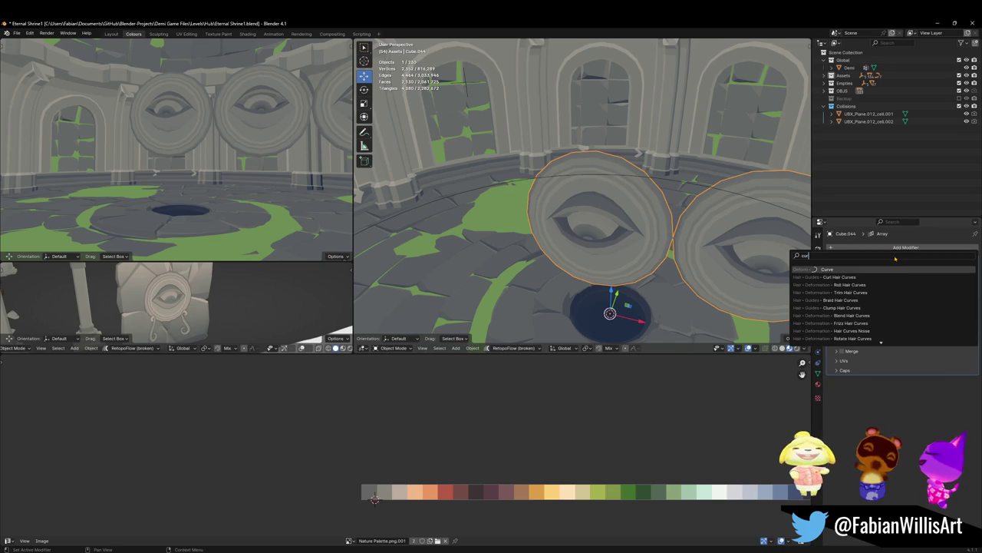
key(Return)
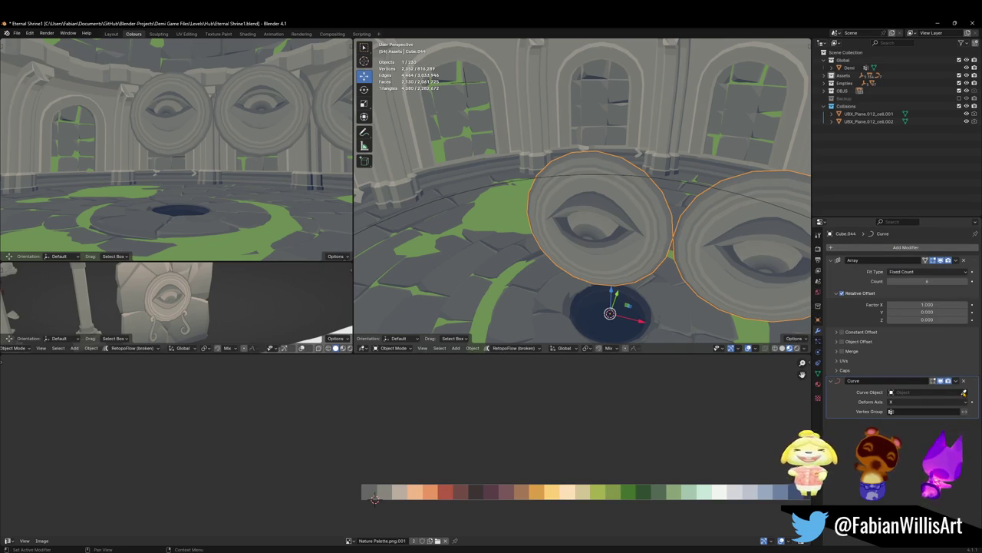
click(454, 188)
middle_drag(455, 188, 471, 87)
mouse_move(452, 188)
middle_down()
mouse_move(542, 151)
mouse_move(558, 190)
mouse_move(580, 203)
mouse_move(629, 157)
middle_up()
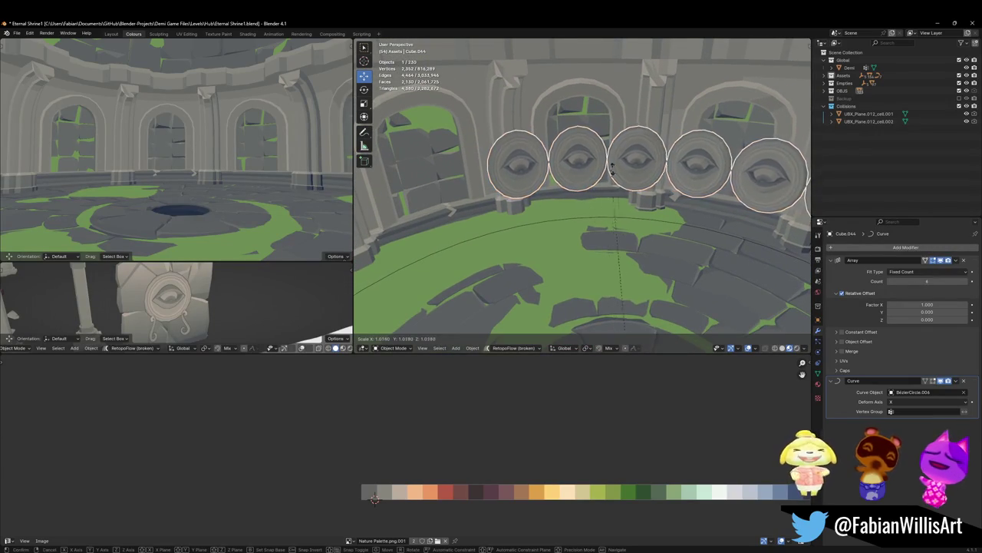
Step: Clear the medallion object's scale, then try a wider array spacing and cancel it
key(alt+s)
mouse_move(525, 172)
middle_down()
mouse_move(617, 183)
mouse_move(637, 231)
middle_up()
drag(919, 304, 968, 305)
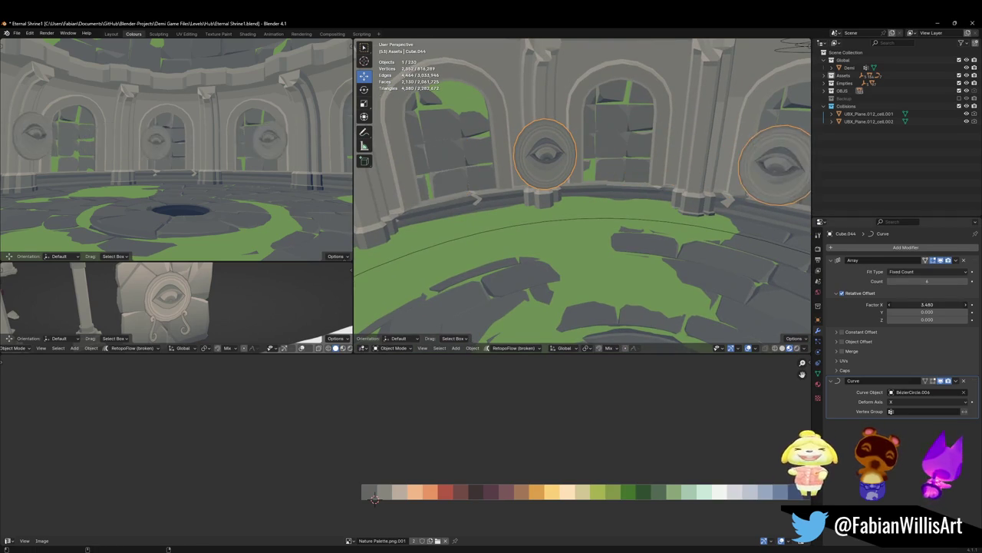
key(Escape)
Step: Rotate the ring and medallions together about 20° around Z, with a small correction
shift+click(590, 223)
middle_drag(581, 160, 568, 159)
key(r)
key(z)
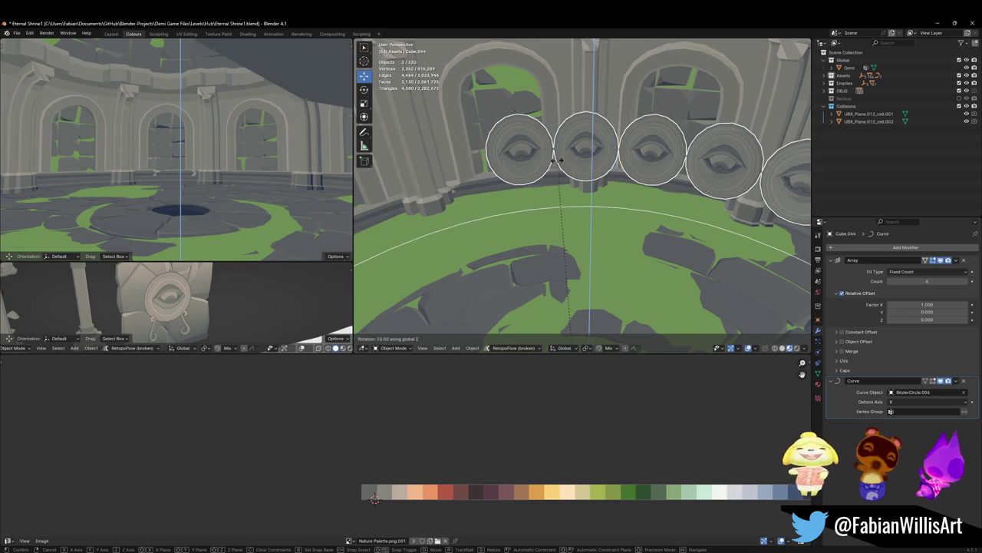
click(557, 161)
key(r)
key(z)
click(573, 159)
Step: Scale the ring and medallions to 1.344, rotate them -1.04° on Z, and lower them about 1.39 m
key(s)
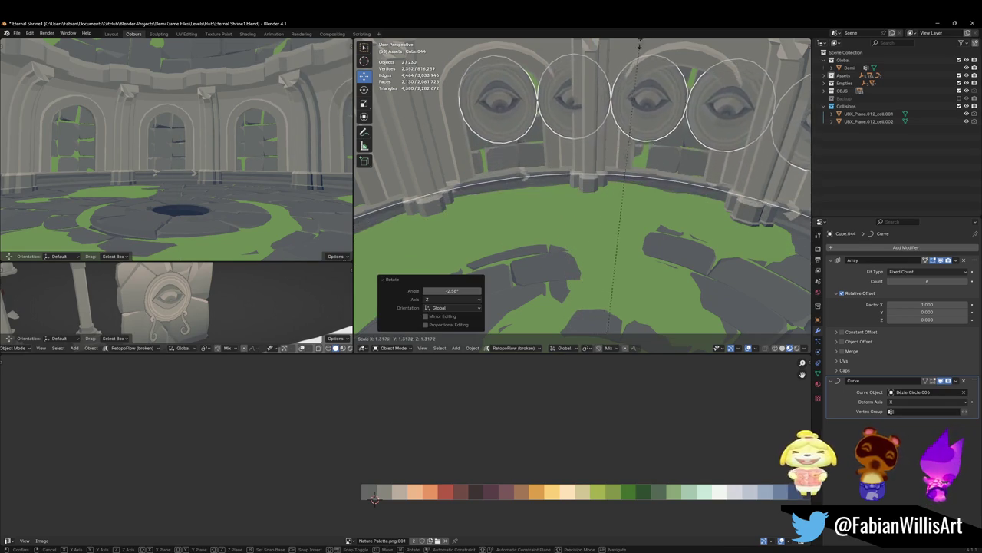
click(639, 45)
key(r)
key(z)
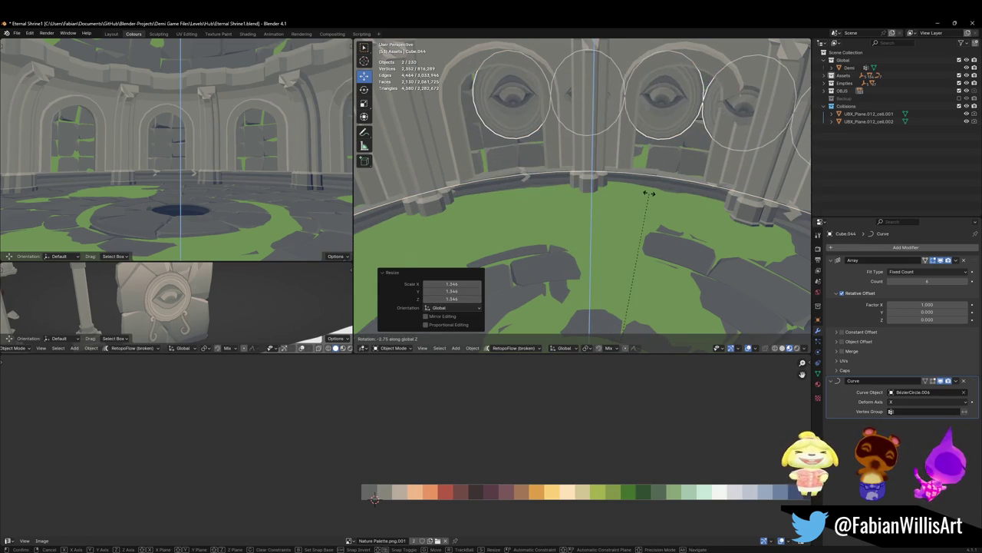
click(638, 190)
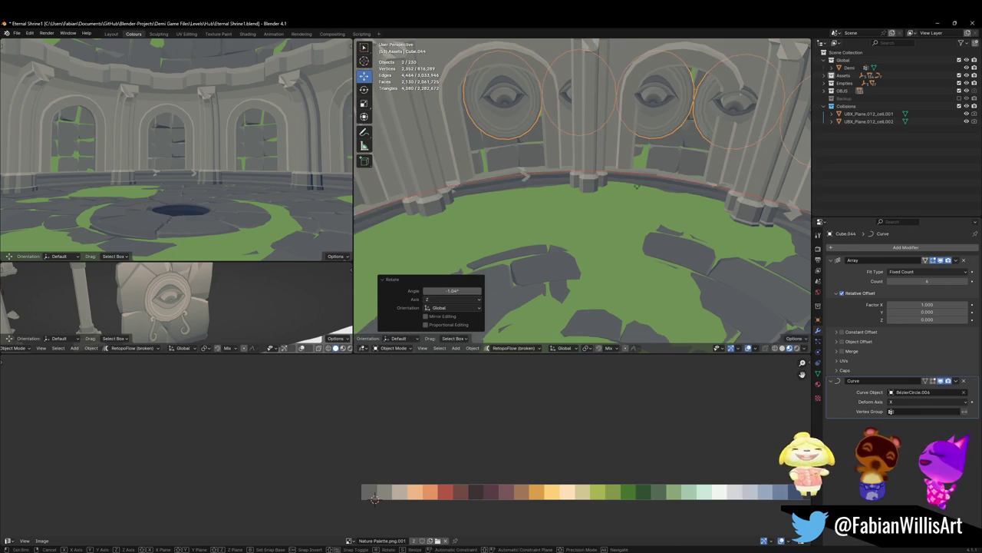
key(g)
key(z)
click(637, 205)
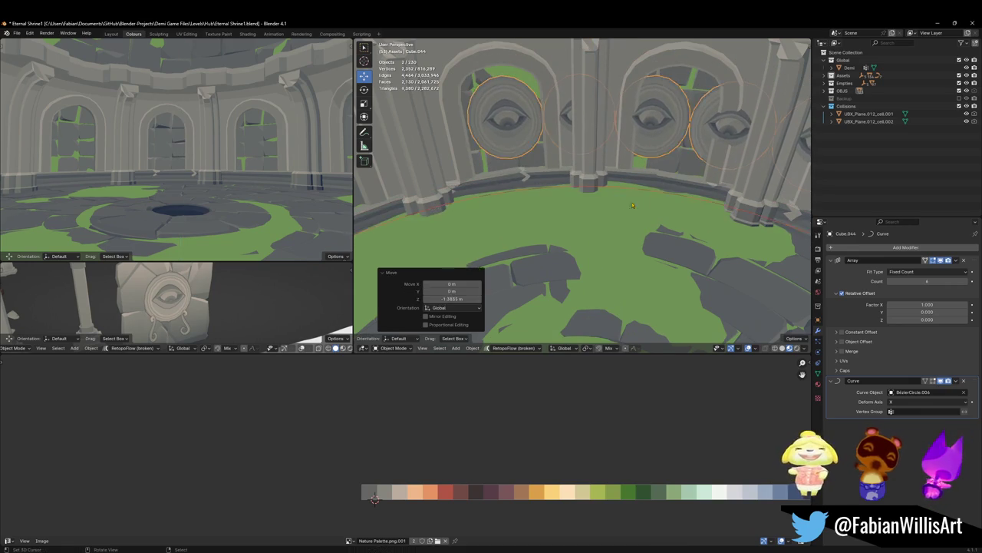
Step: Clear the selection, save the shrine file, and reselect an eye medallion
key(alt+a)
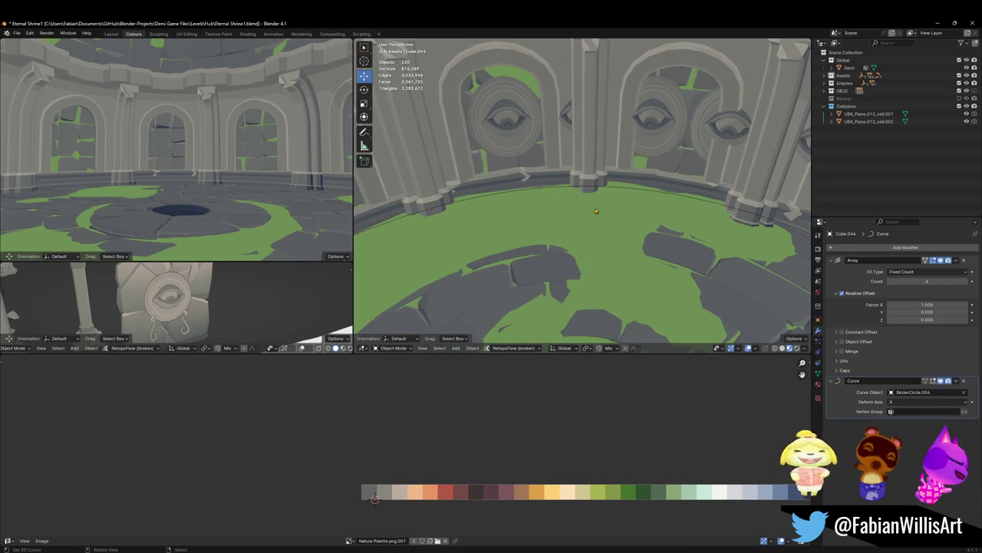
key(ctrl+z)
key(alt+a)
scroll(536, 139, up, 2)
scroll(553, 162, up, 2)
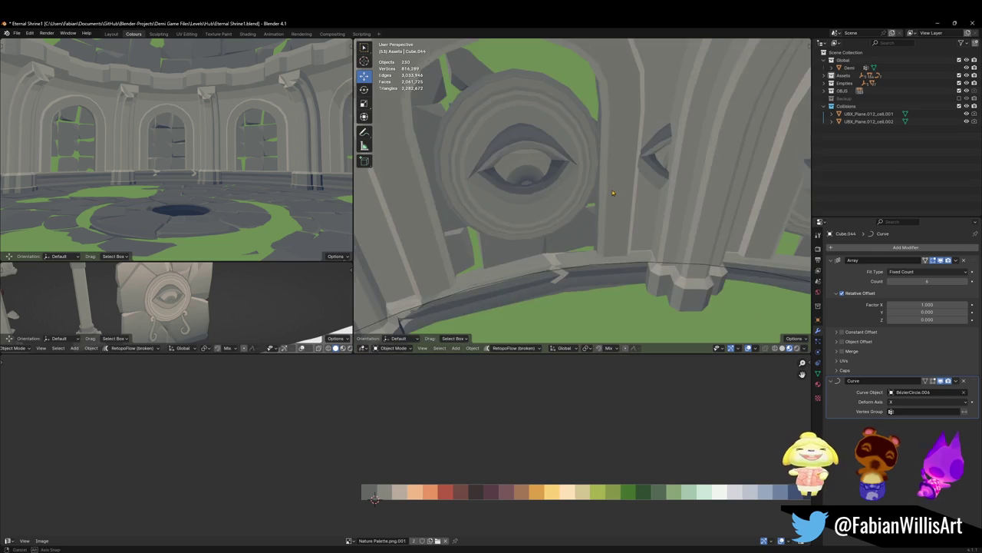
scroll(568, 180, up, 2)
key(ctrl+s)
click(576, 186)
middle_drag(574, 198, 537, 184)
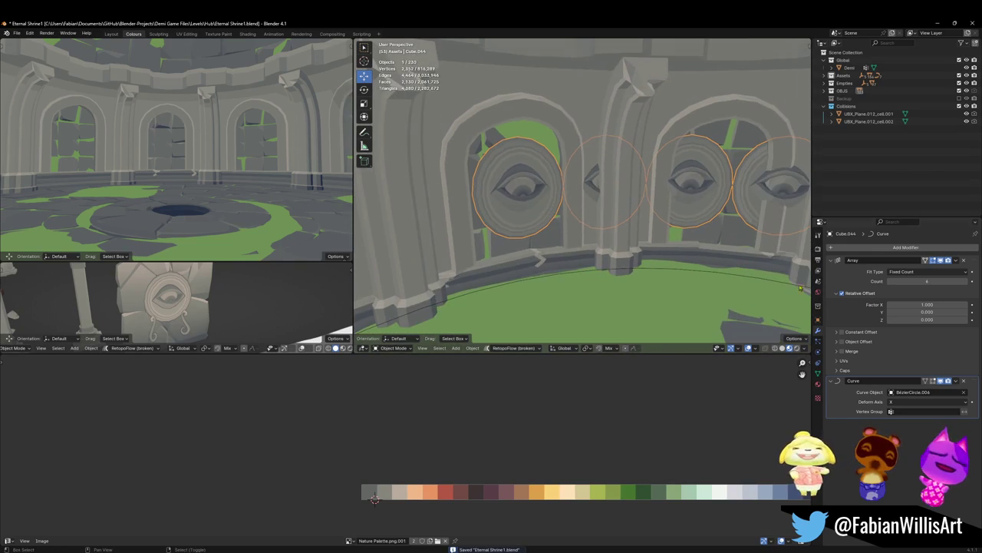
Step: Tune the array offset factor between 4.750 and 4.690, checking the spacing in walk mode
drag(927, 305, 968, 305)
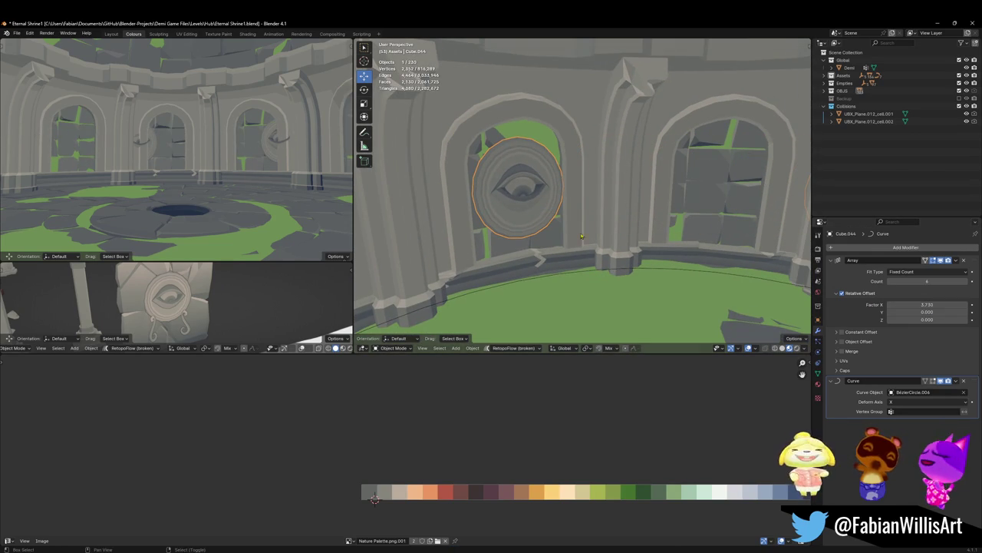
key(shift+grave)
click(583, 195)
drag(928, 305, 965, 305)
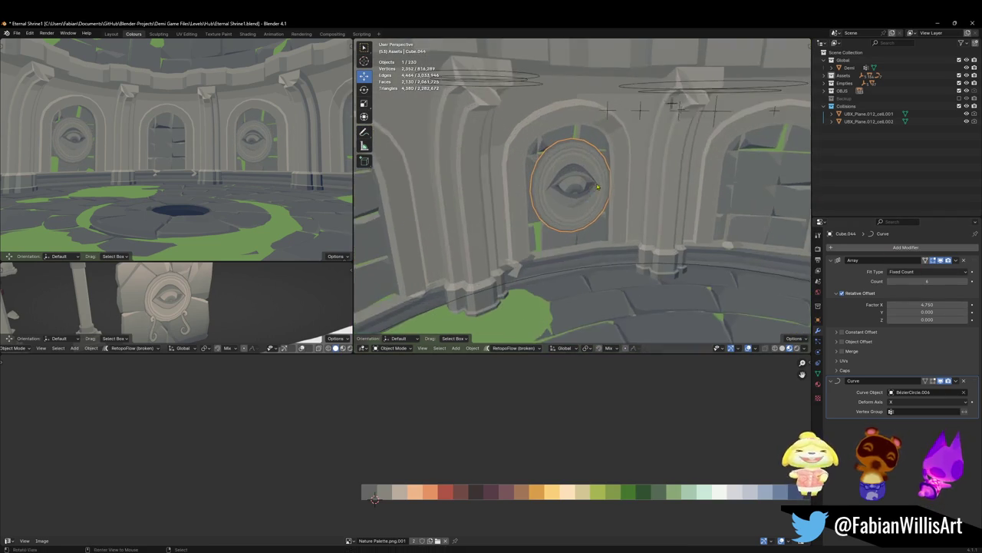
scroll(715, 211, up, 3)
shift+middle_drag(702, 211, 714, 211)
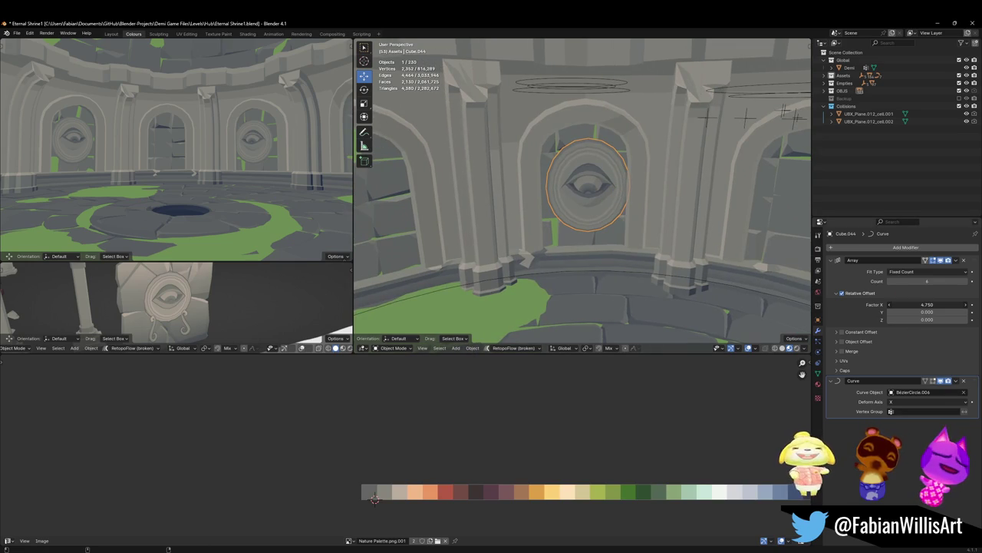
drag(965, 305, 960, 305)
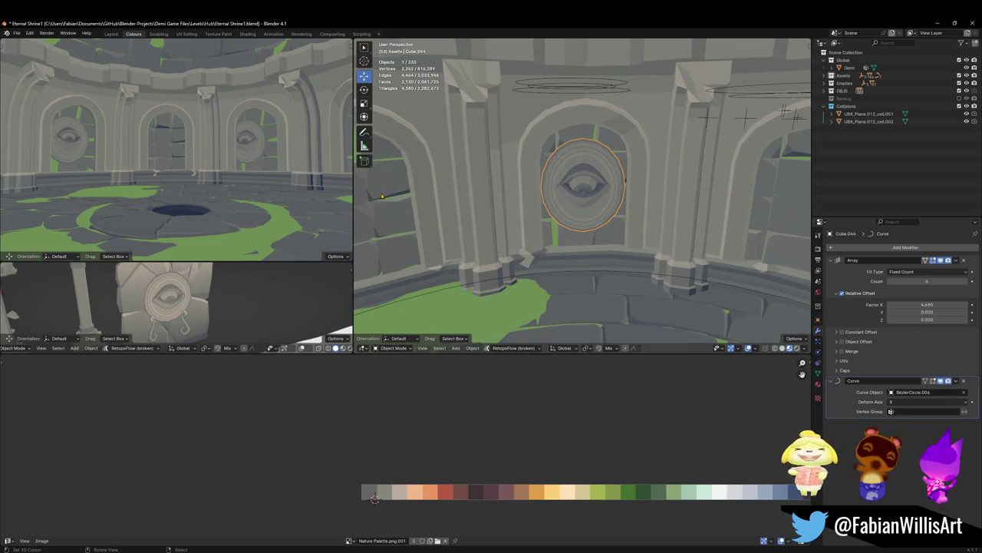
key(shift+grave)
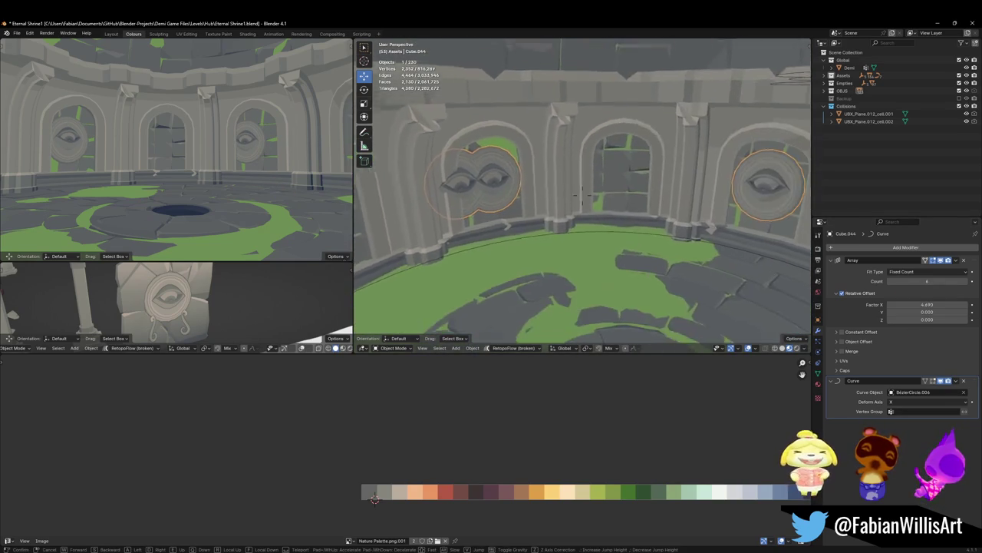
click(614, 195)
Step: Reselect the medallion ring and walk around the room to inspect the five medallions
click(614, 195)
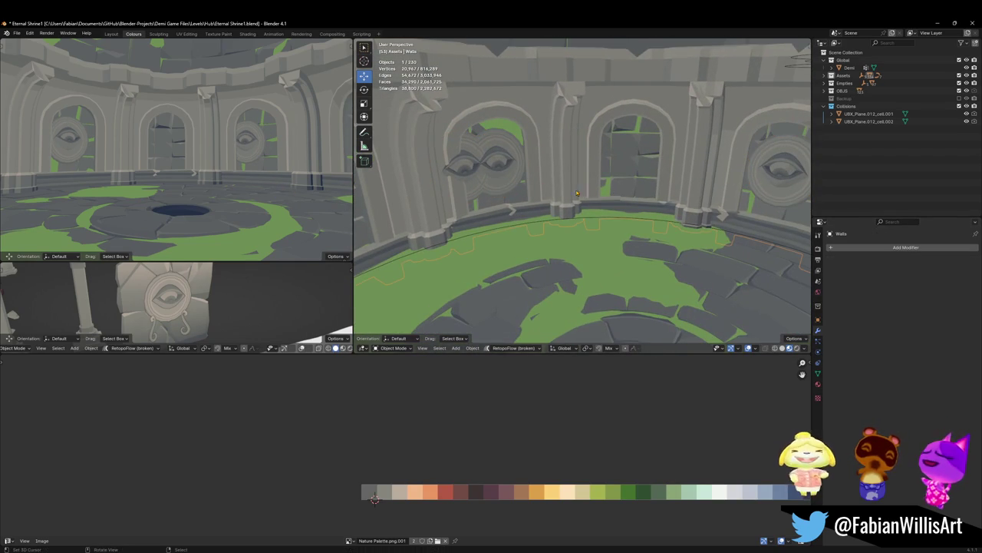
click(497, 175)
middle_drag(498, 175, 565, 185)
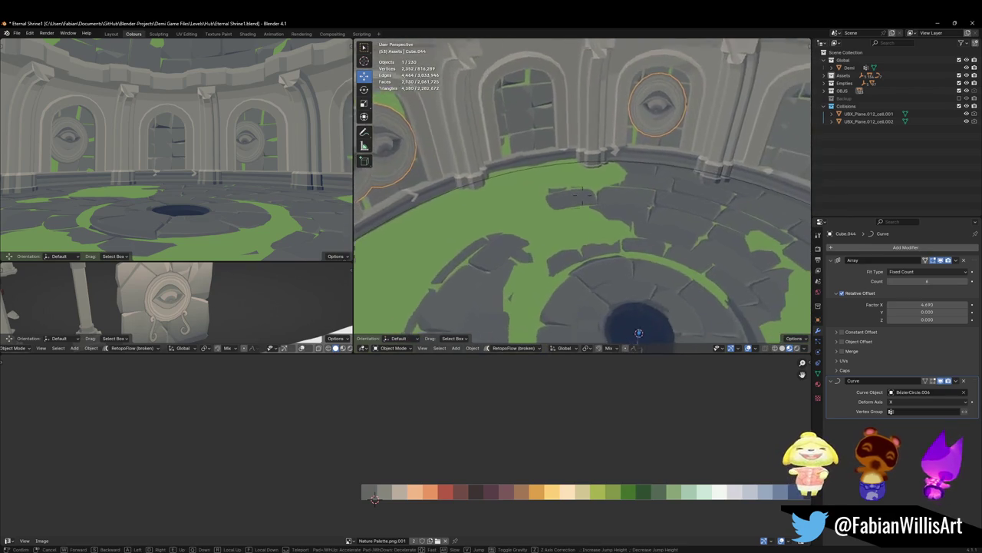
ctrl+scroll(929, 305, down, 2)
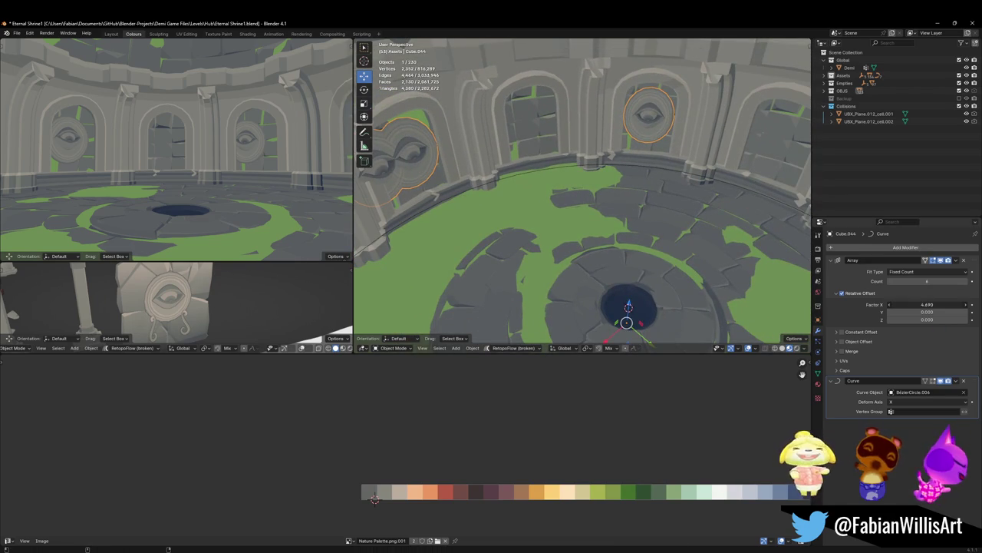
ctrl+scroll(927, 281, down, 1)
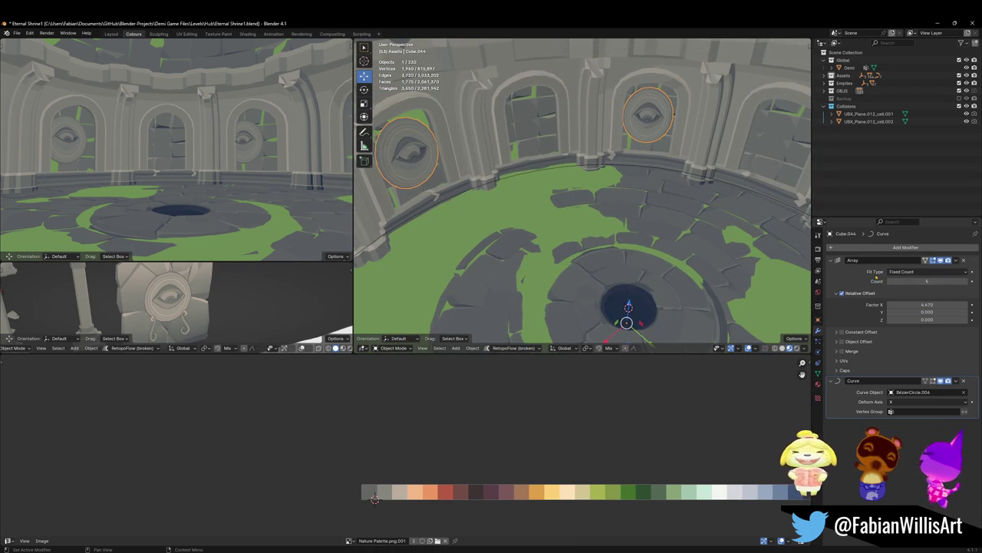
key(shift+grave)
key(s)
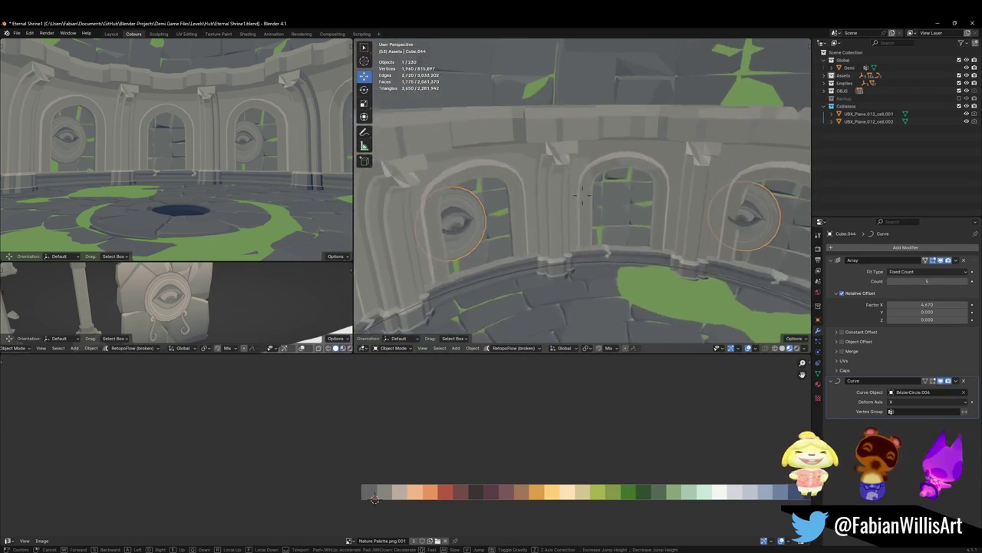
key(w)
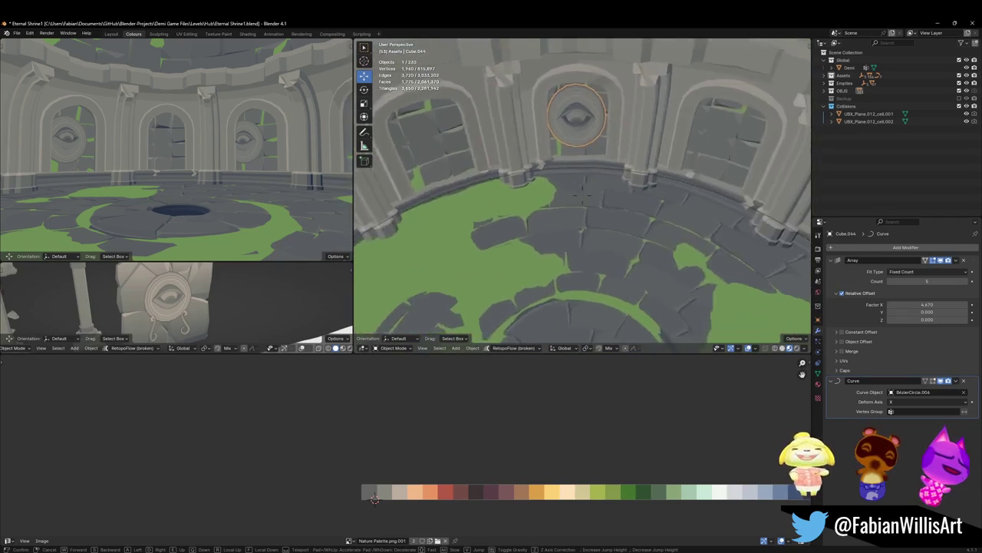
click(922, 290)
Step: Widen the medallion spacing to 4.790 and check it in walk mode
drag(925, 305, 927, 304)
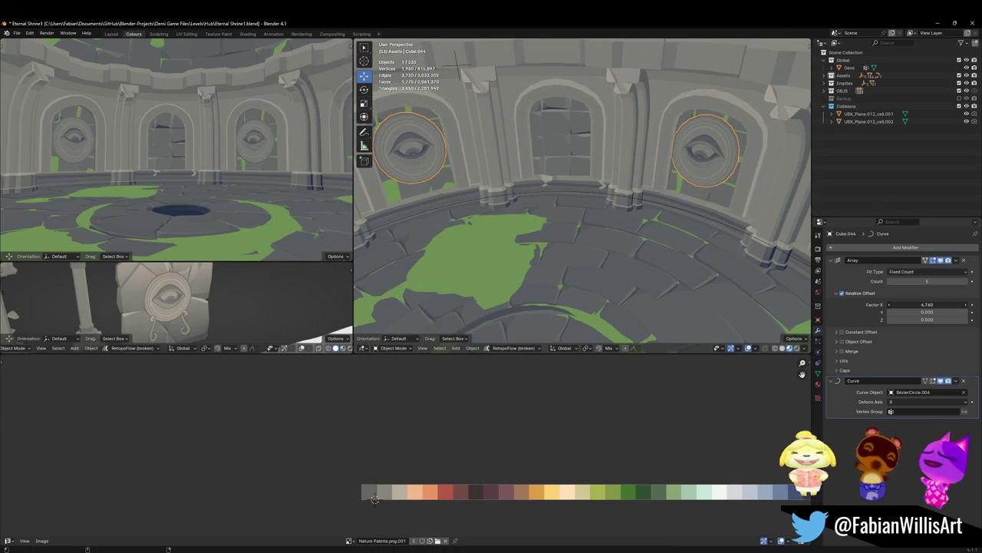
key(shift+grave)
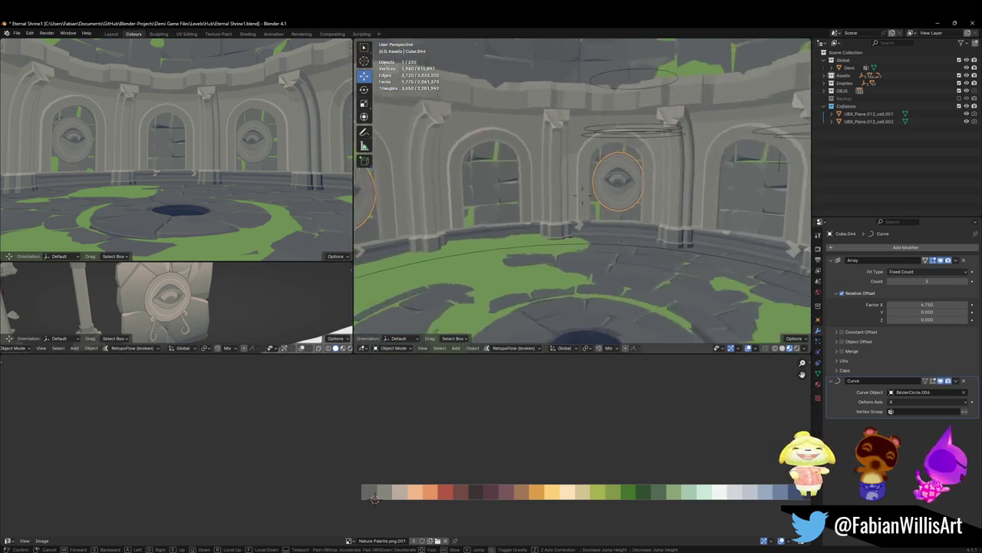
key(w)
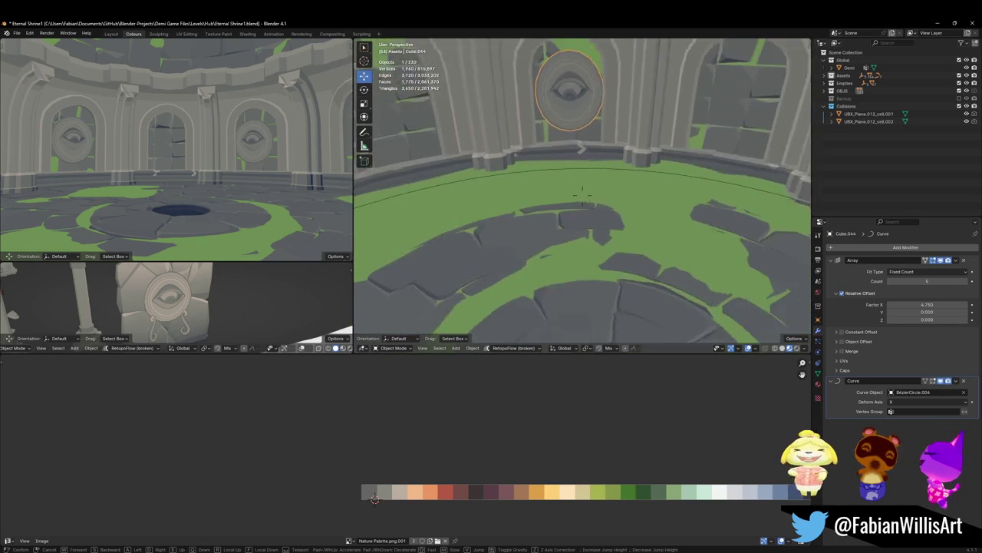
click(581, 194)
Step: Rotate the ring and medallions 0.743° on Z to centre them over the arches, then walk-check
shift+click(572, 204)
key(r)
key(z)
click(659, 180)
key(alt+a)
key(shift+grave)
key(w)
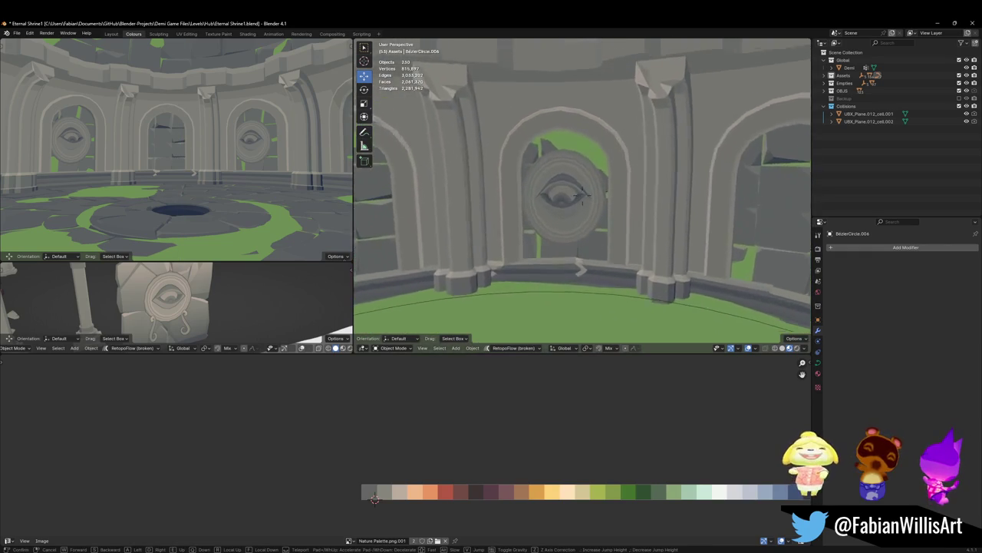
key(s)
click(602, 159)
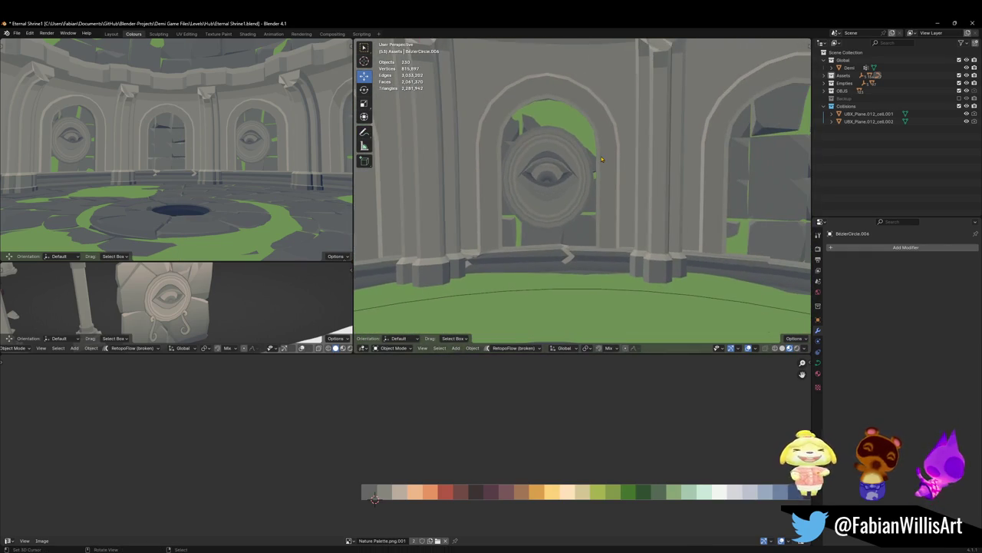
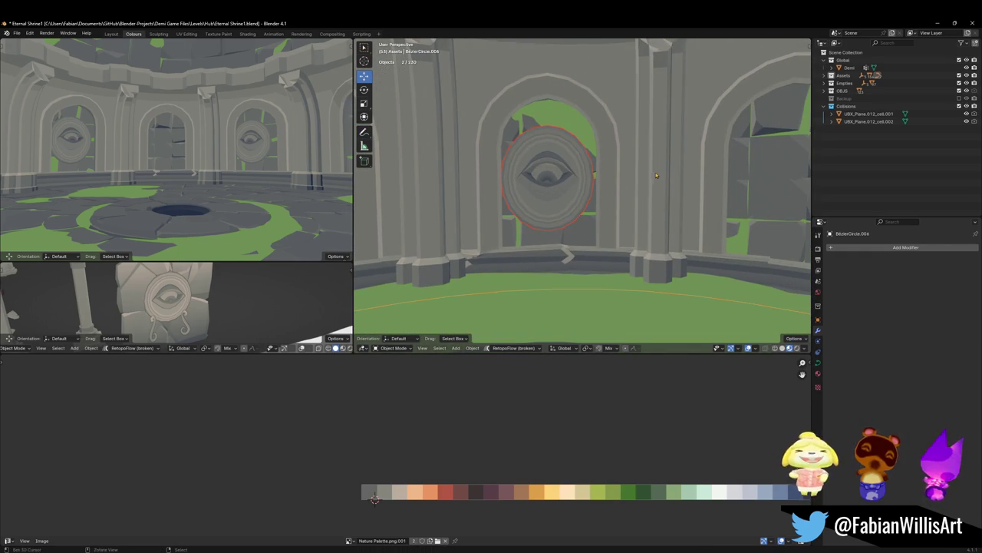
Step: Select eye medallion Cube.044 and toggle its Array modifier's viewport display off and on
click(576, 186)
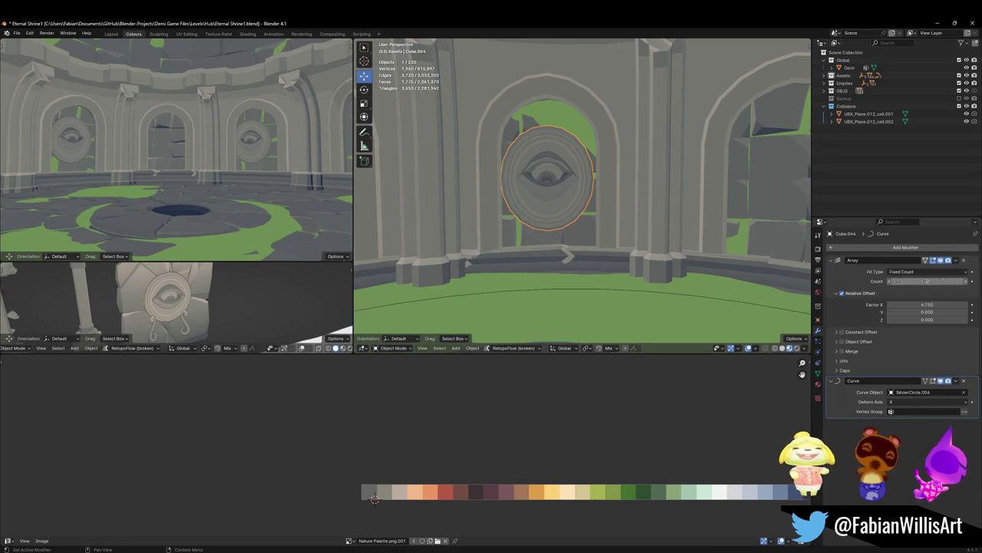
click(941, 260)
click(943, 261)
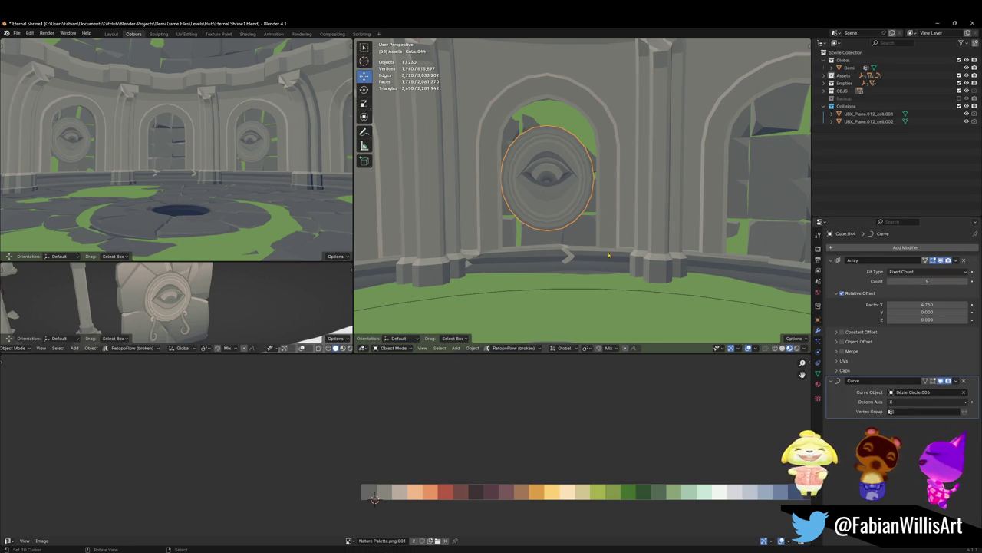
Step: Rotate the guide curve BezierCircle.006 around the Z axis
click(579, 295)
key(r)
key(z)
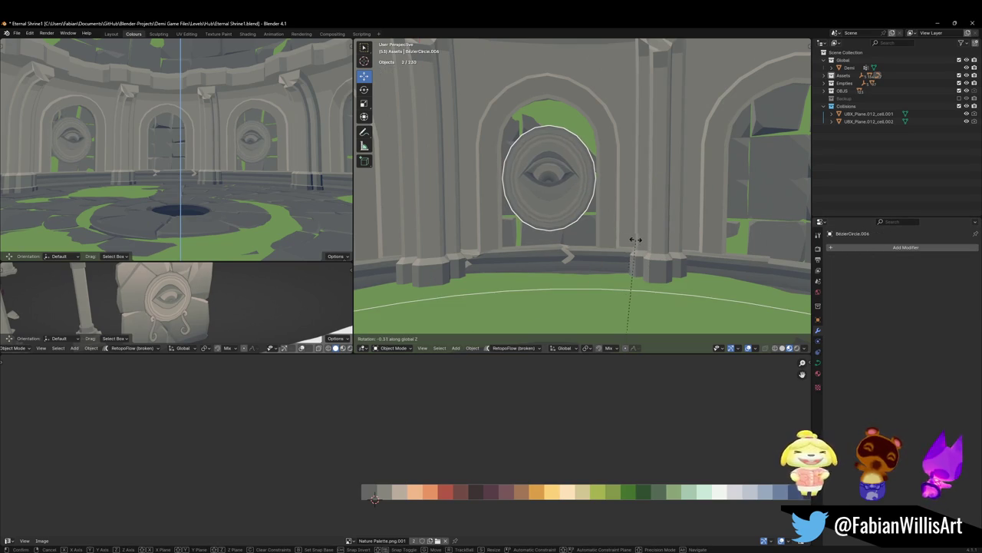
click(636, 240)
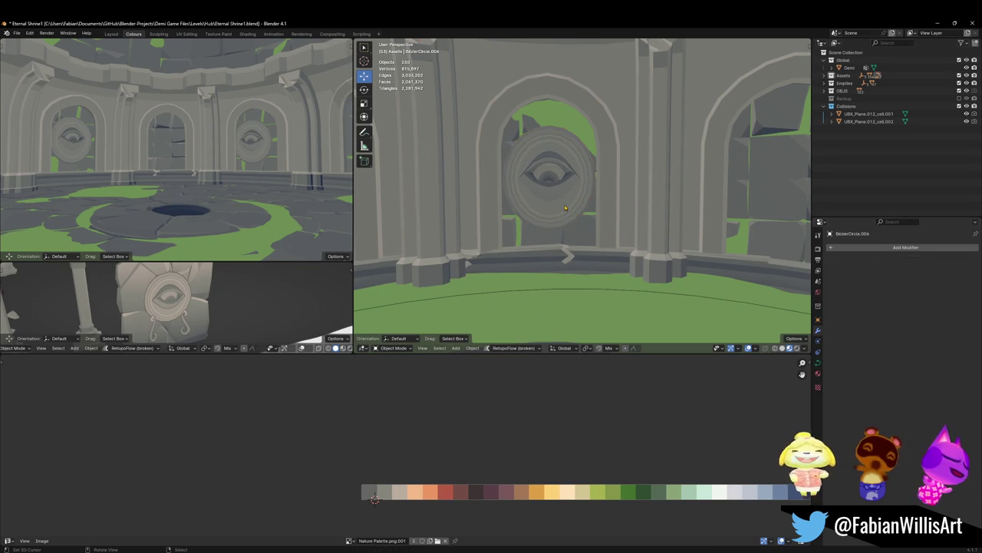
Step: Set the medallion's Array Factor X to 6.050 and Count to 4
click(548, 177)
drag(921, 305, 960, 304)
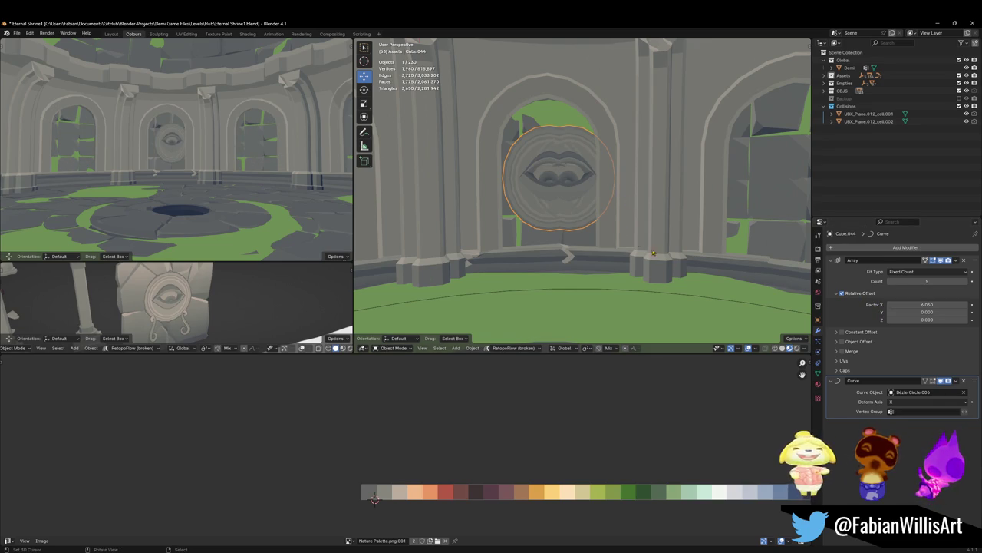
click(891, 280)
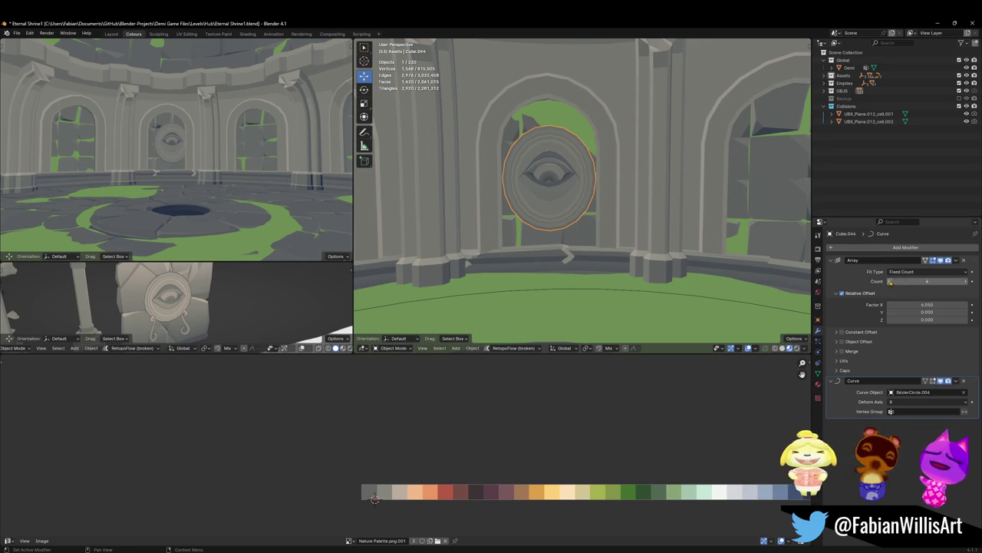
Step: Look down over the shrine, reselect the eye medallion and clear its scale
key(shift+grave)
key(e)
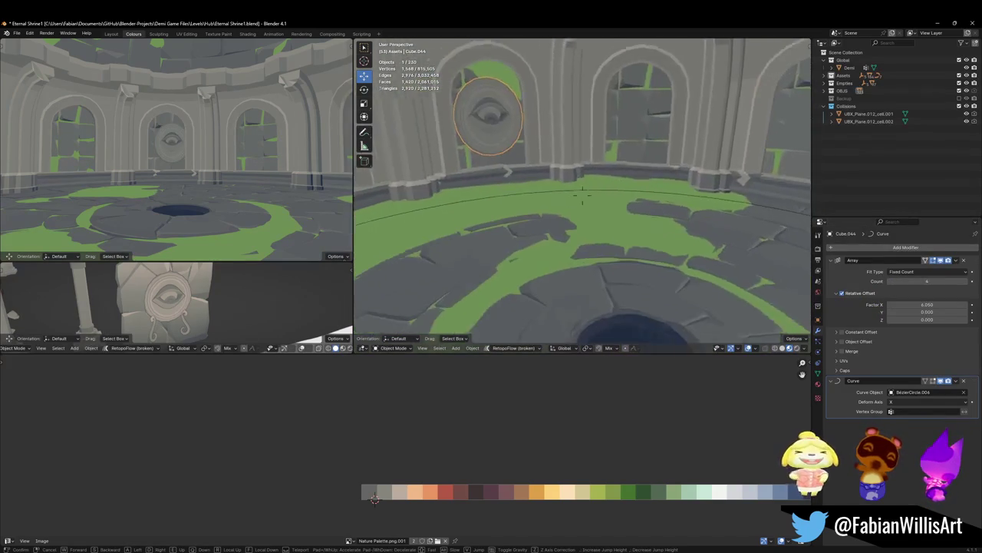
click(535, 143)
click(535, 143)
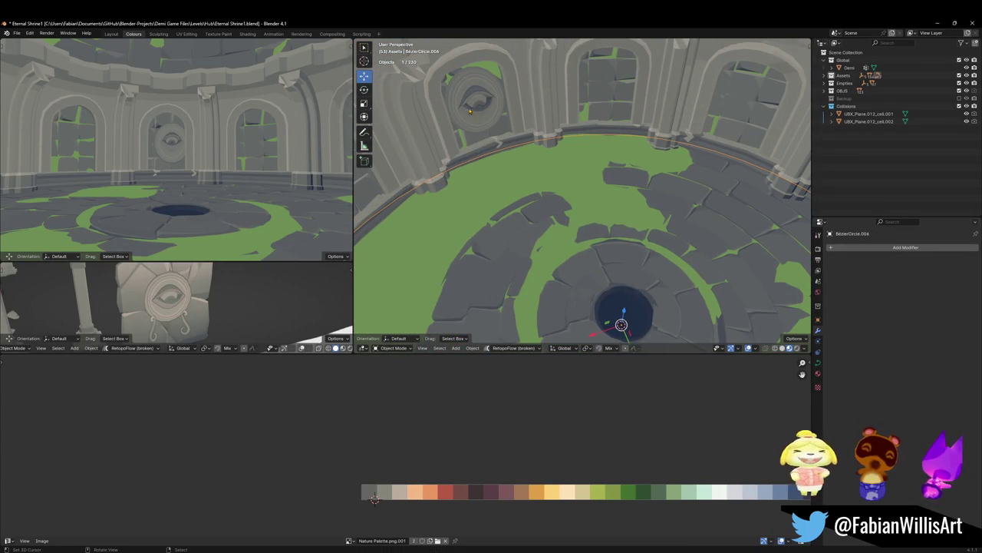
click(479, 114)
click(494, 154)
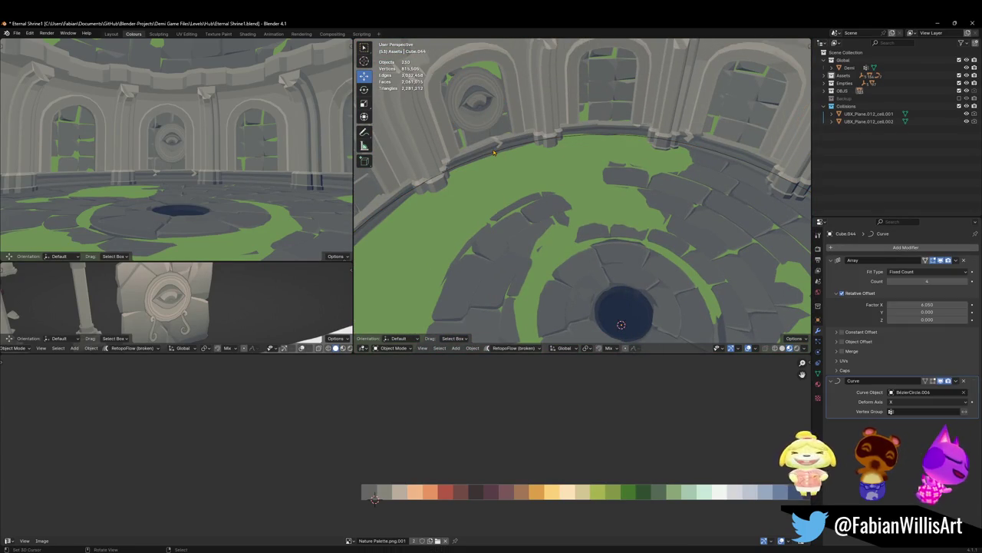
click(494, 156)
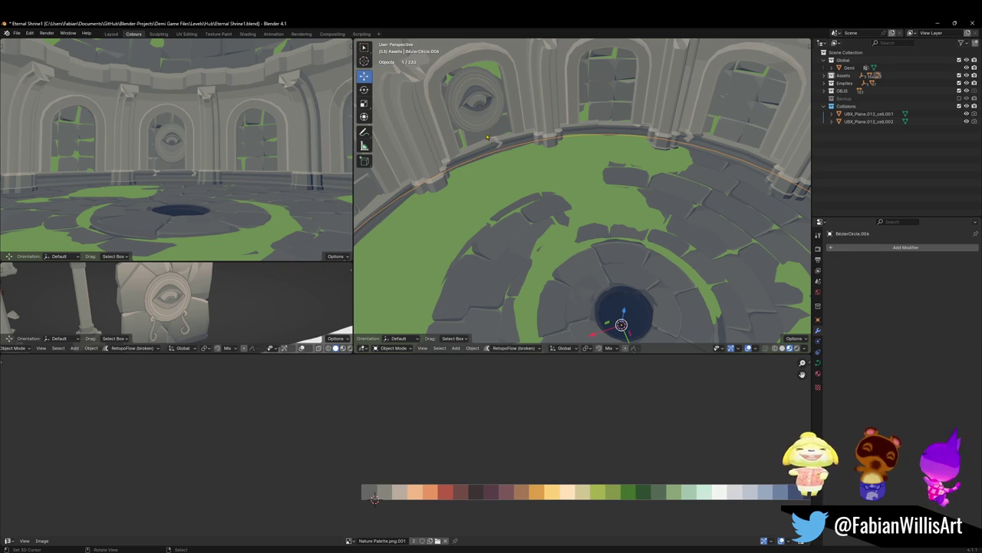
click(486, 123)
key(alt+s)
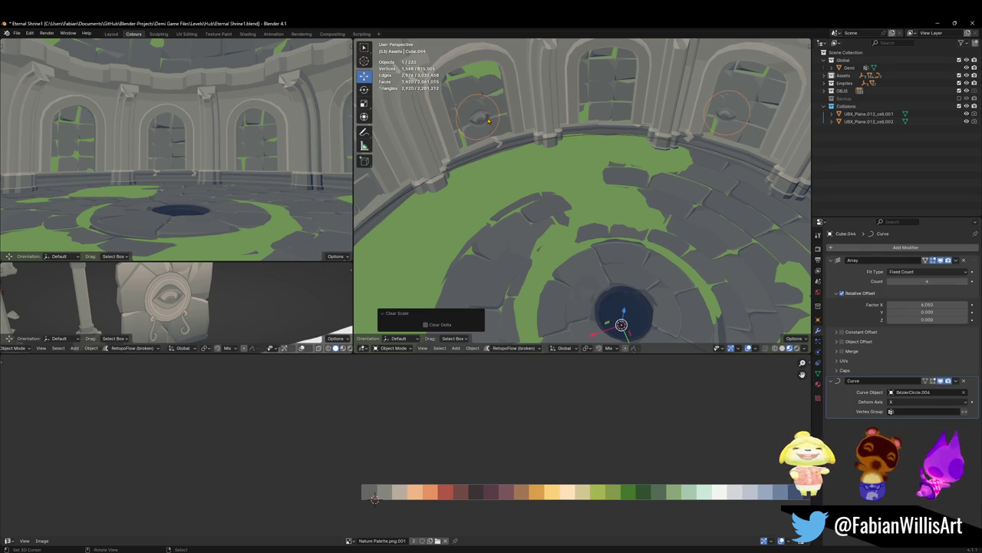
Step: Scale the guide curve and medallion together to 0.977
shift+click(489, 161)
key(s)
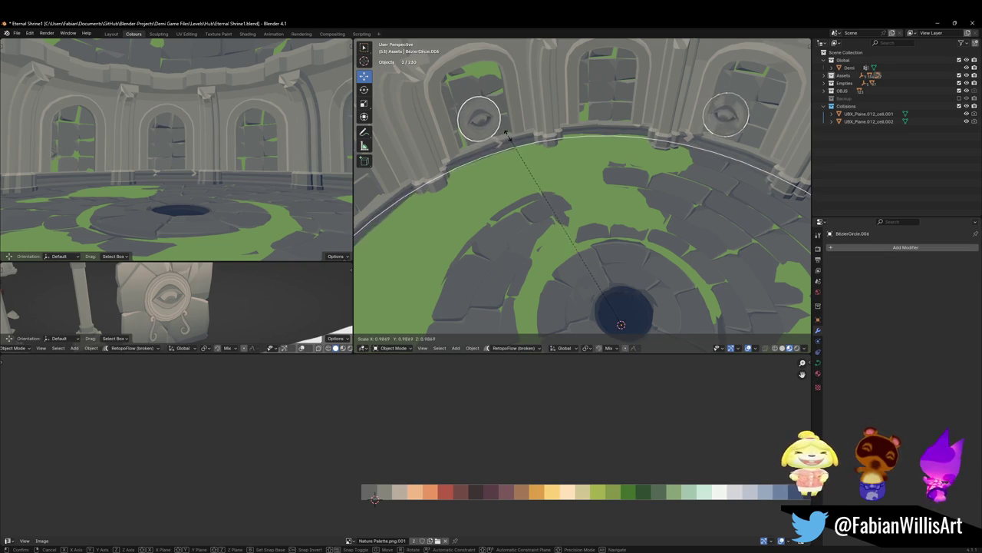
click(510, 131)
key(g)
key(z)
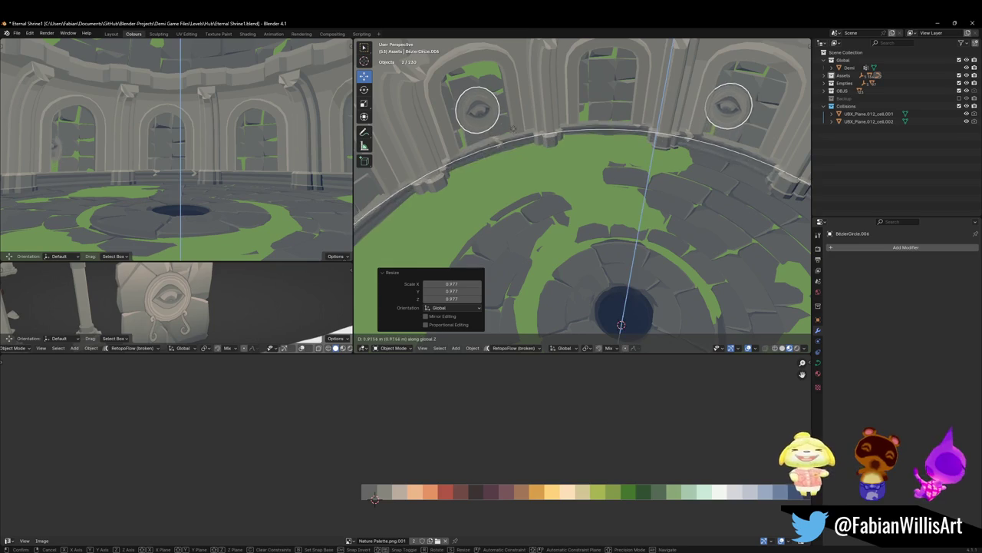
right_click(513, 129)
Step: Set the medallion spacing Factor X to 6.380 and save the blend file
click(484, 123)
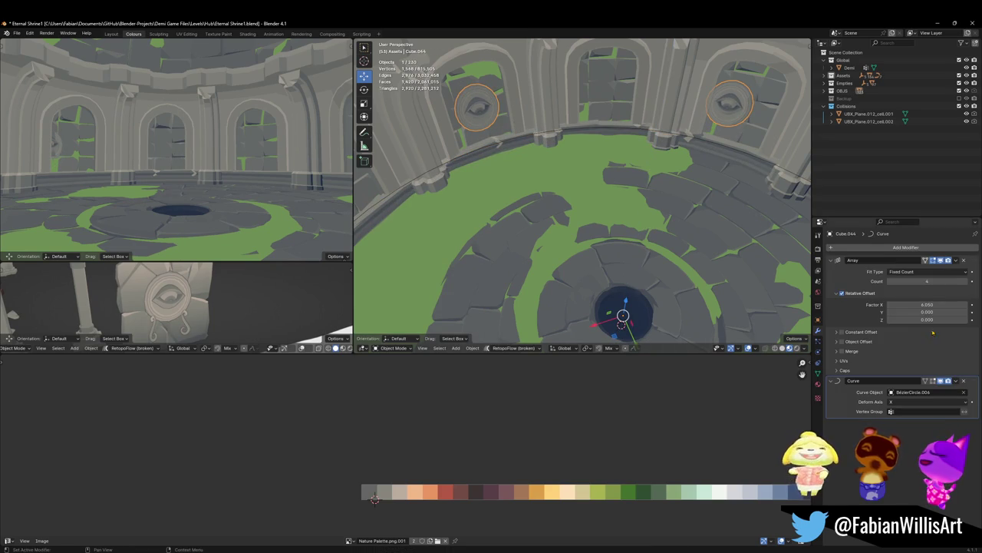
drag(927, 305, 938, 305)
click(527, 149)
key(ctrl+s)
Step: Snap BezierCircle.006 to the 3D cursor and lower it 13.59 m along Z
middle_drag(476, 121, 604, 195)
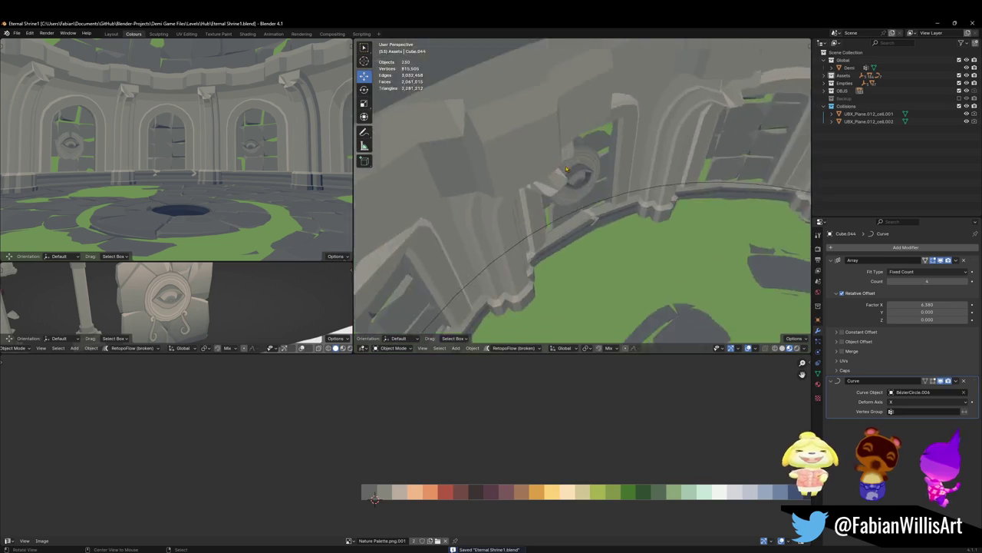
click(604, 194)
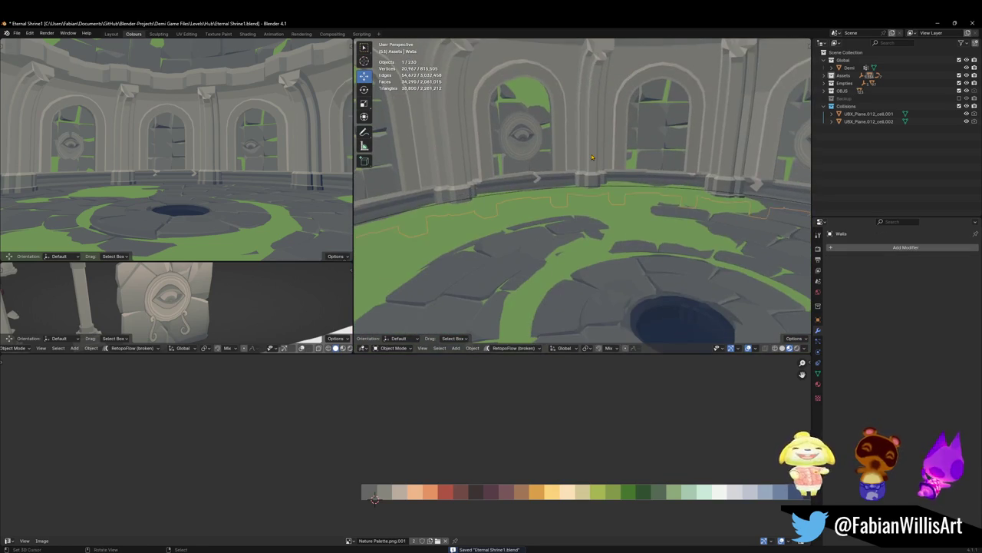
key(KP_Decimal)
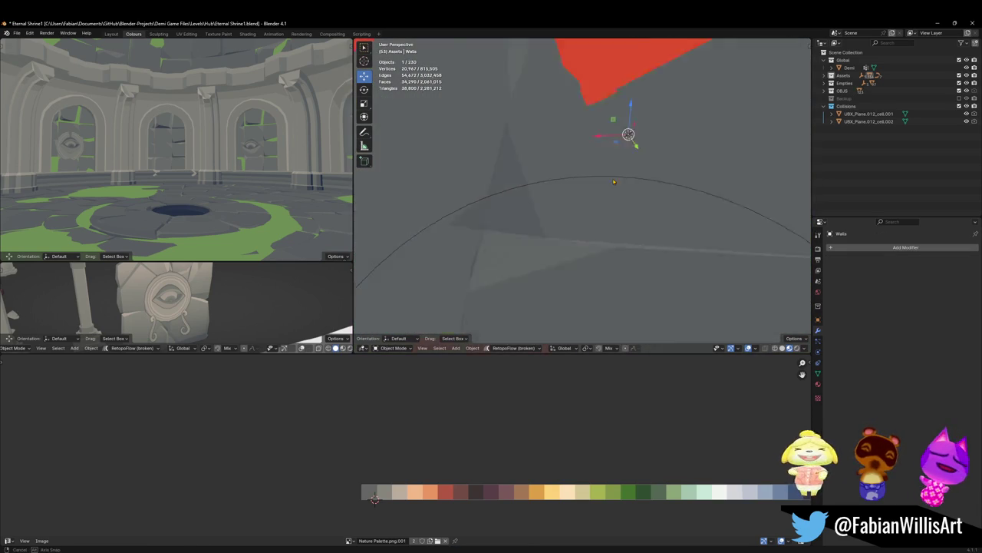
scroll(604, 144, down, 10)
shift+click(547, 174)
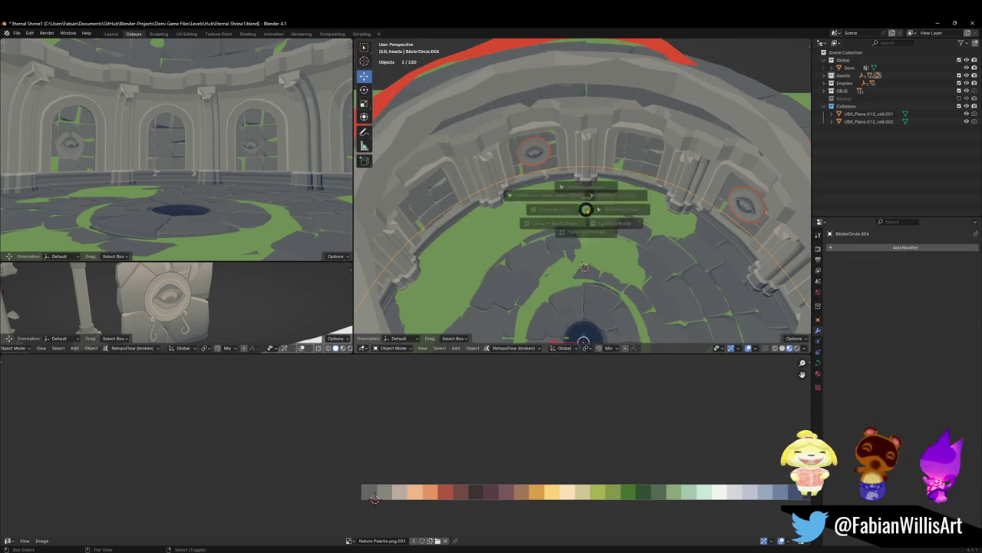
key(shift+s)
key(g)
key(z)
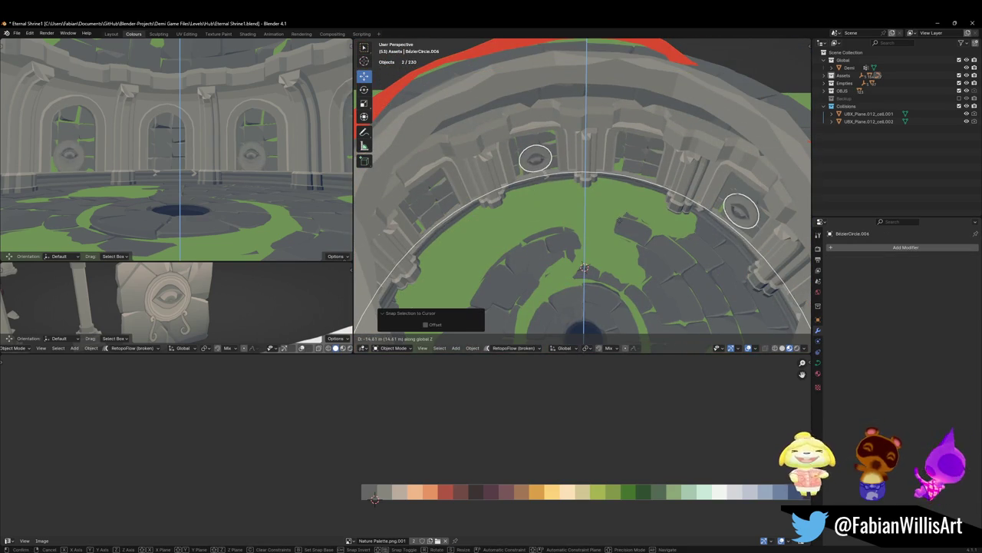
click(626, 195)
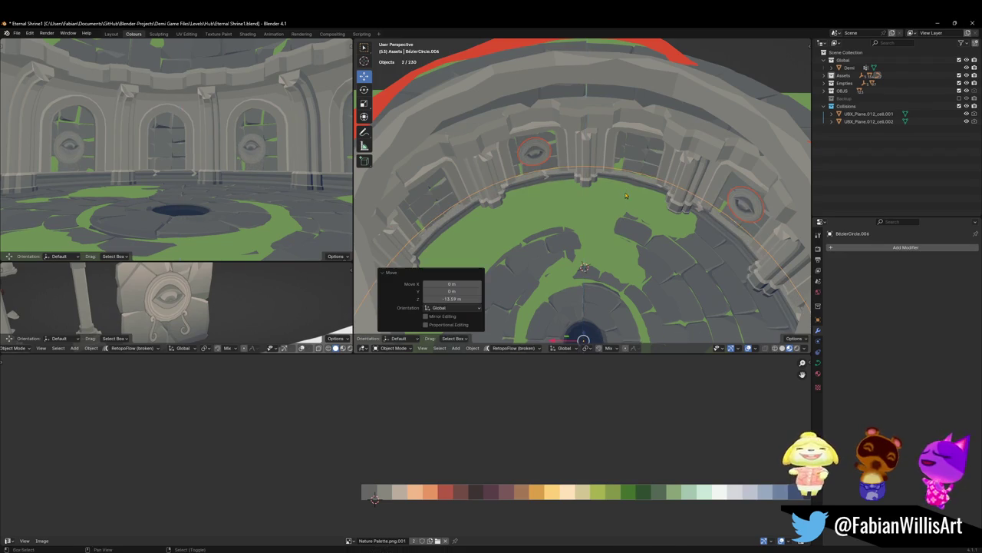
Step: Check the medallions in walk view, then select the eye medallion and save
key(shift+grave)
key(w)
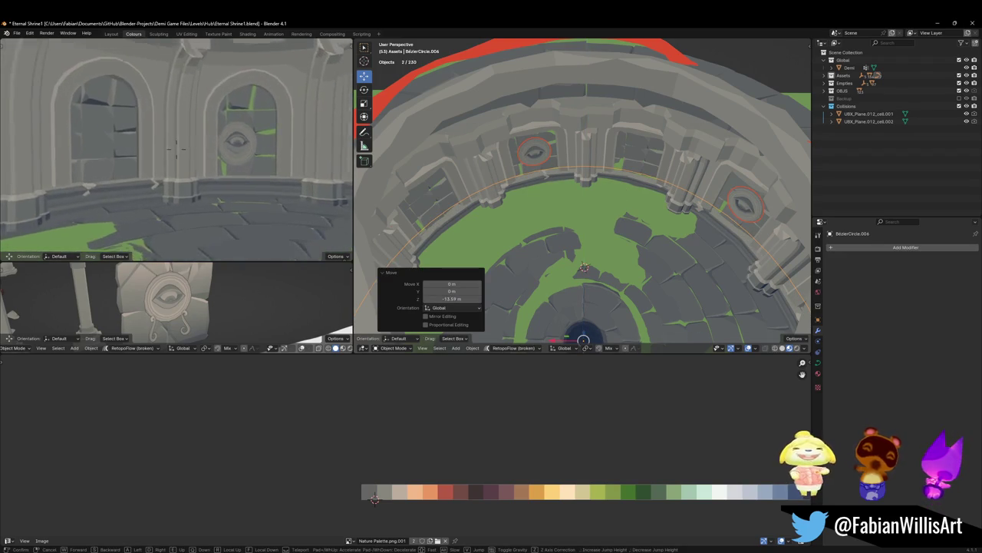
key(s)
click(284, 161)
click(540, 152)
key(ctrl+s)
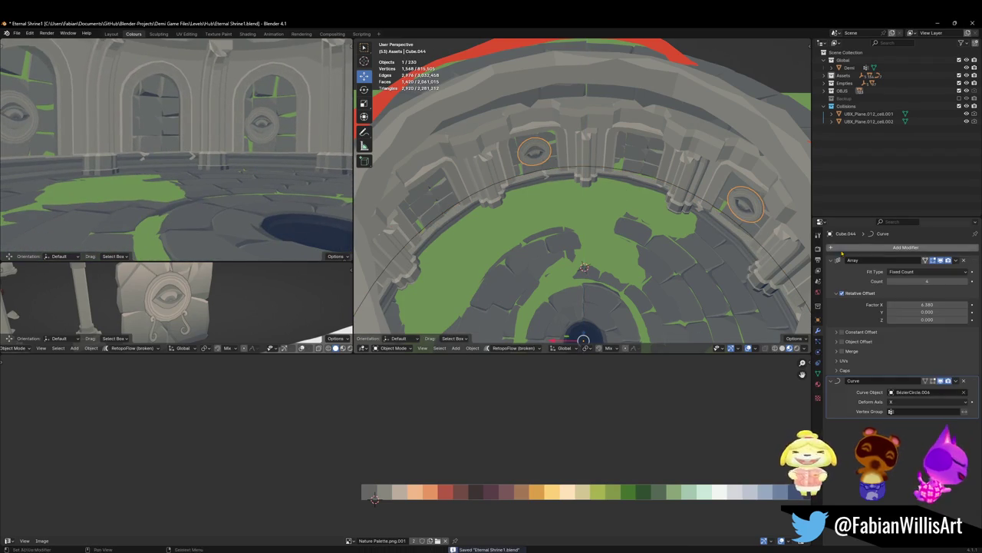
Step: Adjust the medallion spacing and raise the Array Count back to 5
mouse_move(913, 304)
mouse_down()
mouse_move(891, 305)
mouse_move(933, 304)
mouse_up()
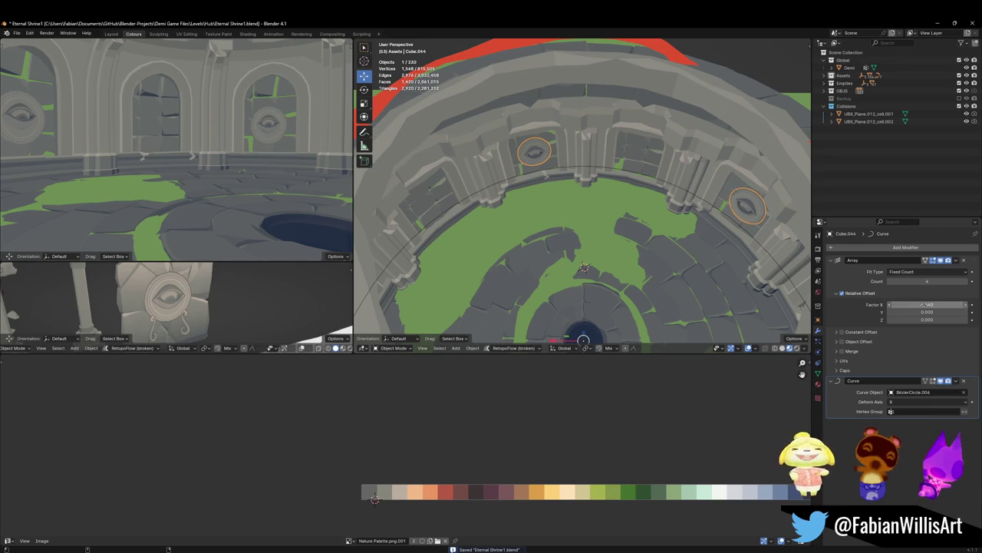
click(586, 187)
mouse_move(549, 177)
middle_down()
mouse_move(500, 170)
mouse_move(935, 295)
middle_up()
click(967, 281)
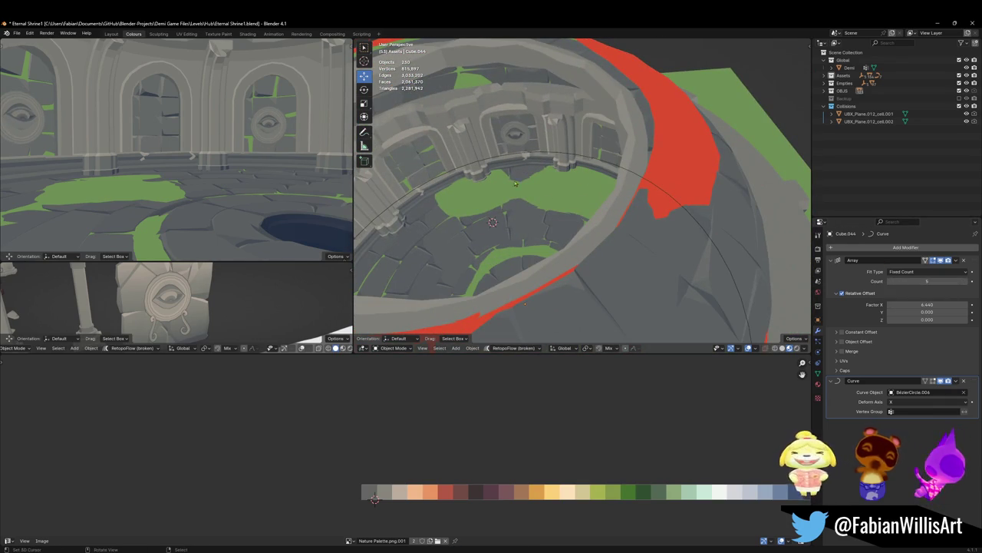
scroll(537, 166, up, 5)
mouse_move(537, 166)
middle_down()
mouse_move(582, 173)
mouse_move(890, 305)
middle_up()
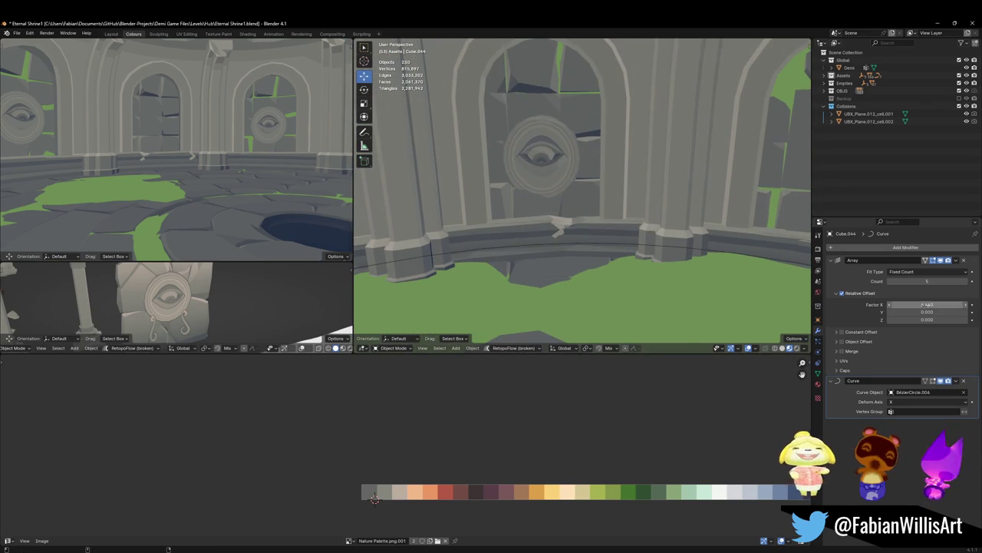
Step: Fine-tune the medallion spacing to 6.450 and save the blend file
drag(929, 305, 930, 305)
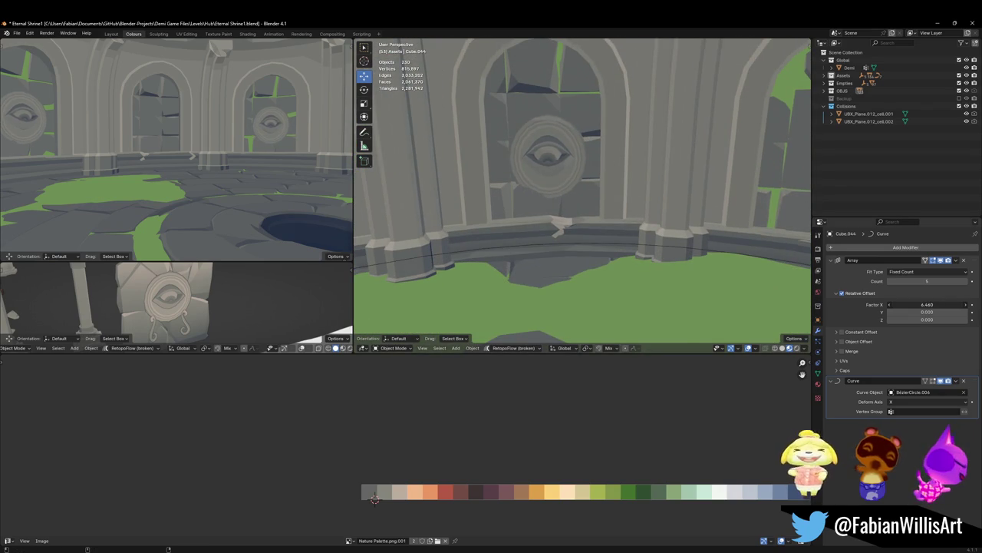
click(574, 191)
key(ctrl+s)
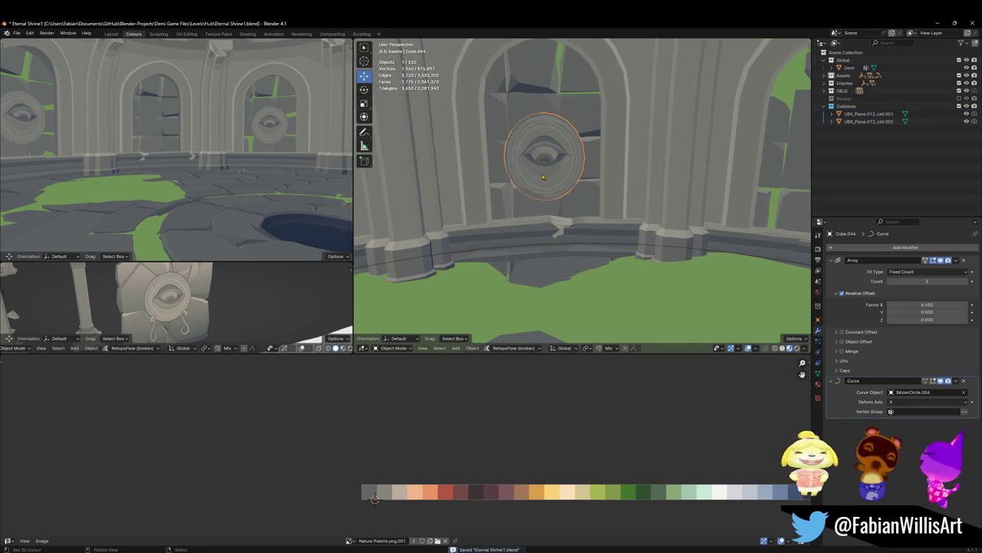
Step: Walk toward the arch and open the eye medallion's mesh in Edit Mode
key(shift+grave)
key(w)
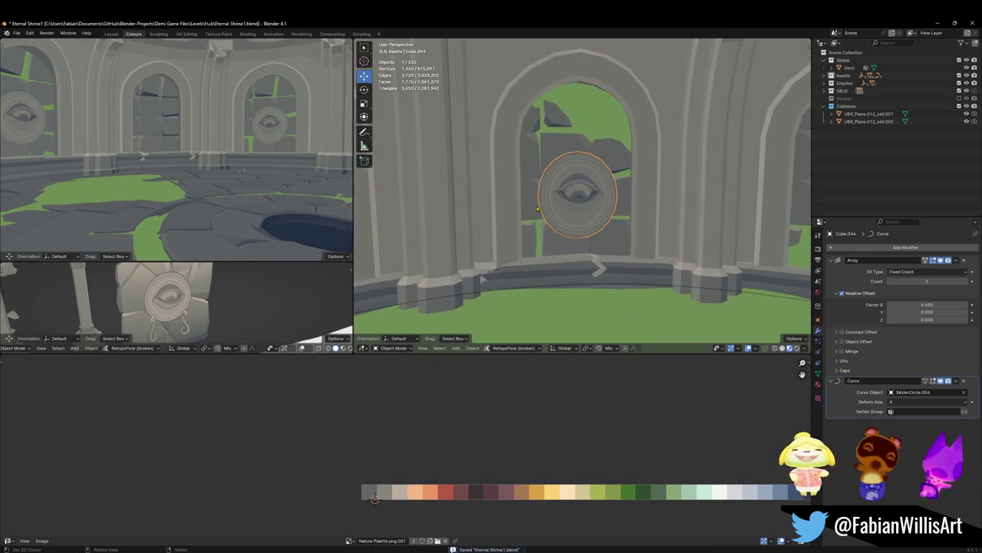
click(600, 195)
key(Tab)
key(shift+grave)
key(s)
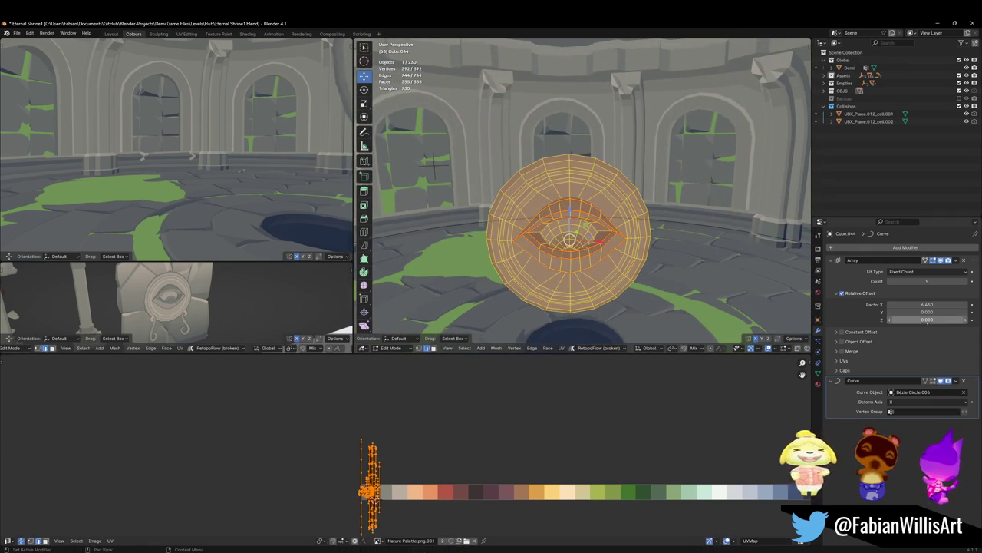
Step: Select the circular guide curve and adjust its radius with Alt+S in Edit Mode
key(Tab)
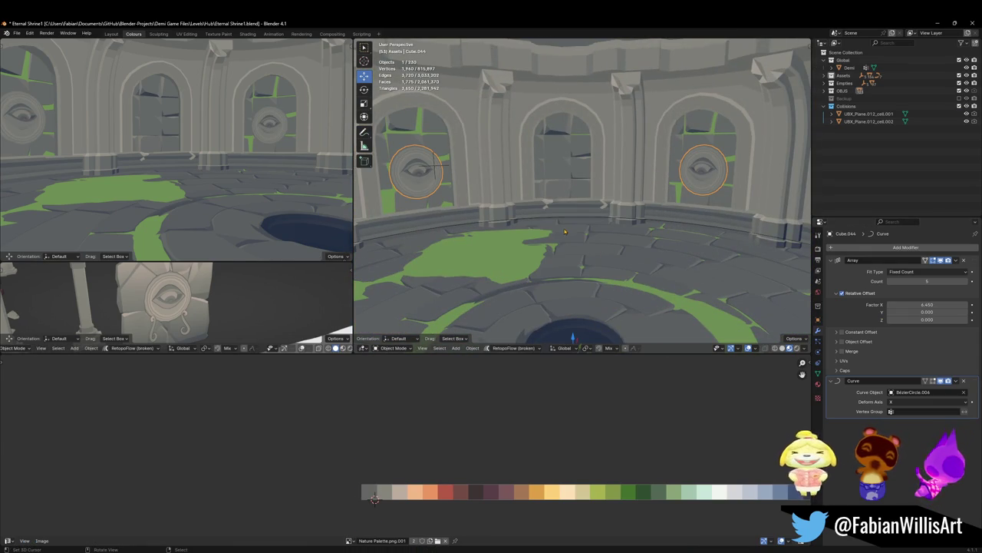
click(733, 247)
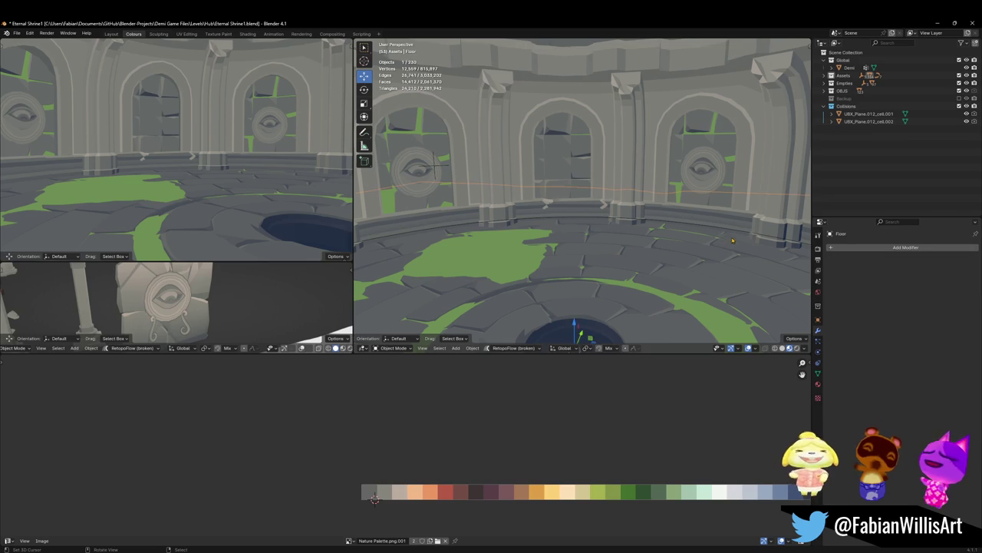
mouse_move(733, 247)
middle_down()
mouse_move(647, 231)
mouse_move(656, 215)
middle_up()
scroll(667, 189, up, 5)
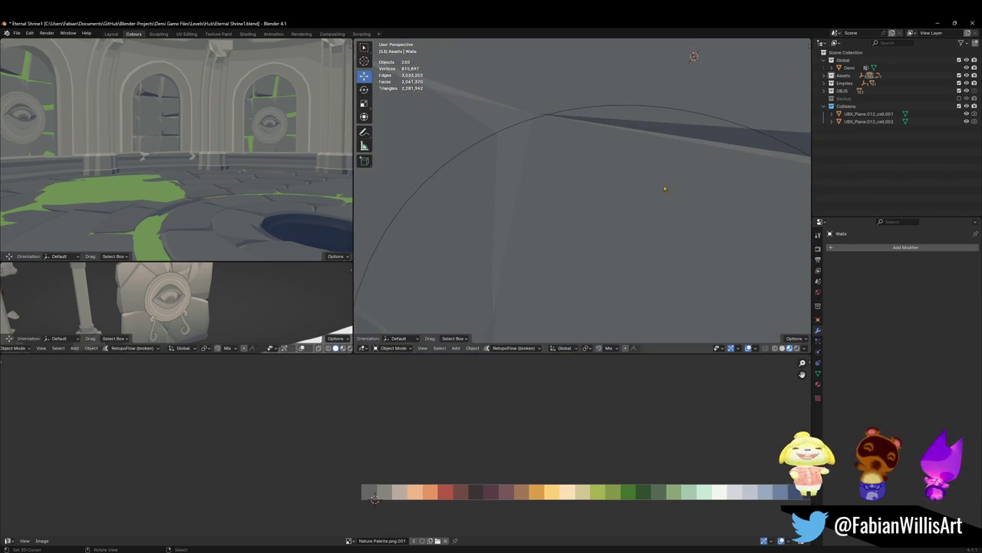
click(550, 120)
key(Tab)
scroll(584, 192, down, 5)
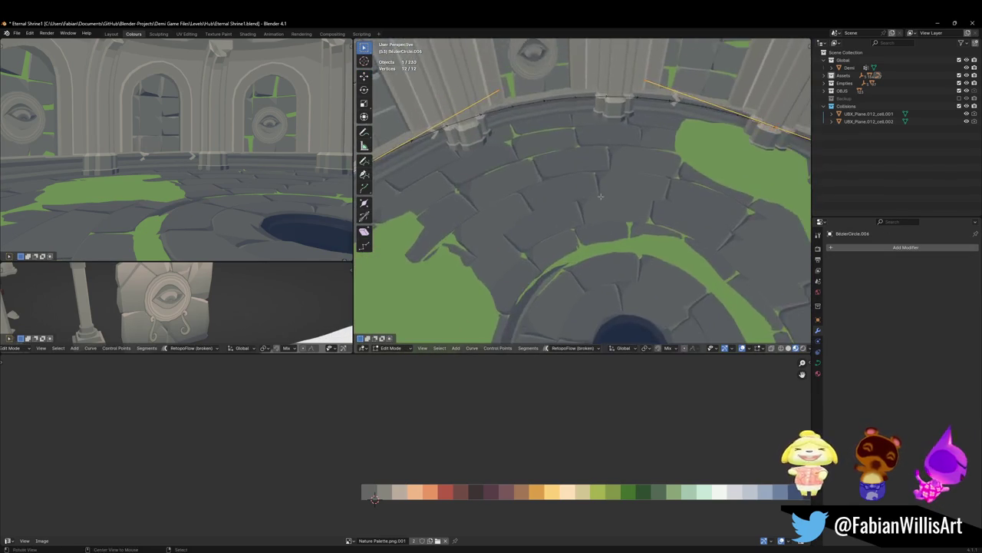
middle_drag(591, 200, 597, 150)
key(alt+s)
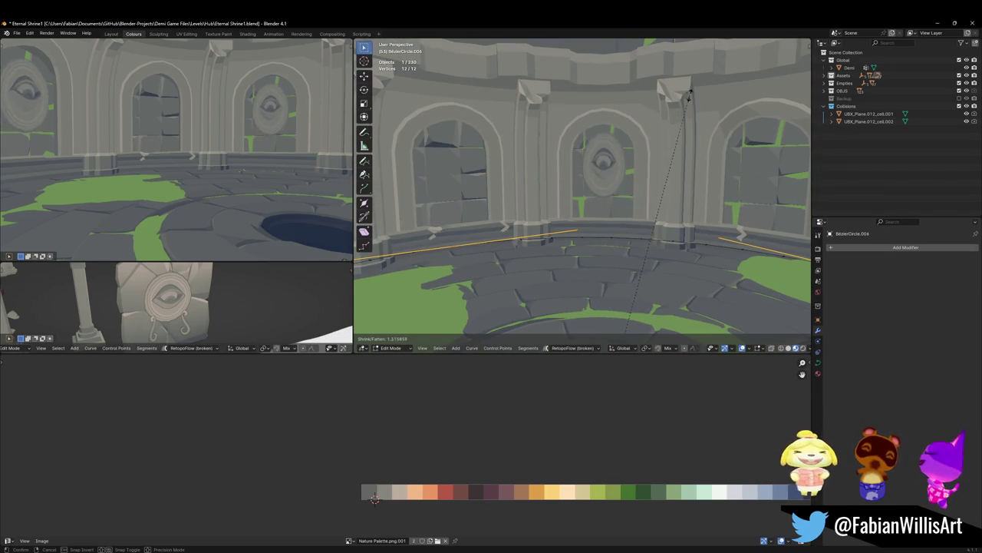
key(Escape)
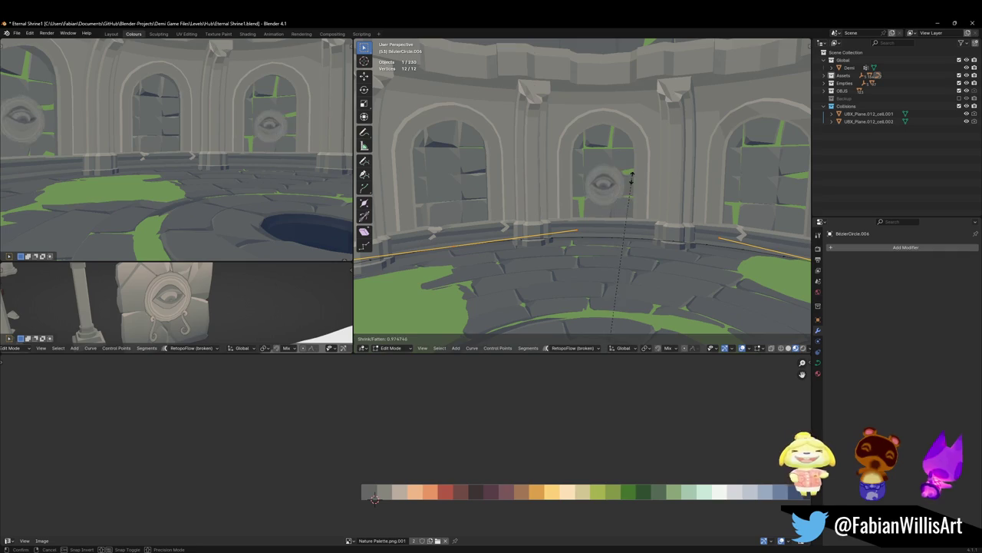
Step: Toggle the Curve modifier's edit-mode display, return to Object Mode, and disable the Array's relative offset
key(ctrl+z)
key(ctrl+z)
click(941, 381)
click(941, 381)
click(931, 380)
click(926, 382)
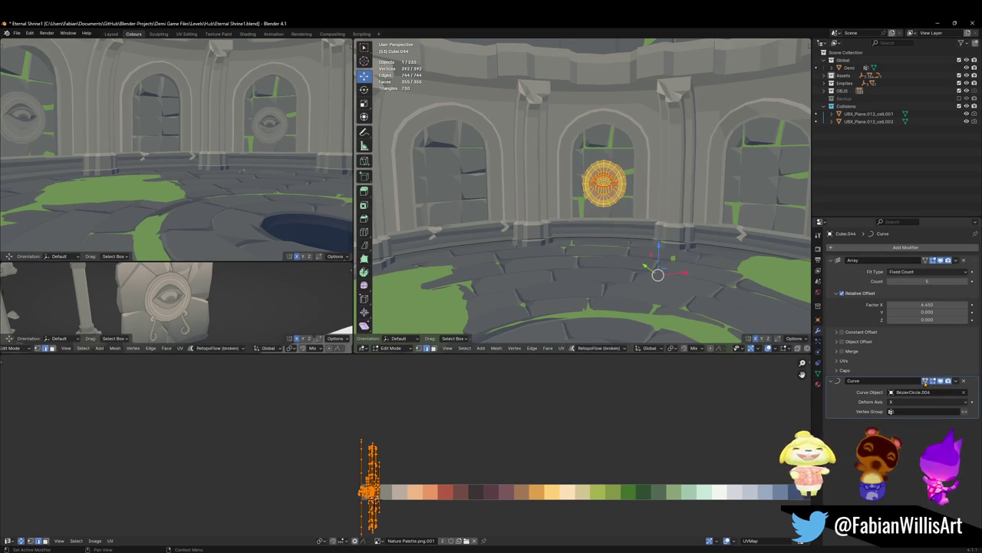
key(g)
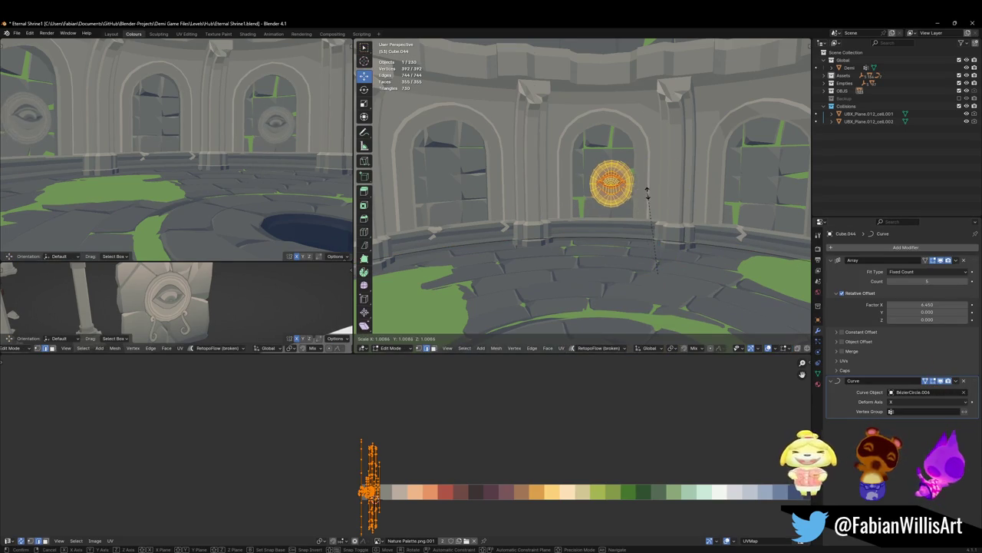
key(Escape)
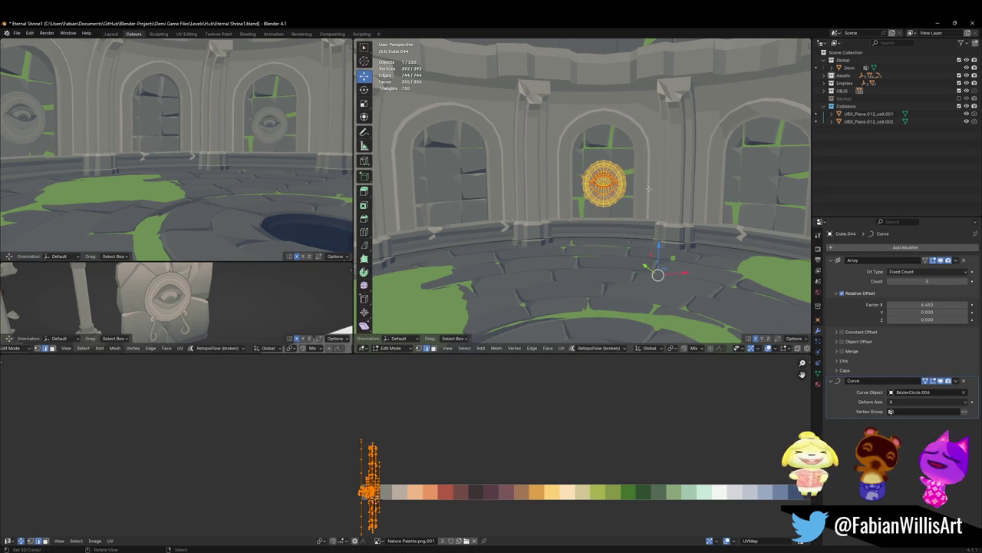
key(Tab)
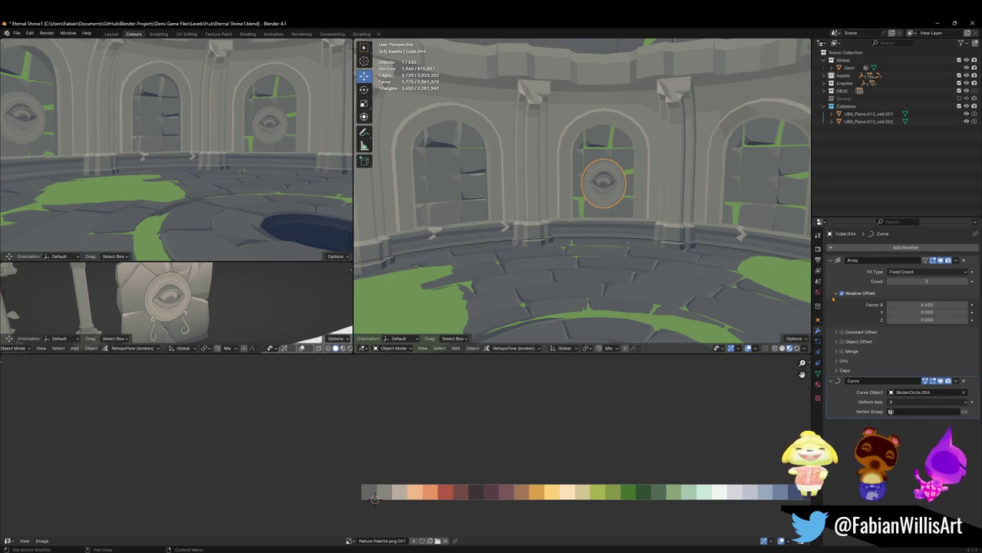
click(836, 293)
click(842, 293)
Step: Enable constant offset on the medallion array and widen Distance X to 25.873 m, checking in walk view
click(836, 302)
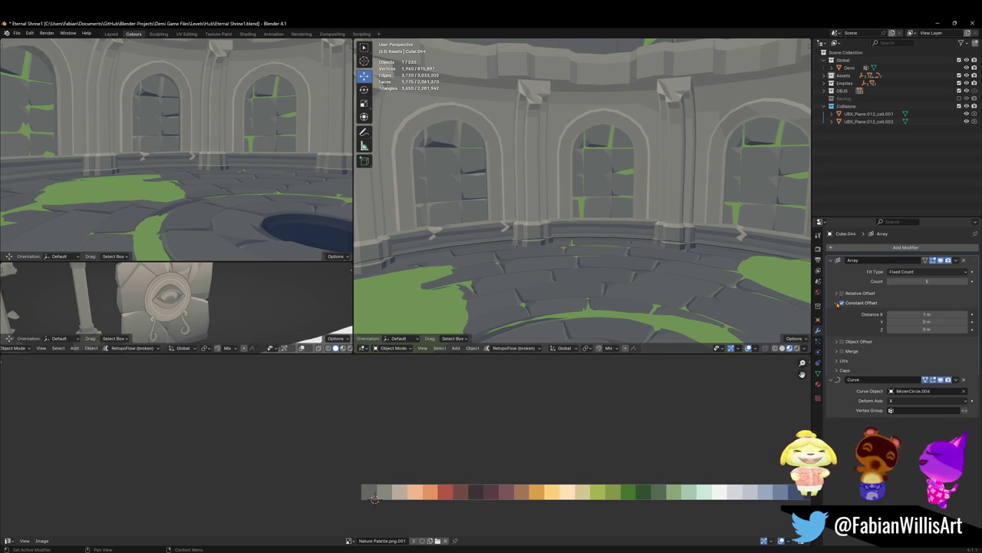
drag(926, 314, 952, 313)
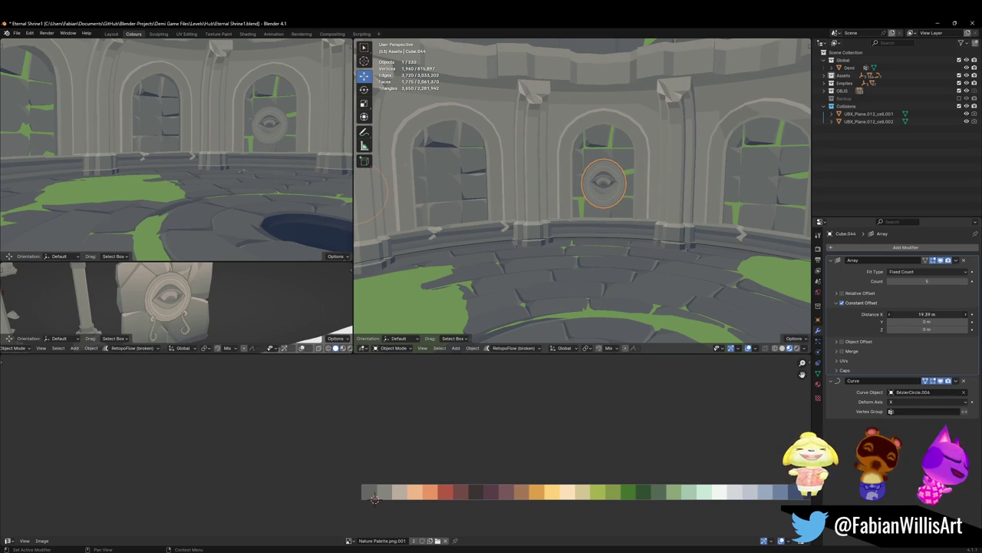
key(shift+grave)
key(w)
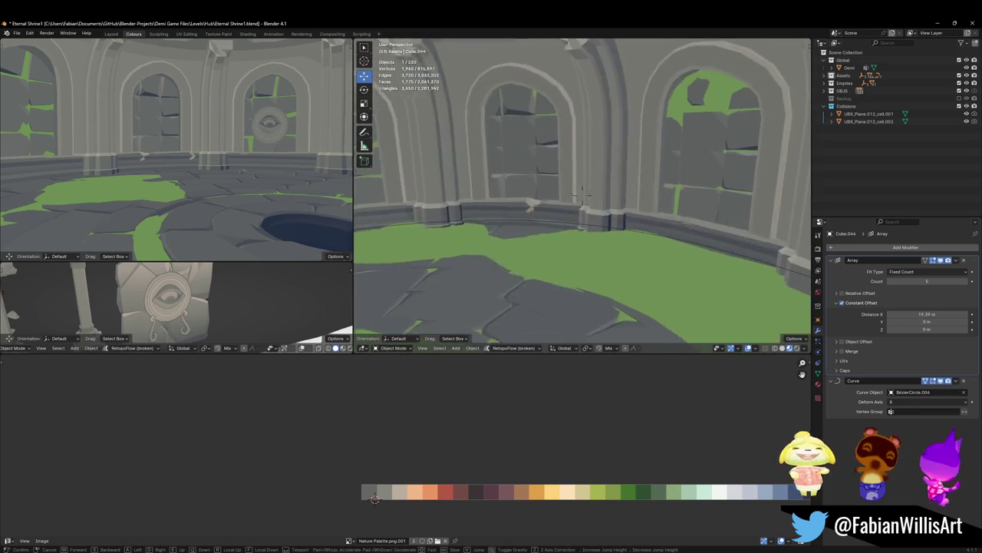
key(s)
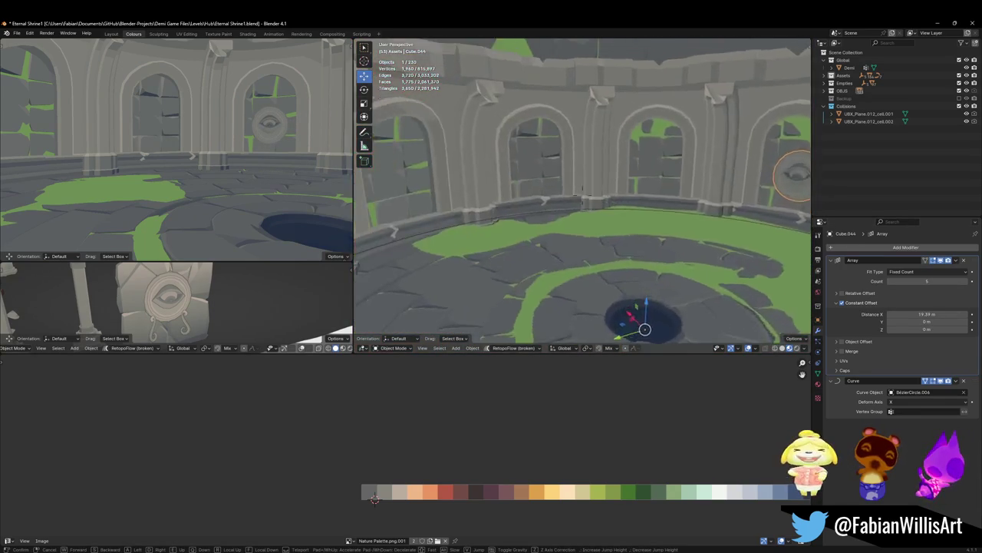
key(Return)
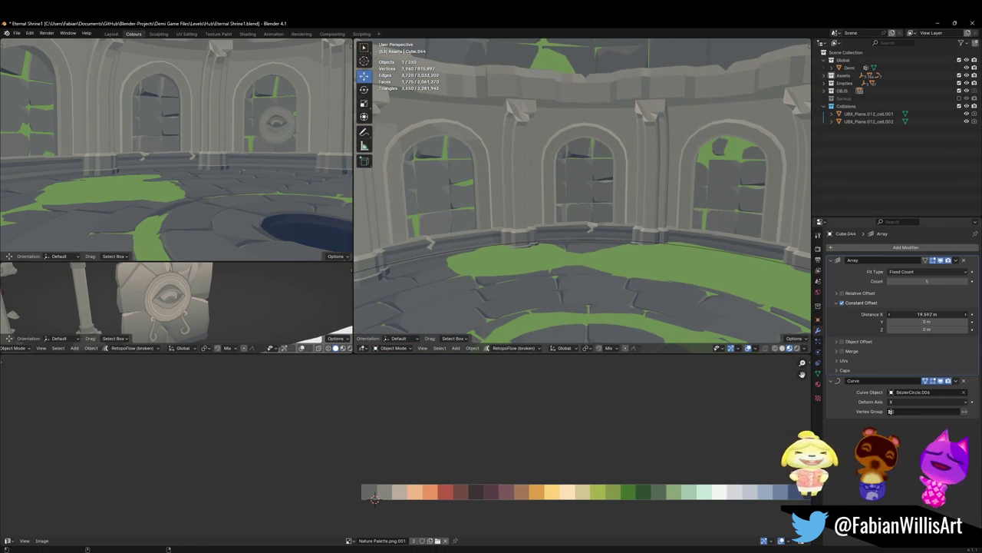
drag(927, 314, 952, 313)
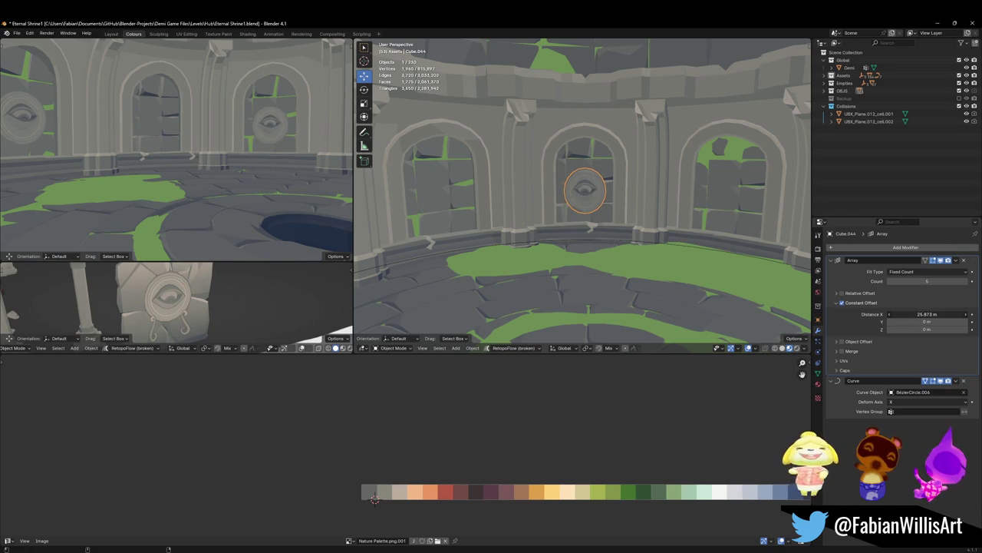
middle_drag(582, 225, 649, 199)
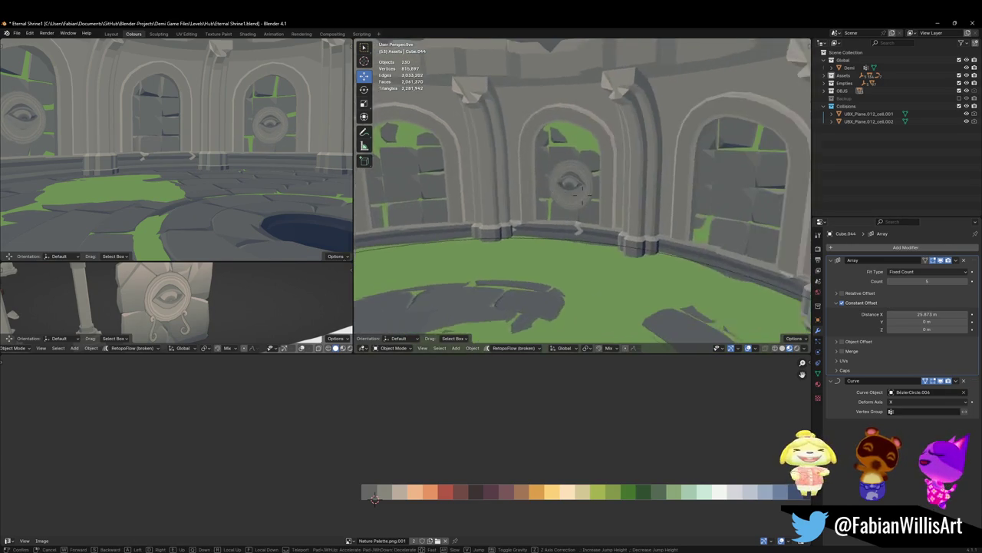
Step: In Edit Mode, scale the medallion disc up to 1.4 and nudge it along Y
key(Tab)
key(s)
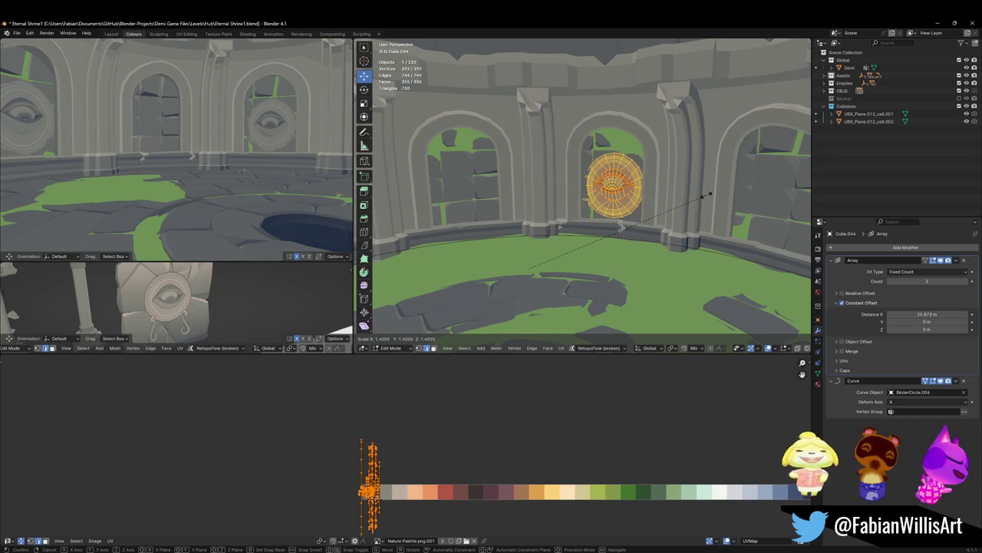
click(704, 194)
middle_drag(705, 194, 642, 201)
key(g)
key(y)
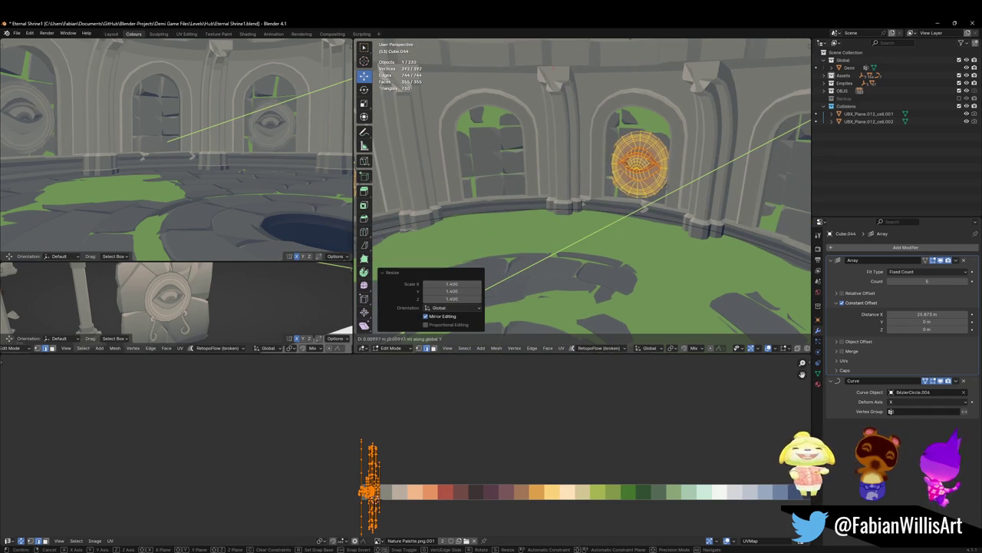
click(688, 158)
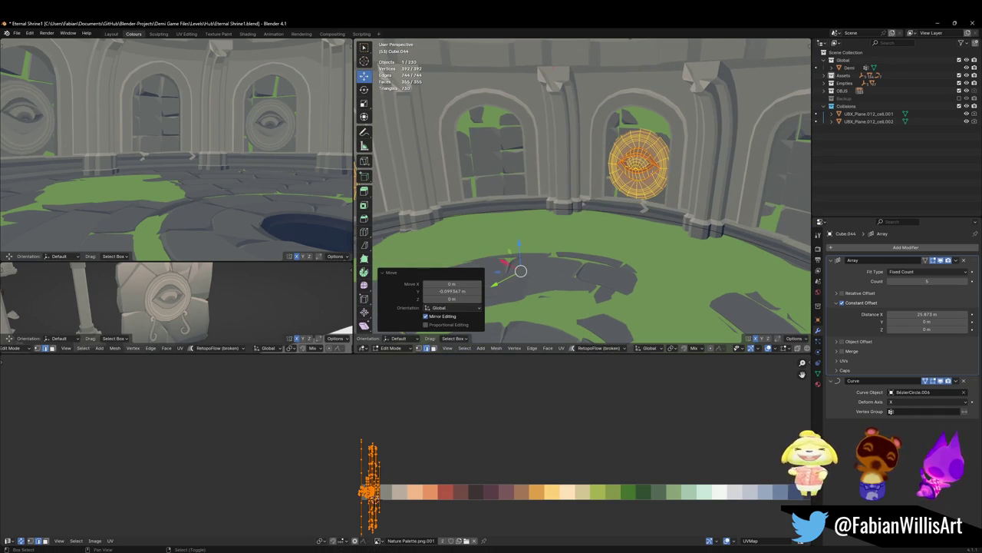
Step: Raise the medallion vertically, return to Object Mode and save the shrine file
middle_drag(319, 168, 254, 173)
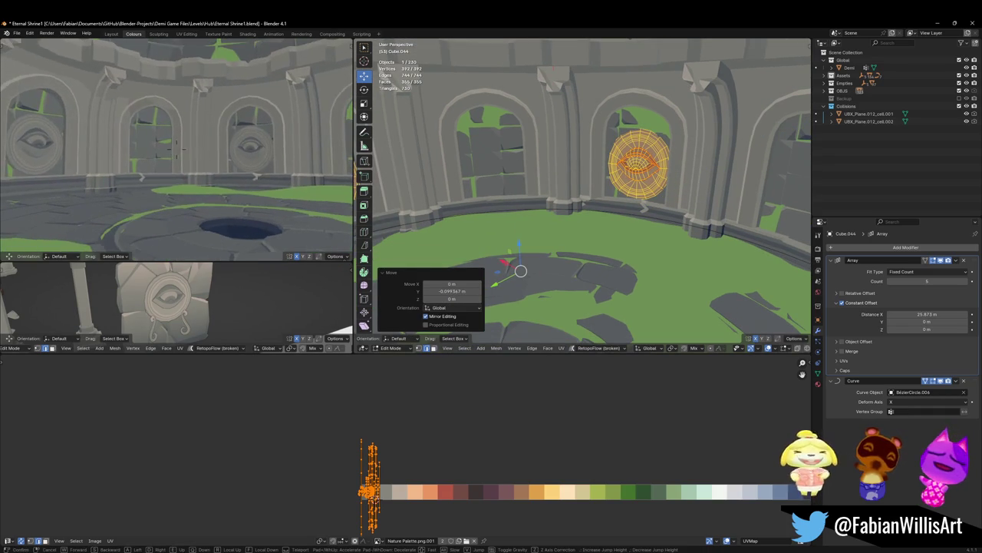
key(g)
key(z)
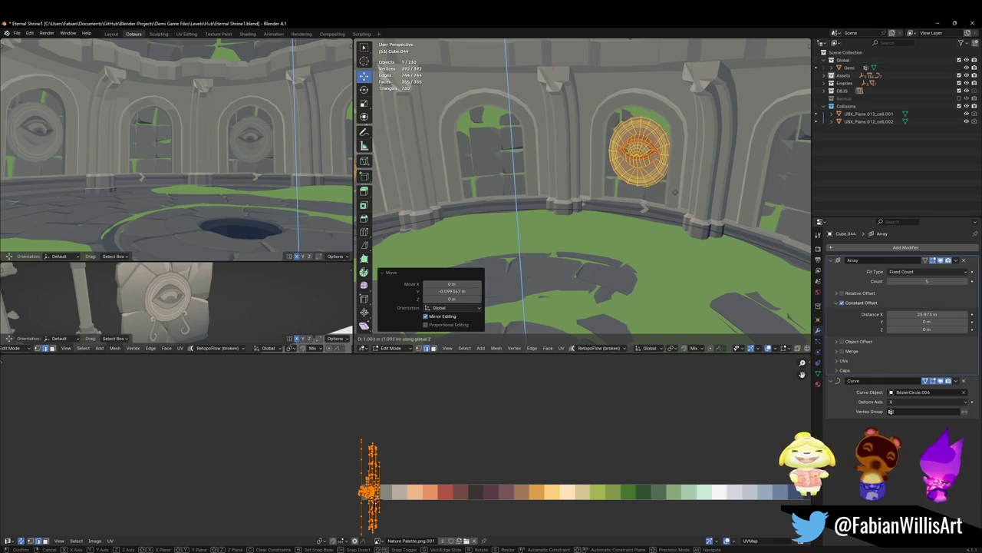
click(673, 195)
key(Tab)
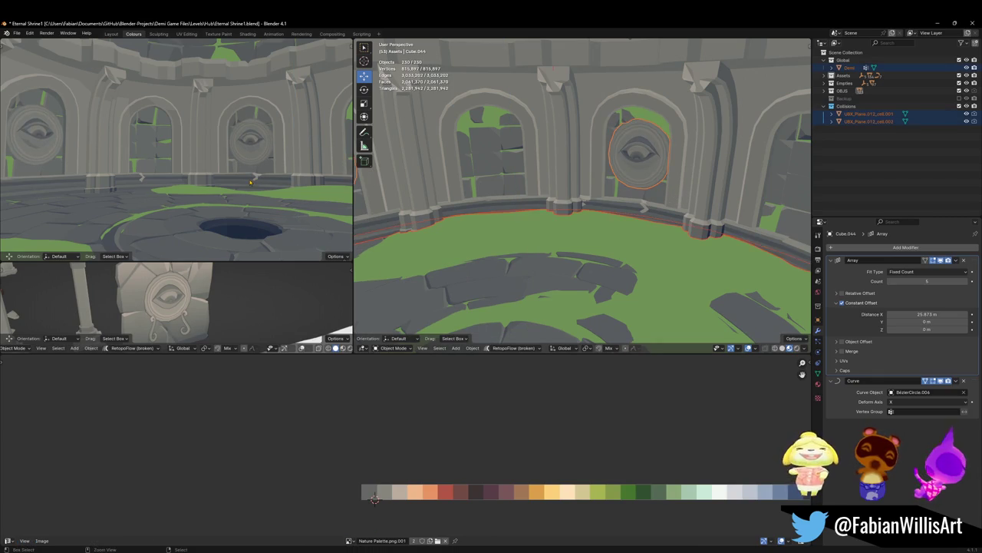
key(ctrl+s)
Step: Walk closer to the arches, then flatten the medallion along Z in Edit Mode
key(shift+grave)
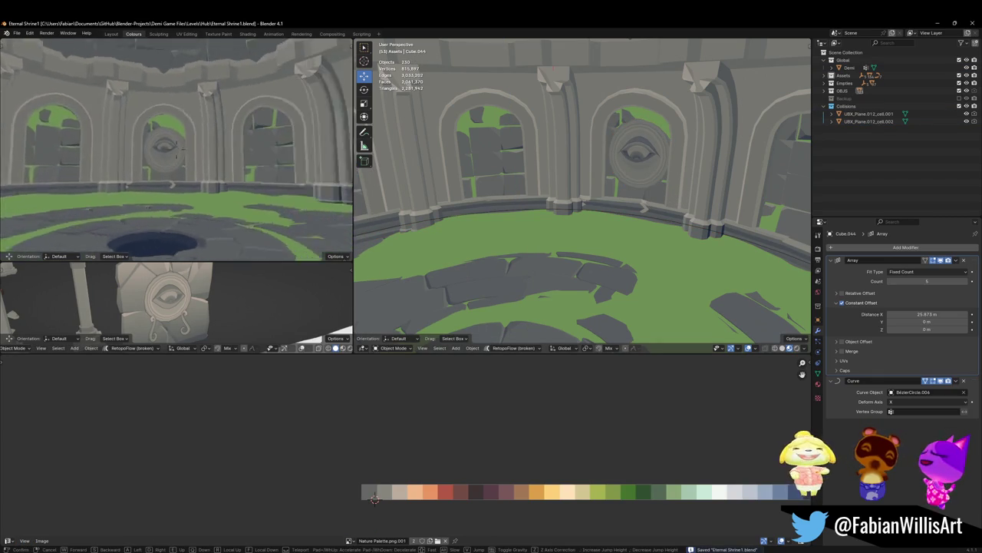
key(w)
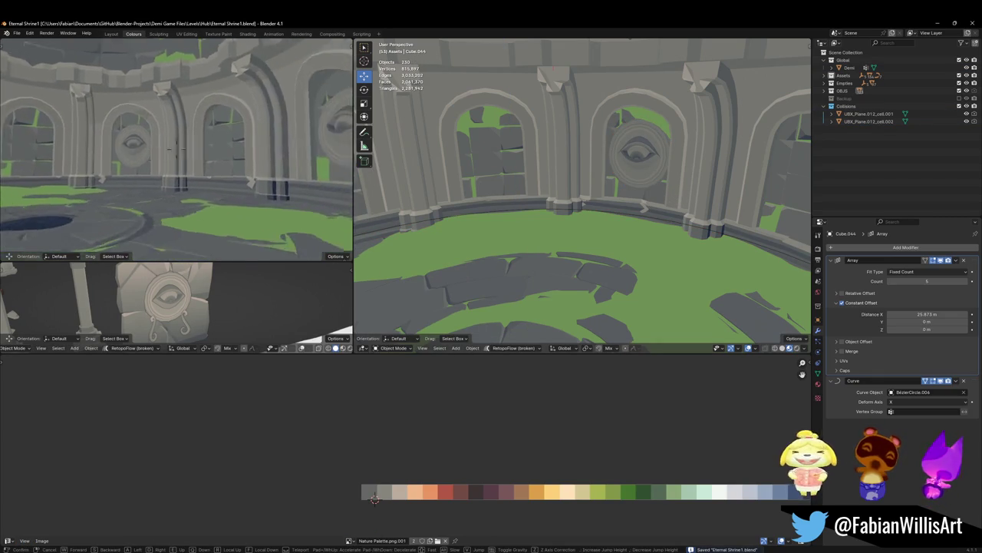
click(177, 150)
click(660, 149)
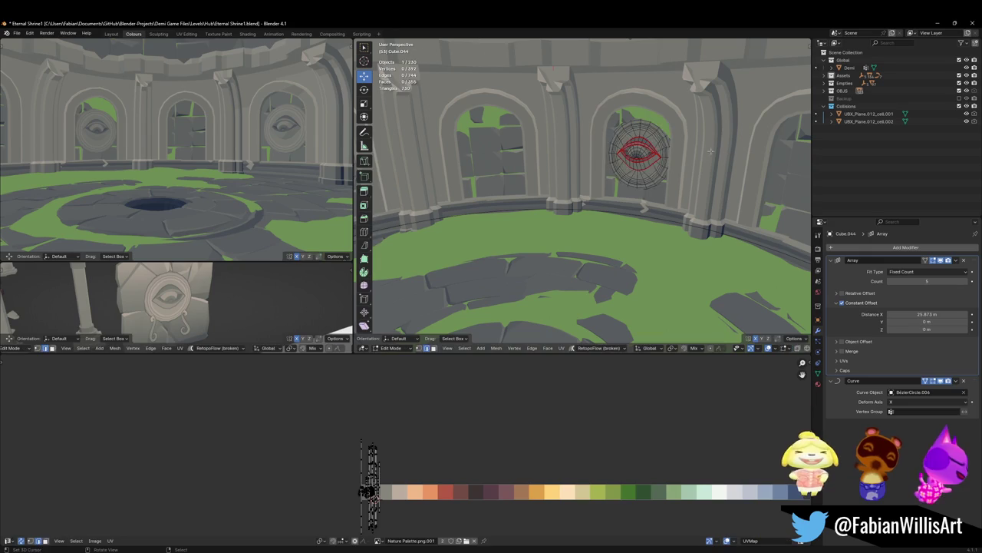
key(Tab)
key(s)
key(z)
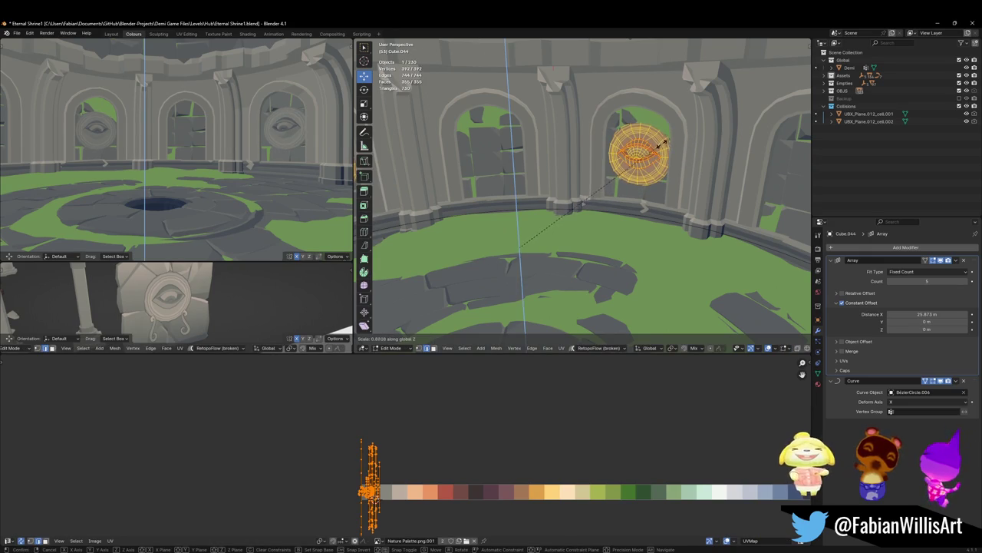
click(676, 135)
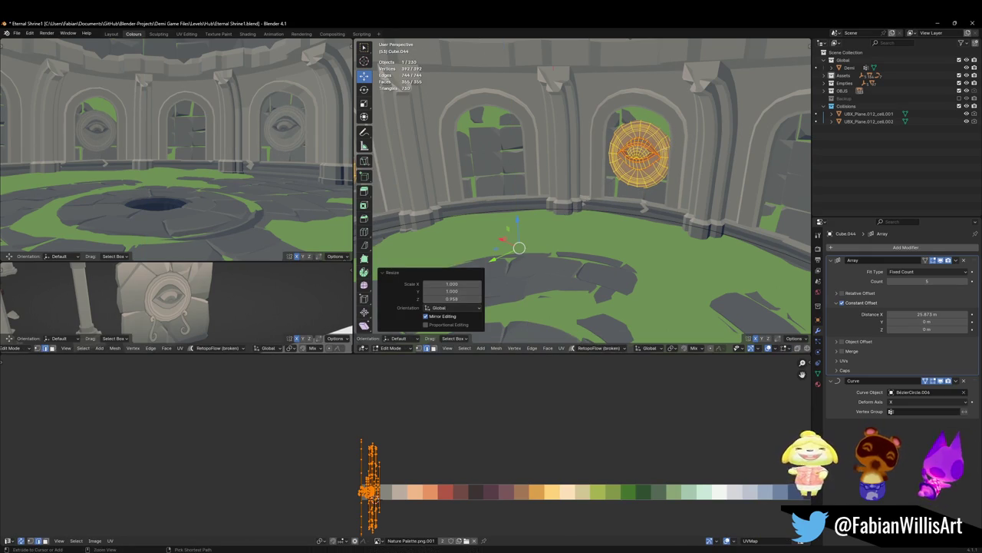
Step: Try mirroring the medallion on Z, cancel it, and save the shrine file
key(ctrl+m)
key(z)
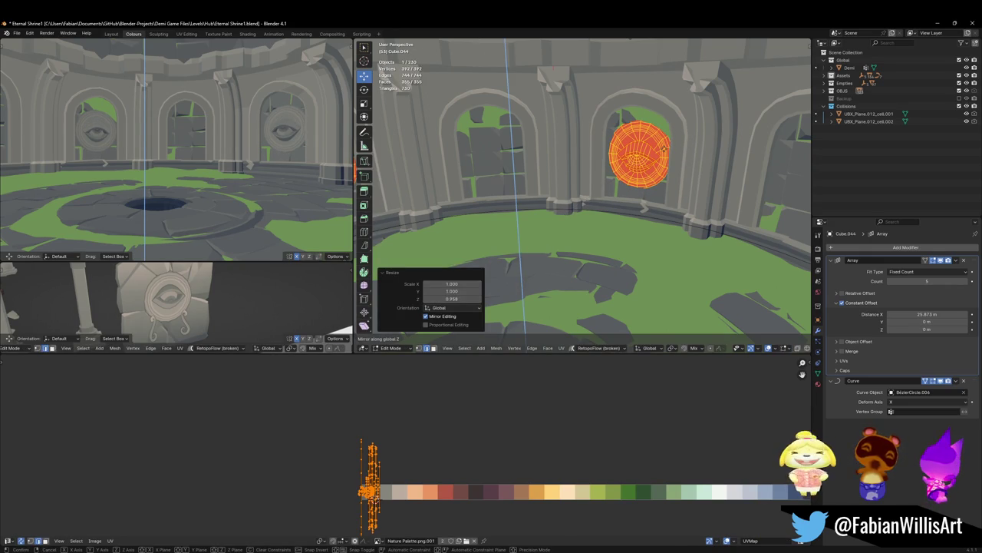
key(Escape)
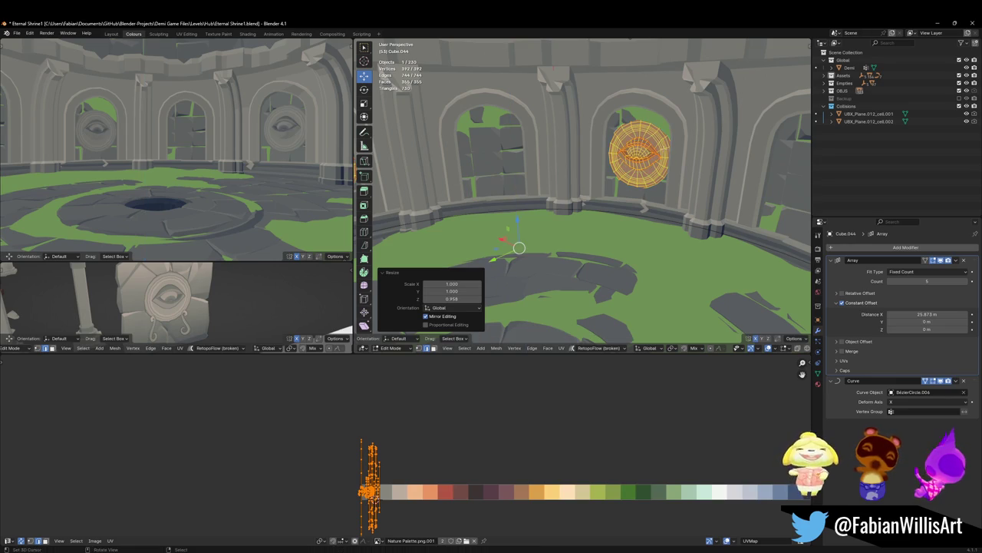
middle_drag(575, 169, 593, 175)
key(ctrl+s)
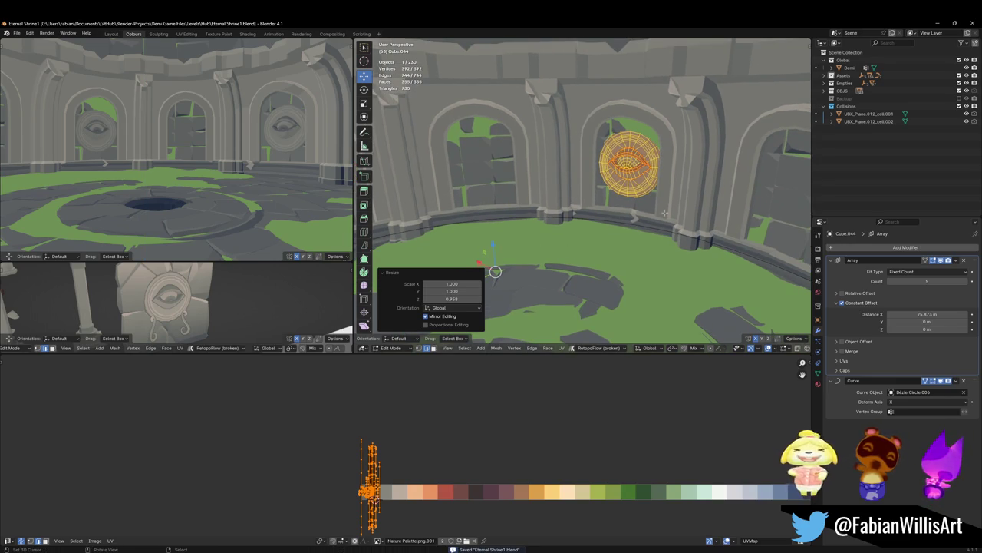
Step: Leave Edit Mode on the trim, save, and apply its array and curve modifiers
key(g)
key(z)
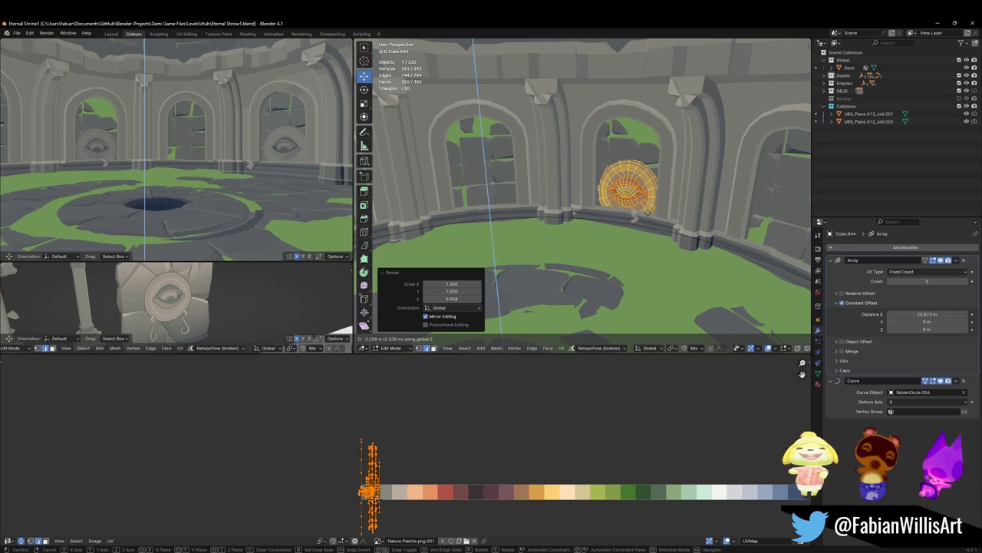
key(Escape)
key(Tab)
middle_drag(674, 208, 834, 274)
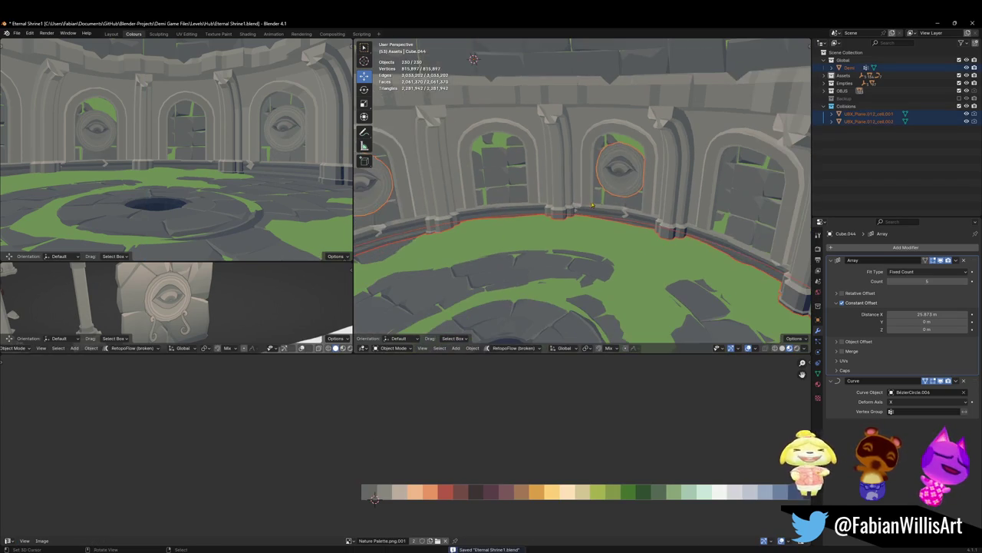
key(ctrl+s)
key(ctrl+a)
key(ctrl+a)
Step: Merge the trim into the Walls object, frame the Walls ring, and save
shift+click(588, 189)
key(alt+a)
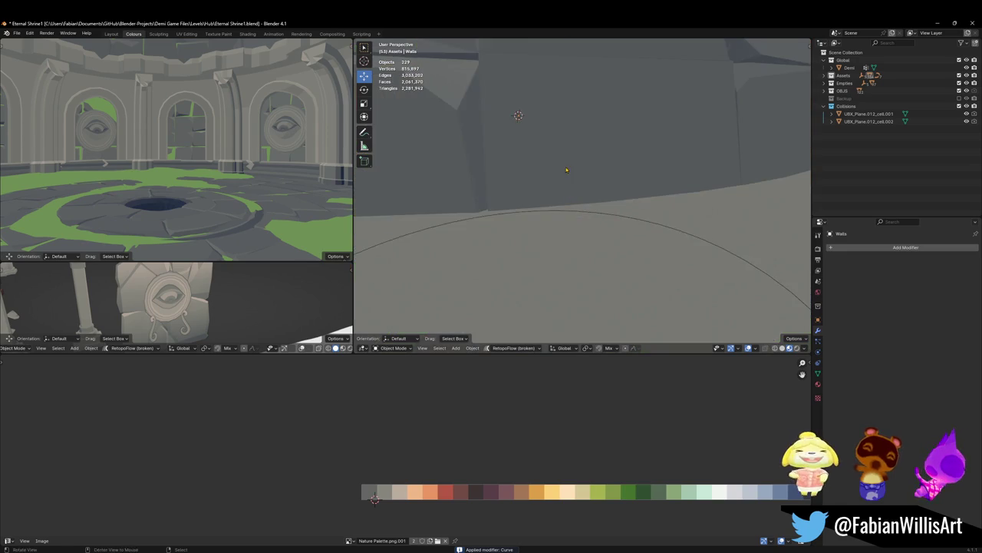
key(ctrl+s)
mouse_move(585, 198)
middle_down()
mouse_move(590, 140)
mouse_move(608, 192)
middle_up()
click(608, 192)
key(KP_Decimal)
key(ctrl+s)
Step: Show the sidebar, deselect everything, and bring up the Add object menu
key(n)
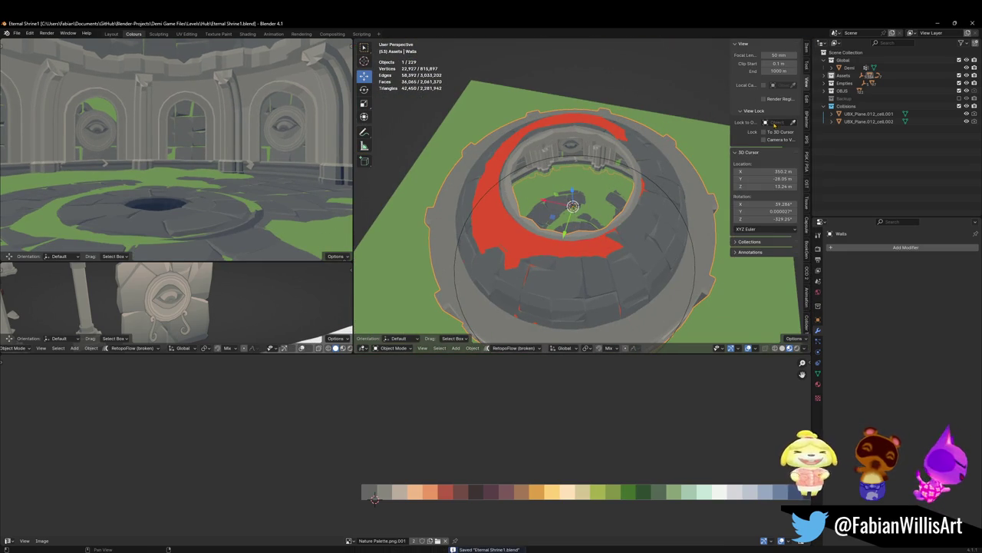
scroll(693, 128, up, 5)
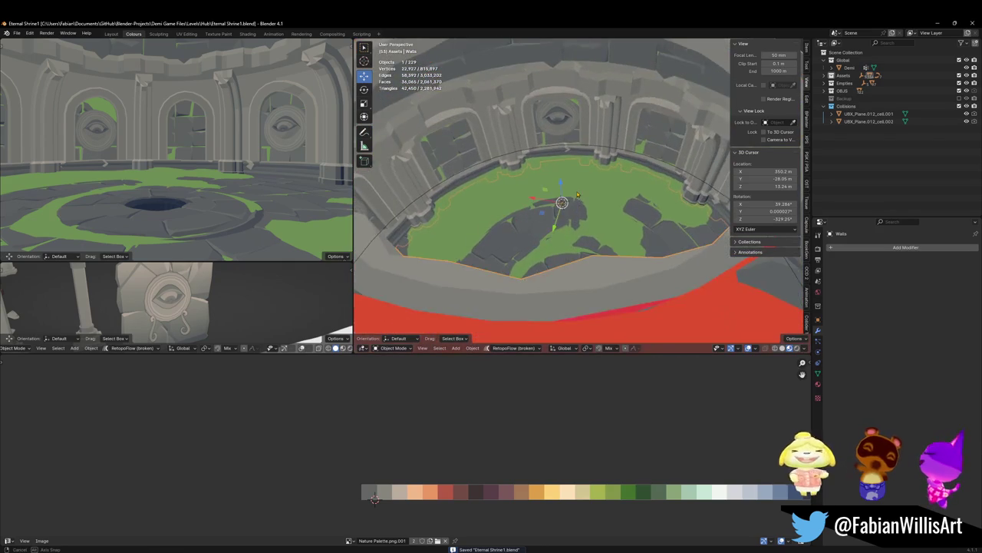
middle_drag(694, 128, 571, 201)
key(alt+a)
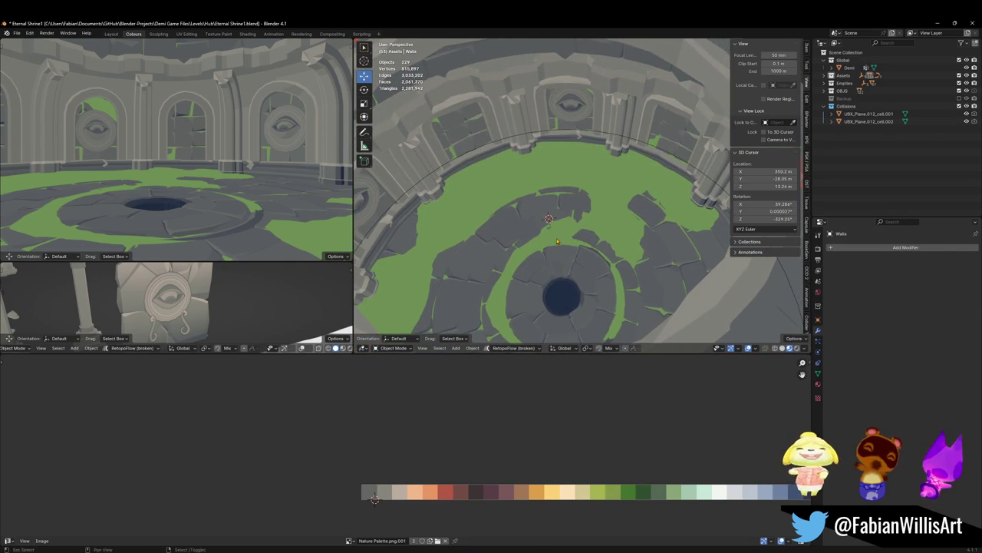
key(shift+a)
key(Escape)
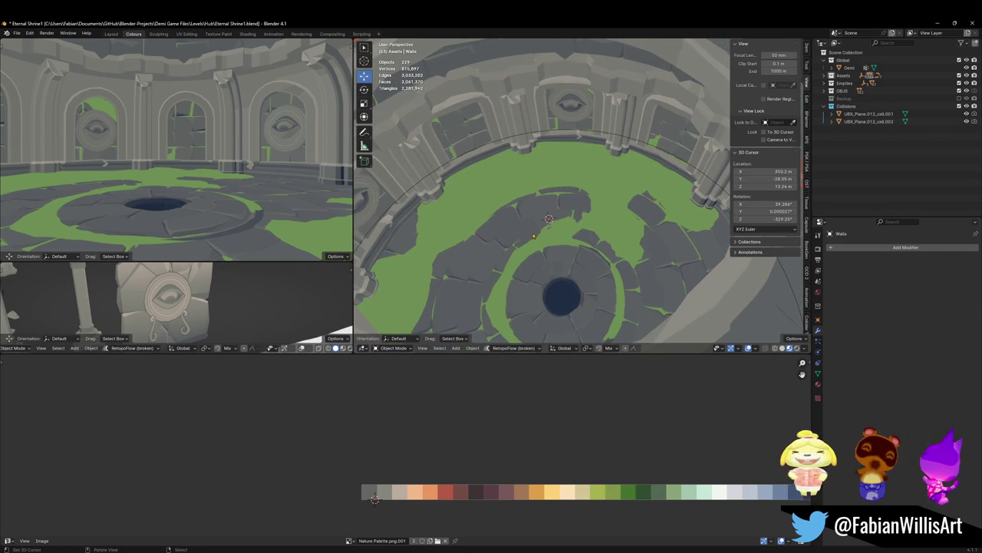
key(shift+a)
mouse_move(507, 224)
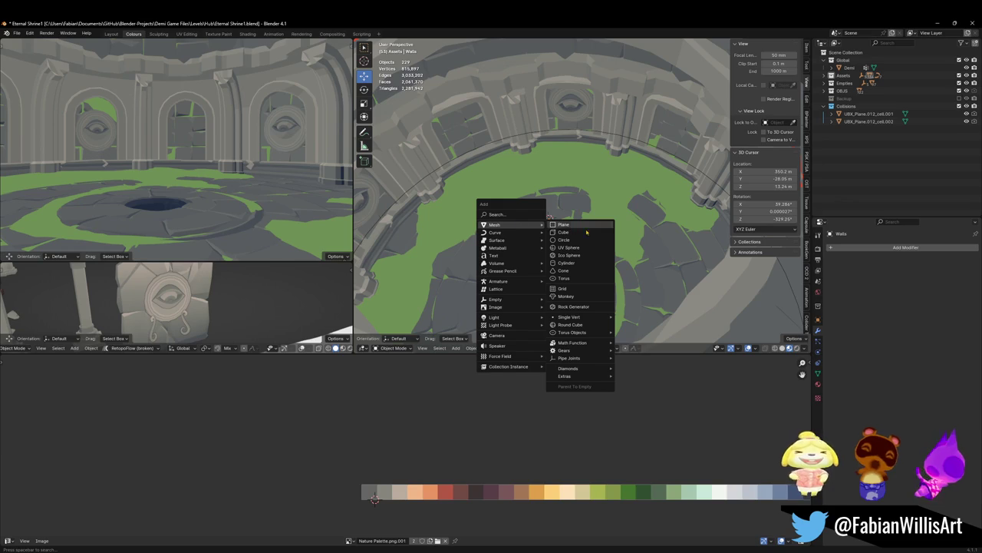
Step: Add a cylinder, delete its top cap and flip its normals to face inward
click(567, 263)
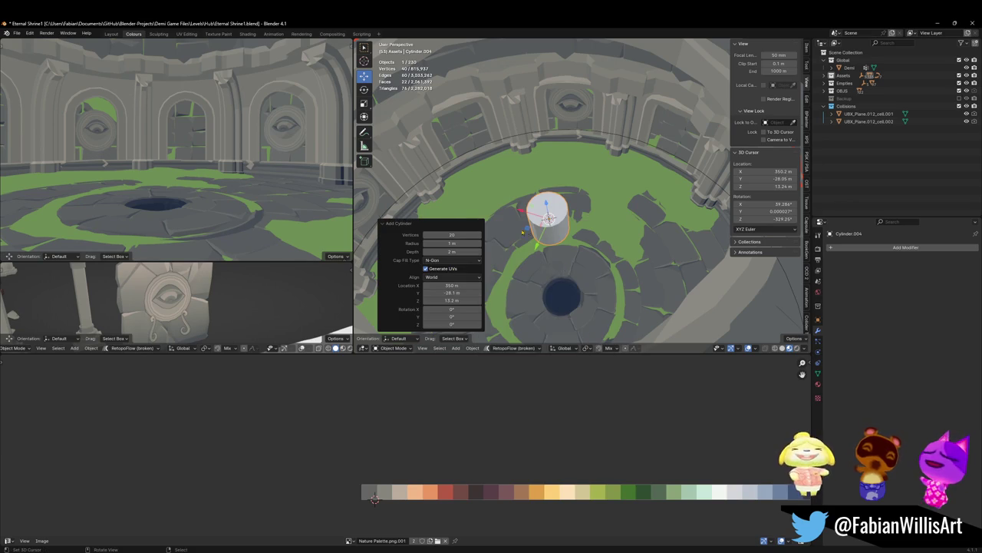
key(Tab)
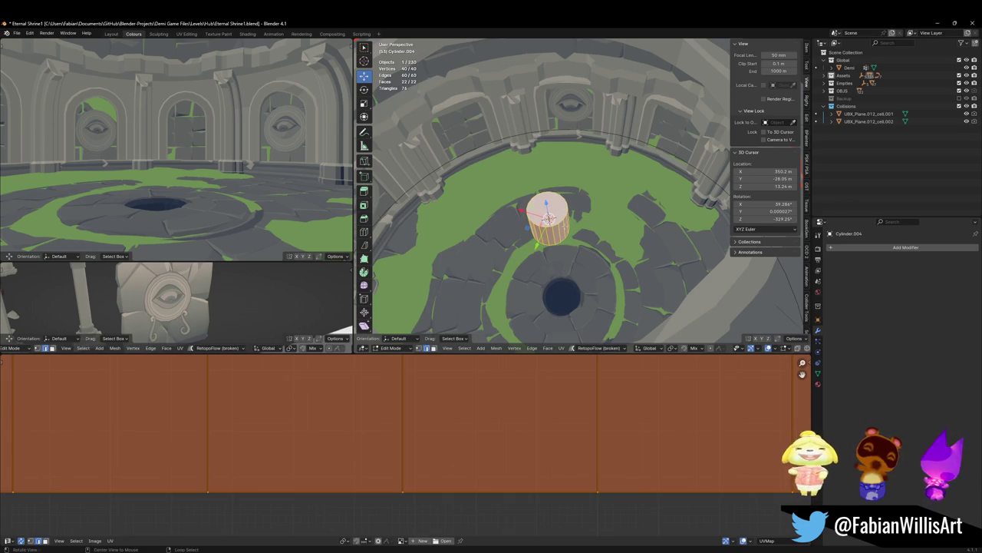
key(alt+a)
key(3)
click(548, 209)
key(x)
click(548, 209)
key(a)
key(alt+n)
click(548, 214)
Step: Widen the open cylinder by 20.2 m and raise it about 1.68 m along Z
key(alt+s)
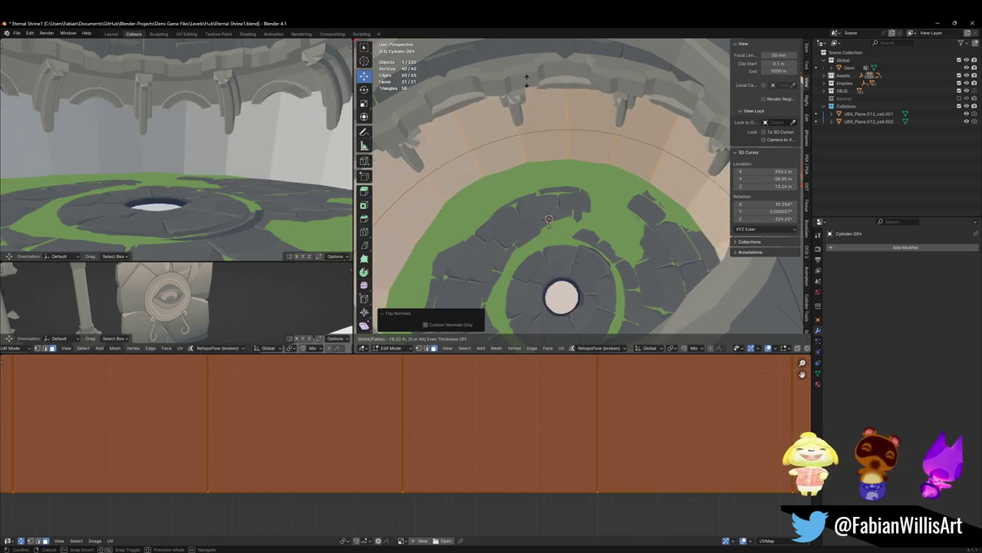
click(537, 82)
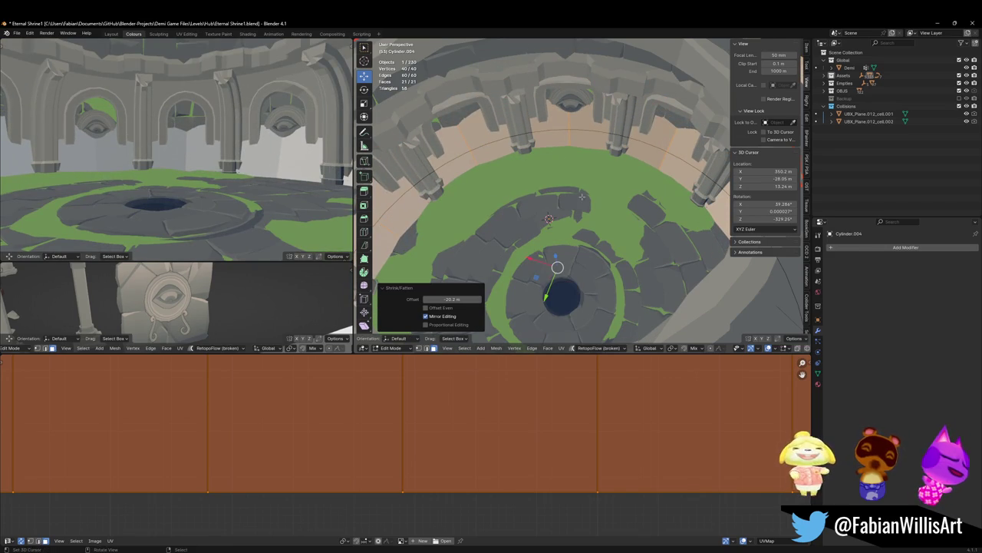
key(g)
key(z)
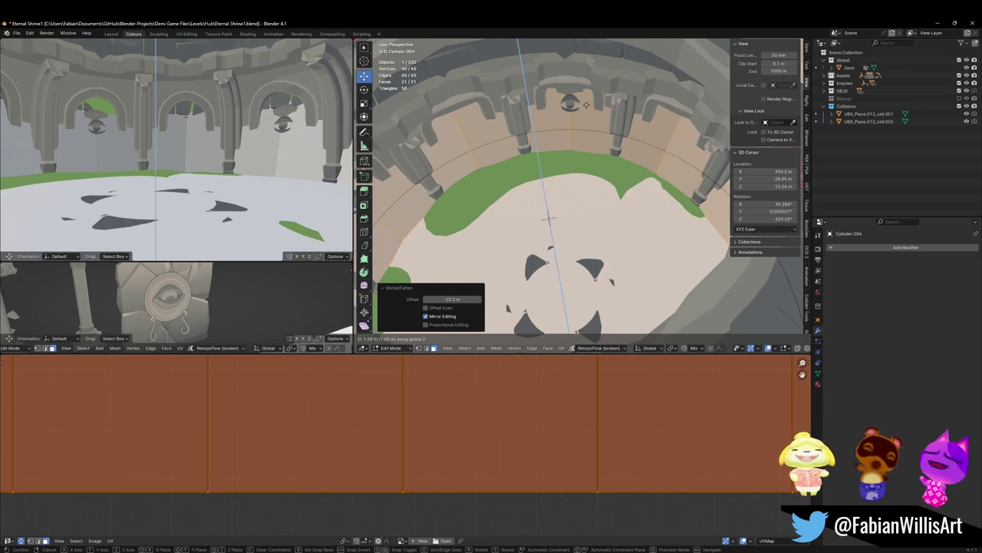
click(556, 256)
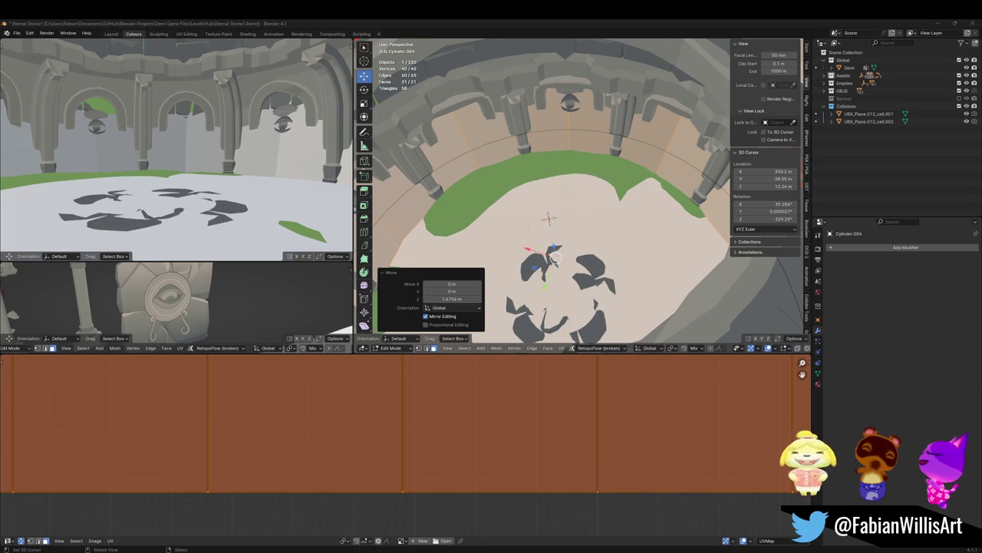
mouse_move(556, 256)
middle_down()
mouse_move(604, 183)
mouse_move(609, 197)
mouse_move(634, 194)
mouse_move(601, 242)
middle_up()
key(alt+a)
Step: Widen the cylinder about tenfold horizontally and make it about six times taller
key(a)
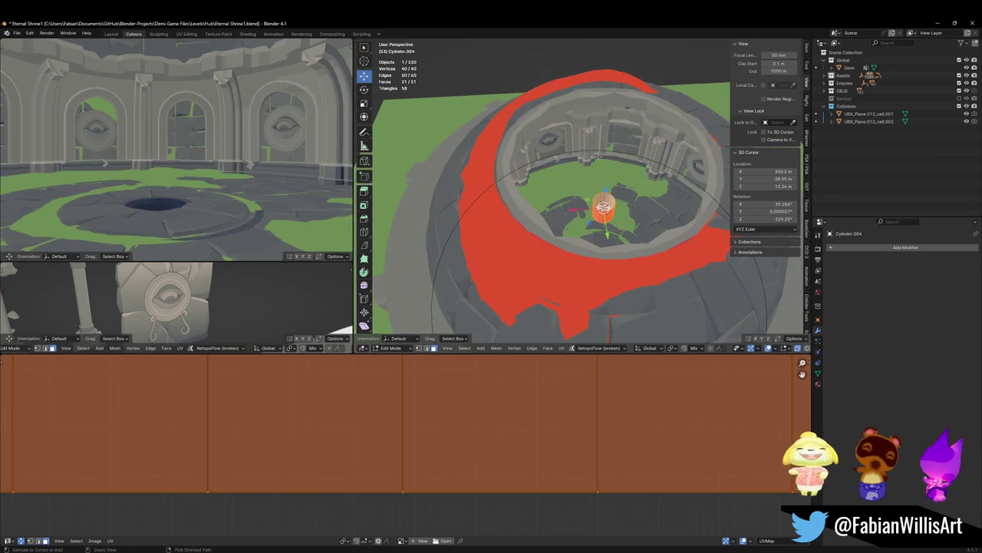
scroll(601, 243, up, 5)
key(s)
key(shift+z)
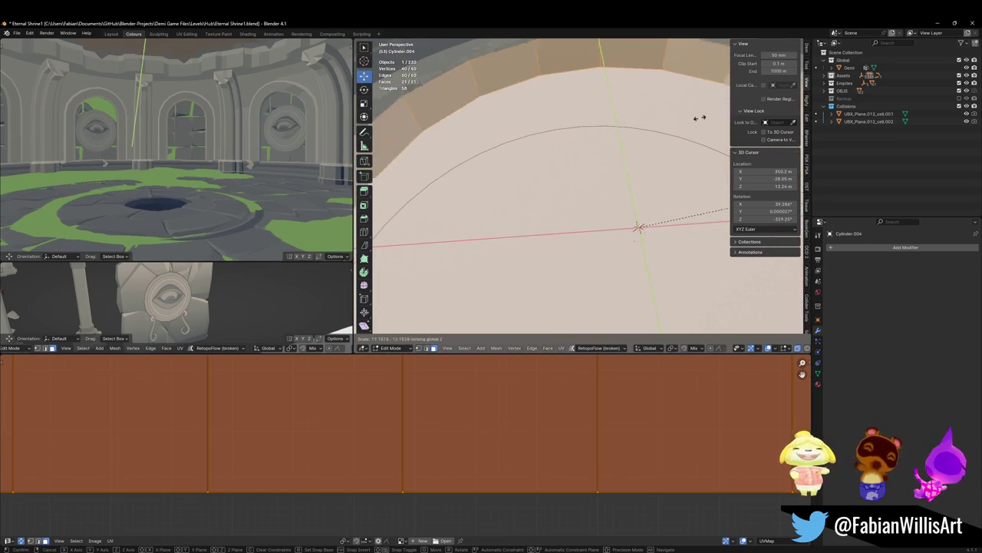
click(674, 121)
scroll(673, 123, down, 5)
middle_drag(660, 131, 607, 108)
key(s)
key(z)
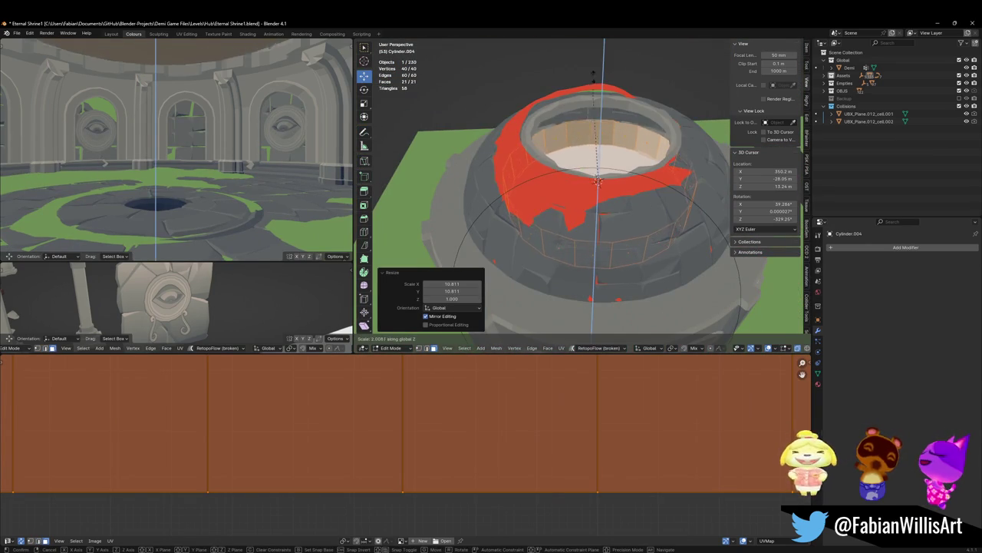
click(606, 199)
Step: Scale the cylinder uniformly by 1.595 and lower it about 3.49 m toward the floor
key(s)
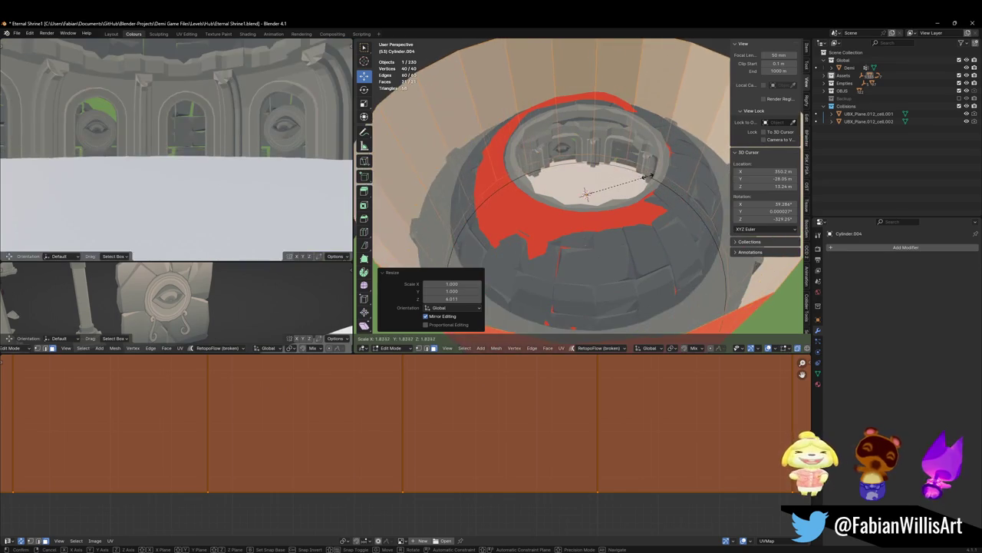
click(633, 181)
key(g)
key(z)
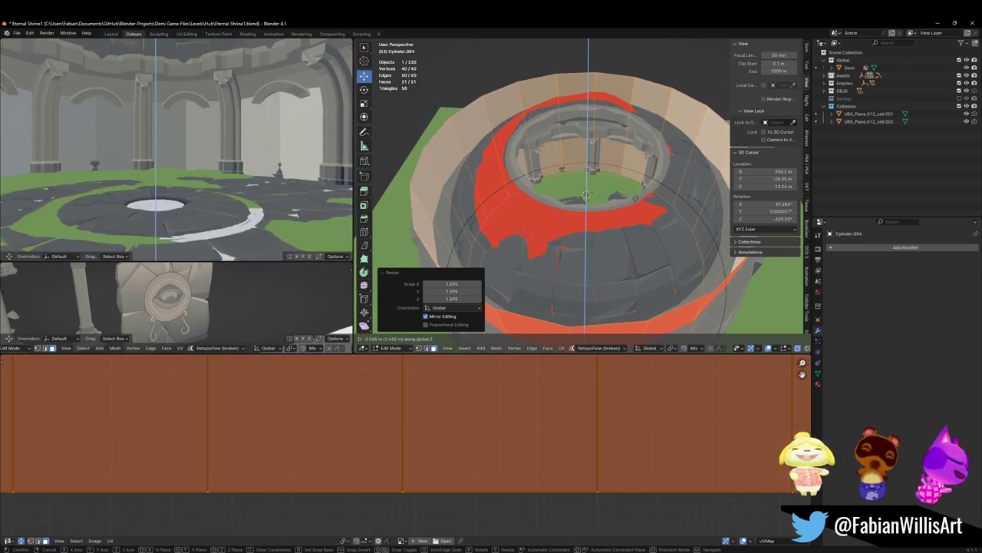
click(587, 198)
scroll(610, 203, up, 4)
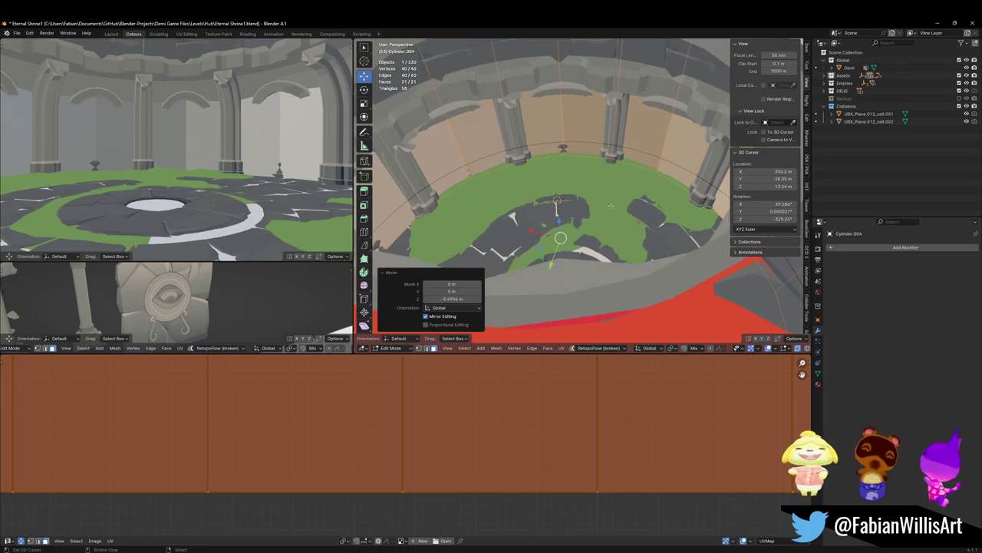
key(g)
key(z)
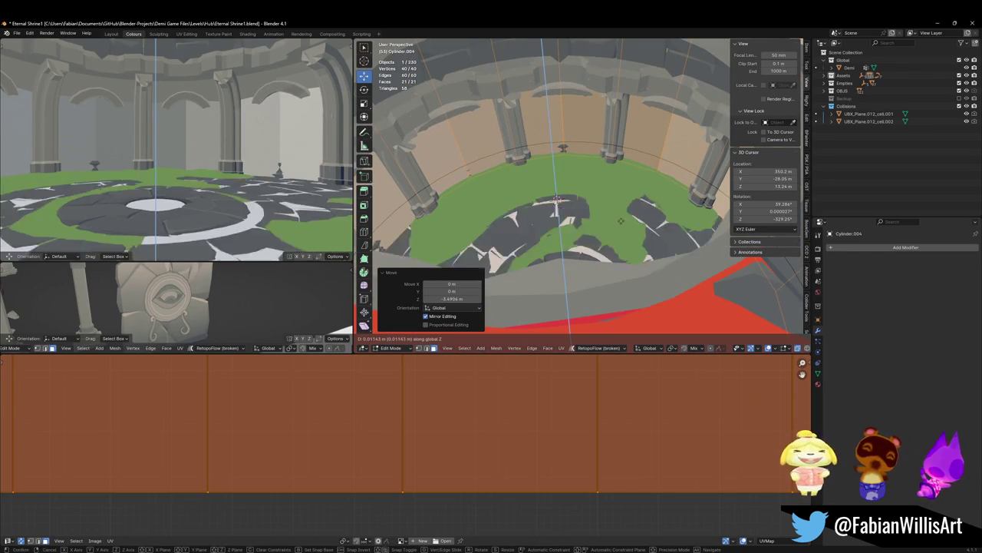
click(570, 216)
scroll(569, 216, up, 3)
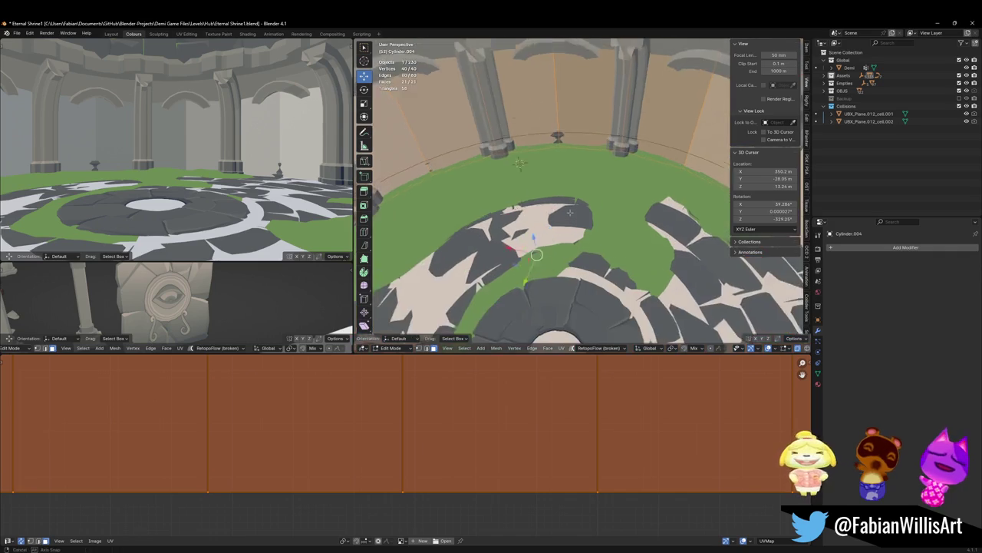
middle_drag(570, 216, 553, 92)
Step: Lower the cylinder's top edge loop, narrow the cylinder slightly, and return to Object Mode
key(2)
alt+click(553, 70)
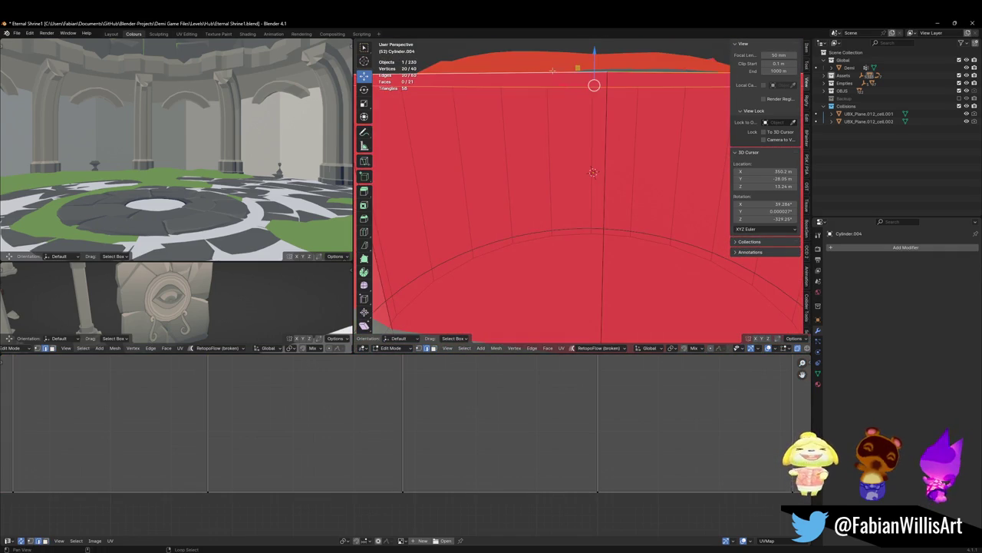
key(g)
key(z)
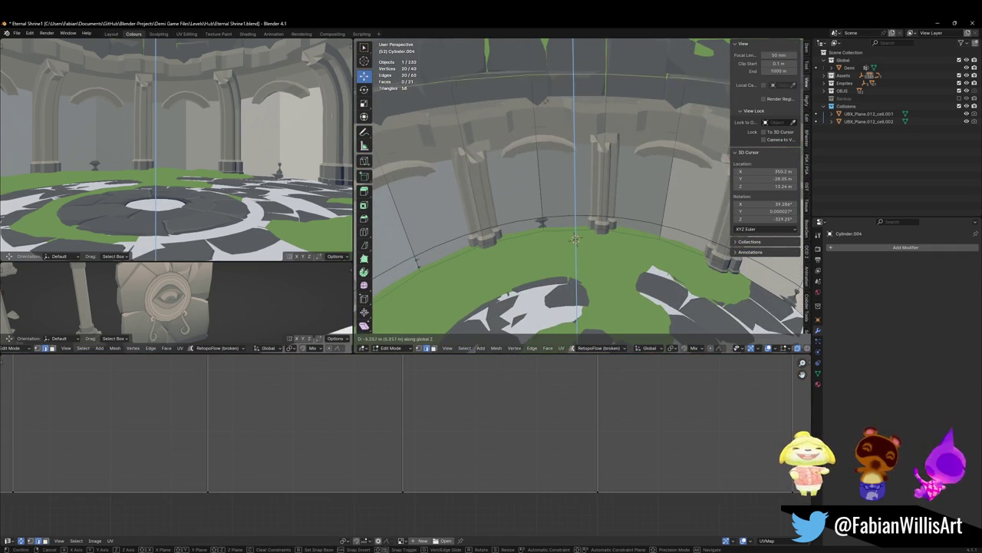
click(575, 239)
mouse_move(575, 238)
middle_down()
mouse_move(574, 156)
mouse_move(576, 254)
middle_up()
key(alt+a)
key(a)
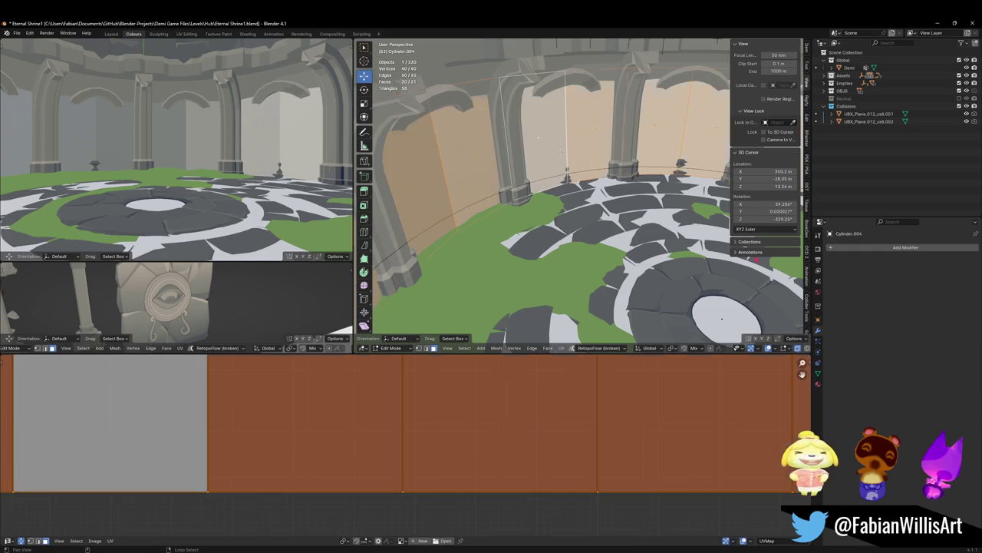
key(s)
key(shift+z)
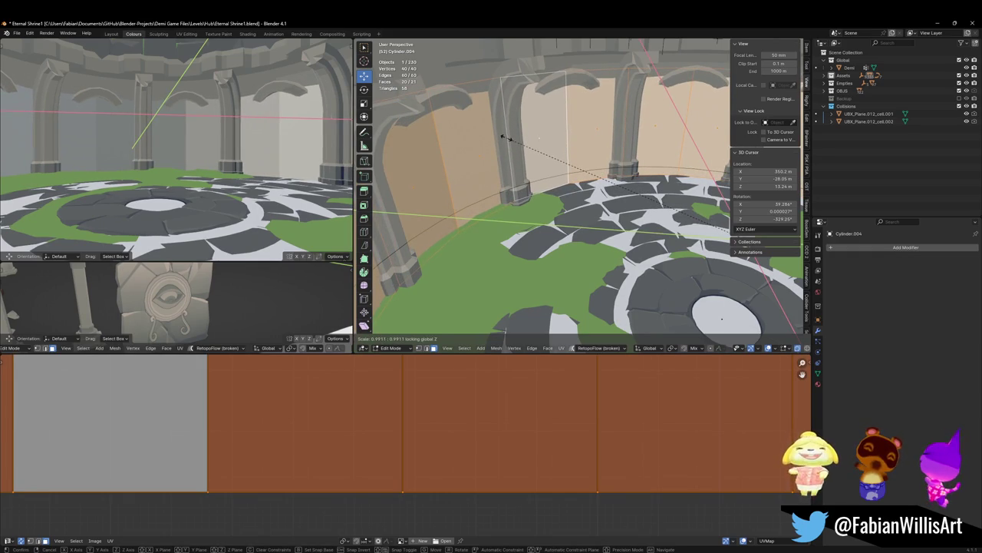
click(503, 137)
key(Tab)
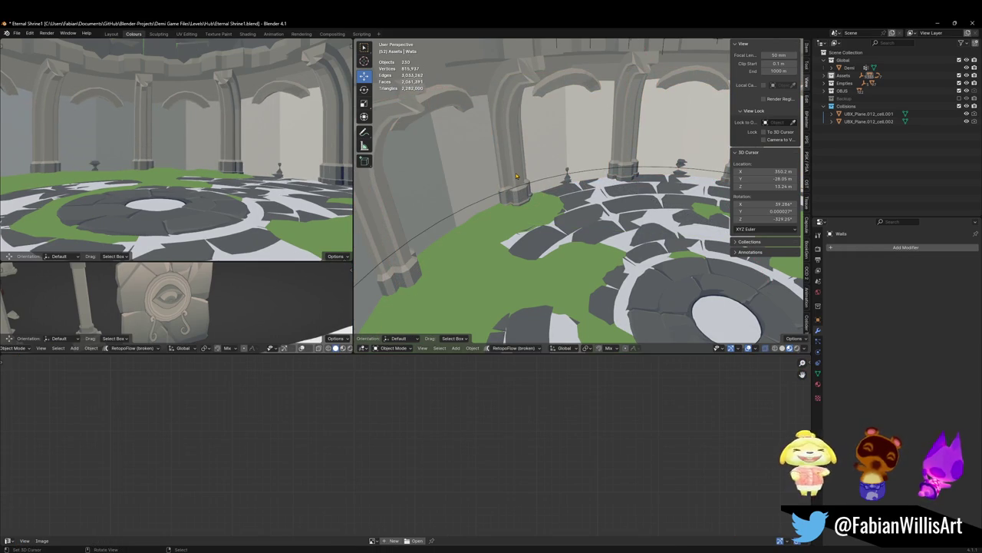
Step: Orbit and zoom around the shrine interior to inspect the new cylinder wall
mouse_move(522, 175)
middle_down()
mouse_move(591, 160)
mouse_move(529, 178)
middle_up()
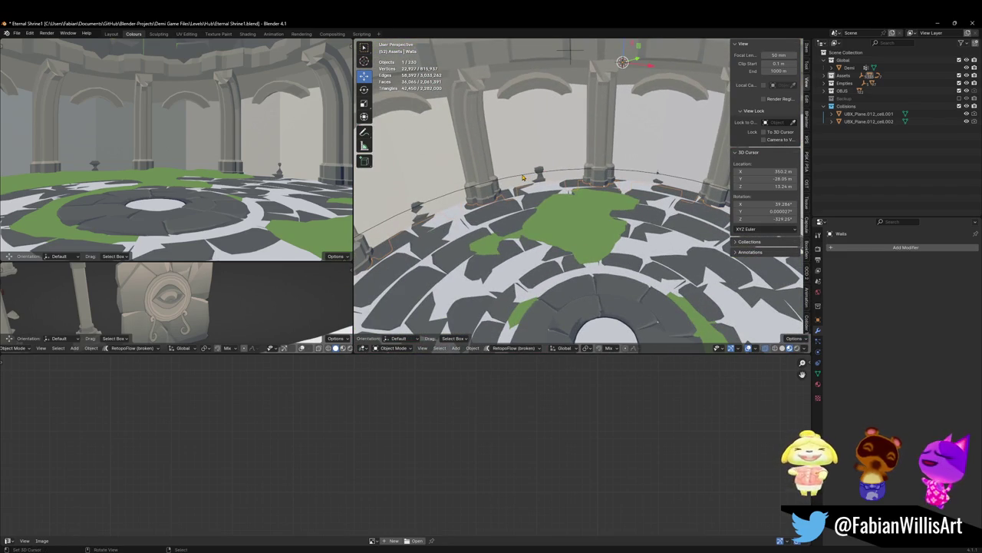
scroll(523, 177, up, 2)
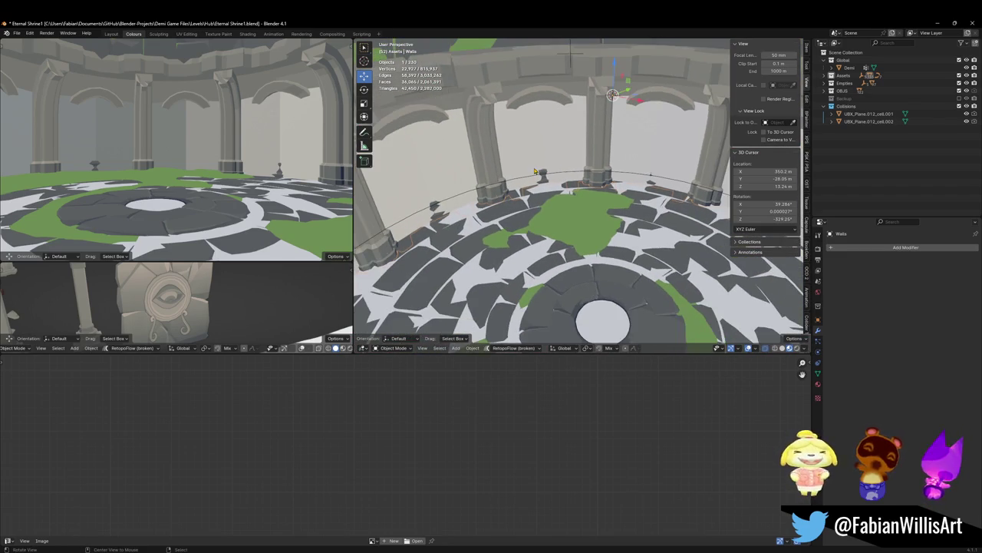
scroll(525, 169, up, 3)
scroll(526, 162, down, 3)
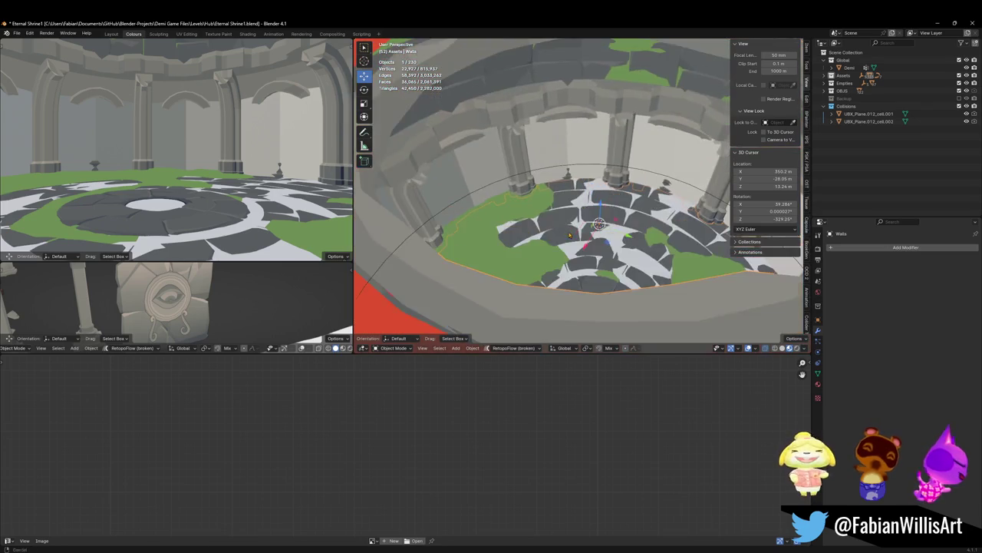
mouse_move(525, 162)
middle_down()
mouse_move(600, 170)
mouse_move(525, 192)
middle_up()
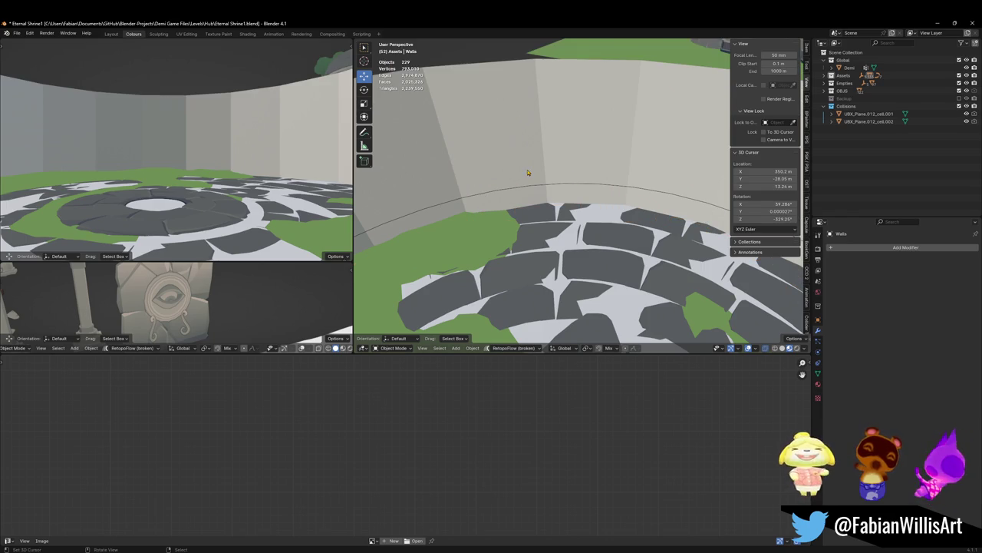
Step: Isolate the Walls object in Local View and save the shrine file
key(KP_Divide)
key(ctrl+s)
scroll(596, 127, up, 5)
middle_drag(596, 127, 543, 218)
Step: Select the bench and the arch around the eye as linked islands of the Walls mesh
key(Tab)
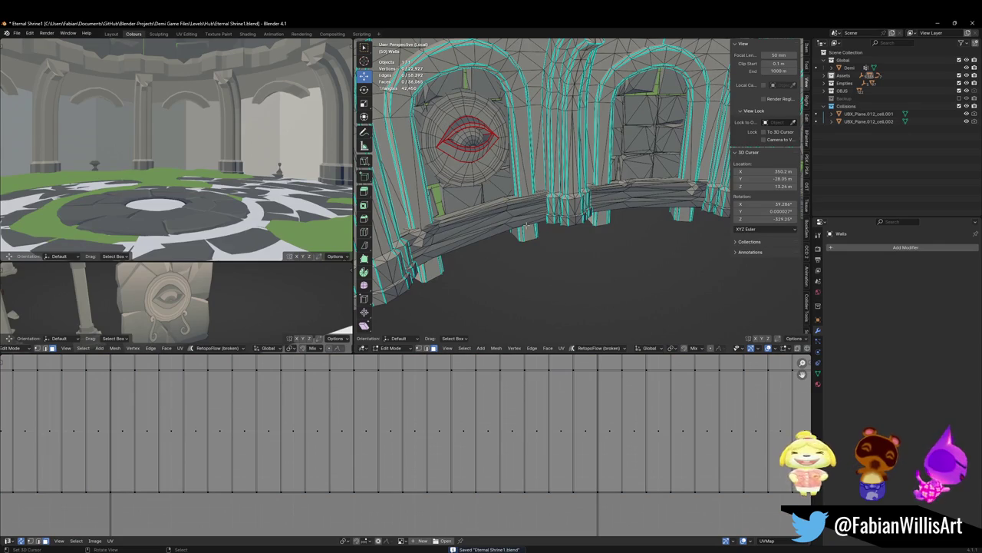
key(l)
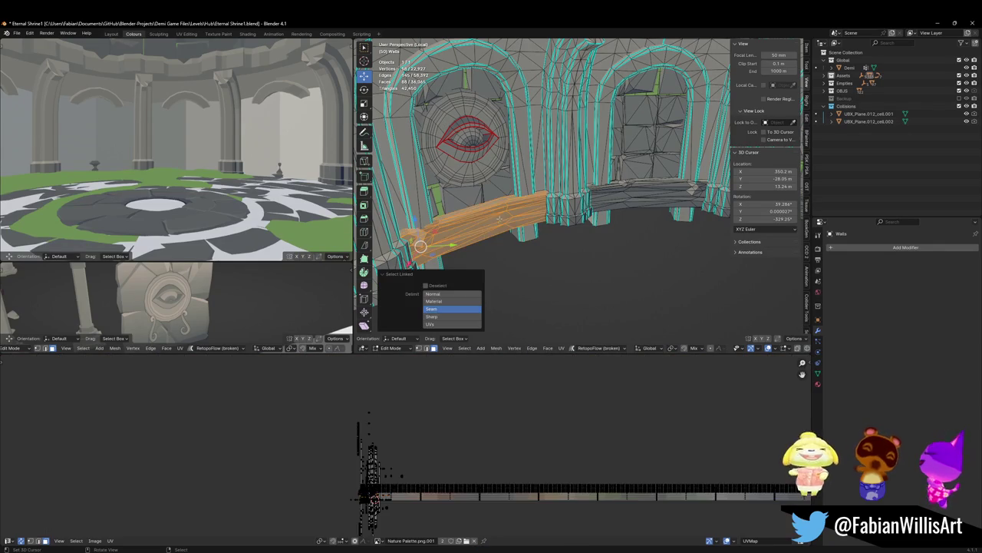
key(l)
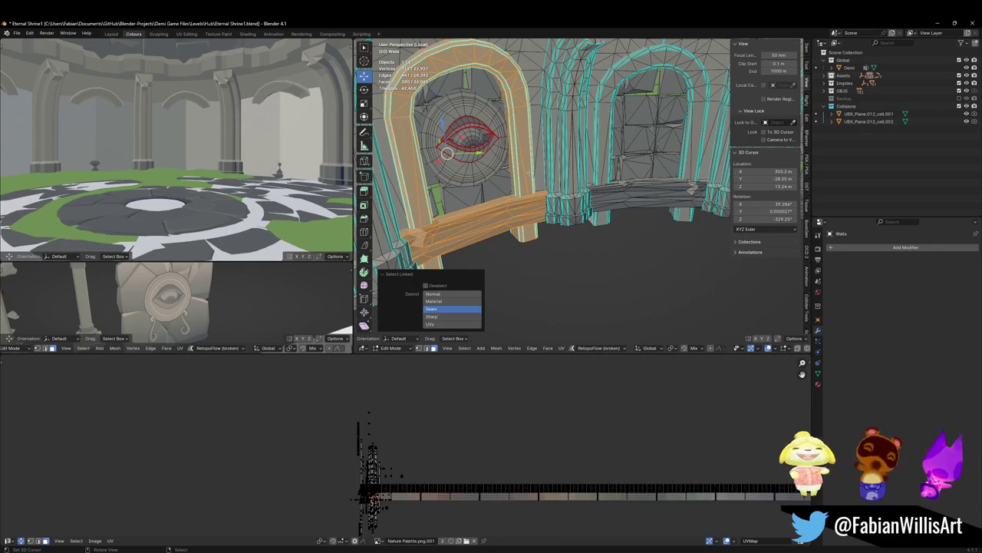
middle_drag(537, 146, 553, 154)
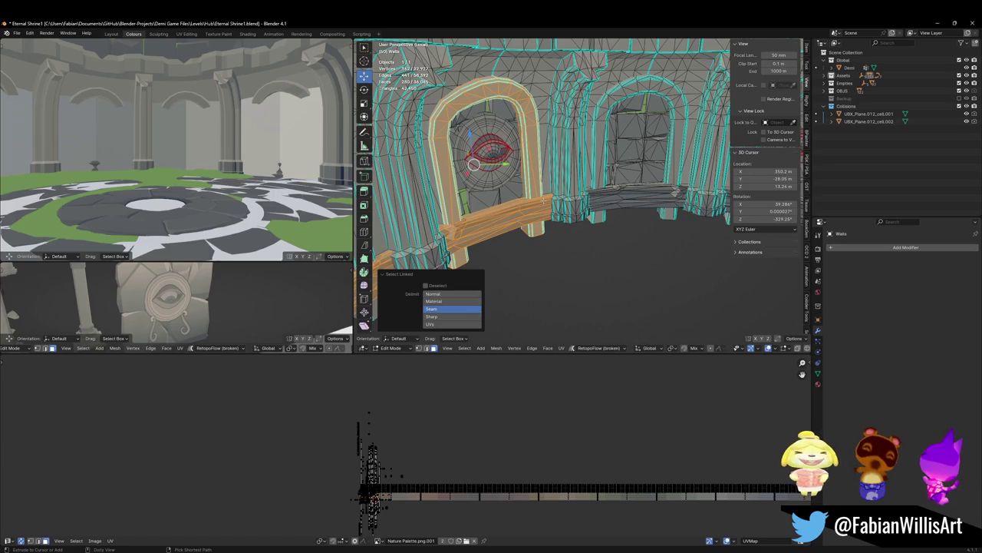
Step: Dismiss the accidental Windows start menu, zoom toward the eye arch, and bring up command search
key(ctrl+alt+r)
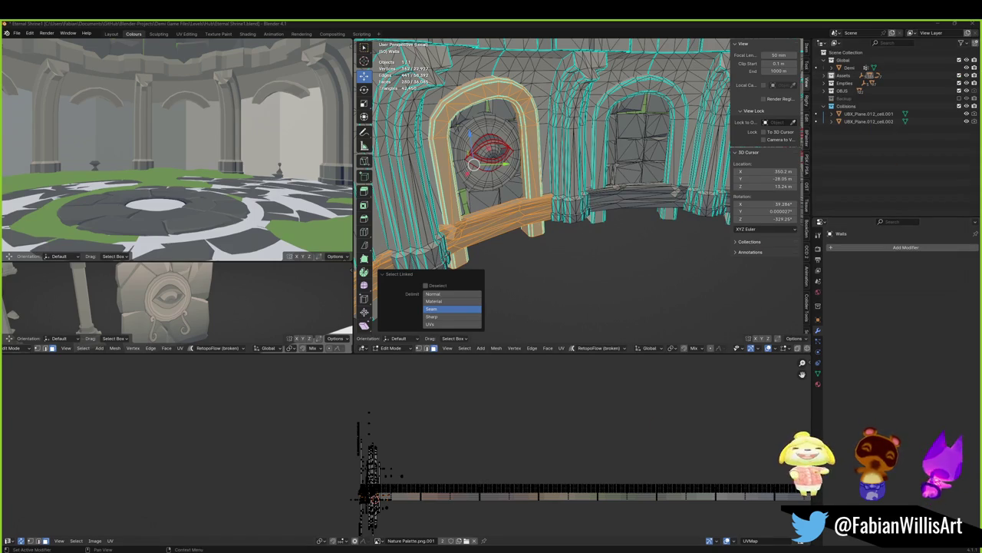
key(super)
key(Escape)
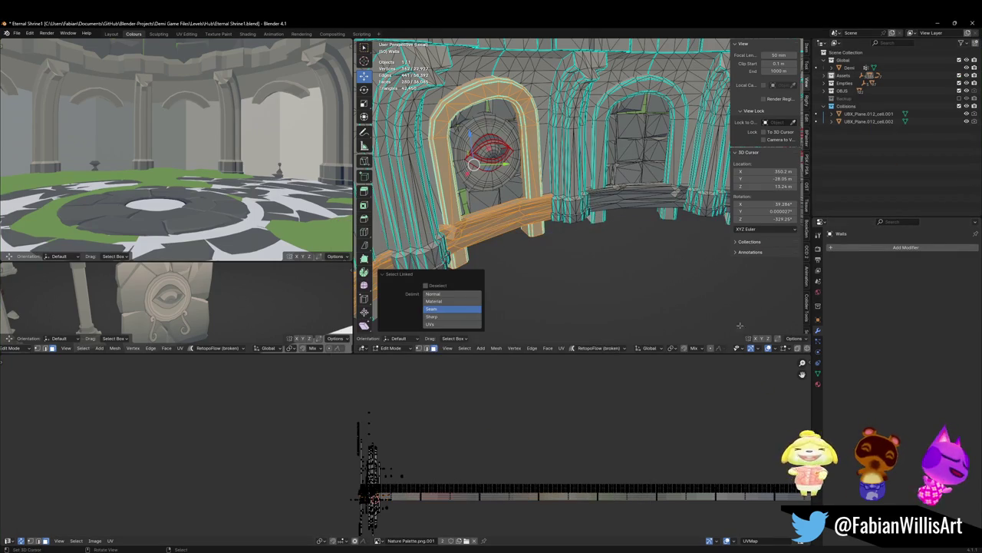
middle_drag(537, 192, 564, 199)
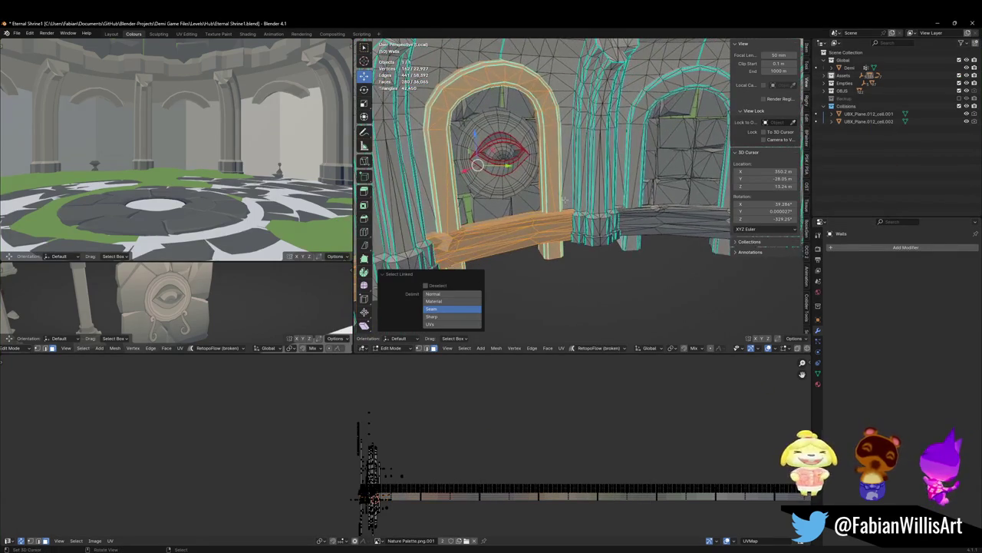
key(F3)
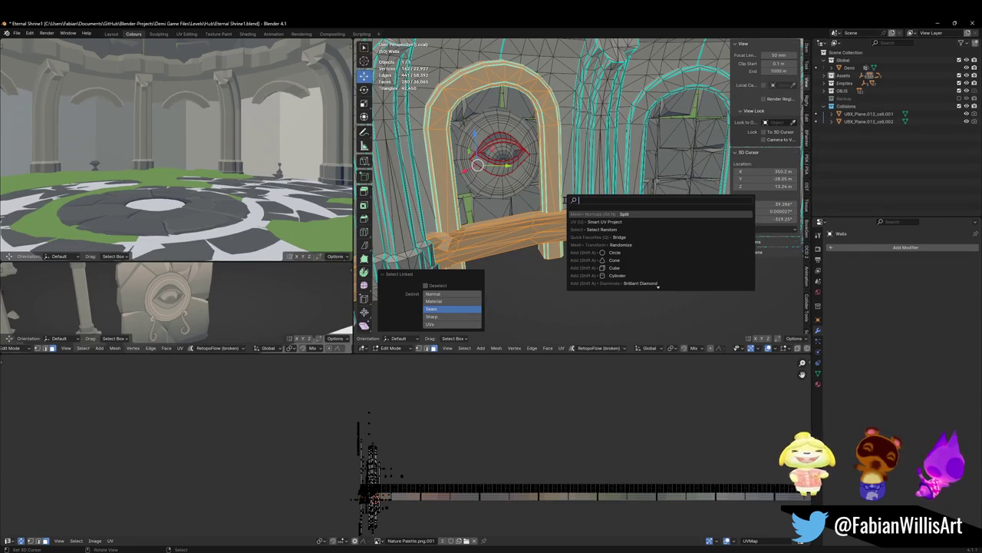
Step: Search commands for 'collide', then bring up the Simple Collider menu for the arch and bench
text(collid)
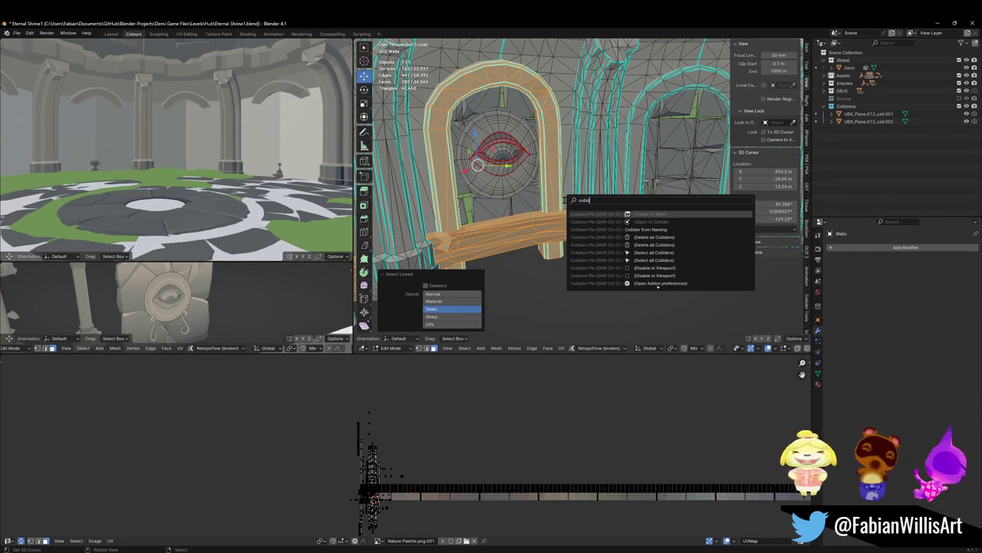
text(e)
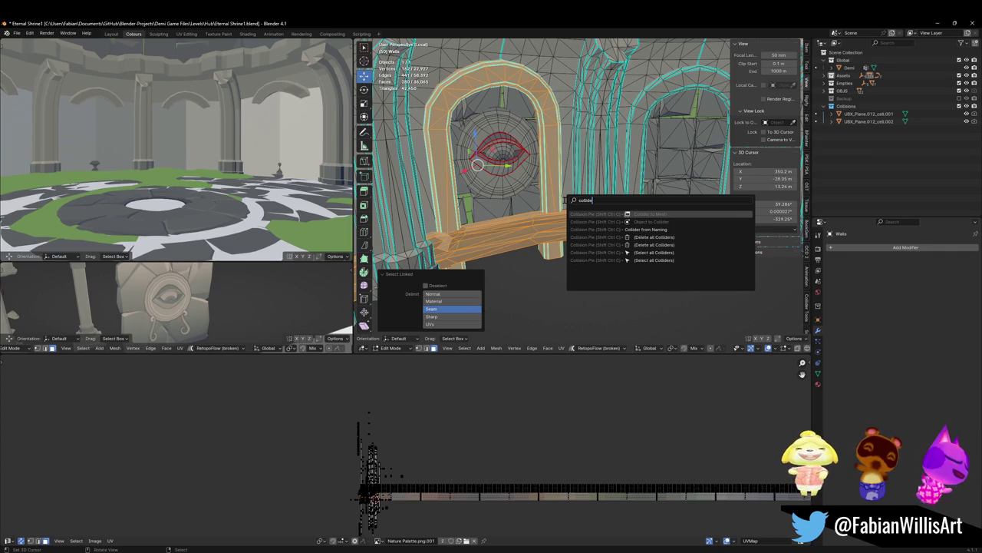
key(Escape)
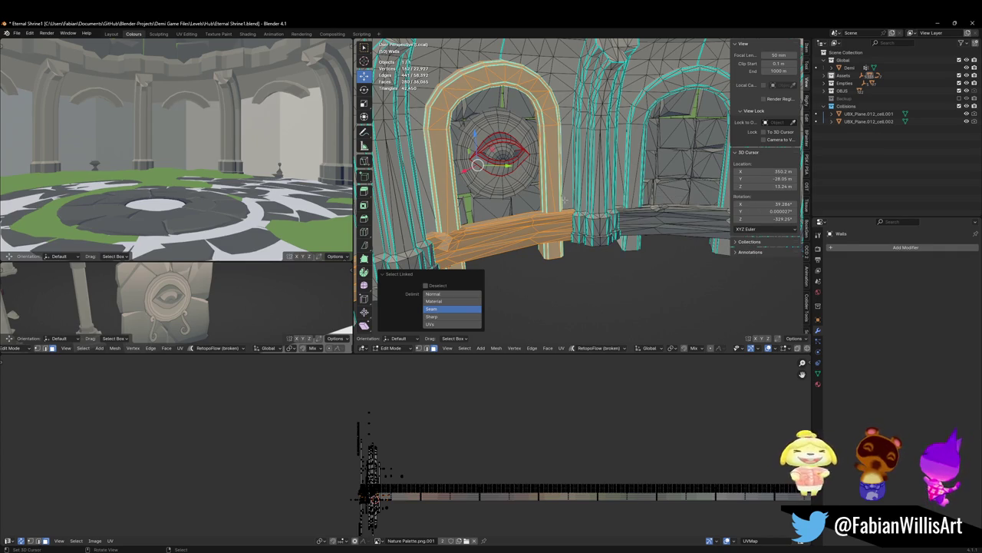
key(super+shift+r)
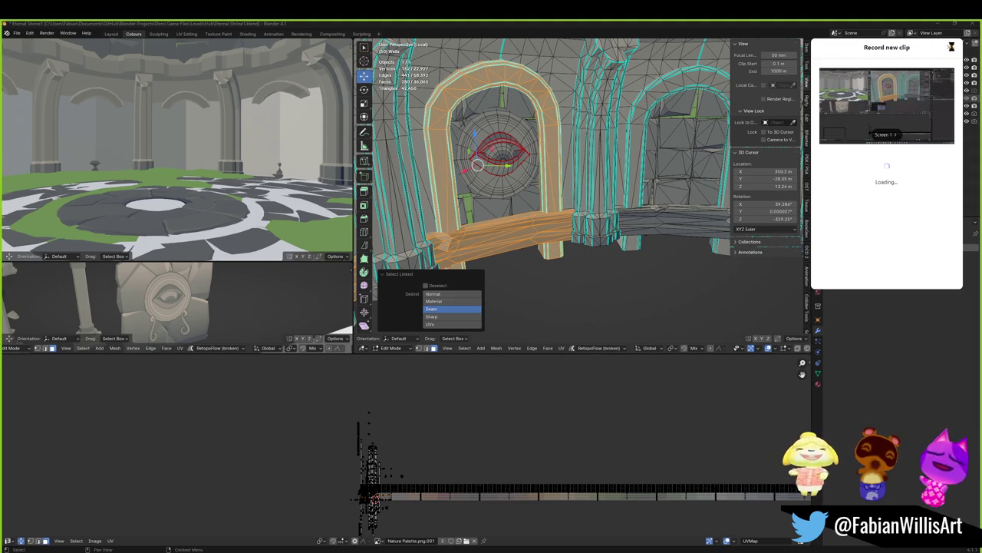
click(948, 49)
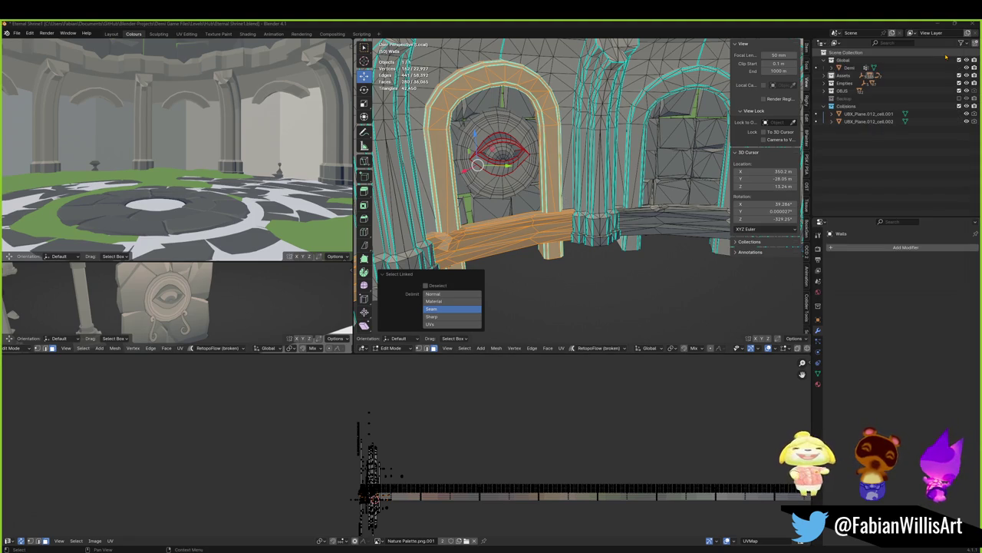
middle_drag(537, 192, 511, 196)
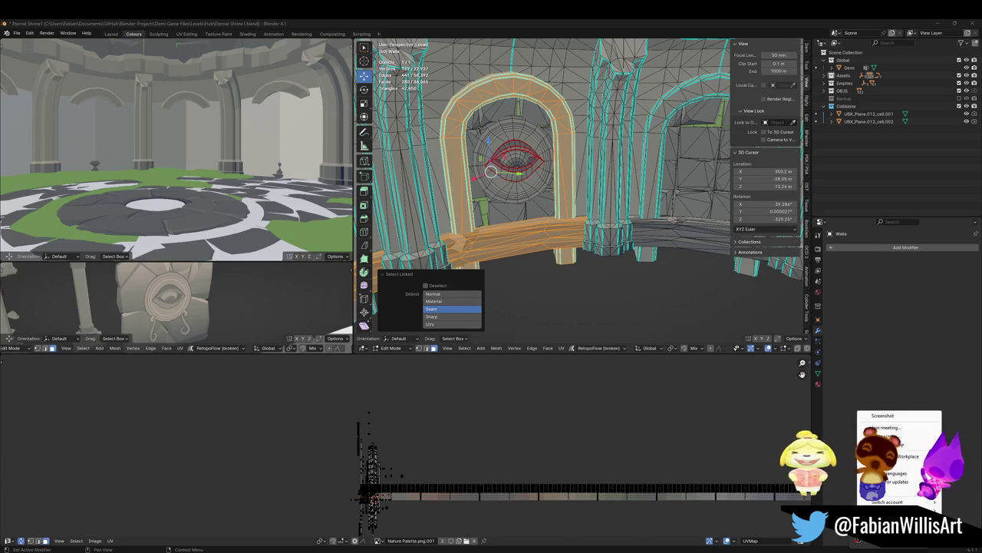
key(shift+c)
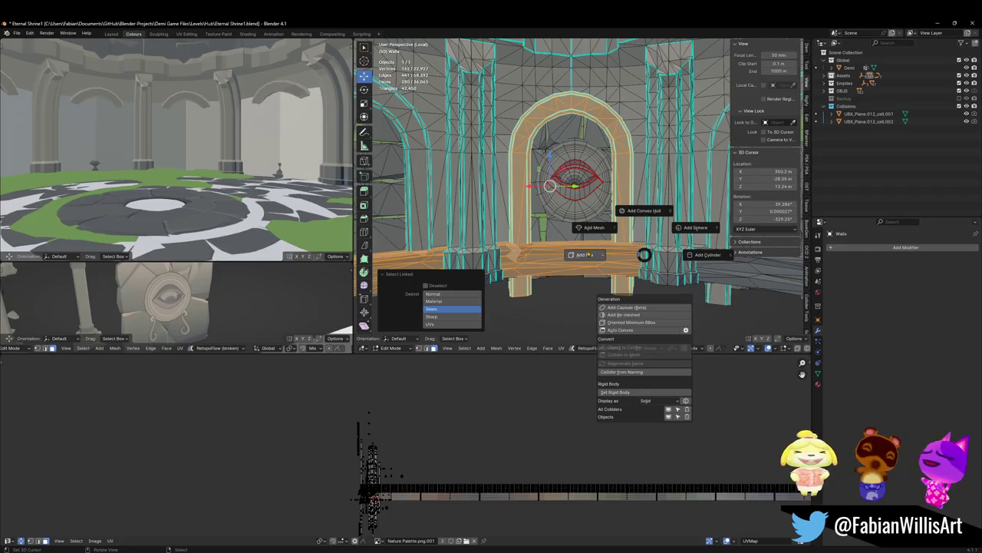
click(586, 253)
middle_drag(586, 253, 586, 255)
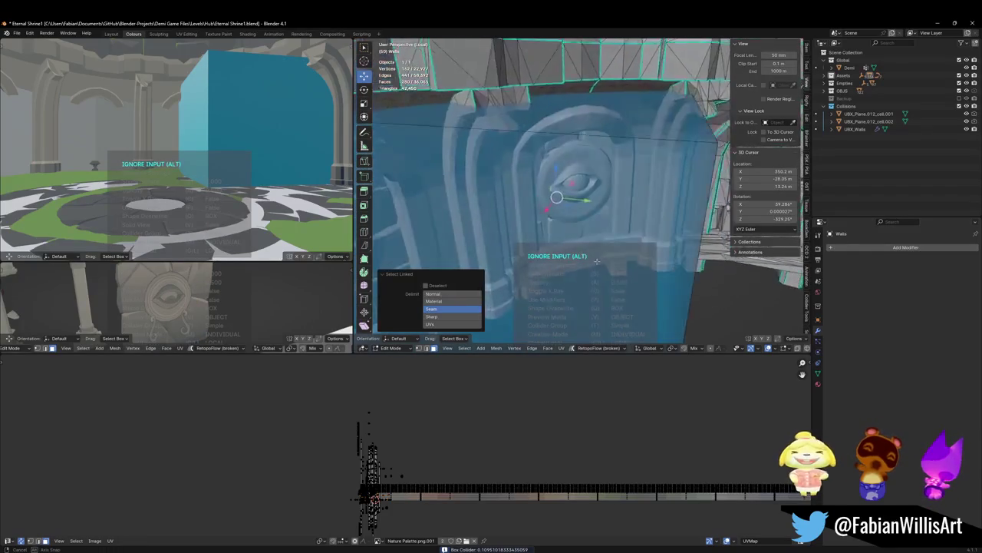
key(Escape)
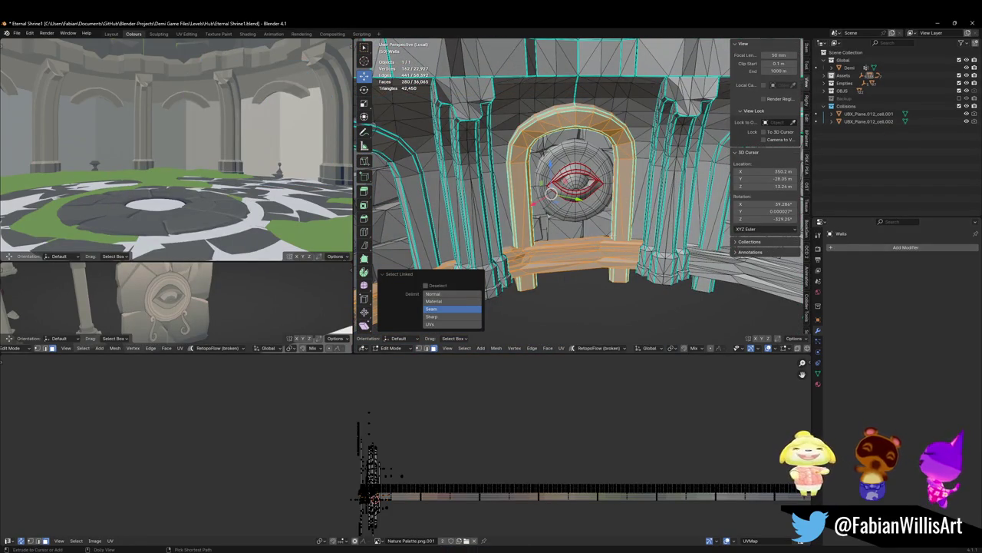
key(shift+c)
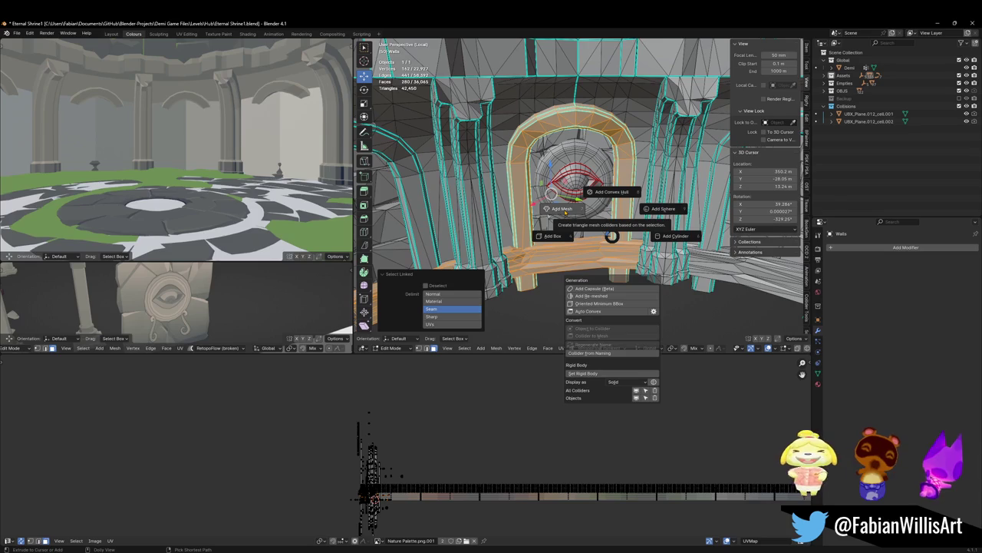
click(610, 192)
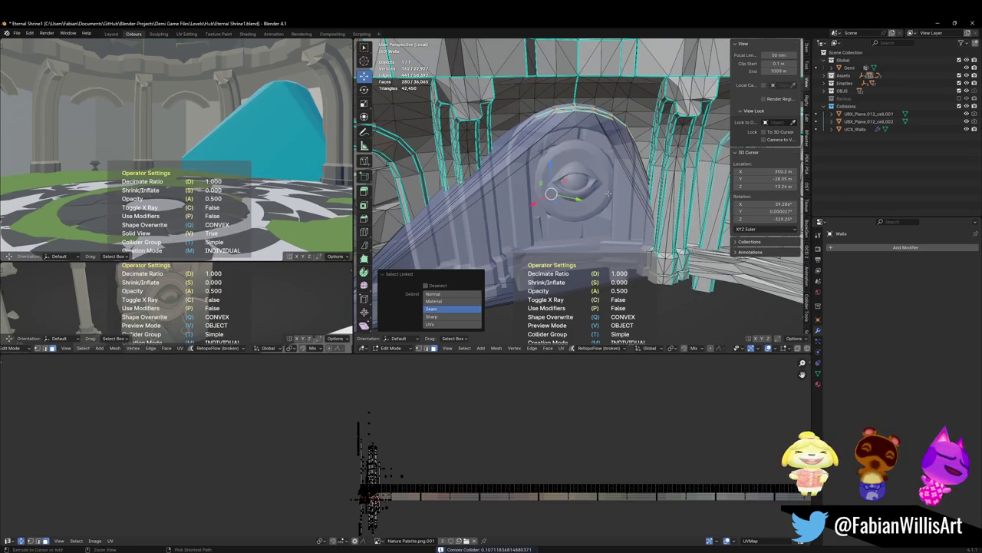
key(Escape)
key(shift+c)
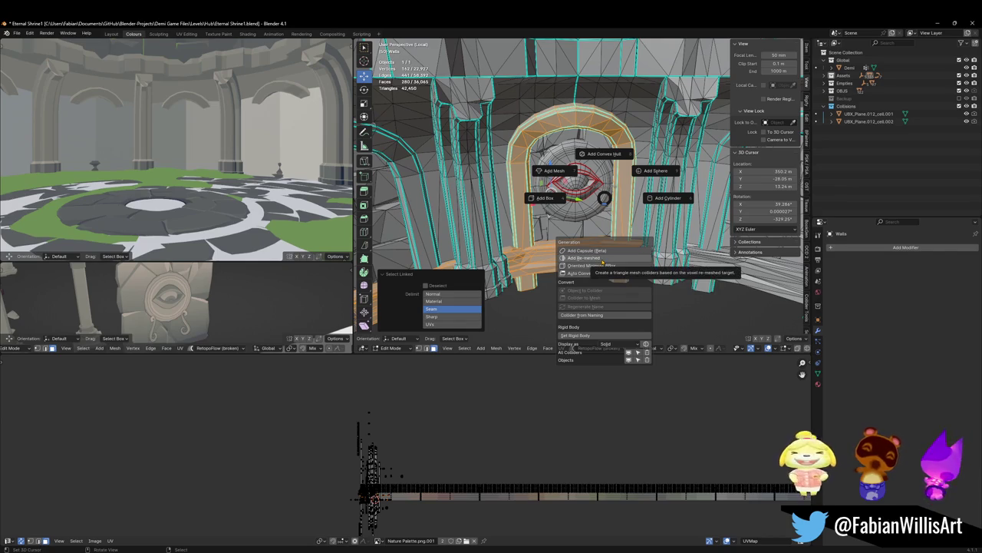
click(554, 173)
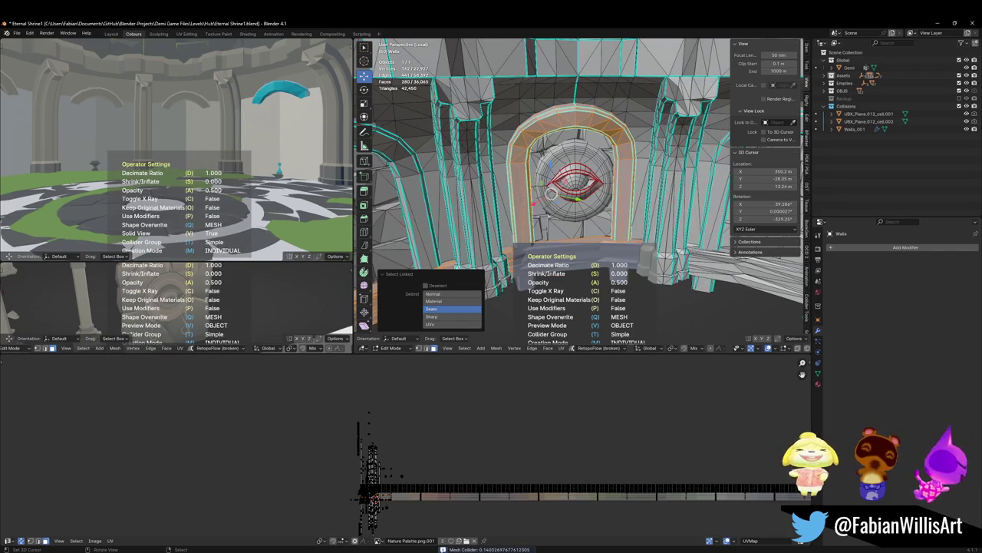
key(Escape)
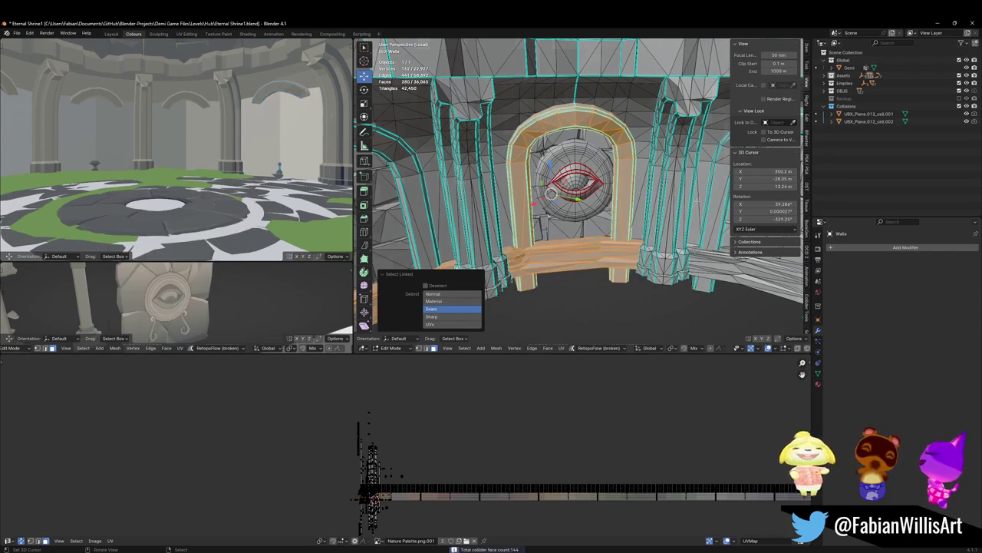
middle_drag(603, 228, 491, 223)
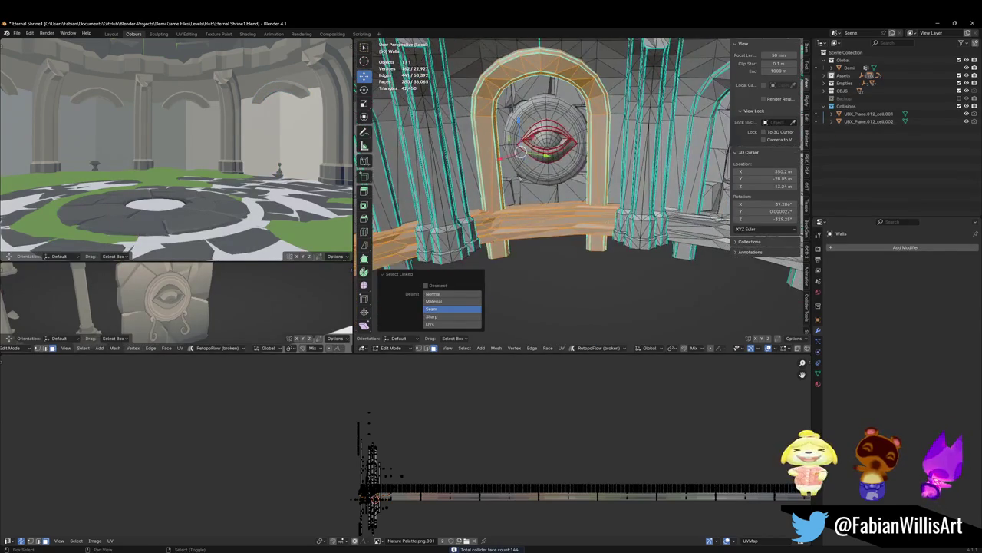
Step: Select the central arch column, right arch wall and upper wall sections as linked pieces
key(alt+a)
middle_drag(405, 157, 430, 153)
key(l)
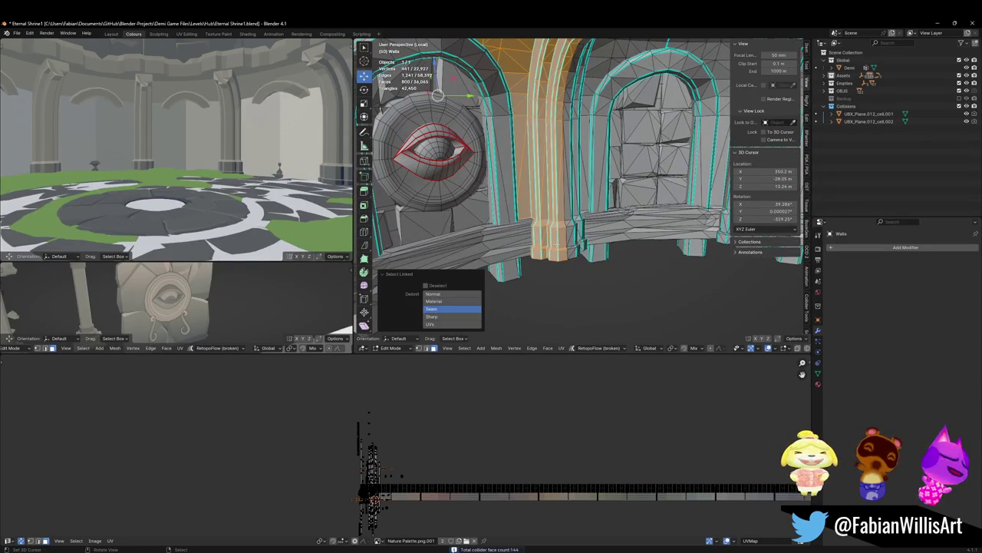
key(l)
scroll(568, 192, down, 3)
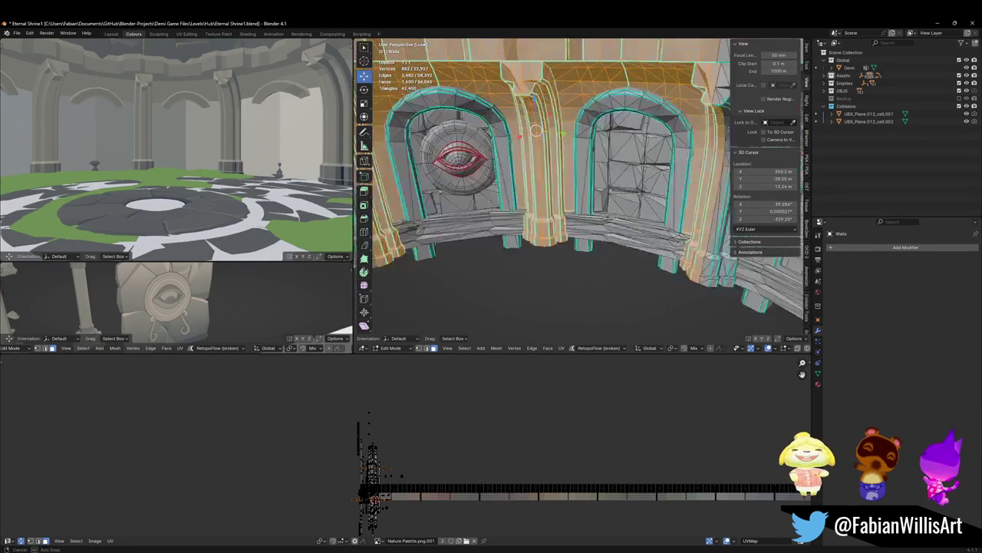
mouse_move(568, 192)
middle_down()
mouse_move(537, 184)
mouse_move(590, 181)
middle_up()
key(l)
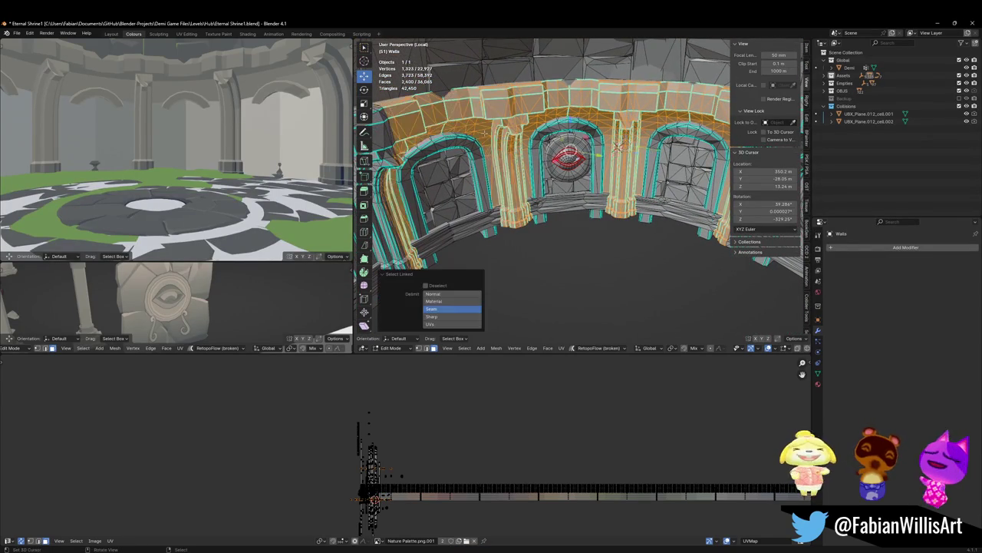
middle_drag(484, 133, 537, 154)
mouse_move(597, 173)
middle_down()
mouse_move(596, 214)
mouse_move(568, 215)
middle_up()
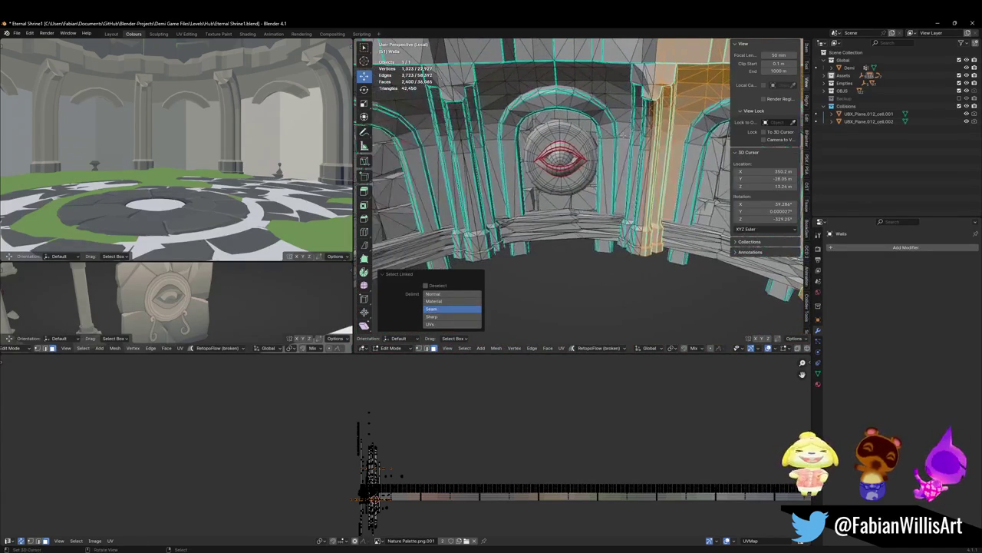
key(l)
key(l)
Step: Add the remaining wall pieces and the pillars around the central arch to the selection
key(shift+grave)
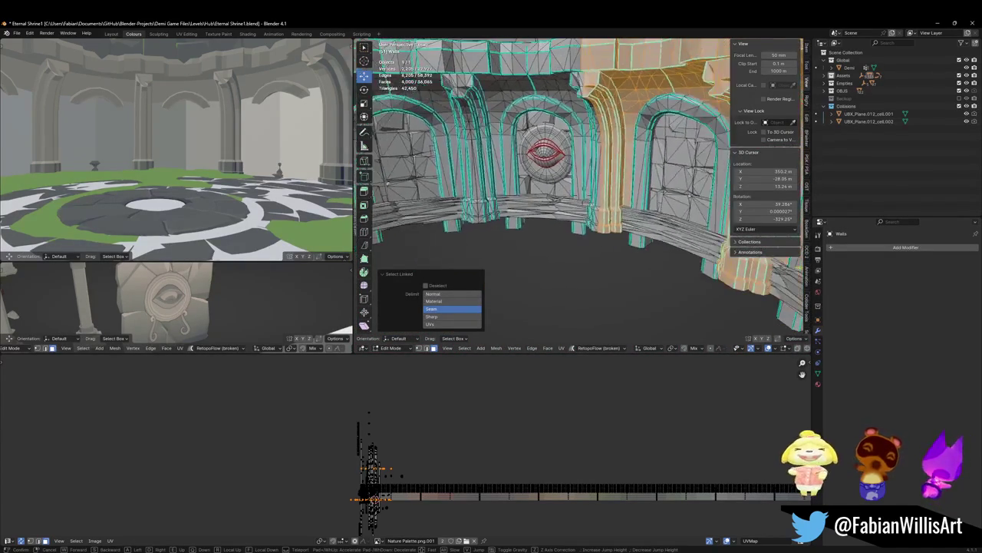
key(Return)
key(l)
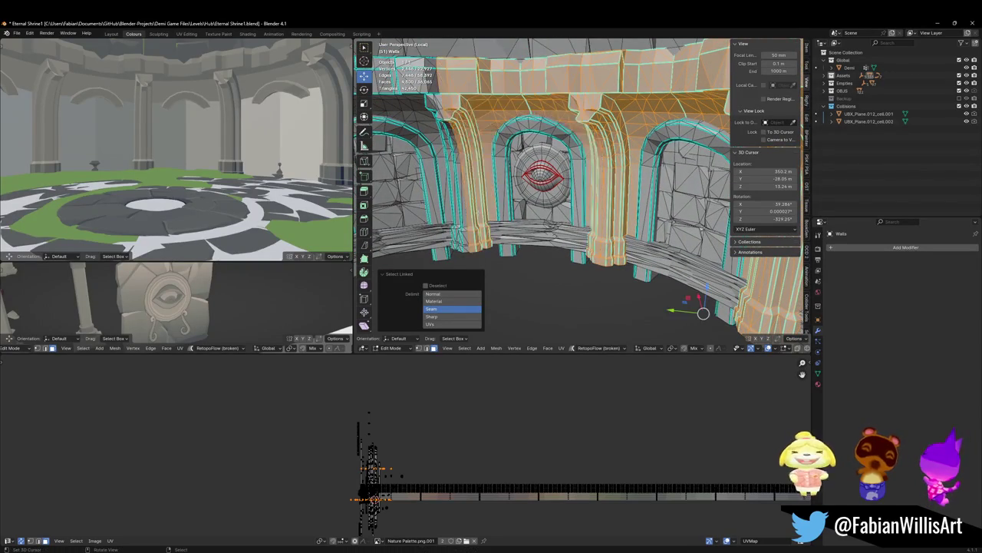
key(l)
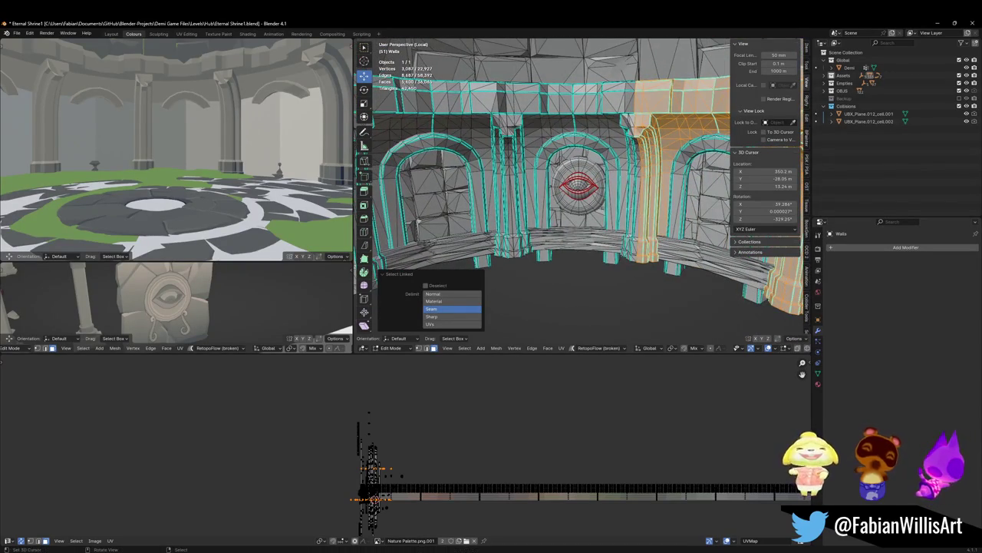
key(l)
key(l)
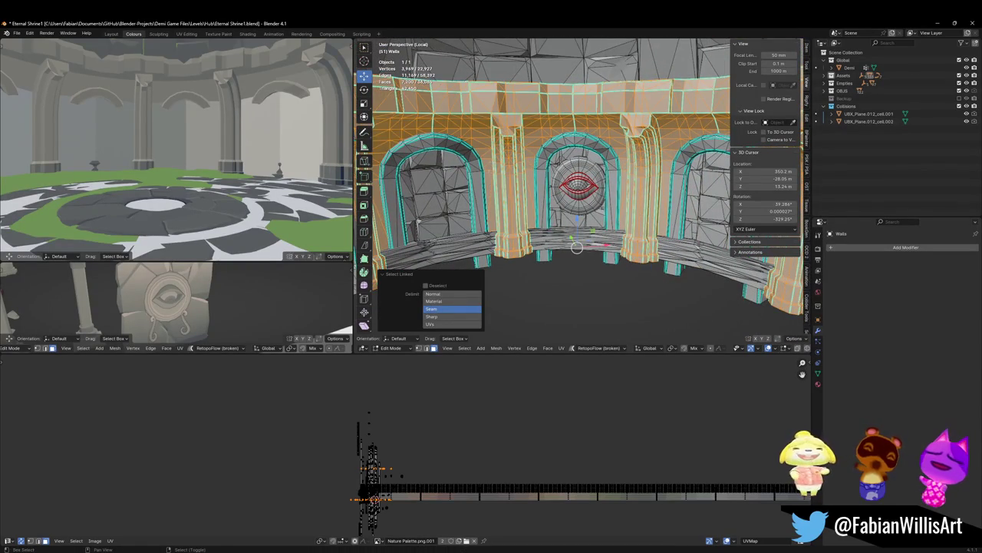
key(shift+grave)
key(Return)
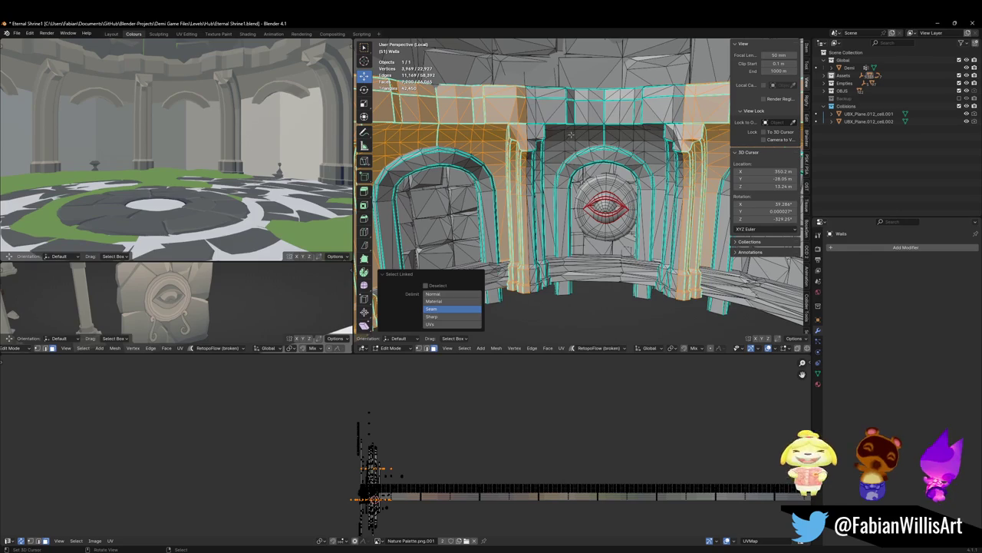
key(l)
Step: Merge overlapping vertices, then duplicate the selection in place and separate it as Walls.001
key(q)
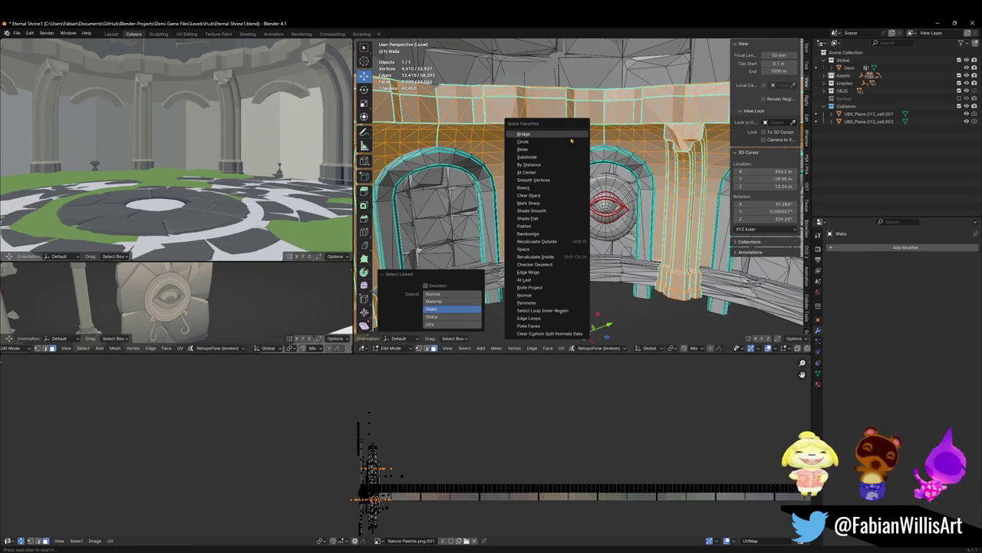
click(547, 166)
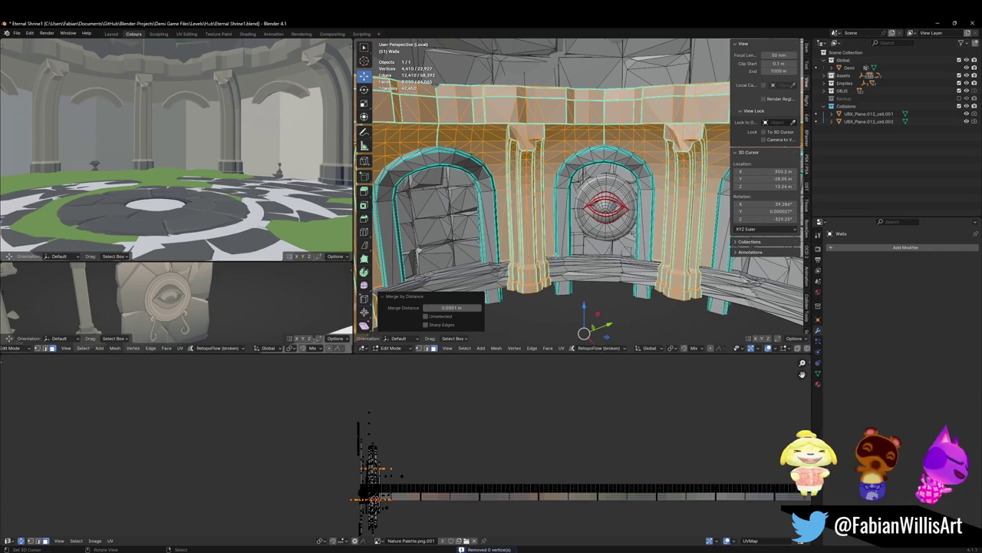
key(shift+d)
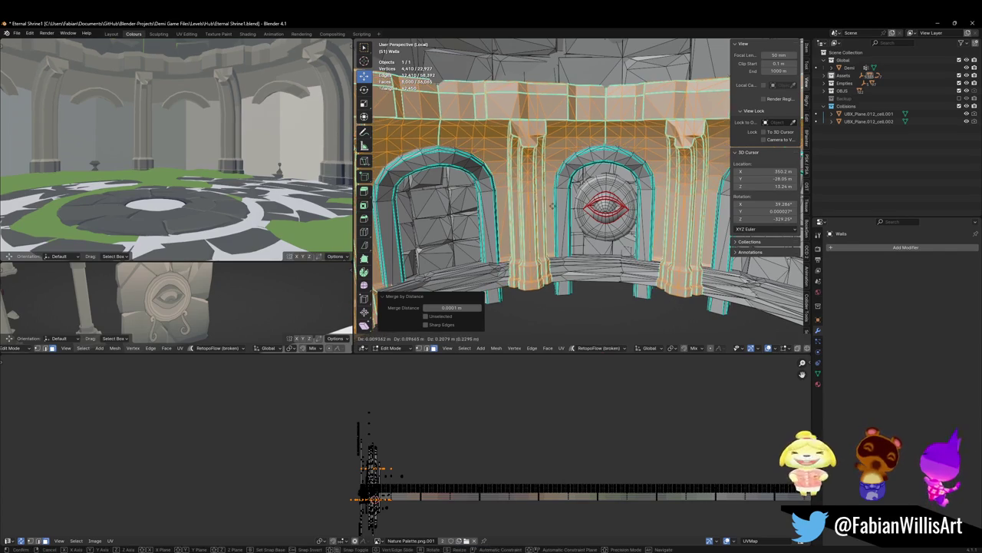
key(Escape)
key(p)
click(547, 230)
key(Tab)
key(g)
key(Escape)
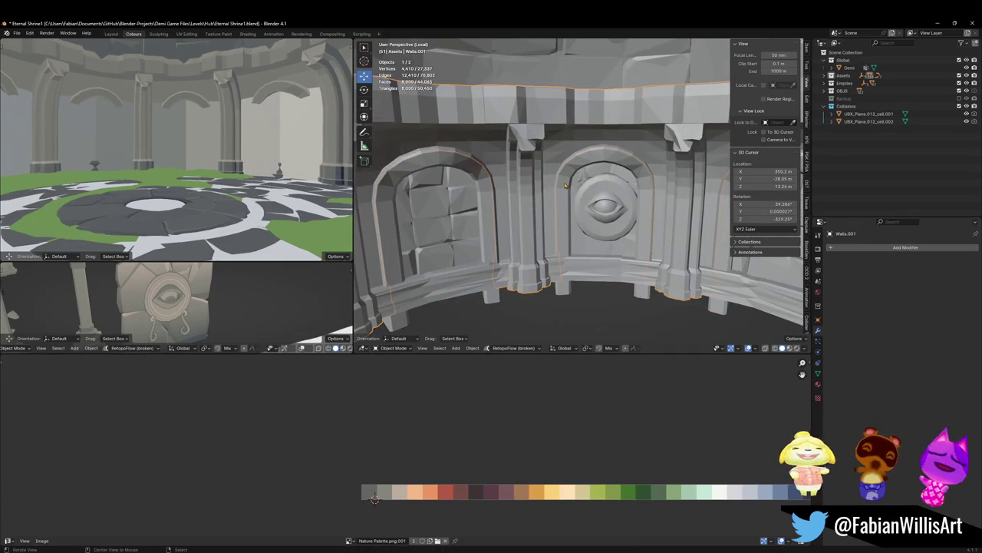
Step: Push the Walls.001 faces outward by 0.122 m
key(Tab)
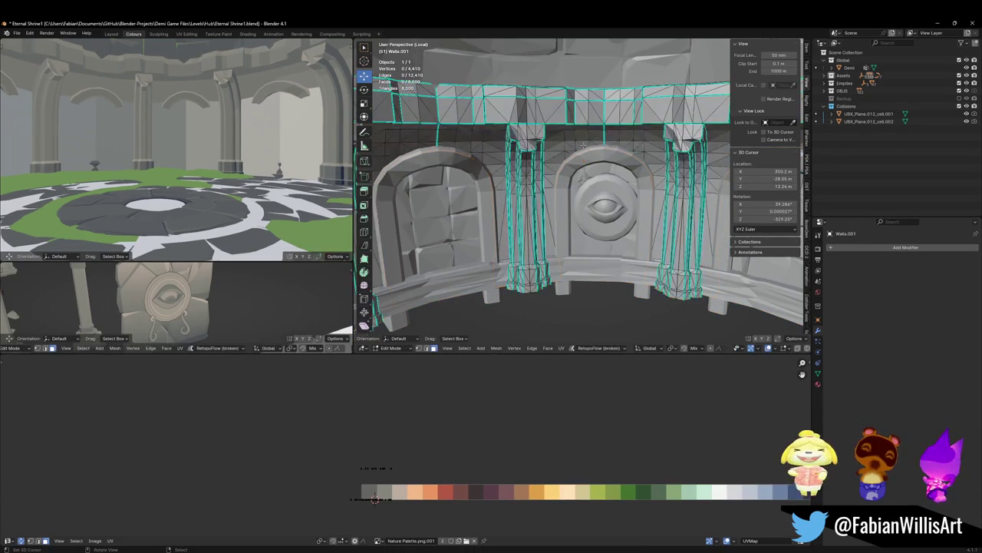
key(alt+s)
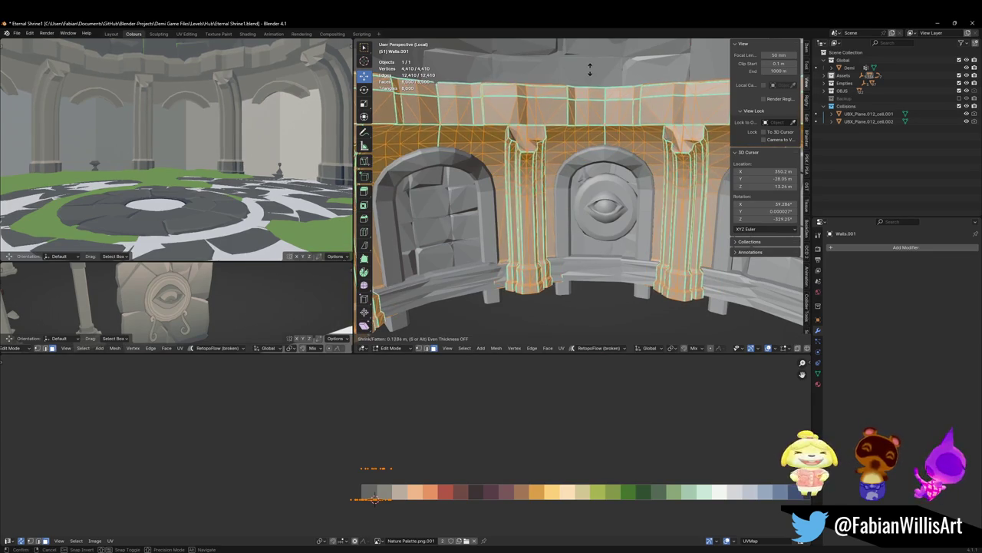
click(583, 70)
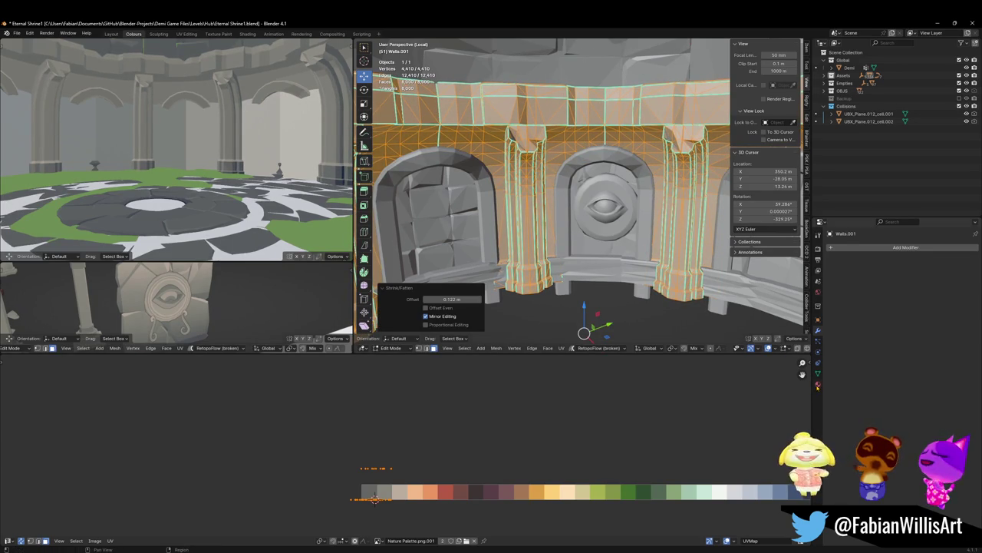
Step: Replace the Nature material slot on Walls.001 with the M_COL.001 material
click(818, 384)
click(975, 263)
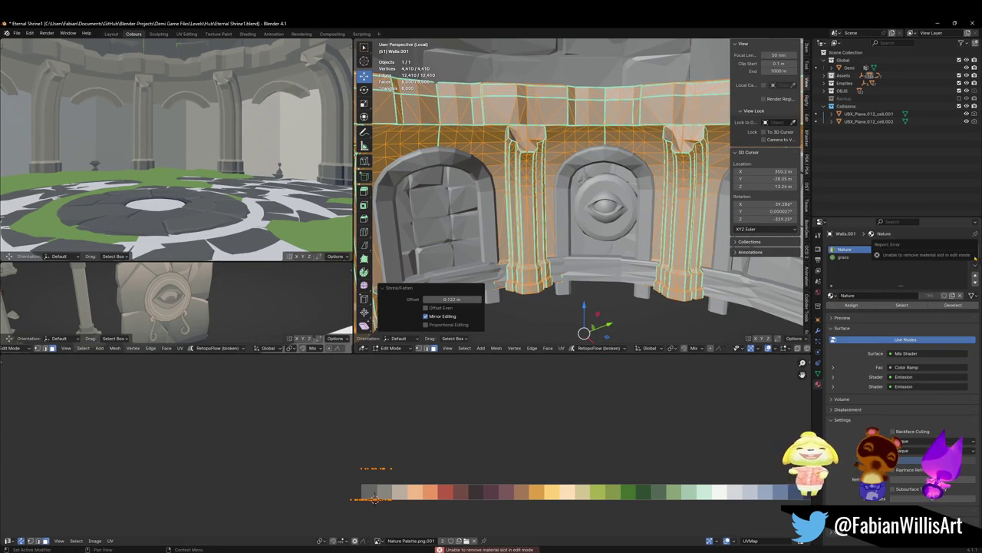
key(Tab)
click(975, 262)
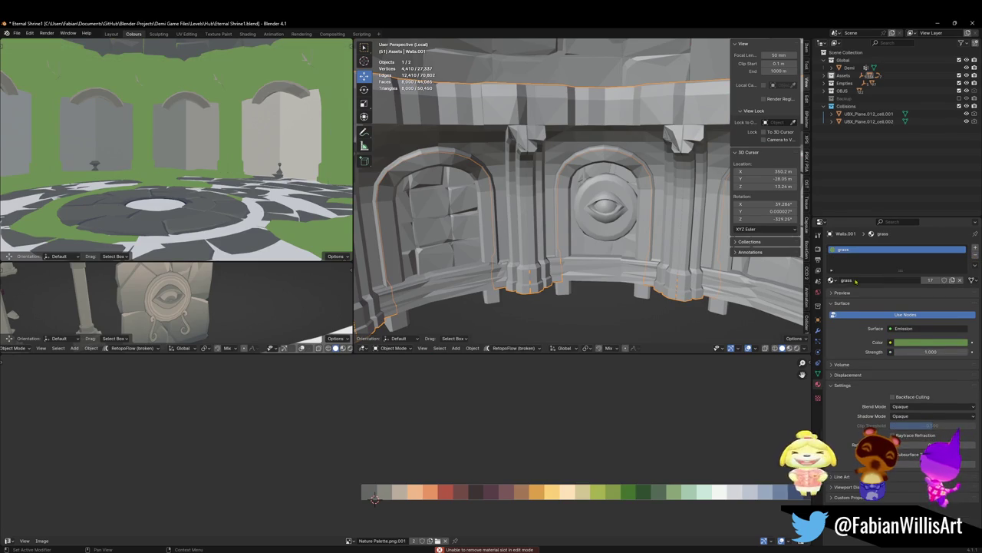
click(832, 280)
text(col)
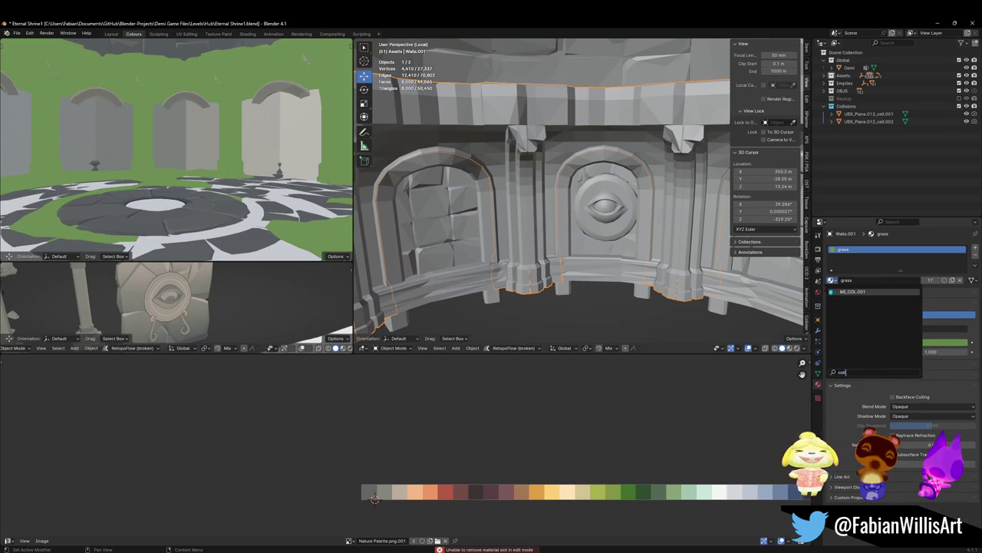
key(Down)
key(Return)
Step: Merge the pillar's doubled vertices at a 0.0101 m distance and reveal the hidden geometry
key(alt+a)
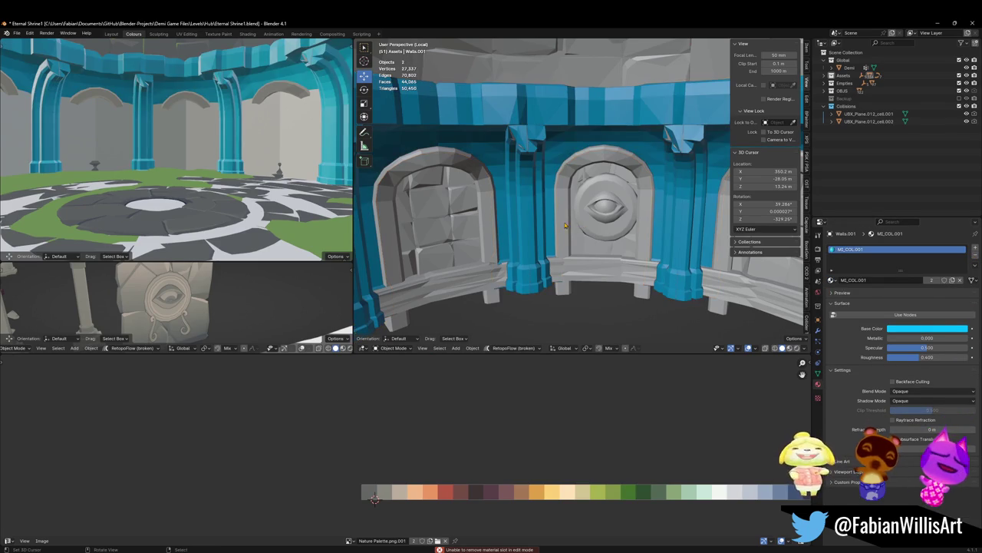
click(537, 243)
key(KP_Decimal)
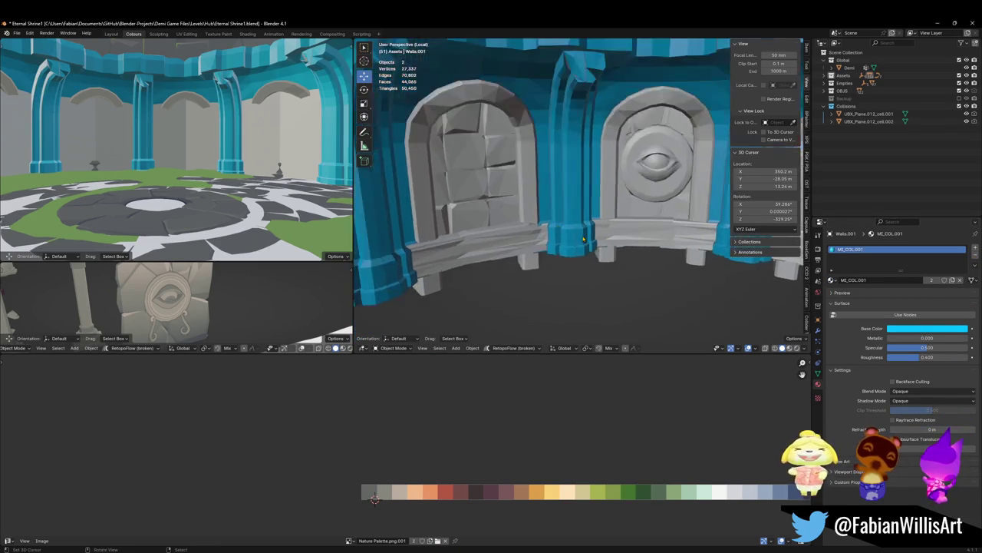
key(Tab)
key(q)
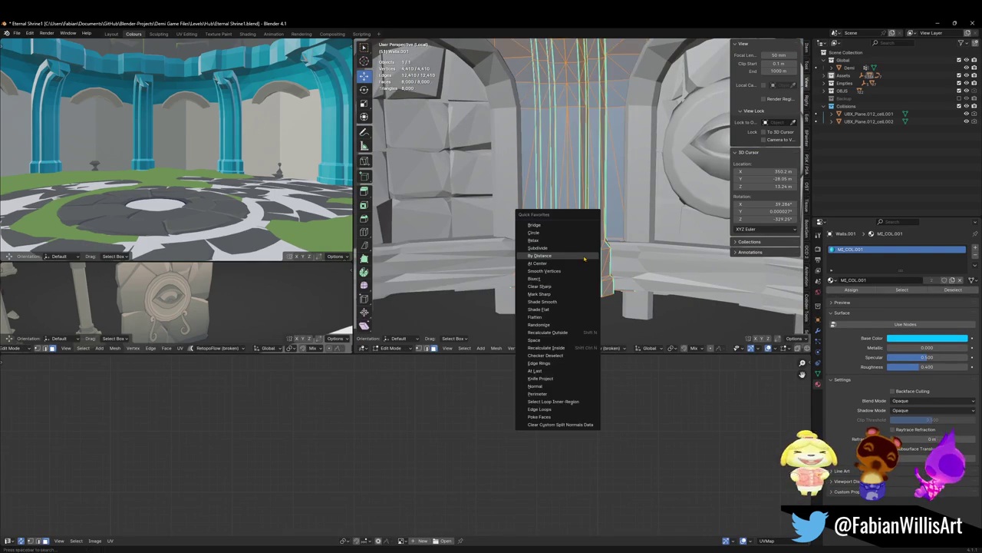
click(584, 257)
click(479, 308)
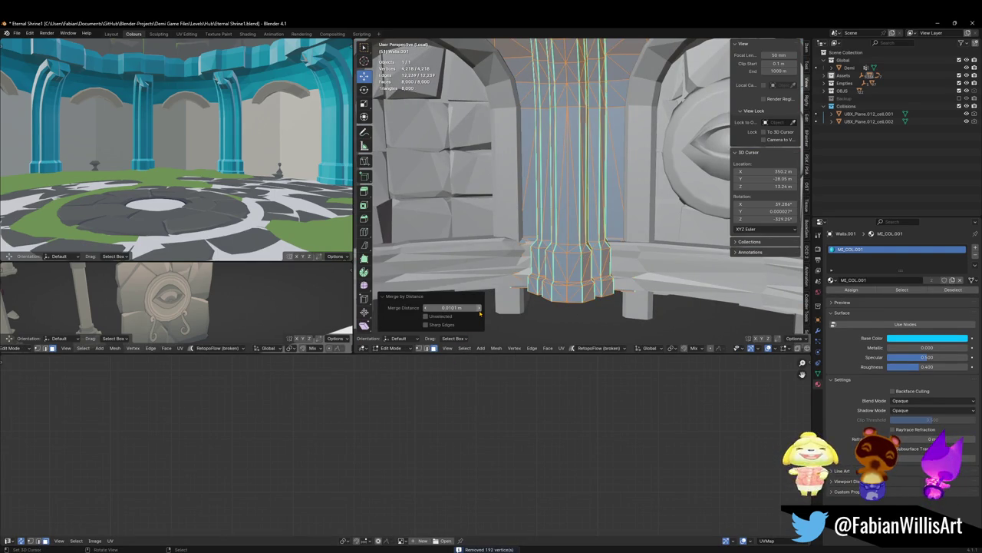
key(alt+h)
key(Tab)
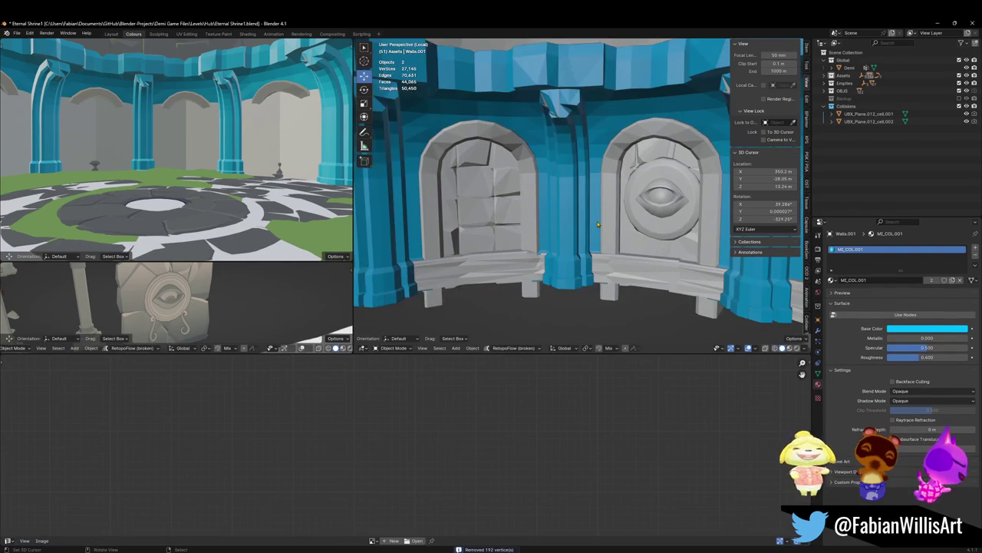
Step: Merge 69 more doubled vertices on Walls.001 with a larger distance and save the blend file
key(ctrl+s)
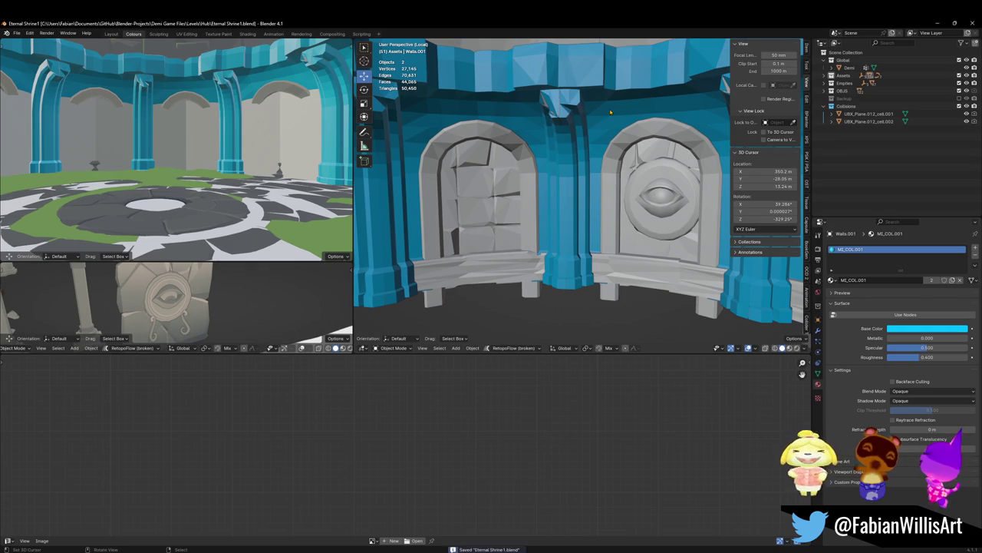
key(Tab)
scroll(610, 112, up, 3)
right_click(583, 182)
click(591, 292)
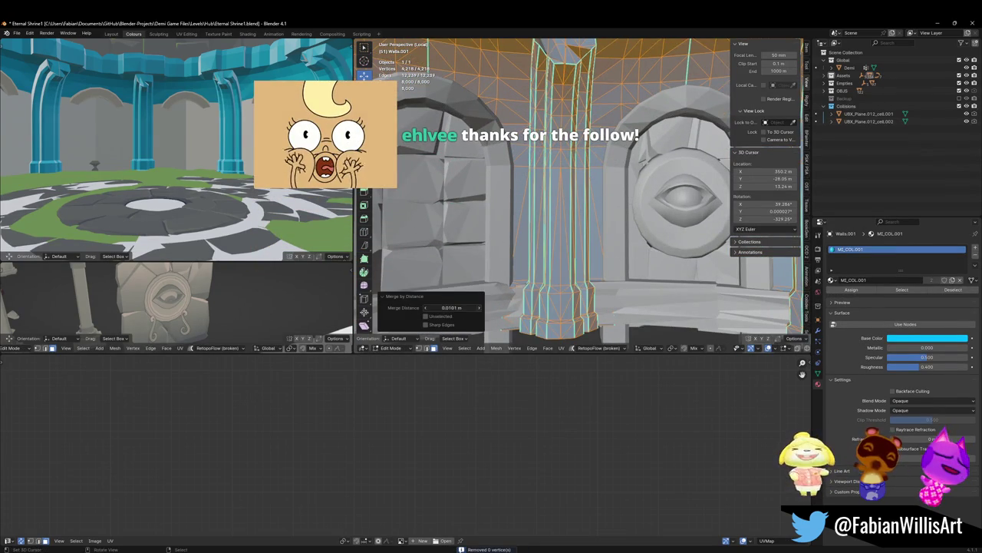
drag(452, 307, 475, 307)
key(Tab)
scroll(577, 192, down, 4)
middle_drag(578, 238, 564, 222)
key(ctrl+s)
Step: Select the blue wall object and browse its list of modifiers to add
scroll(546, 199, up, 3)
click(546, 198)
click(818, 330)
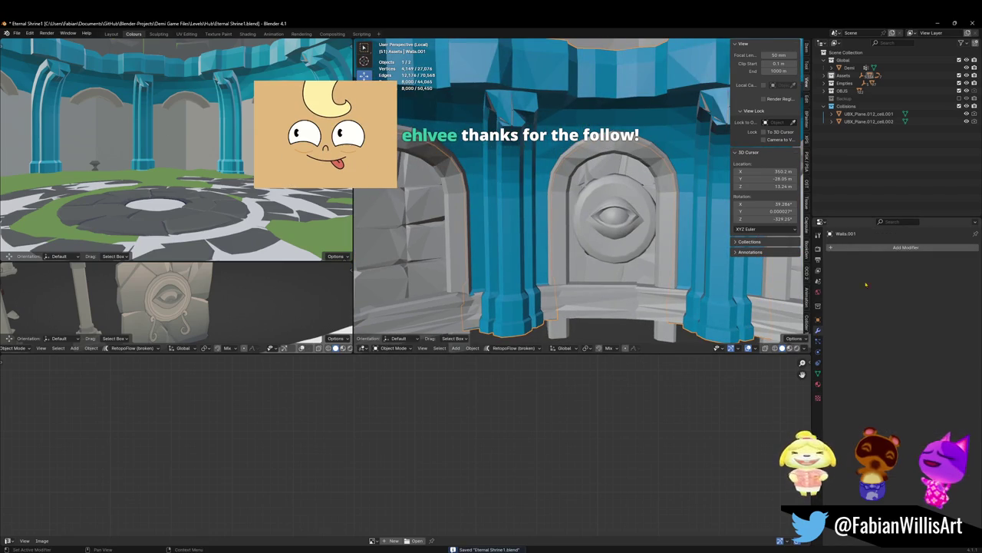
click(906, 247)
Step: Add a Decimate modifier to Walls.001, lower its ratio to 0.1268 (1,014 faces), and isolate the walls
click(857, 269)
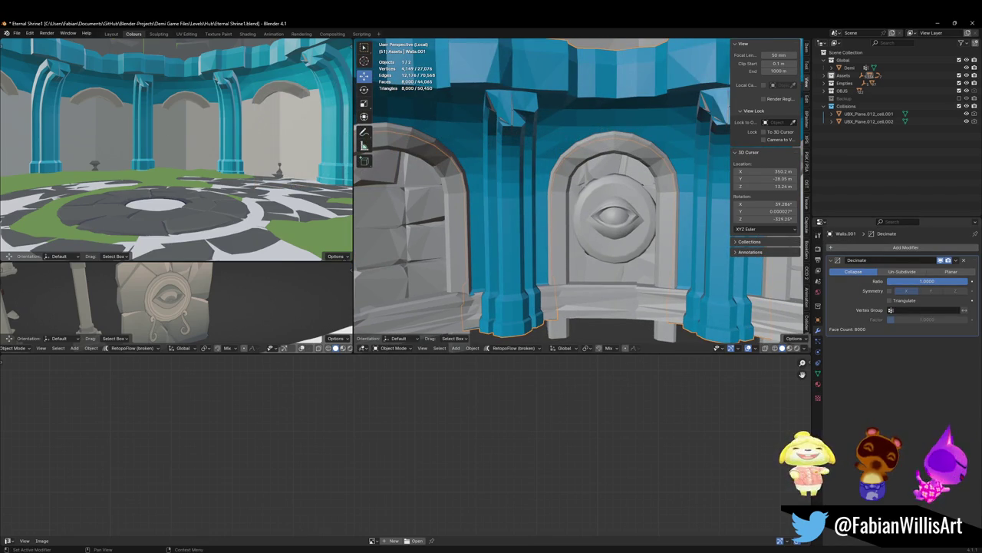
drag(956, 282, 894, 281)
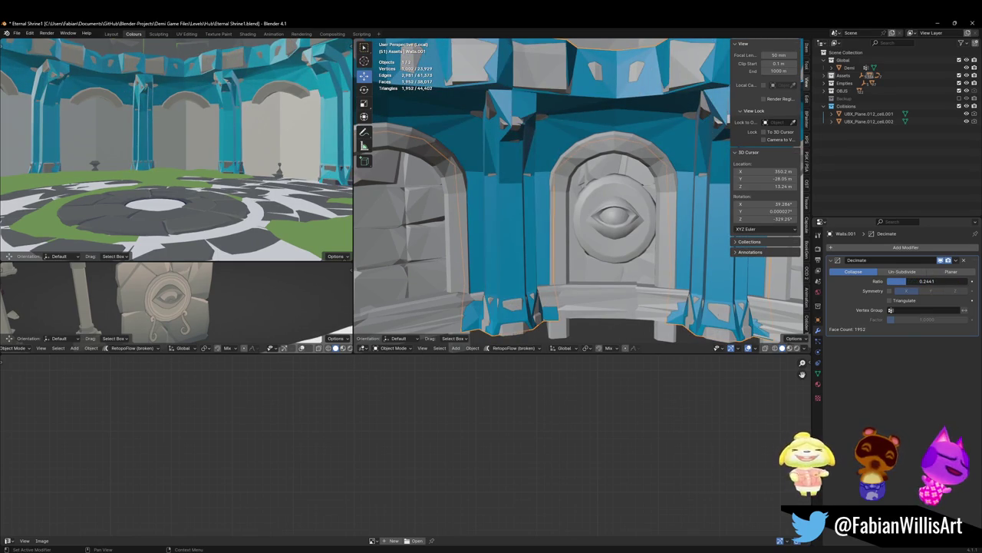
drag(895, 282, 892, 281)
mouse_move(553, 230)
middle_down()
mouse_move(608, 246)
mouse_move(526, 210)
mouse_move(469, 207)
mouse_move(530, 208)
middle_up()
drag(910, 284, 902, 284)
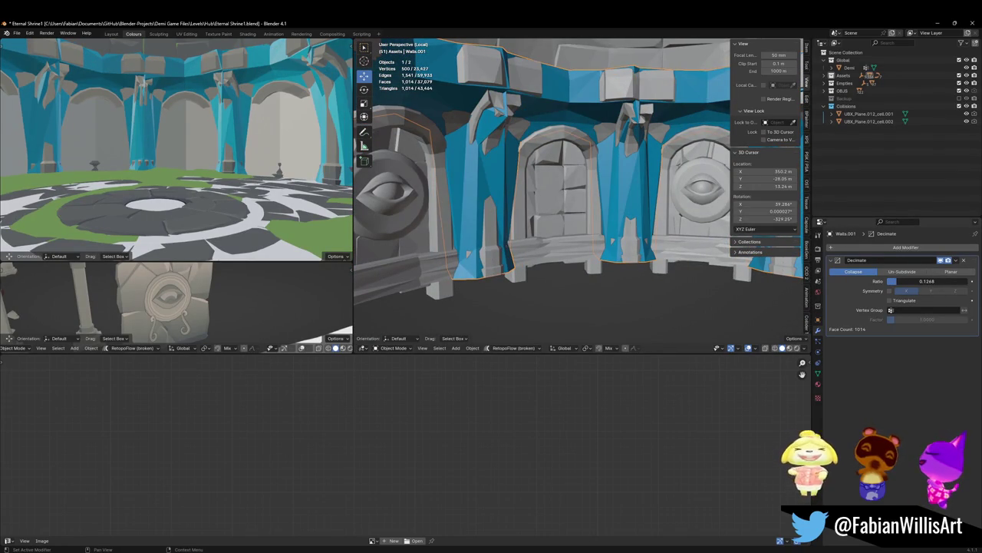
key(shift+grave)
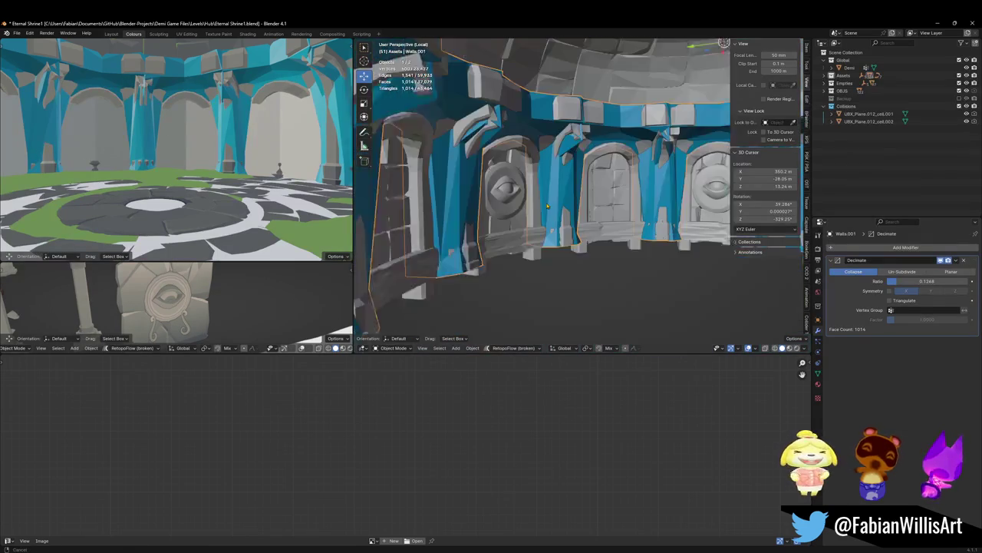
click(550, 202)
key(shift+h)
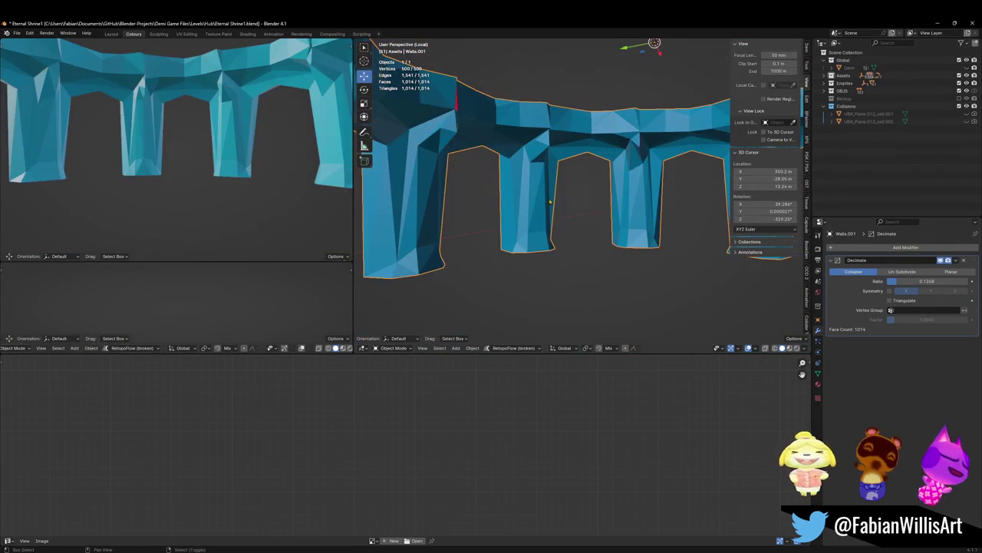
Step: Unhide everything and leave the isolated view so the whole room shows again, saving the file
key(alt+h)
key(ctrl+s)
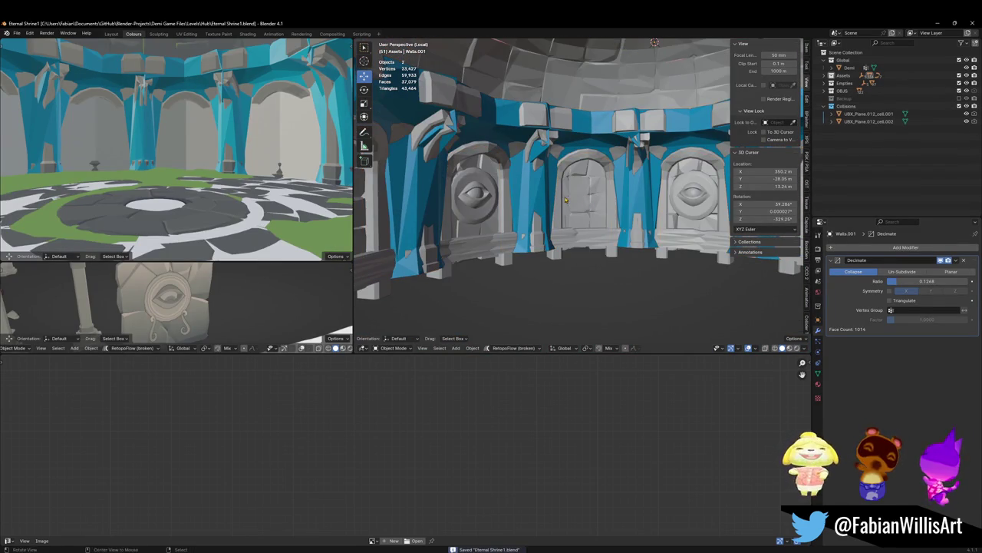
key(shift+grave)
click(570, 215)
key(alt+h)
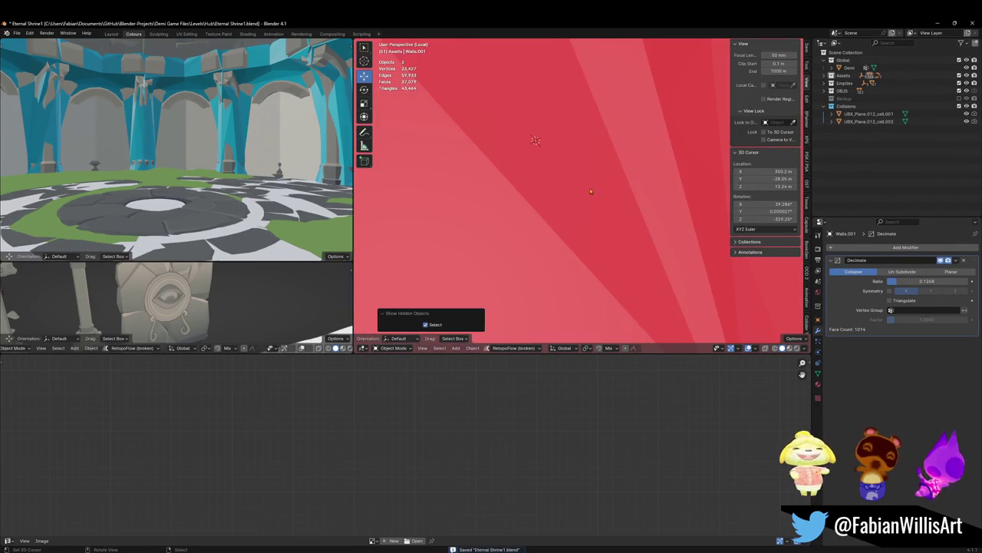
alt+drag(589, 193, 584, 222)
key(slash)
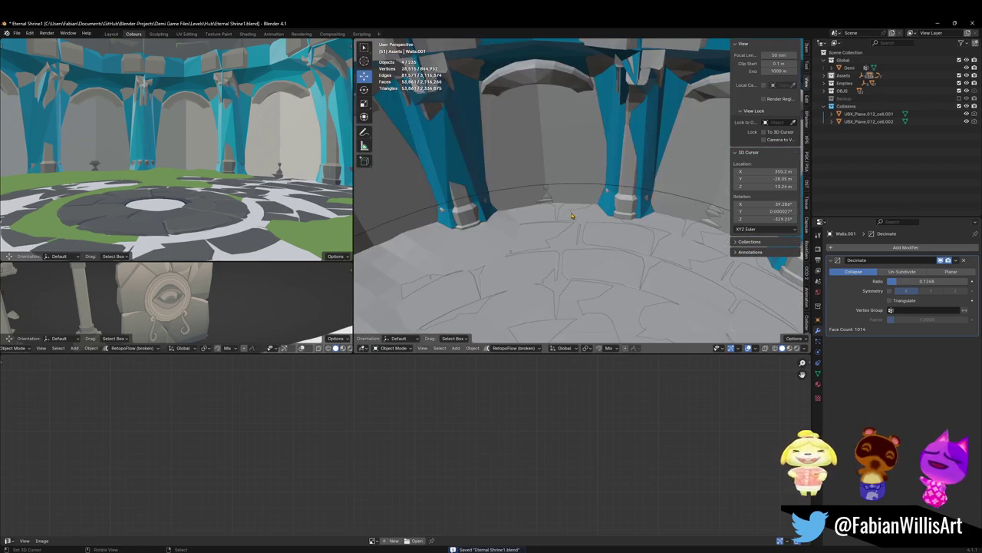
Step: Link Walls.001's blue material onto the floor object, save, and select the Floor object
click(548, 185)
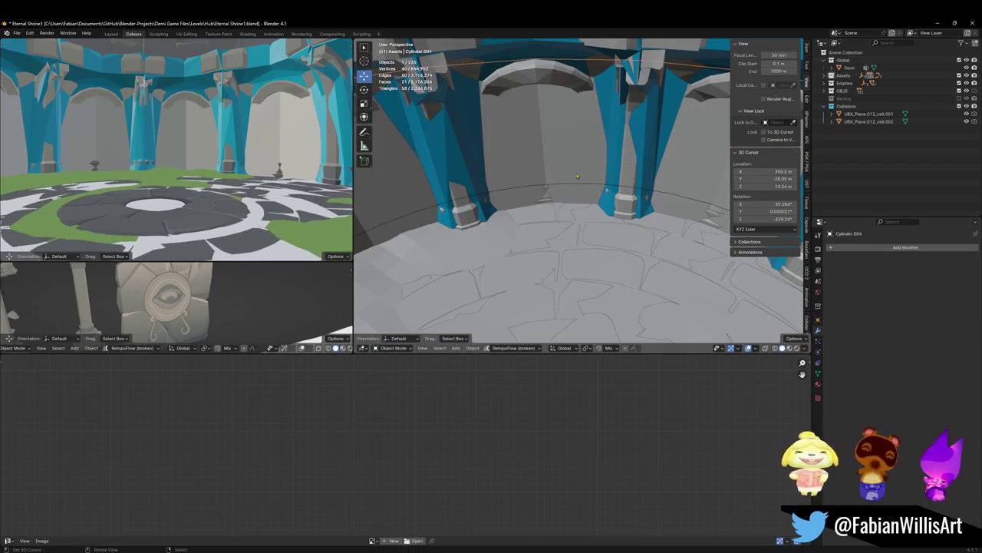
click(615, 171)
key(q)
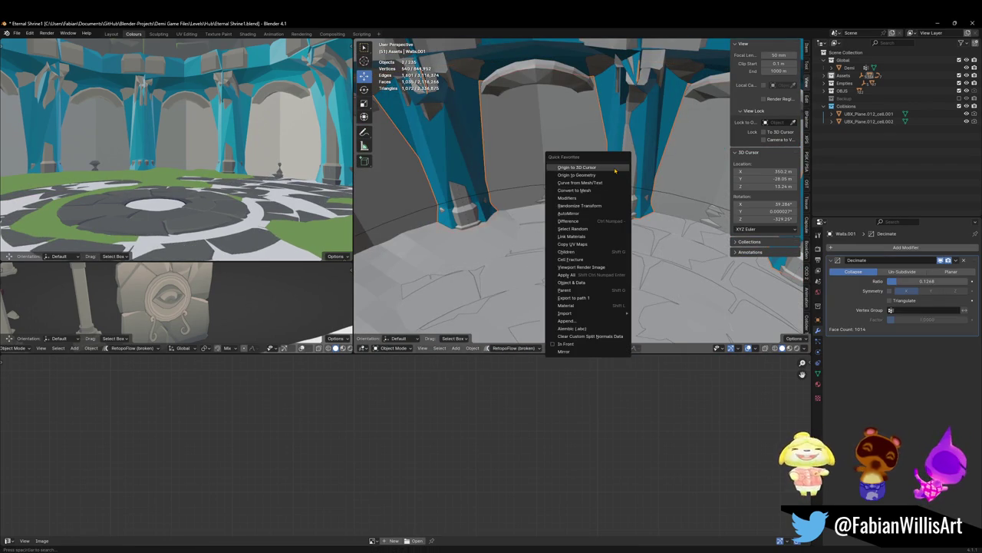
click(590, 239)
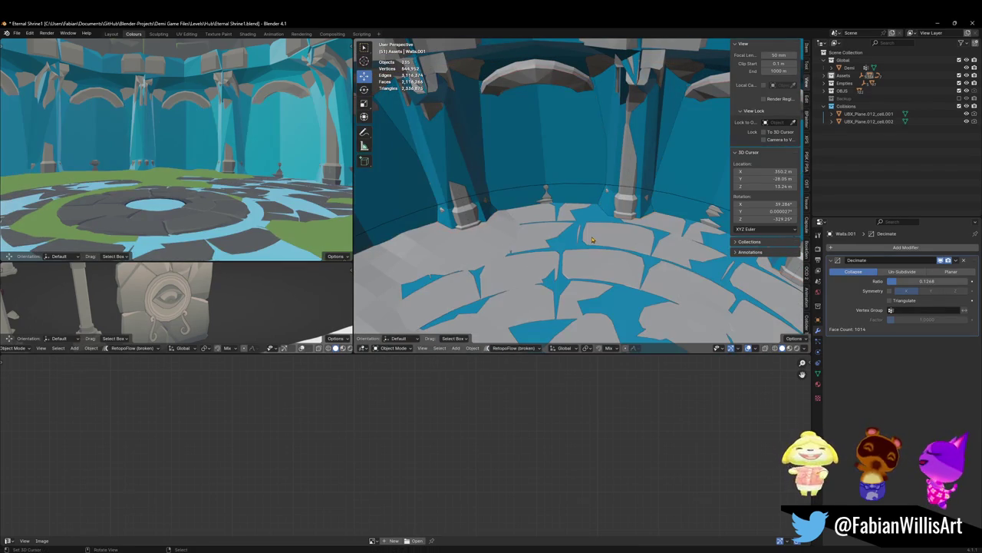
key(ctrl+s)
mouse_move(542, 182)
middle_down()
mouse_move(524, 166)
mouse_move(558, 178)
mouse_move(589, 227)
mouse_move(489, 212)
middle_up()
click(530, 175)
click(489, 211)
Step: Duplicate the floor in place, check its geometry in Edit Mode, then delete the duplicate
key(shift+d)
right_click(527, 220)
key(Tab)
key(alt+a)
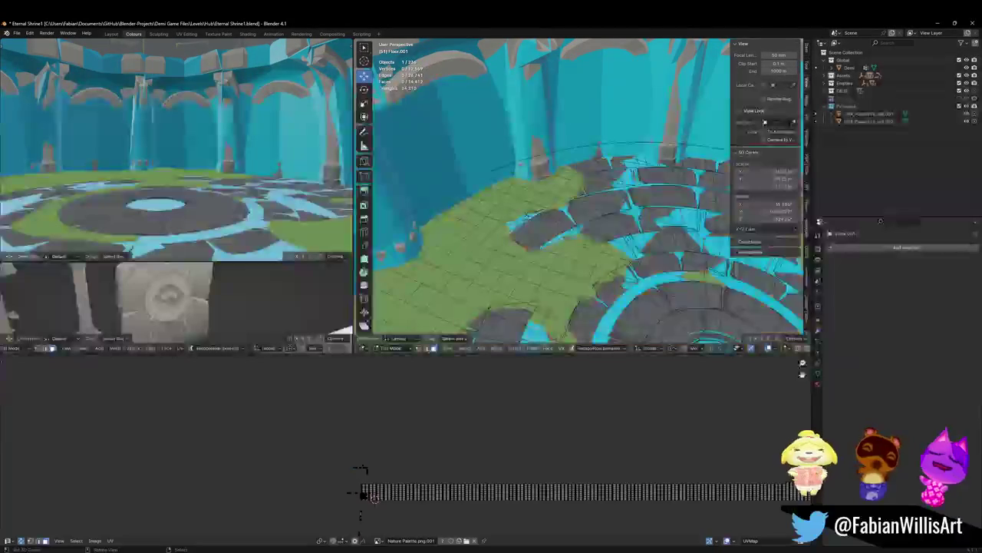
key(a)
key(Tab)
key(Delete)
Step: Duplicate the Floor's linked green grid faces and separate them into a new object
click(497, 233)
key(Tab)
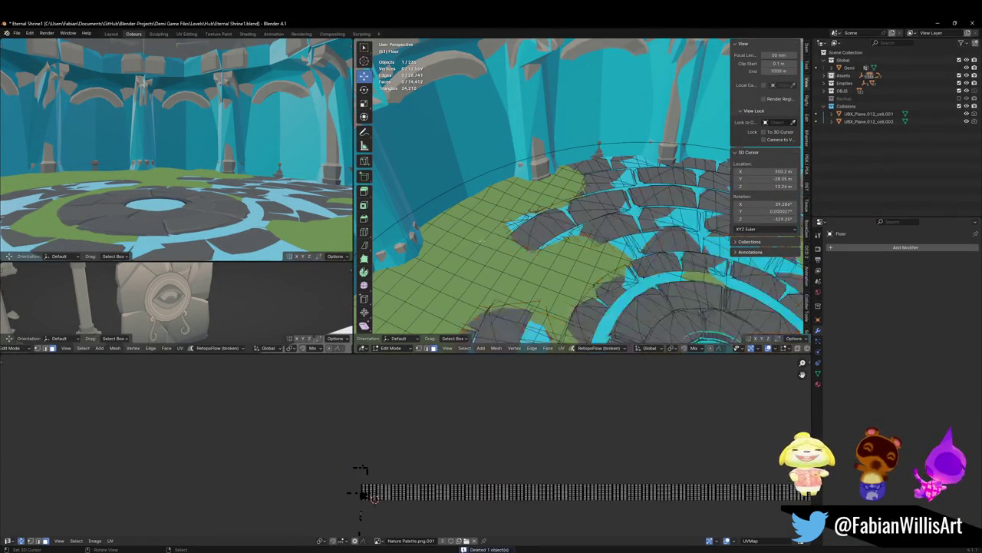
key(l)
key(shift+d)
right_click(482, 238)
key(p)
click(482, 237)
key(Tab)
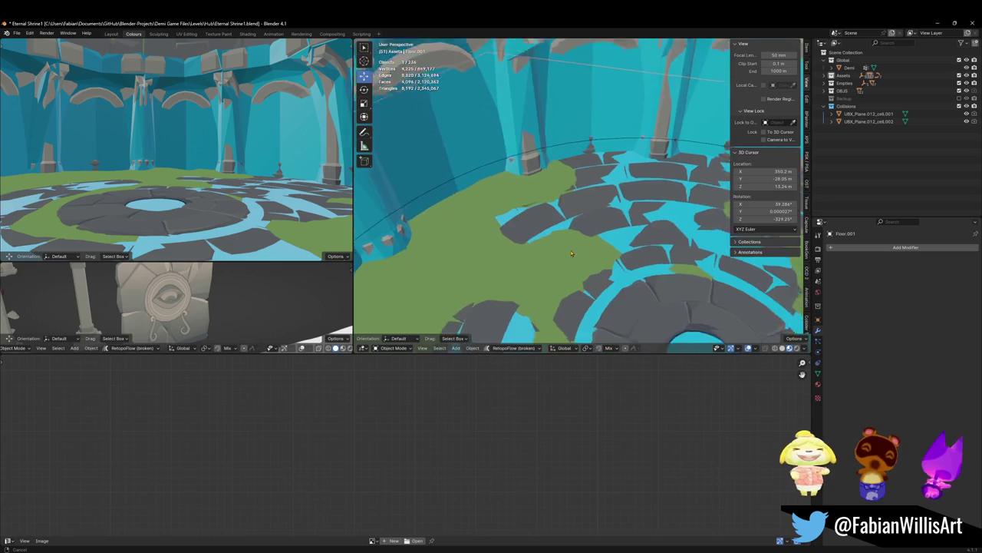
Step: Inspect Floor.001 around the circular floor opening, reselect it, and save the shrine file
middle_drag(574, 256, 551, 186)
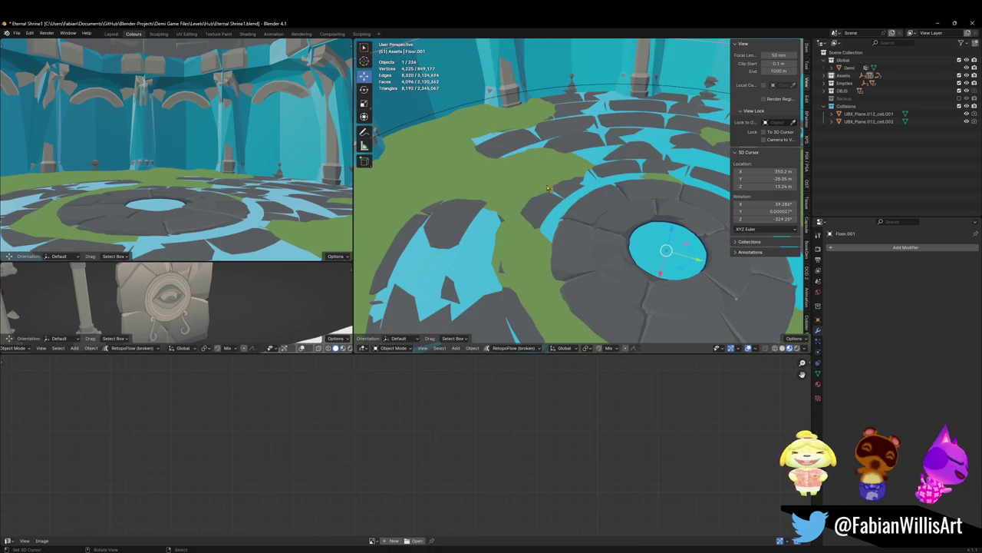
key(Tab)
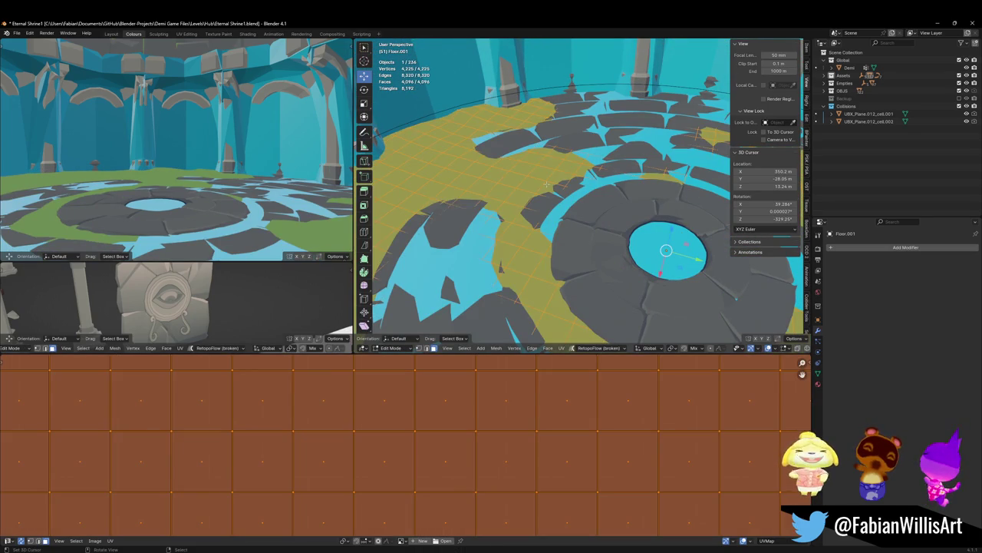
key(Tab)
key(h)
key(alt+h)
key(q)
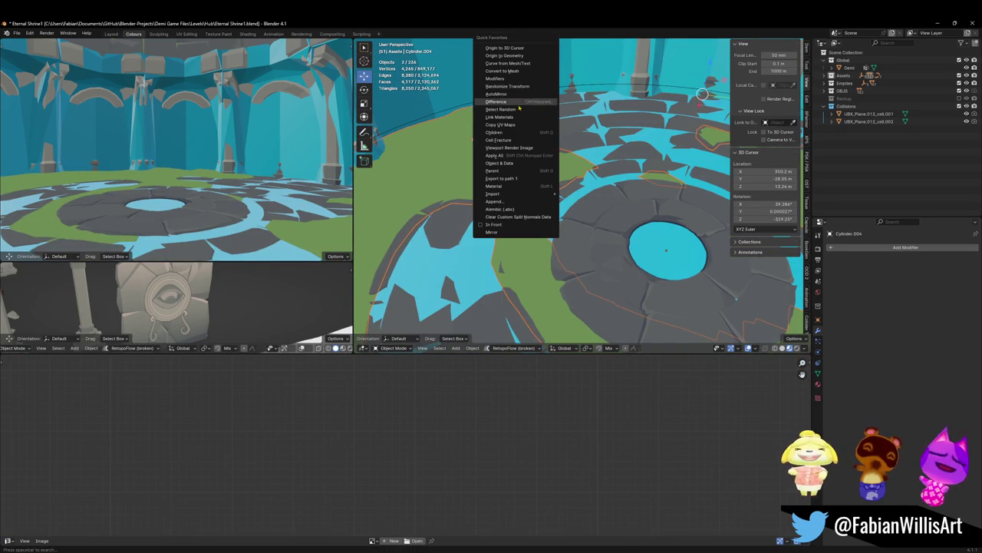
click(452, 156)
middle_drag(452, 155, 461, 208)
key(ctrl+s)
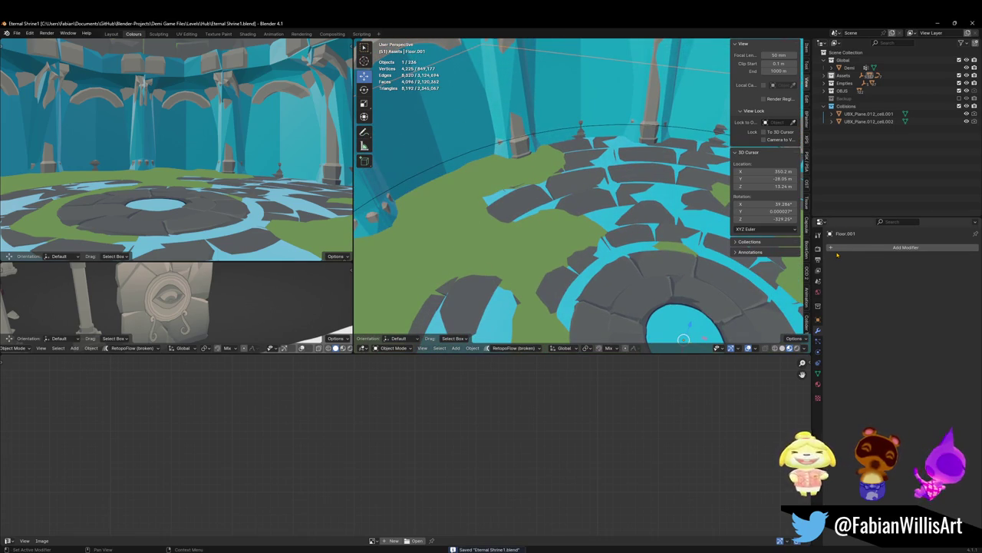
Step: Remove the grass material slot from Floor.001
click(818, 383)
click(933, 258)
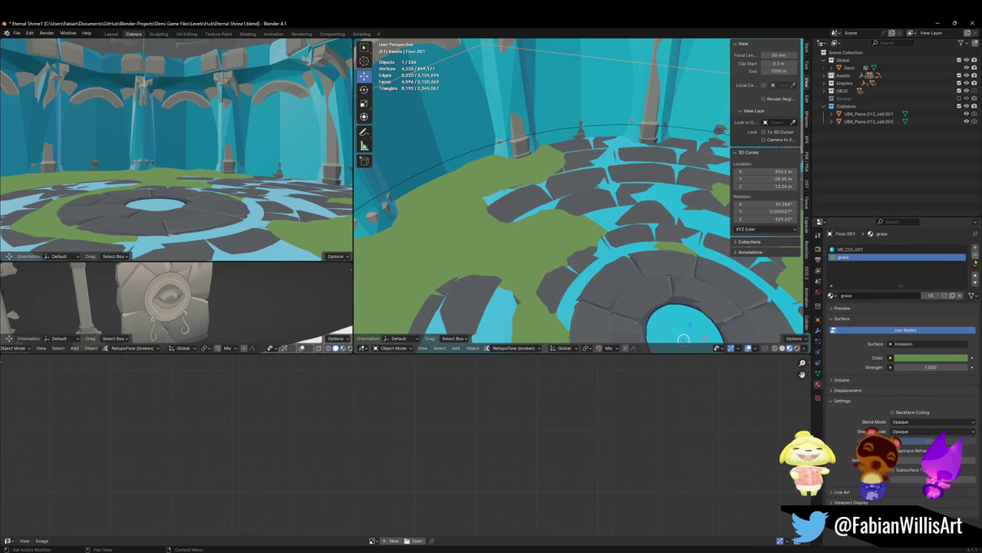
click(975, 255)
key(Tab)
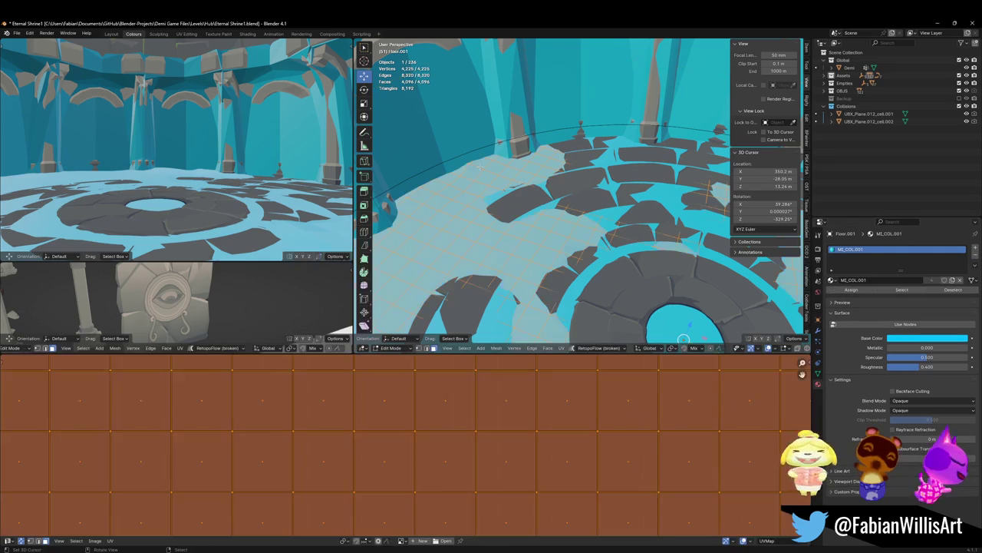
key(Tab)
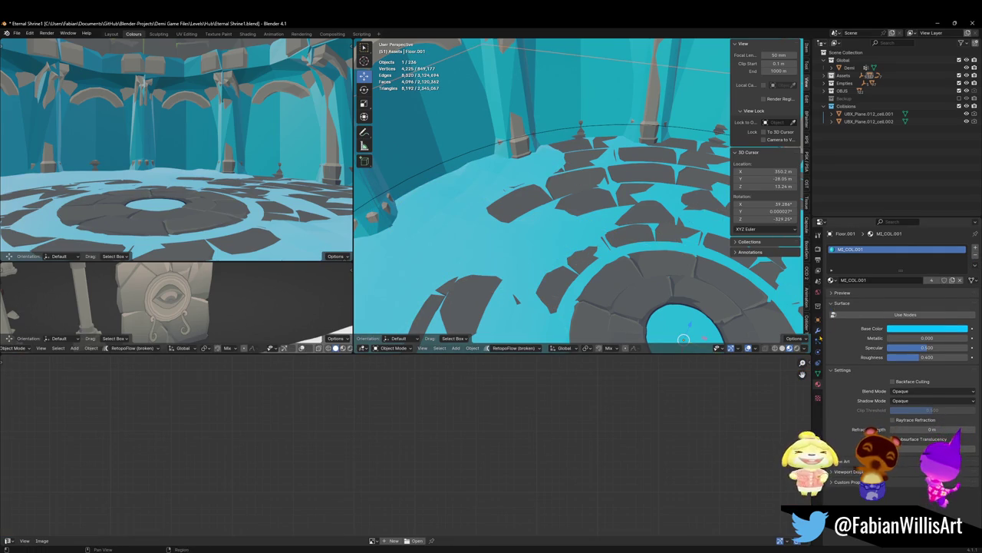
Step: Add a Decimate modifier to Floor.001 with ratio 0.1737, about 1,090 faces
click(819, 330)
click(890, 248)
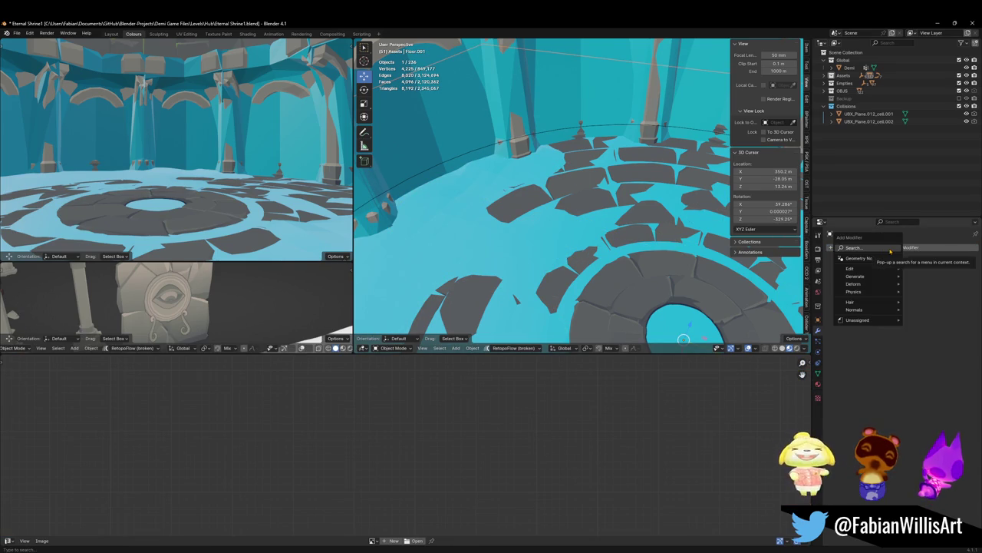
text(dec)
click(862, 261)
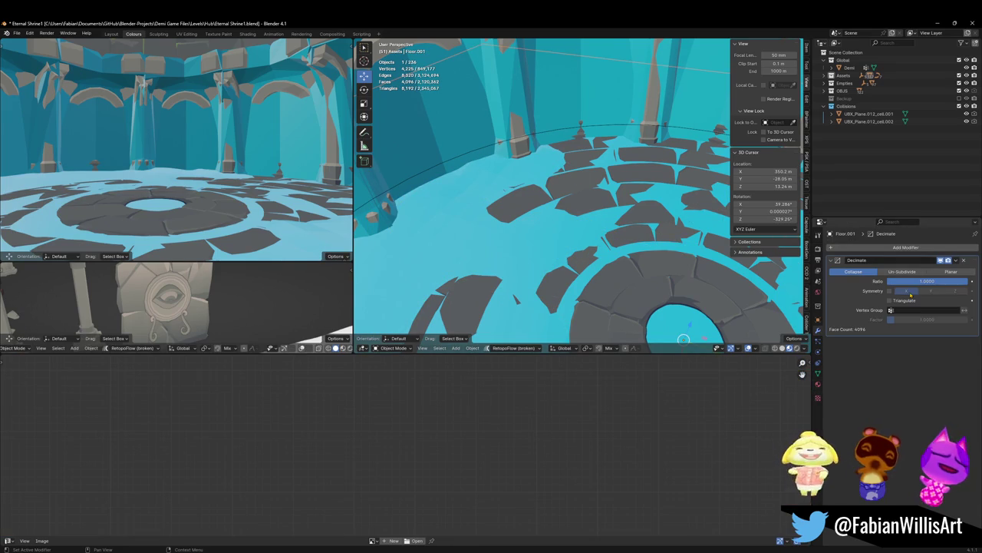
drag(944, 281, 894, 281)
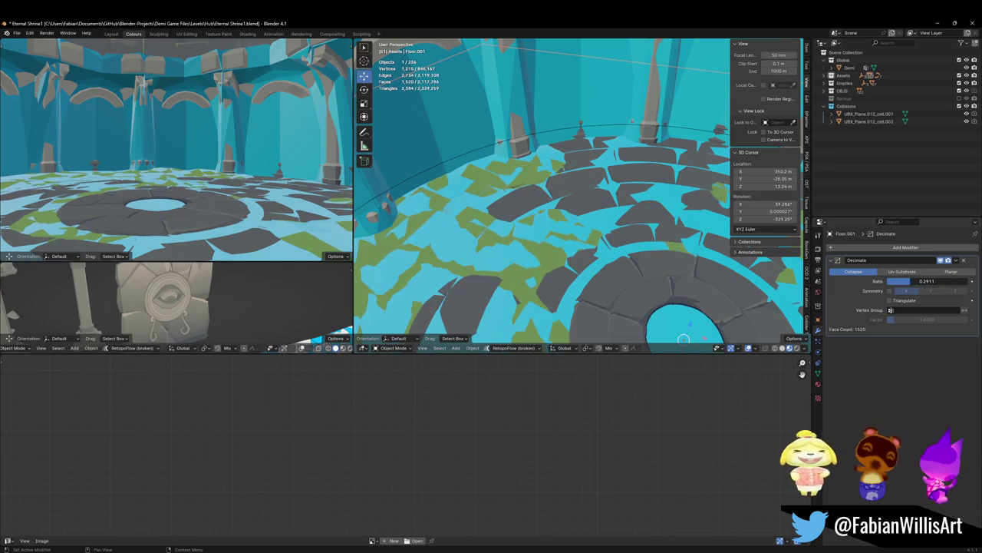
drag(894, 281, 893, 281)
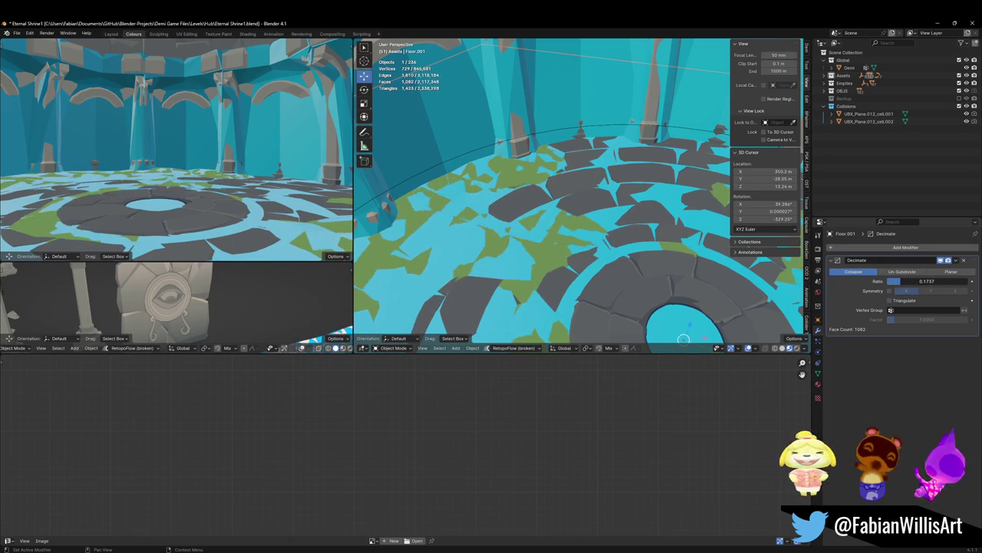
Step: Offset the whole floor mesh along its normals, save, then select Floor.001 and Walls.001
key(Tab)
key(alt+a)
key(a)
key(alt+s)
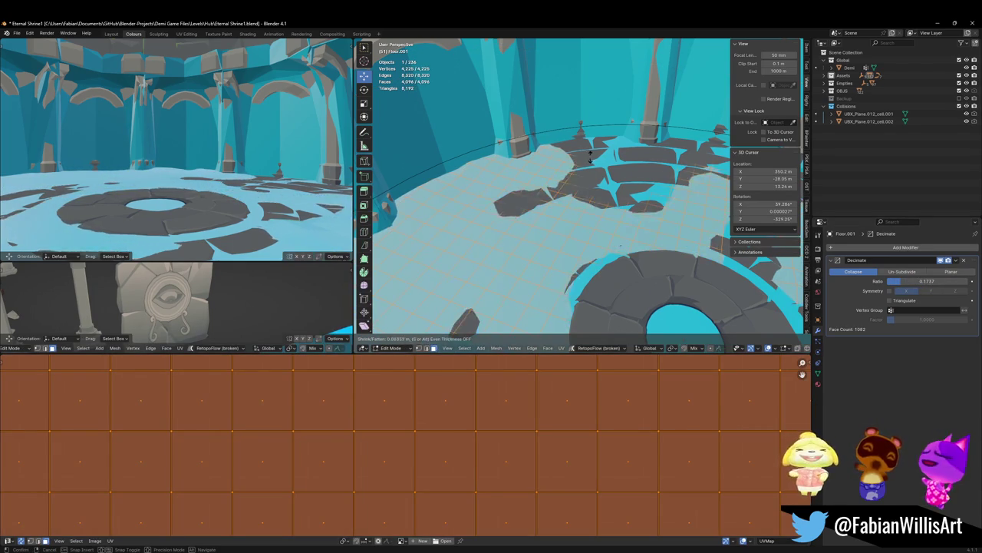
click(590, 158)
key(Tab)
key(ctrl+s)
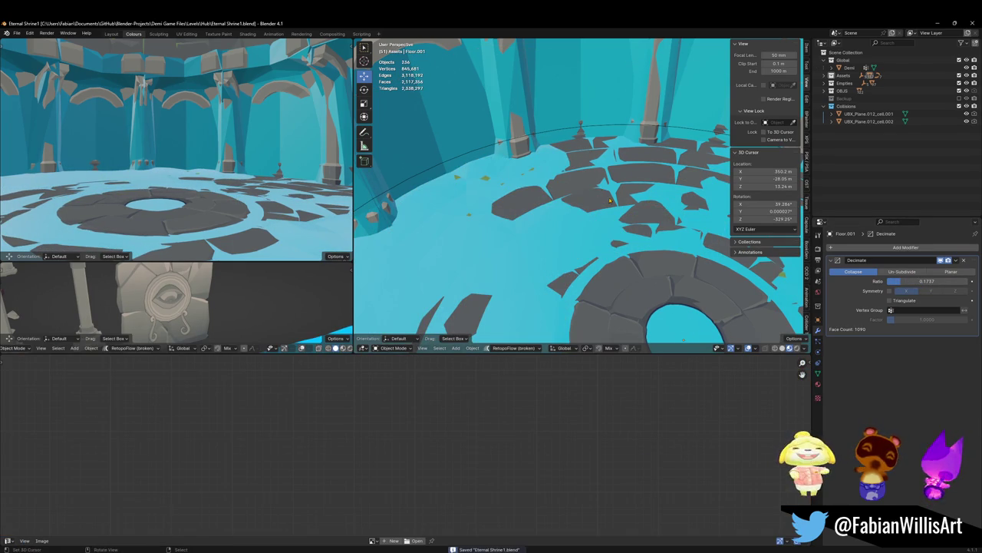
middle_drag(601, 204, 521, 184)
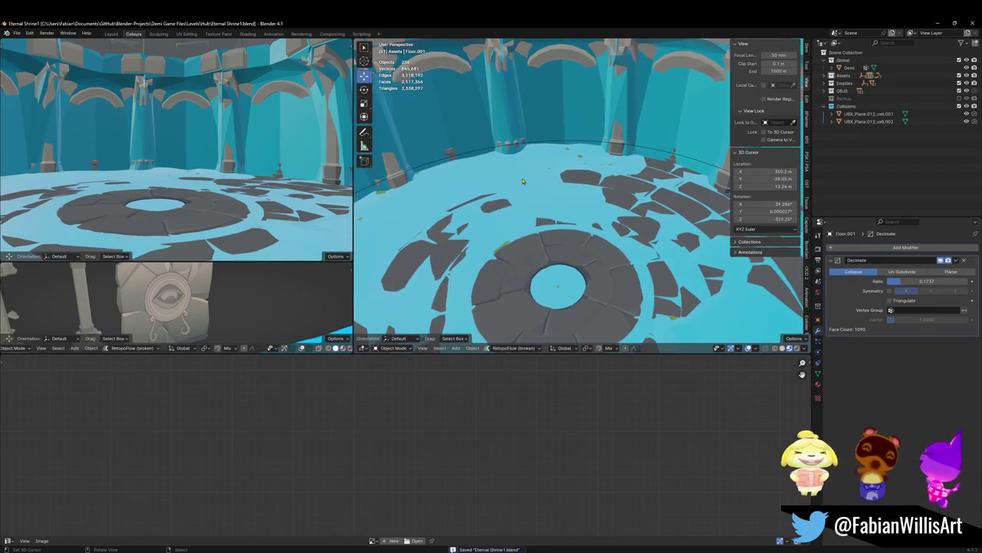
click(527, 177)
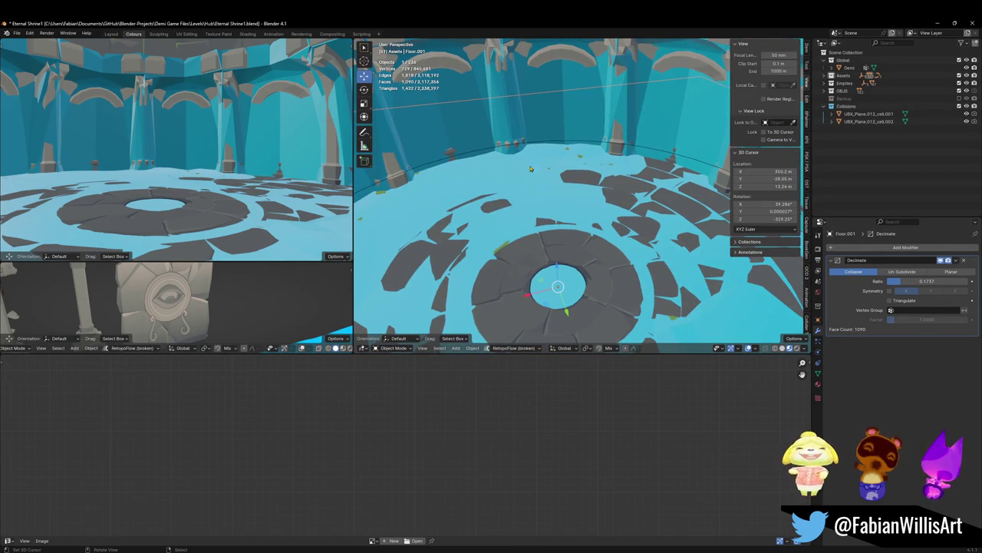
shift+click(518, 123)
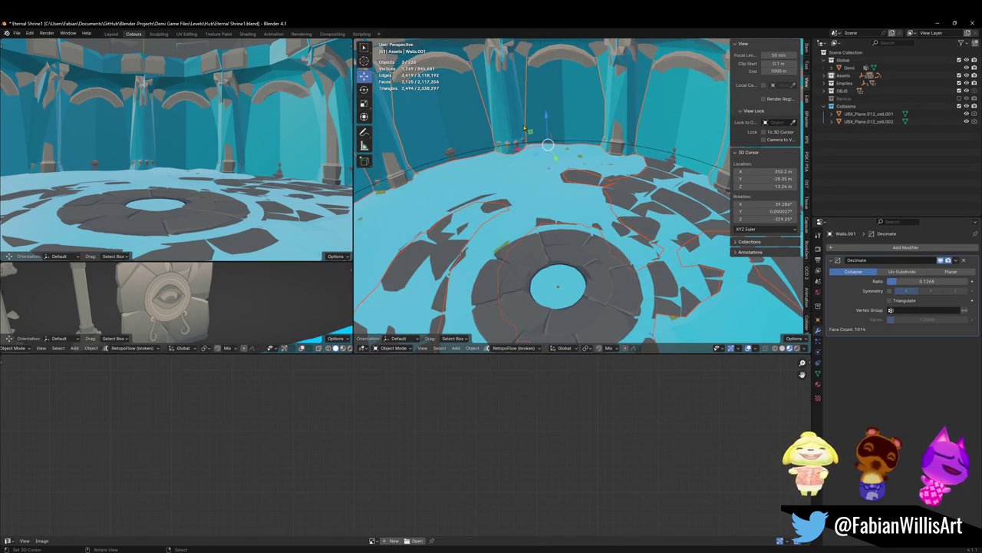
Step: Convert Floor.001 and Walls.001 to a plain mesh, rename it Collision.001, and save
key(q)
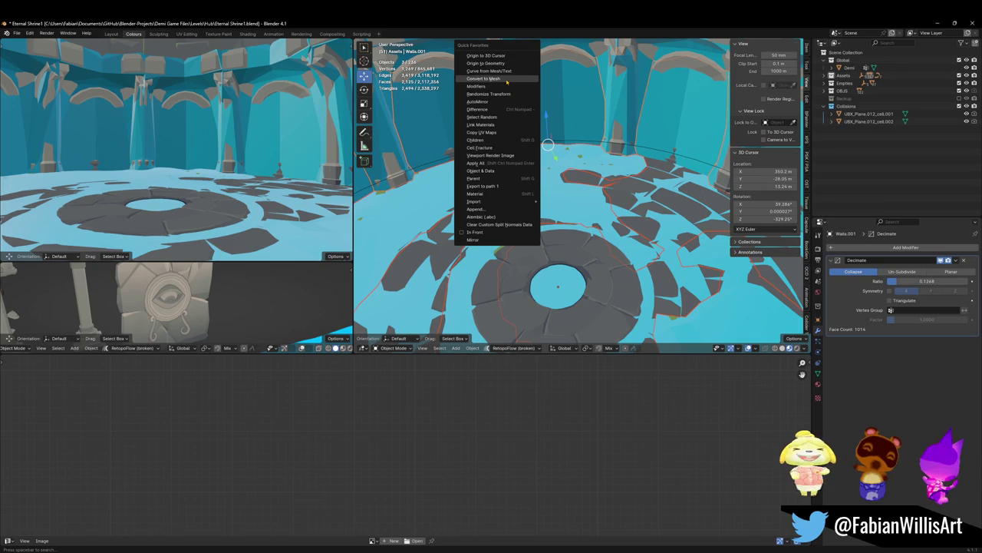
click(505, 79)
key(alt+a)
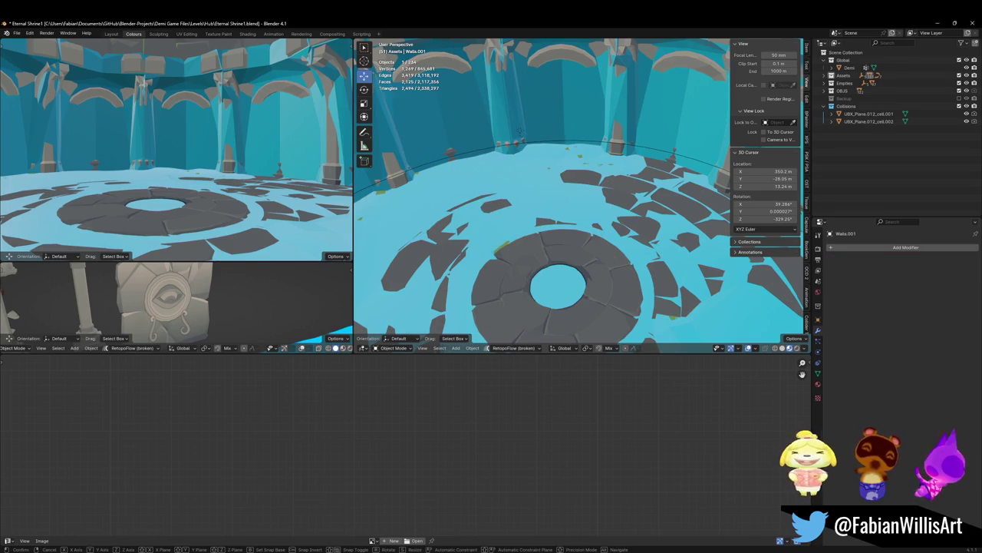
key(F2)
text(Collision)
key(Return)
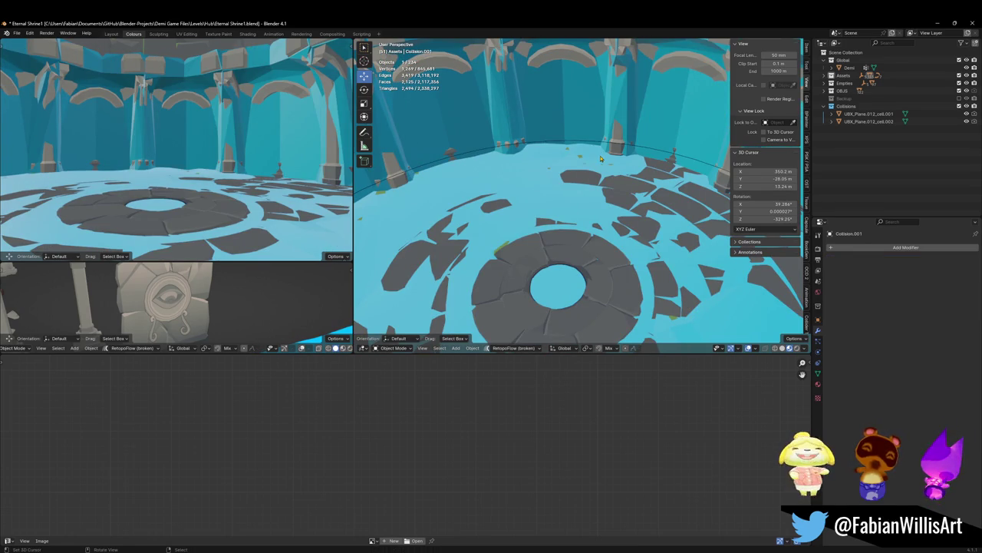
key(ctrl+s)
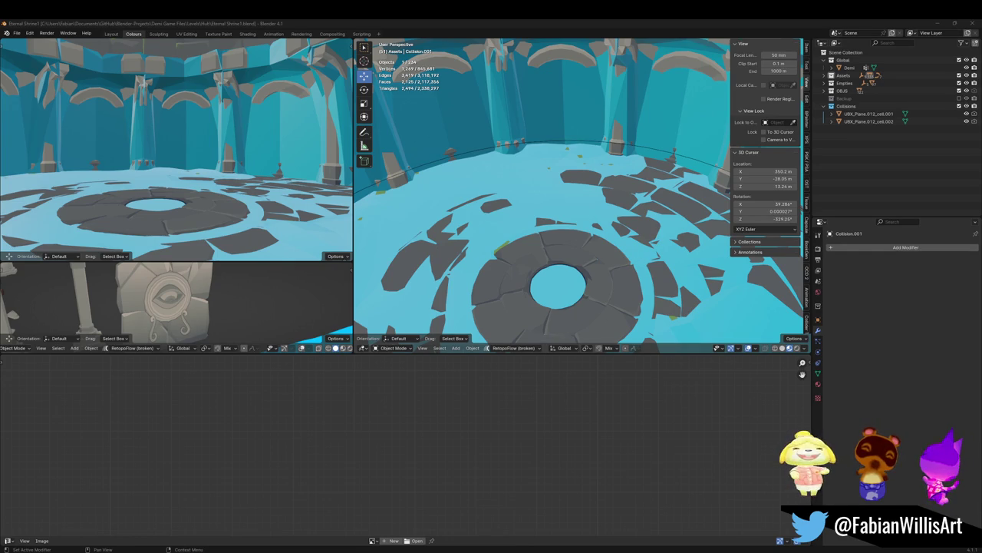
Step: Orbit around the floor ring, reselect only Collision.001, and save the file
shift+middle_drag(659, 251, 599, 242)
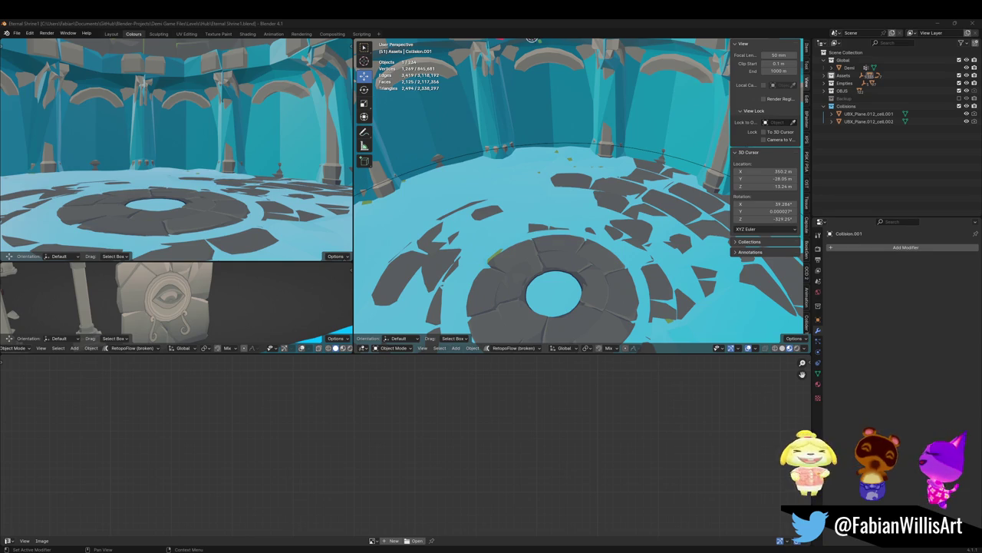
middle_drag(584, 246, 525, 227)
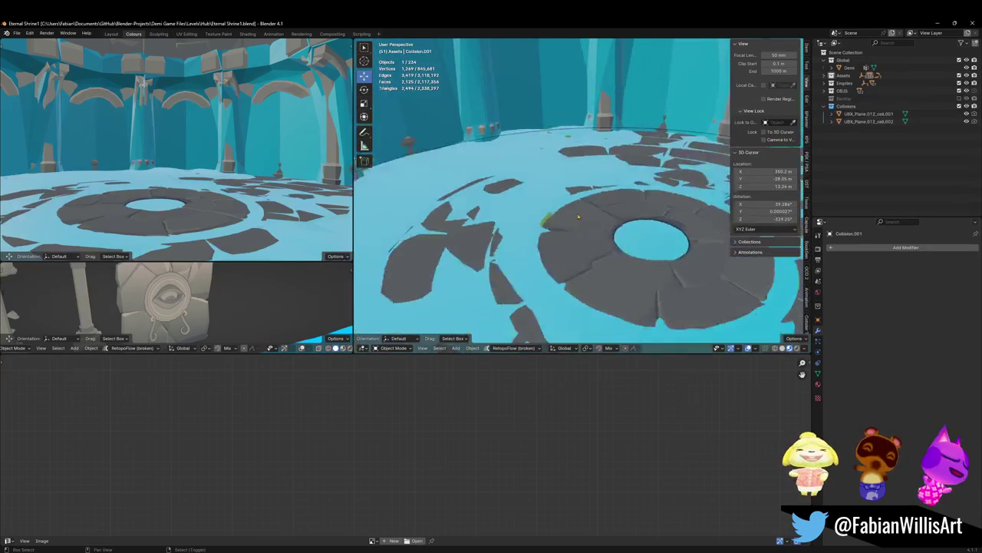
shift+click(528, 248)
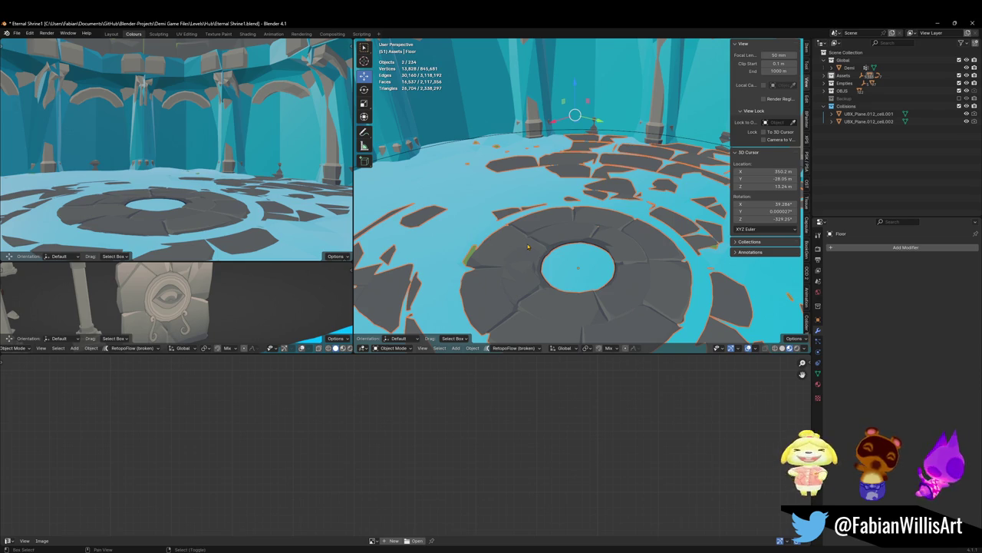
middle_drag(528, 248, 572, 253)
click(517, 200)
key(ctrl+s)
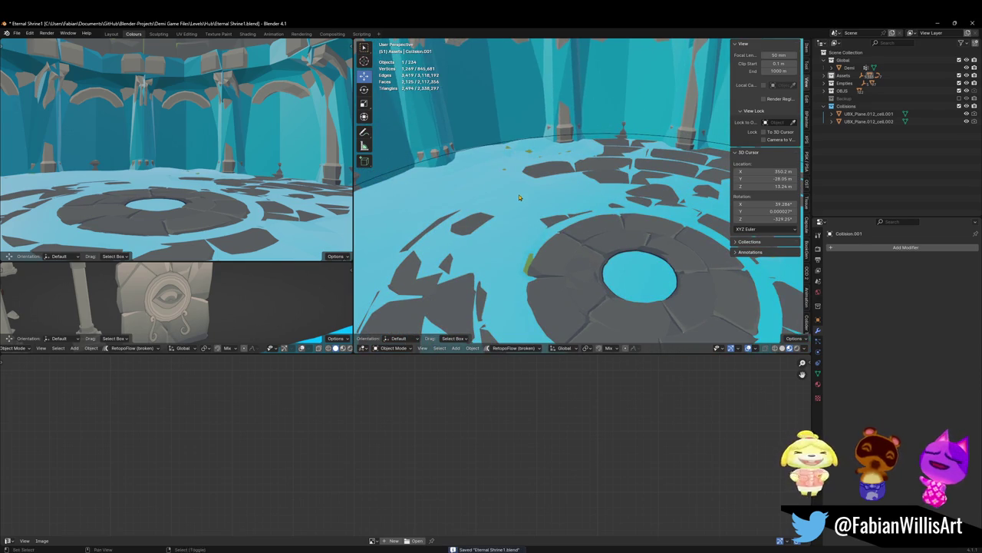
Step: Hide Collision.001 and walk through the shrine interior to check the real model, then save
middle_drag(518, 198, 538, 223)
key(h)
key(alt+h)
key(h)
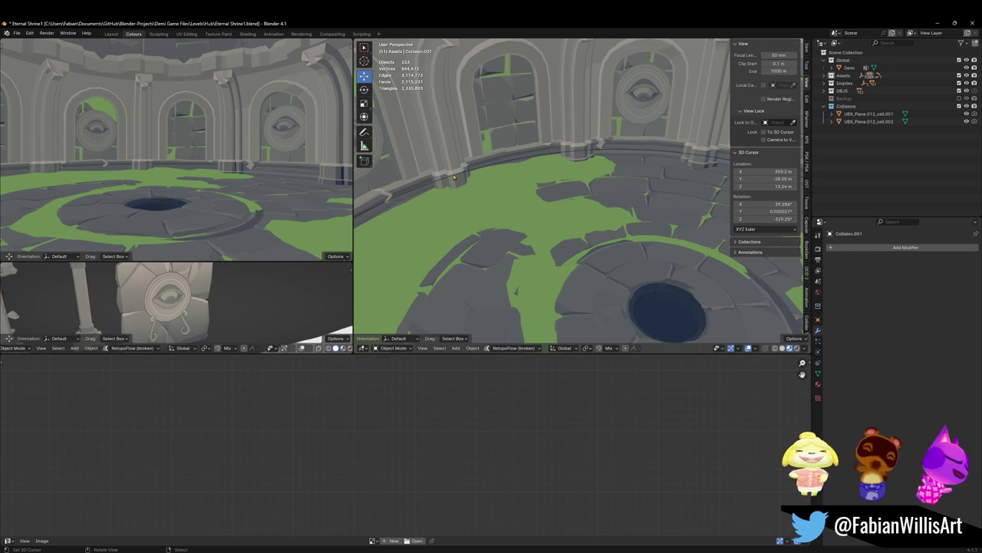
key(shift+grave)
click(269, 171)
key(ctrl+s)
Step: Reveal the collision mesh, add Walls to the selection, and bring up the parenting options
key(ctrl+v)
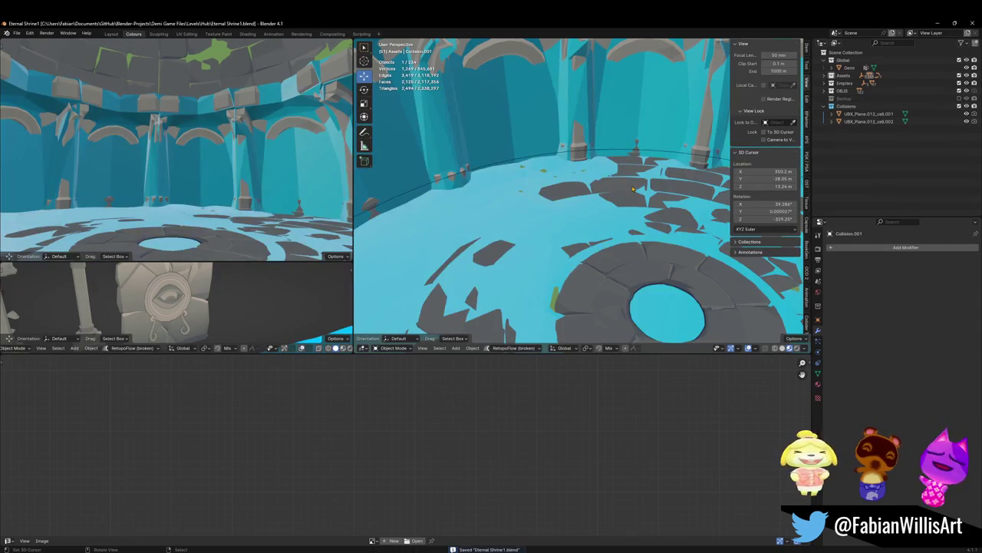
middle_drag(635, 193, 623, 218)
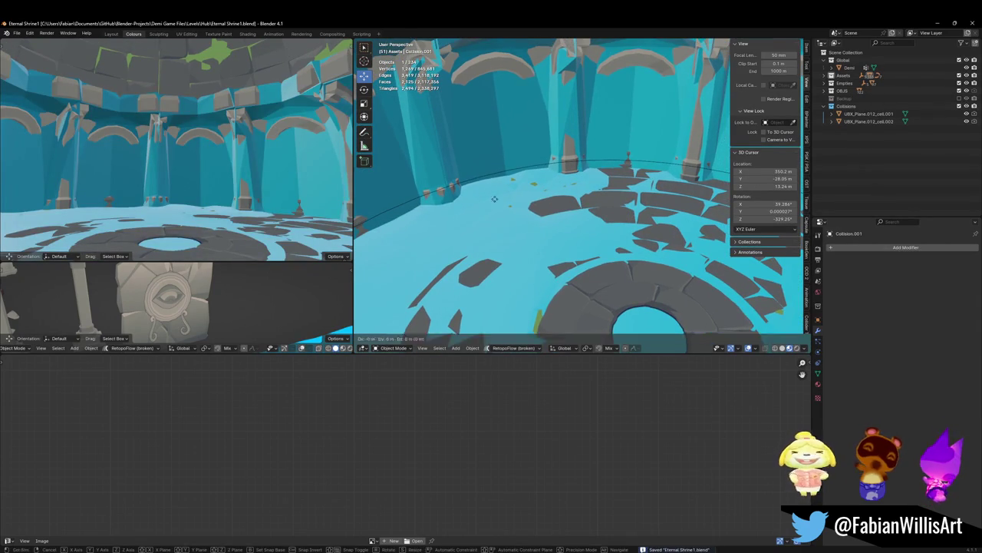
shift+click(497, 86)
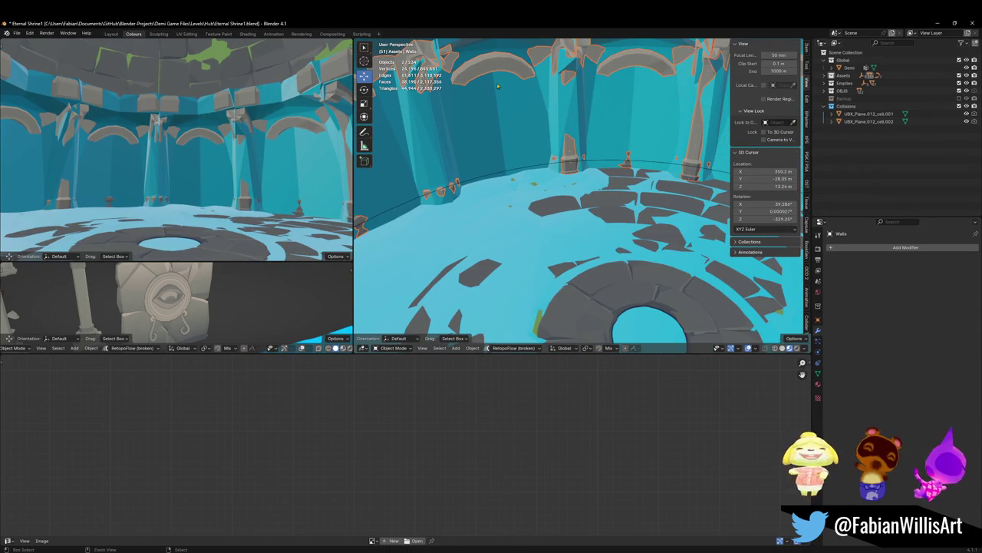
key(ctrl+p)
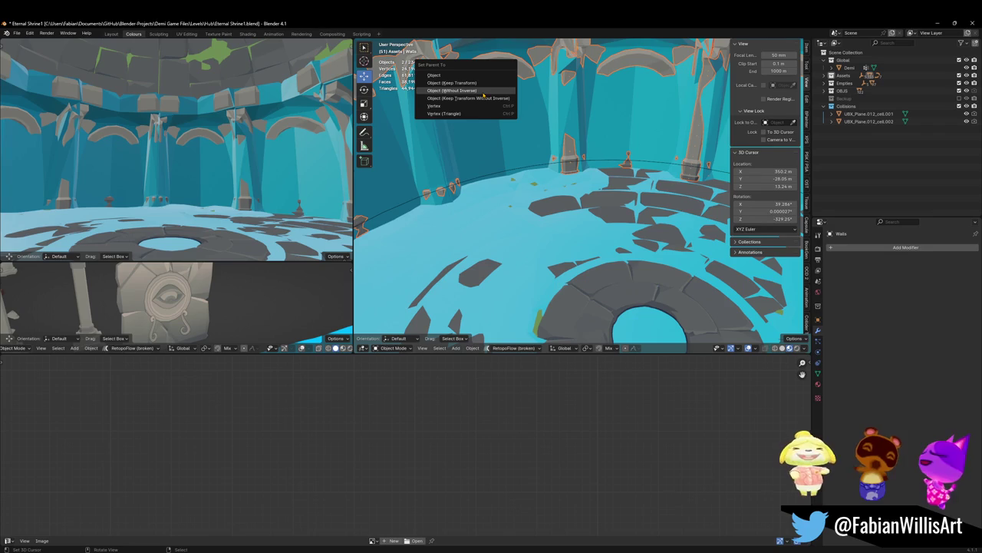
Step: Parent Collision.001 to Walls without inverse, save, and frame the shrine's wall ring
click(489, 84)
key(ctrl+s)
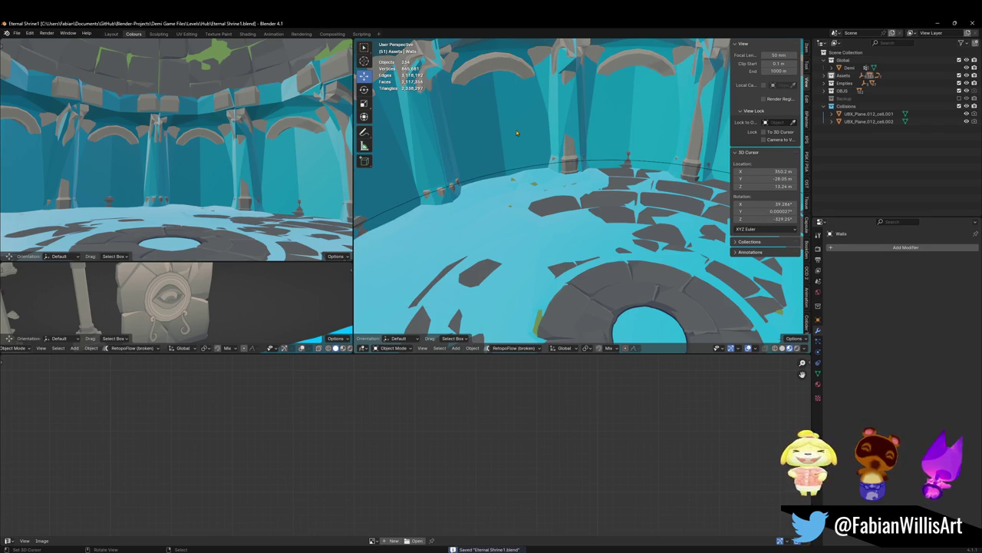
key(KP_Decimal)
click(595, 83)
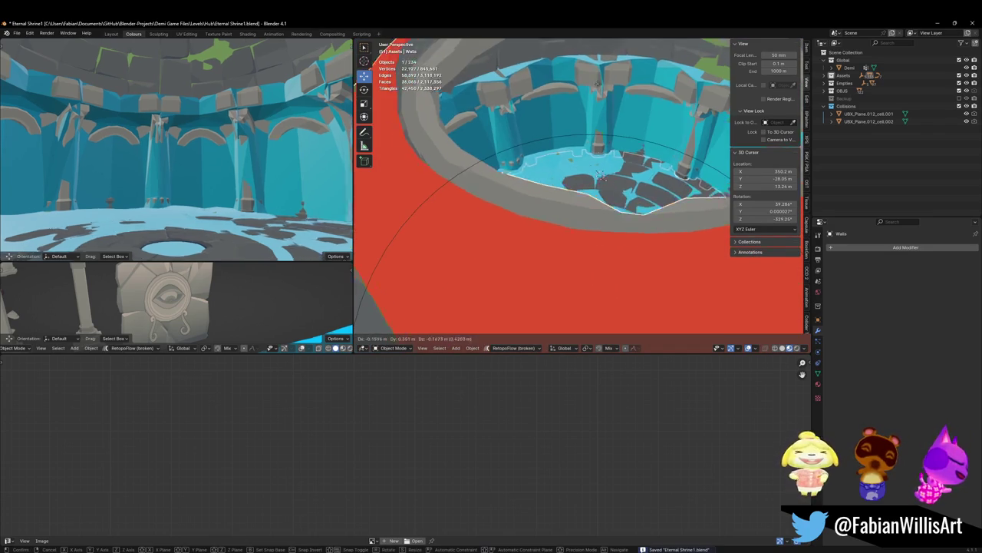
key(KP_Decimal)
mouse_move(594, 83)
middle_down()
mouse_move(544, 154)
mouse_move(583, 177)
middle_up()
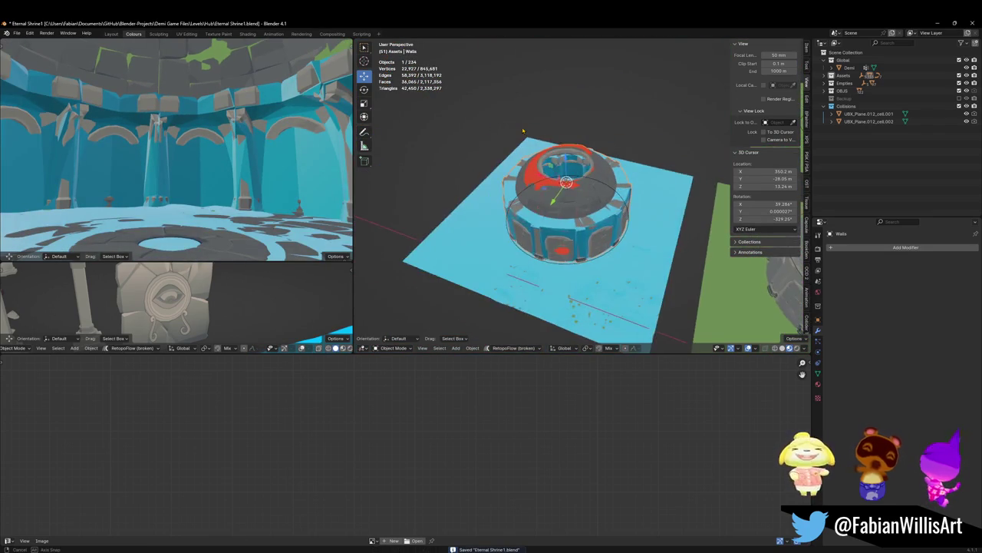
Step: Select Collision.001 and open its mesh in Edit Mode
scroll(583, 176, up, 3)
key(Tab)
key(Tab)
click(652, 167)
key(Tab)
scroll(693, 163, down, 2)
middle_drag(652, 173, 654, 178)
Step: From top view, circle-select and delete the stray vertices at the upper left
key(KP_7)
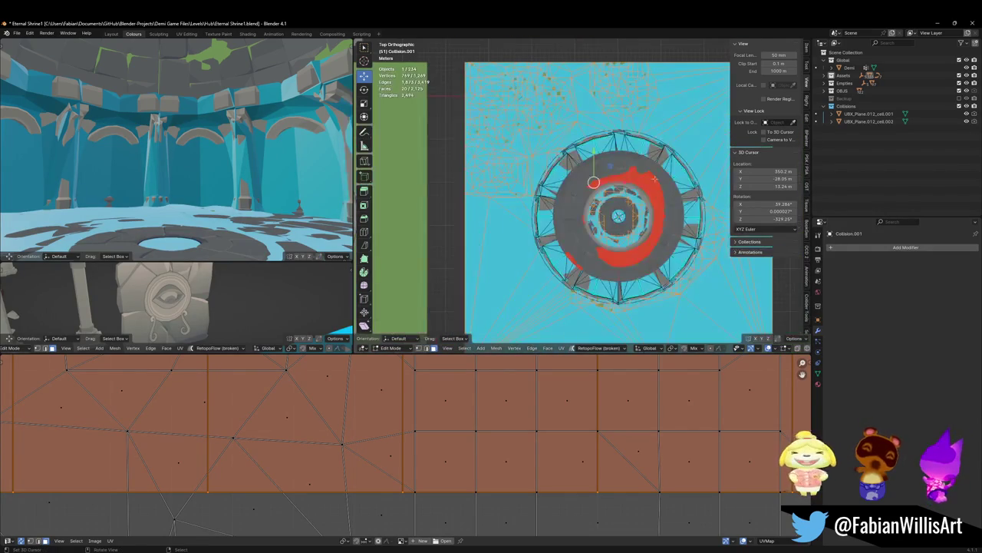
key(alt+a)
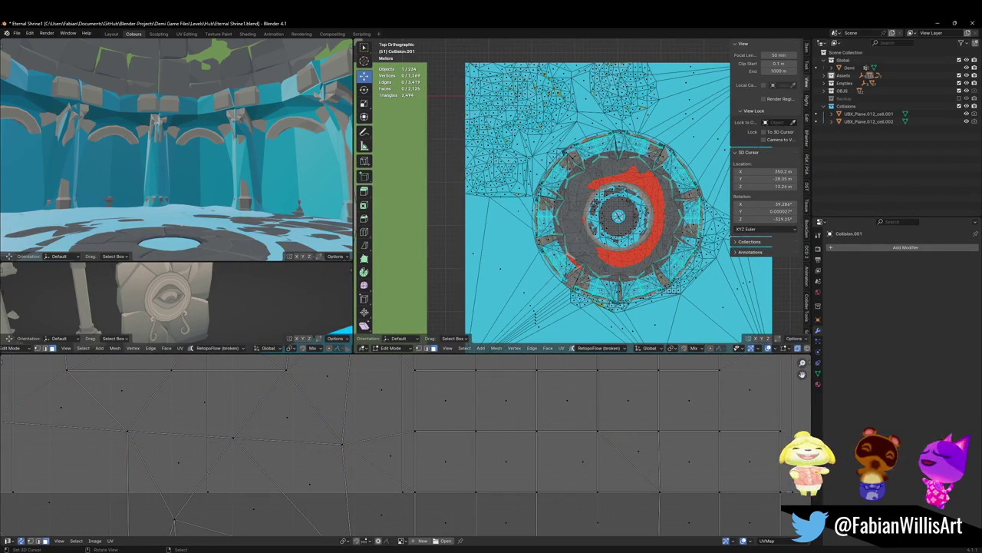
key(c)
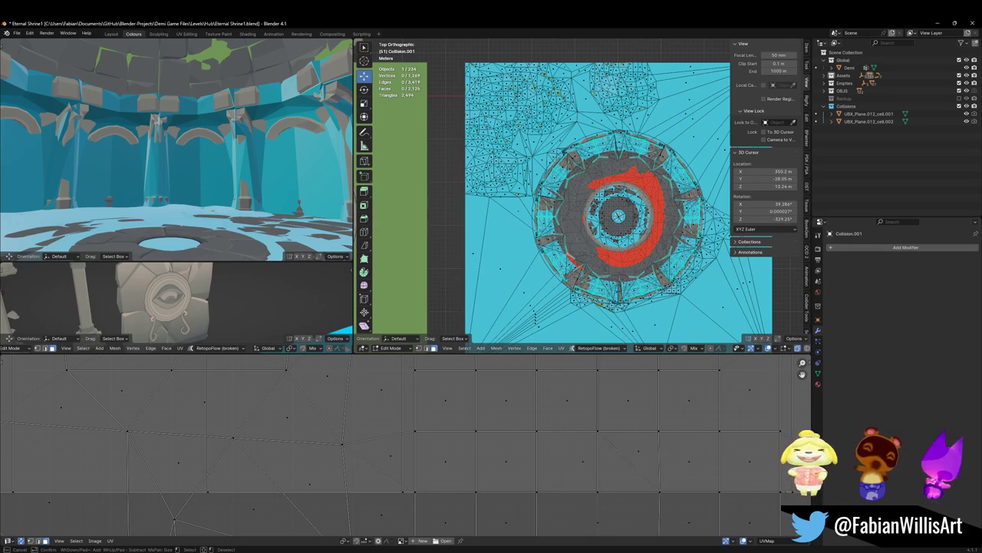
mouse_move(637, 69)
mouse_down()
mouse_move(542, 111)
mouse_move(561, 142)
mouse_up()
key(Escape)
key(x)
click(418, 306)
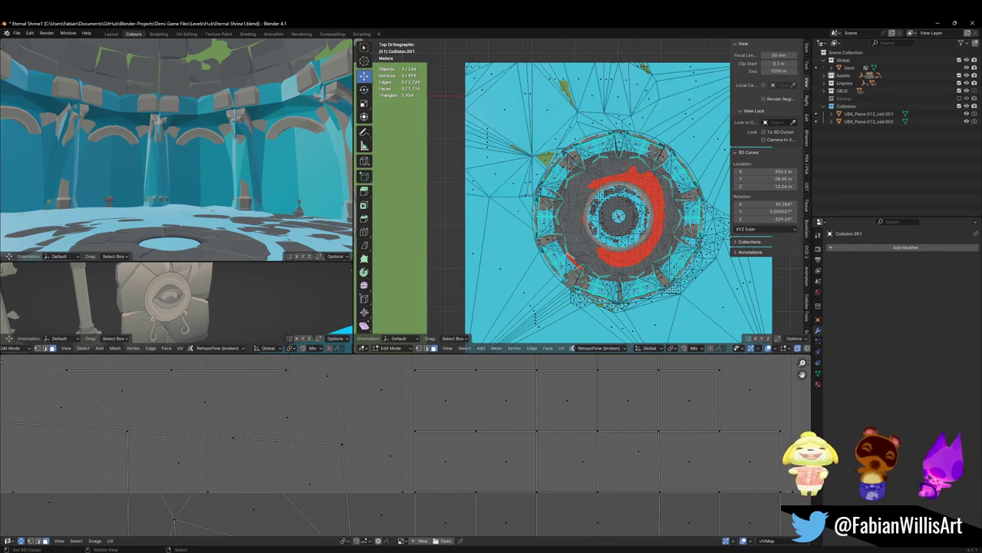
Step: Delete the stray vertices along the mesh's right edge and lower-right triangle
shift+middle_drag(596, 172, 465, 115)
key(c)
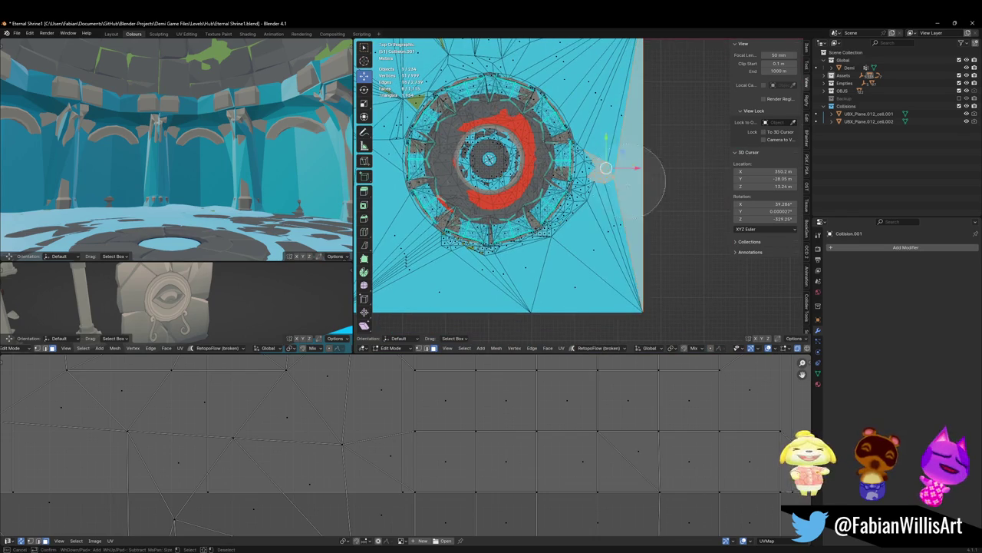
click(595, 178)
drag(614, 246, 619, 207)
key(Escape)
key(x)
click(620, 207)
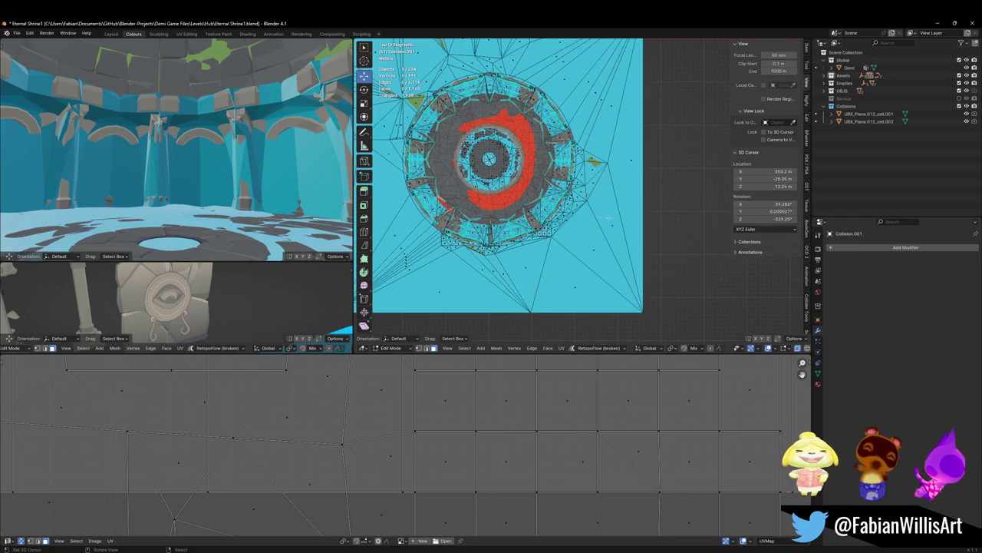
Step: Inspect the trimmed collision mesh, return to Object Mode, save, and select Walls
scroll(592, 206, up, 3)
middle_drag(592, 206, 574, 199)
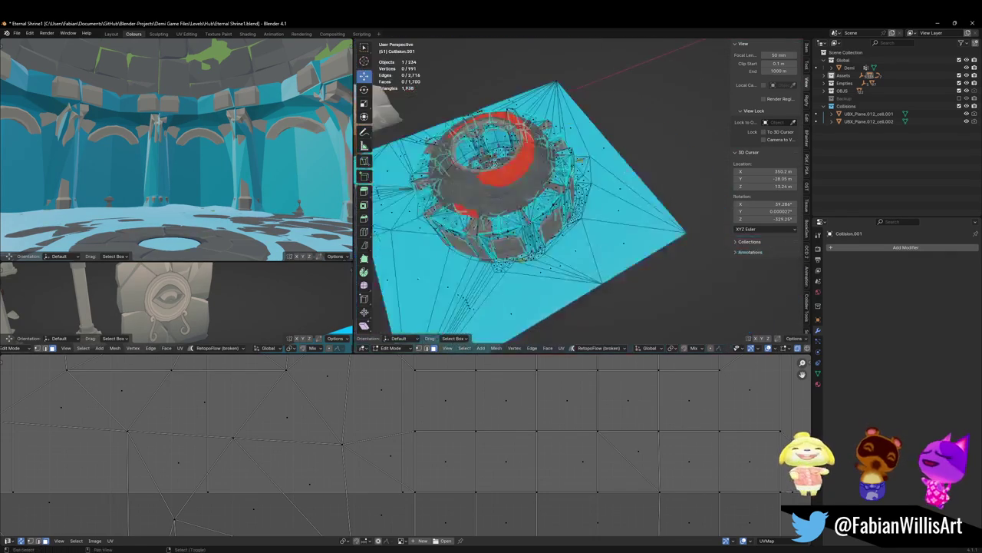
mouse_move(537, 230)
middle_down()
mouse_move(545, 269)
mouse_move(614, 215)
mouse_move(628, 177)
mouse_move(590, 190)
mouse_move(614, 230)
middle_up()
key(Tab)
key(ctrl+s)
click(601, 193)
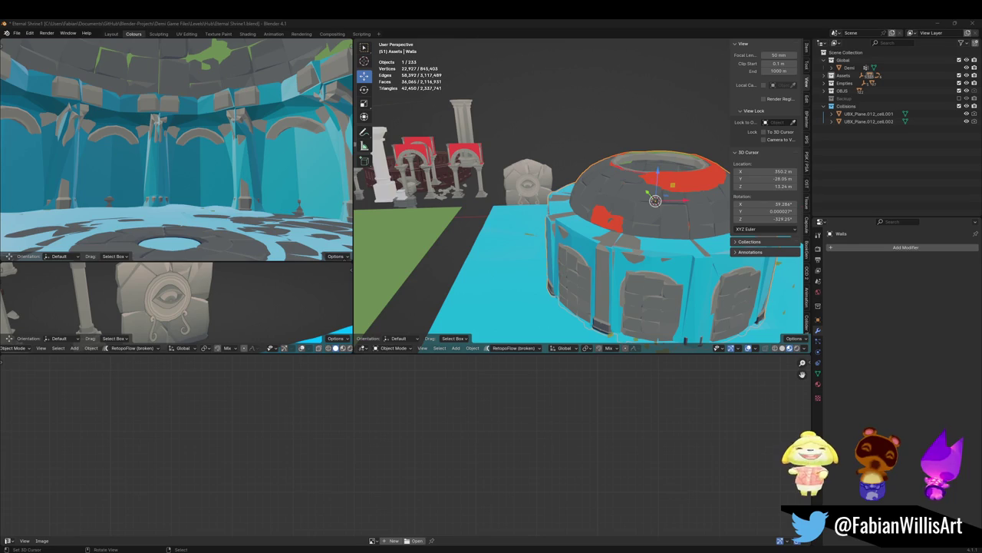
Step: Check Walls' FBX export path in the sidebar Tool tab, save, and start renaming Walls
middle_drag(531, 239, 515, 231)
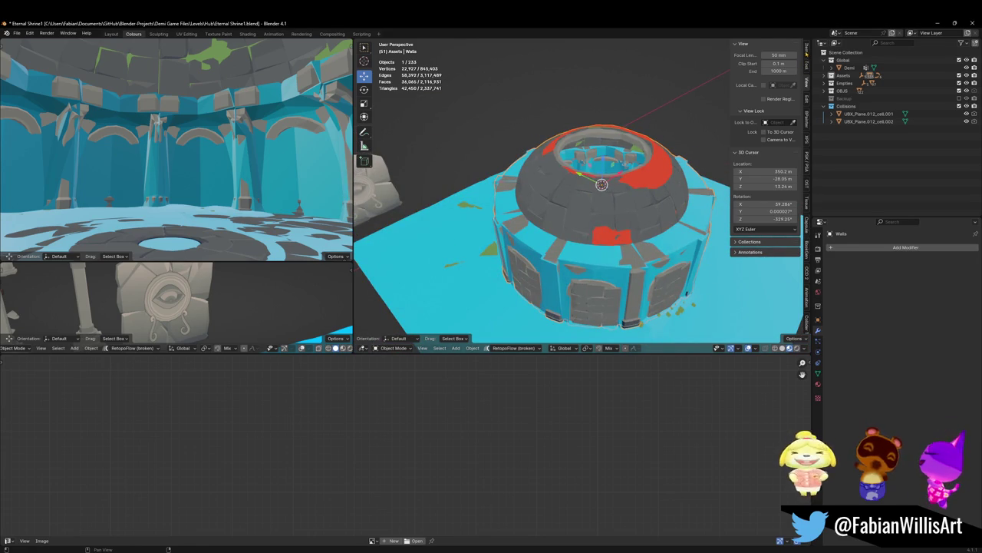
click(807, 48)
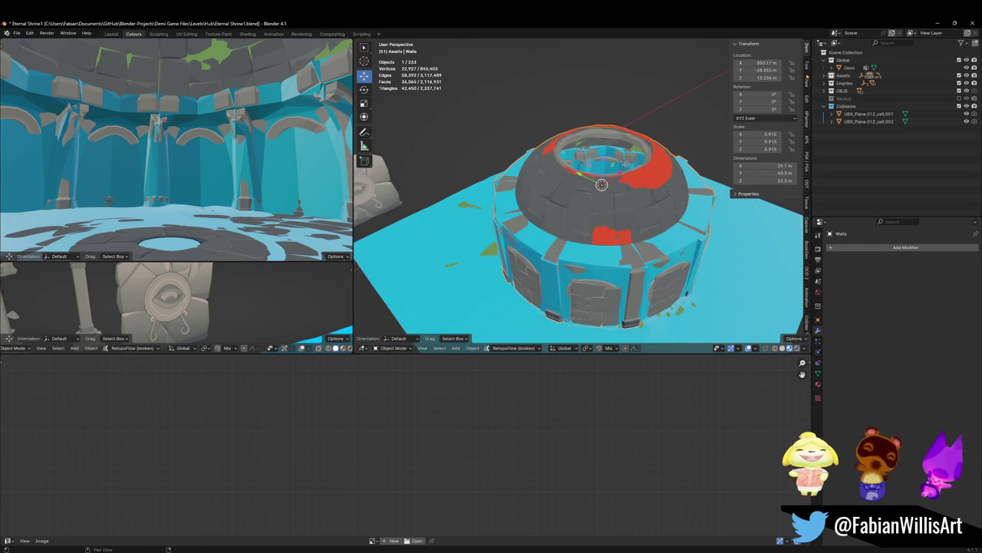
click(806, 67)
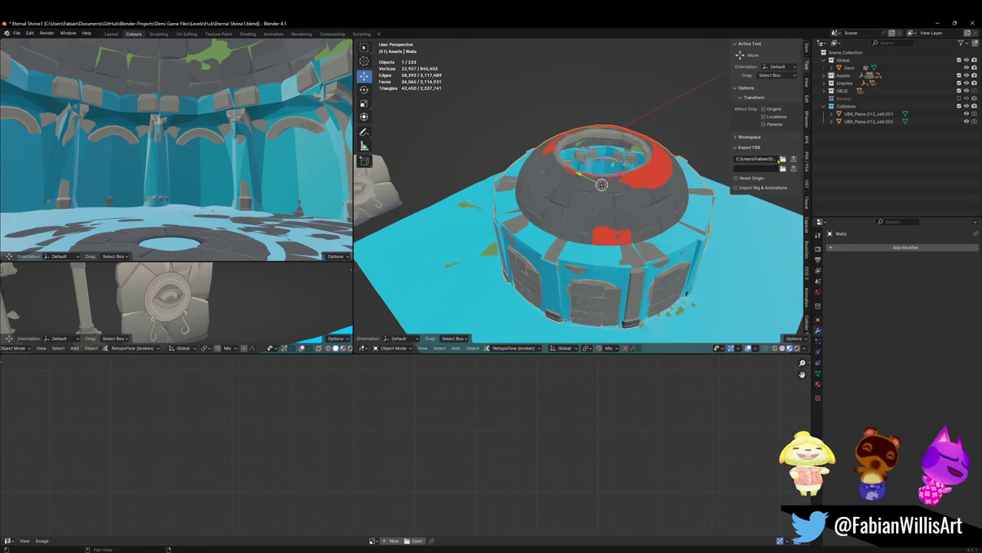
click(760, 158)
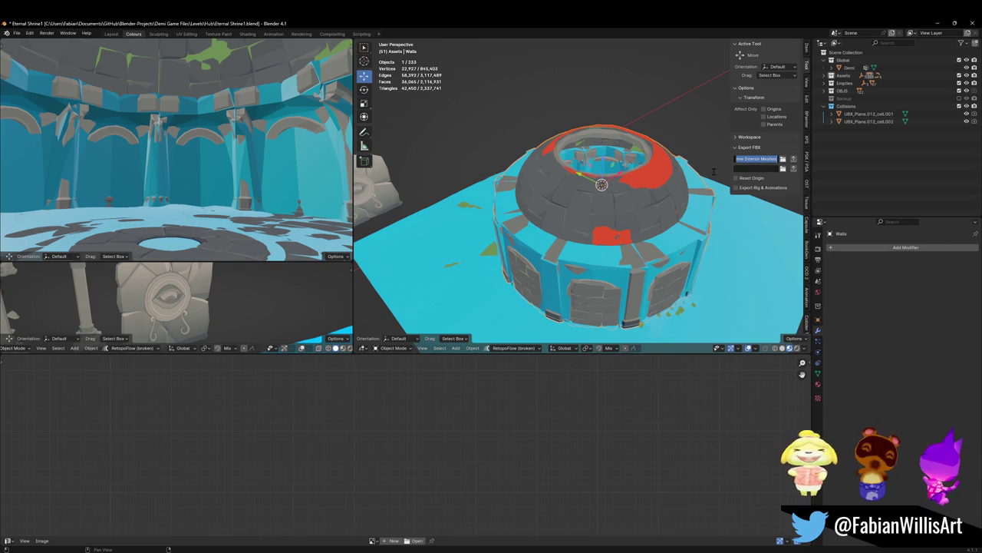
key(ctrl+s)
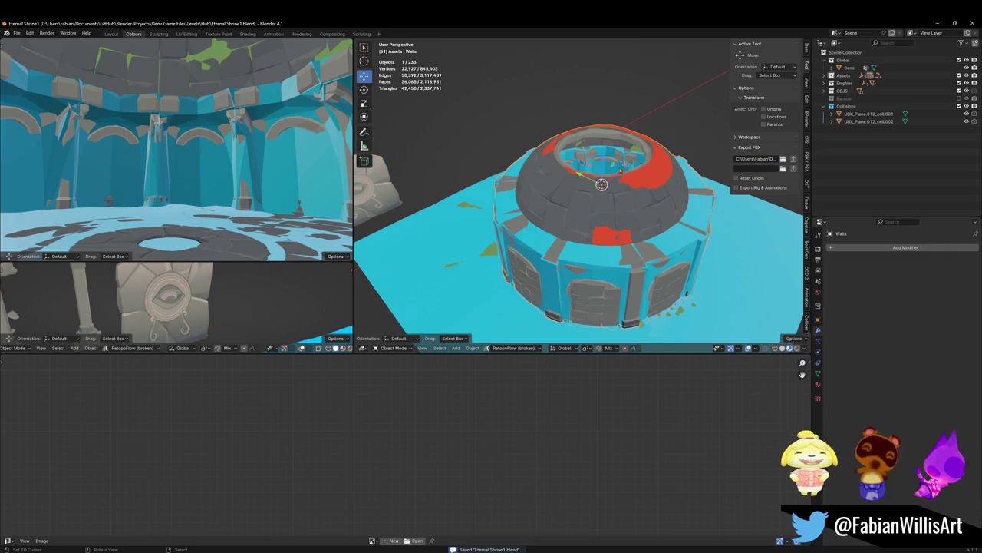
key(F2)
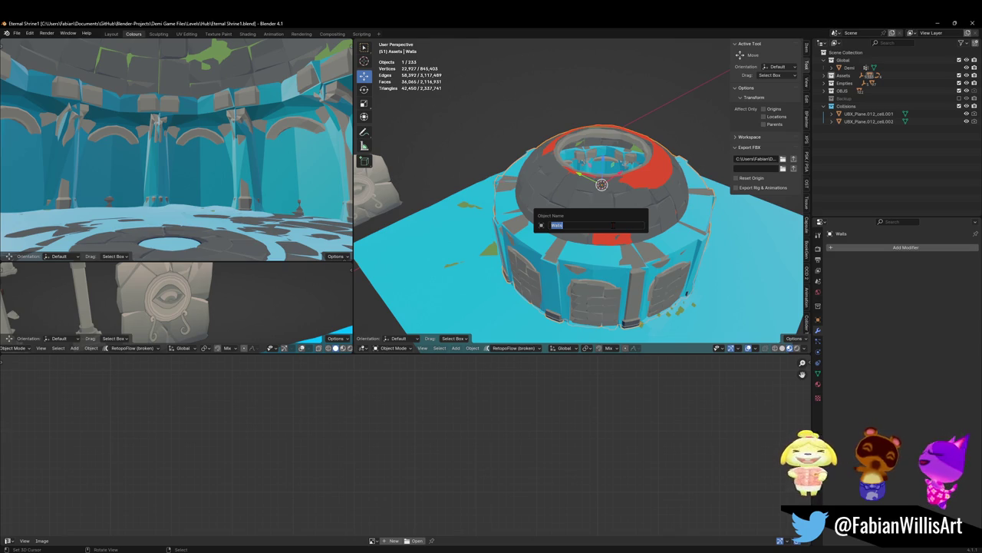
Step: Rename the Walls object to 'Lair Of Trials' and save the blend file
text(T)
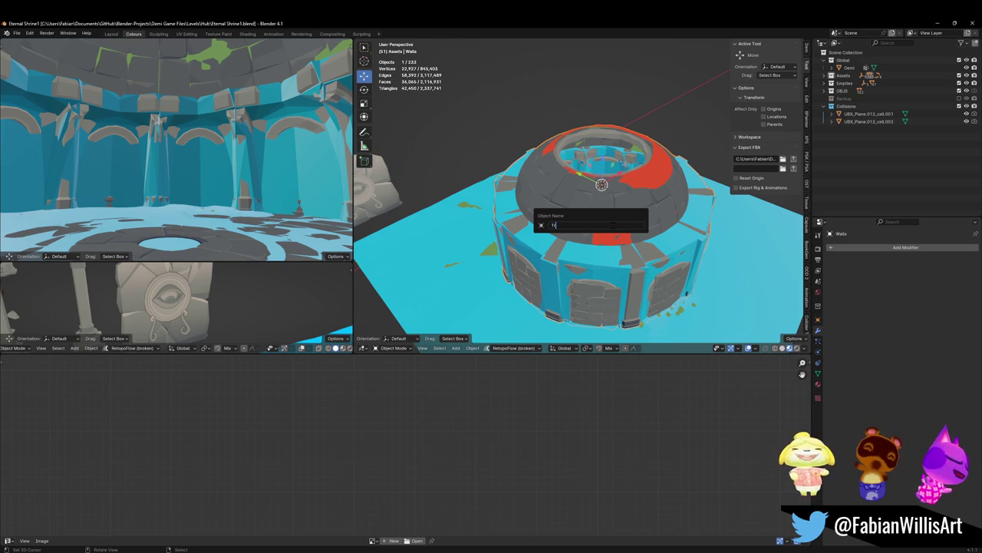
key(BackSpace)
text(L)
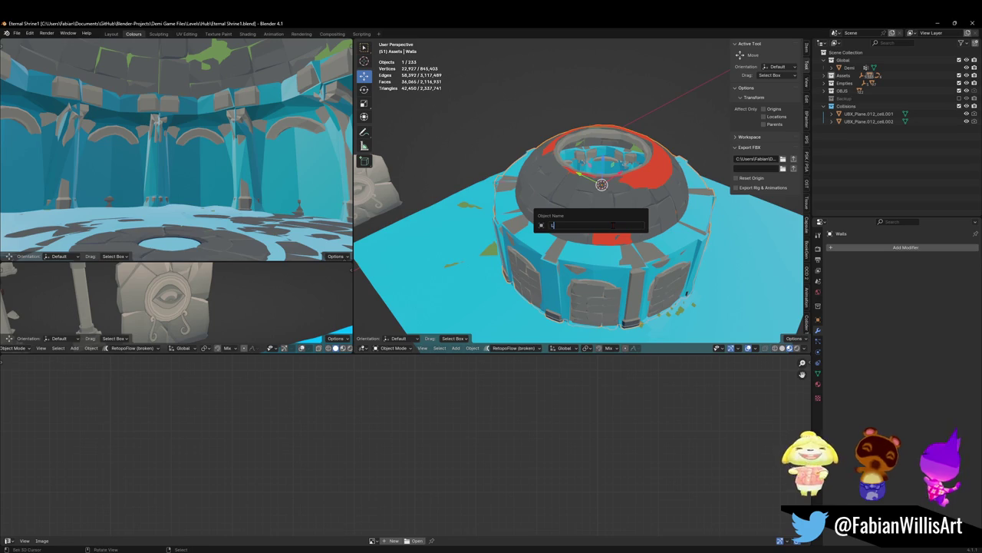
text(air of Trial)
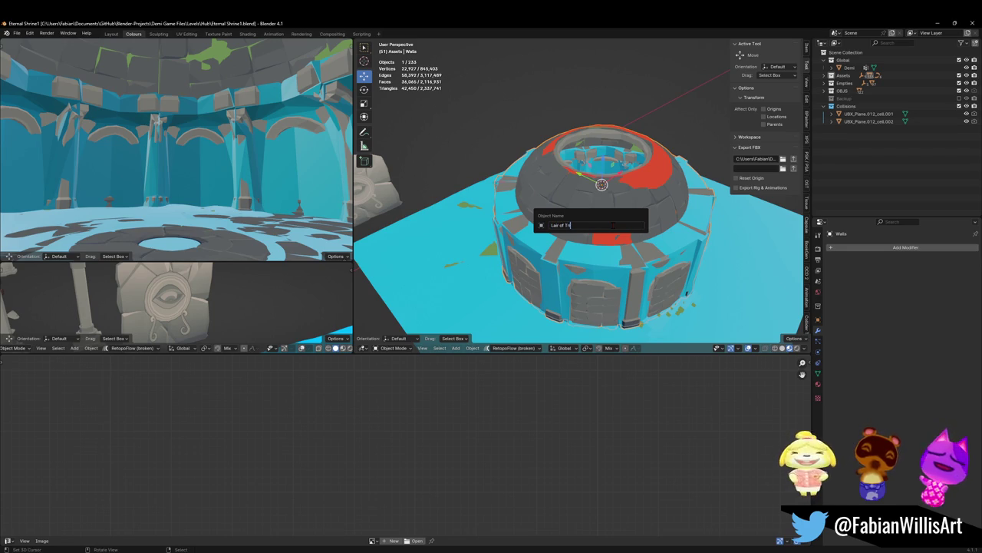
text(s)
key(Return)
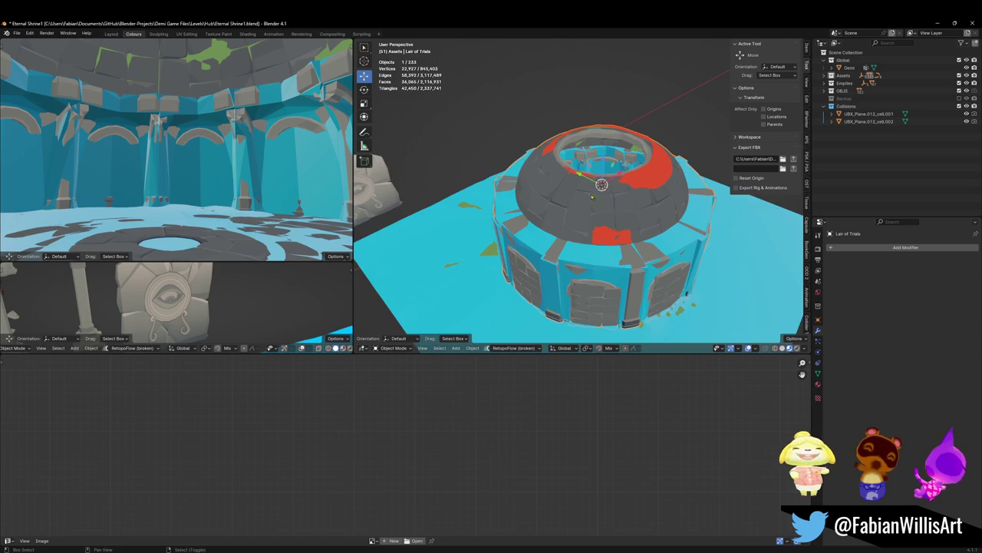
ctrl+scroll(614, 229, down, 2)
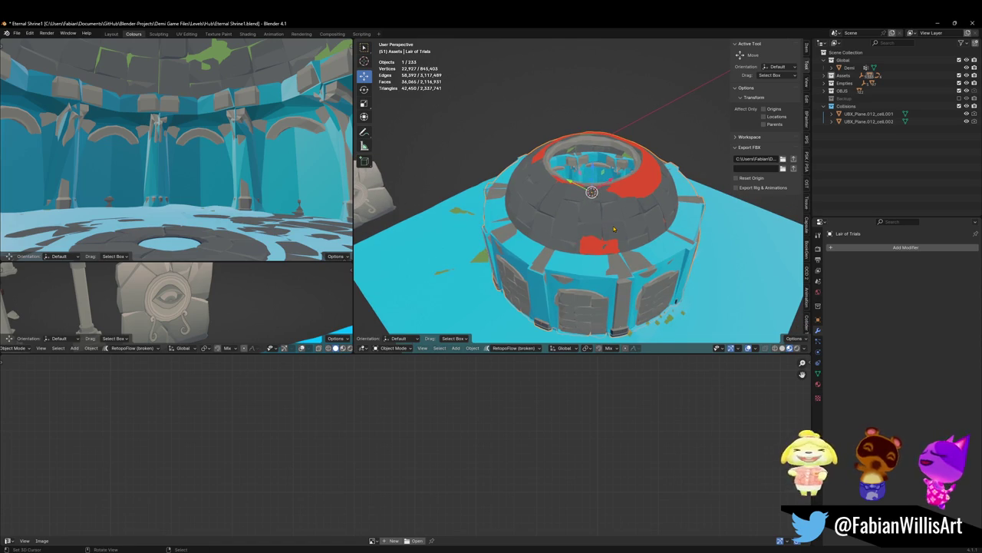
key(F2)
key(Home)
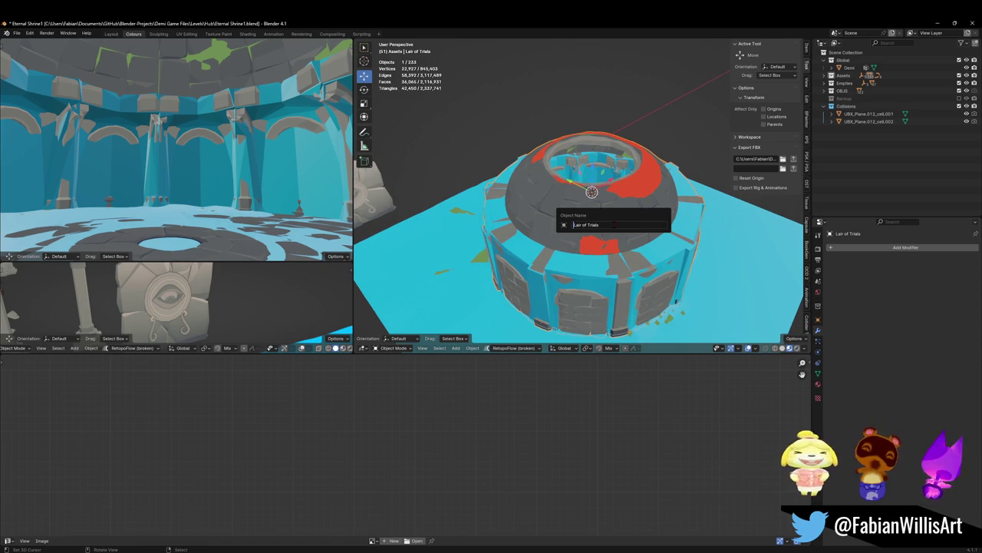
key(Delete)
text(O)
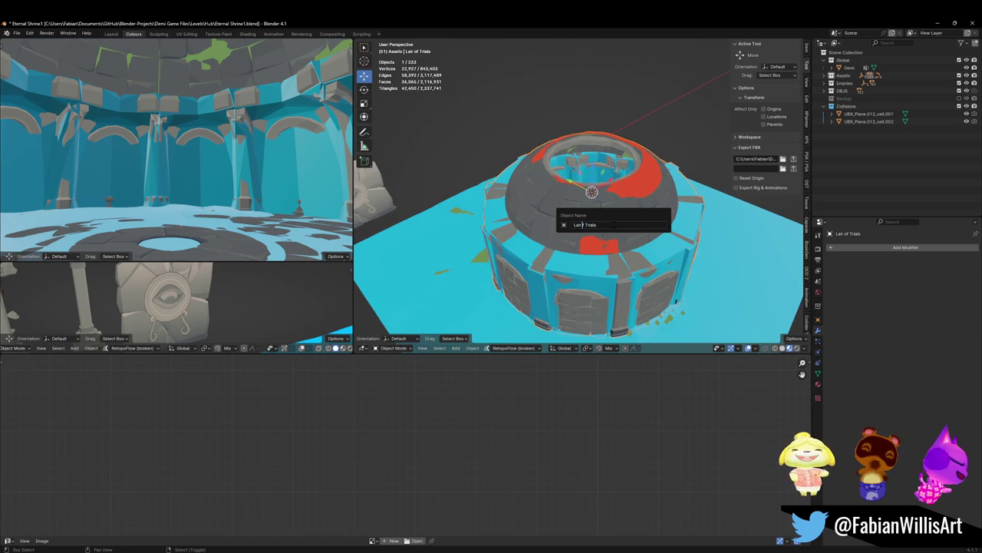
key(Return)
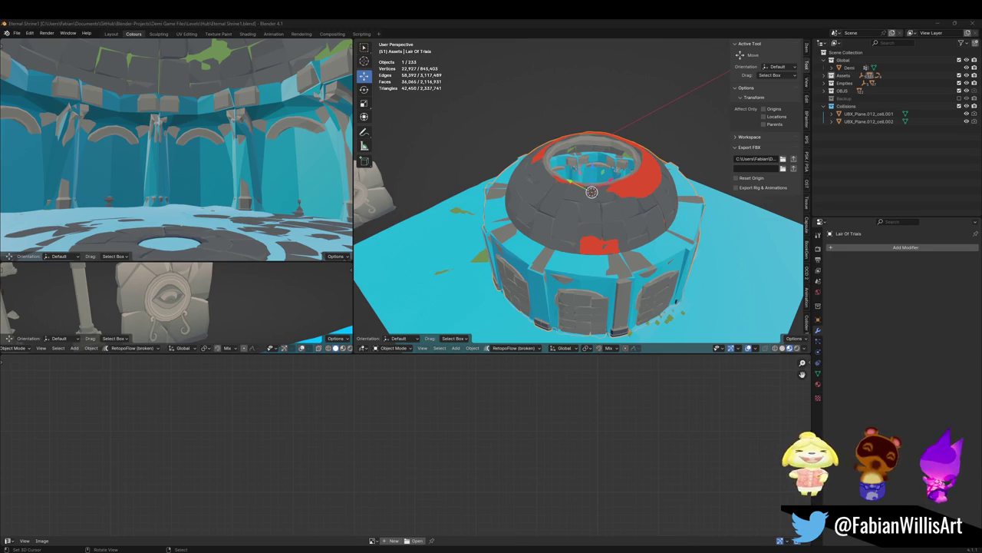
mouse_move(596, 298)
middle_down()
mouse_move(588, 239)
mouse_move(603, 223)
middle_up()
key(ctrl+s)
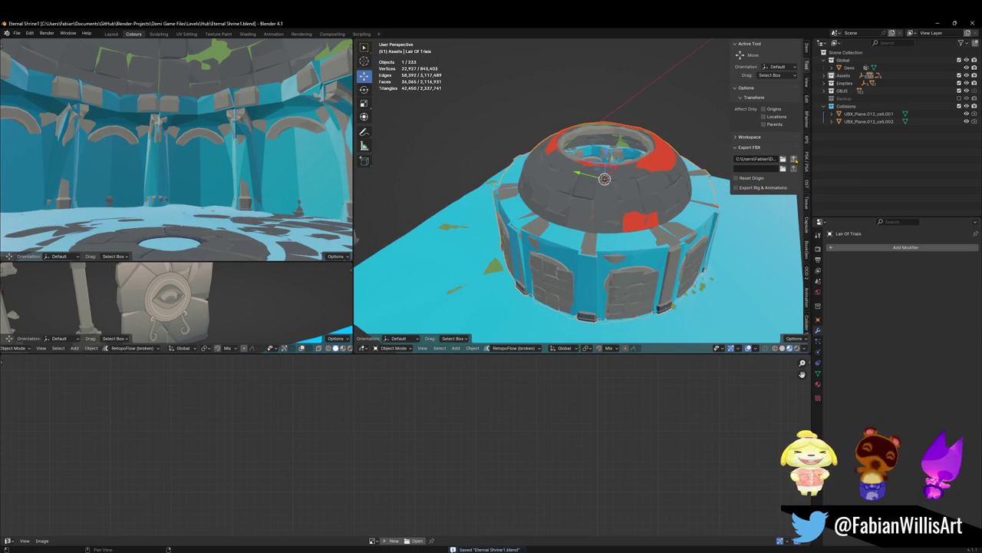
Step: Rename the object again to 'MAP_LairOfTrials'
middle_drag(612, 225, 620, 222)
key(F2)
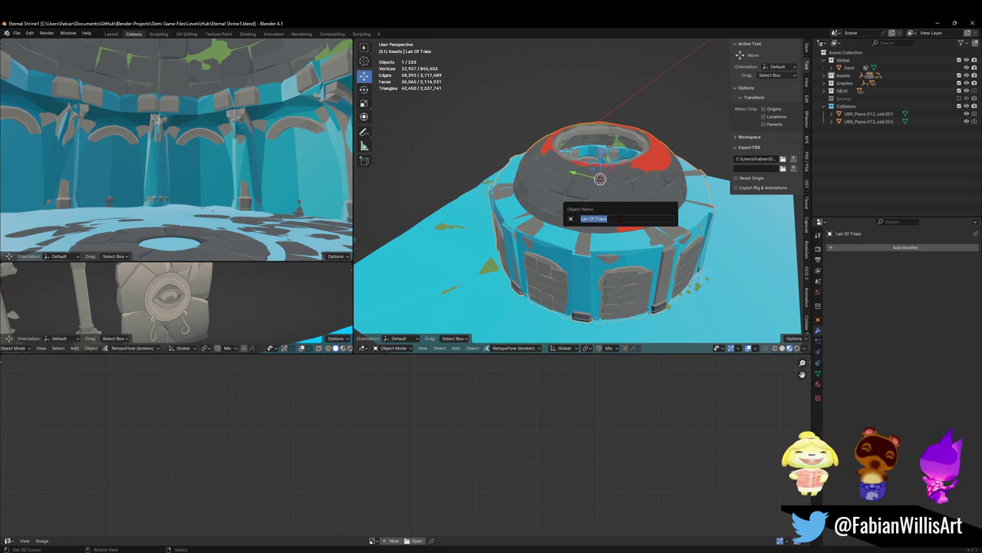
key(Home)
text(ASSET_)
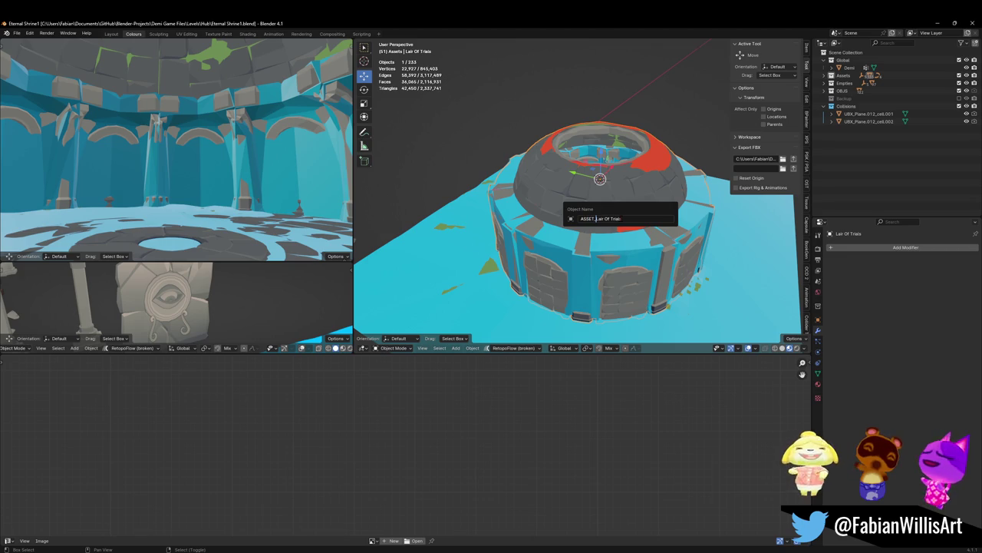
key(BackSpace)
key(BackSpace)
key(BackSpace)
key(BackSpace)
key(BackSpace)
key(BackSpace)
text(MAP_)
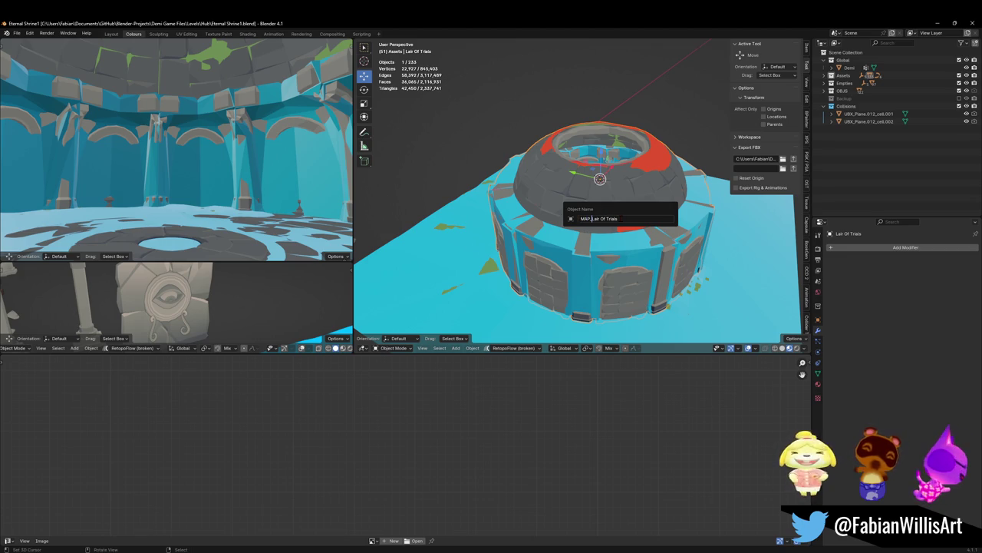
click(600, 219)
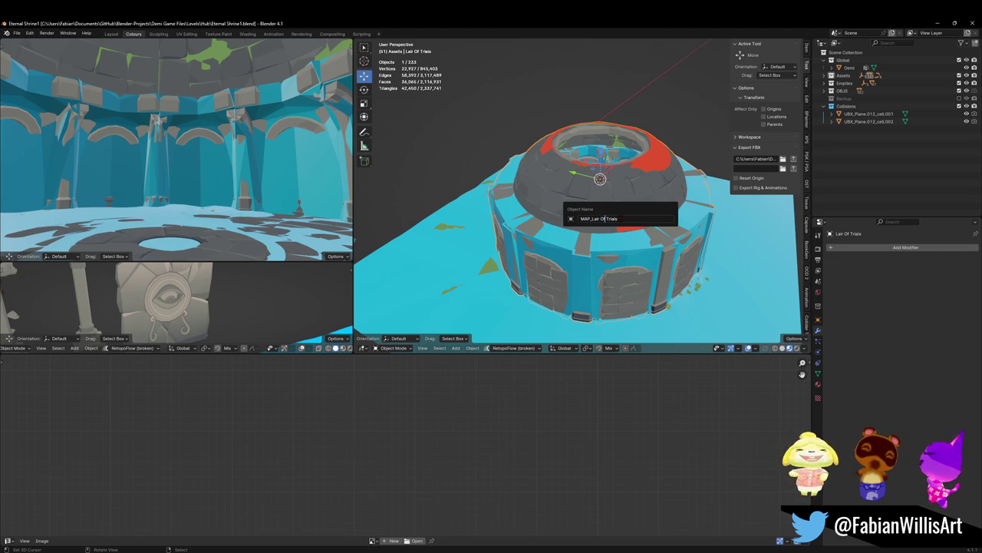
click(617, 219)
key(BackSpace)
key(BackSpace)
key(BackSpace)
key(BackSpace)
key(BackSpace)
key(BackSpace)
key(BackSpace)
key(BackSpace)
key(BackSpace)
text(AIRO)
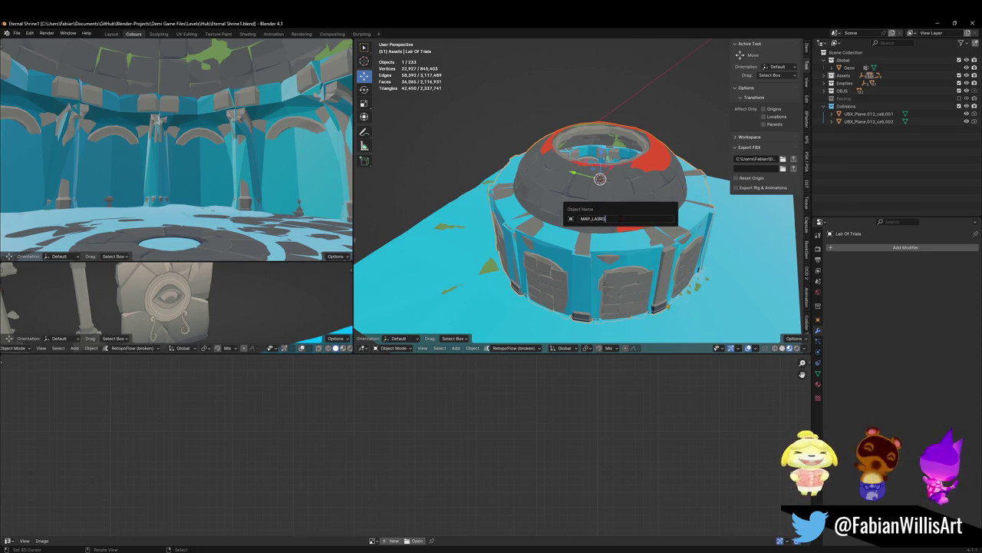
key(BackSpace)
text(airOfTrials)
key(Return)
Step: Save the blend file, add two more objects to the selection, and return to Unity
key(ctrl+s)
shift+click(667, 294)
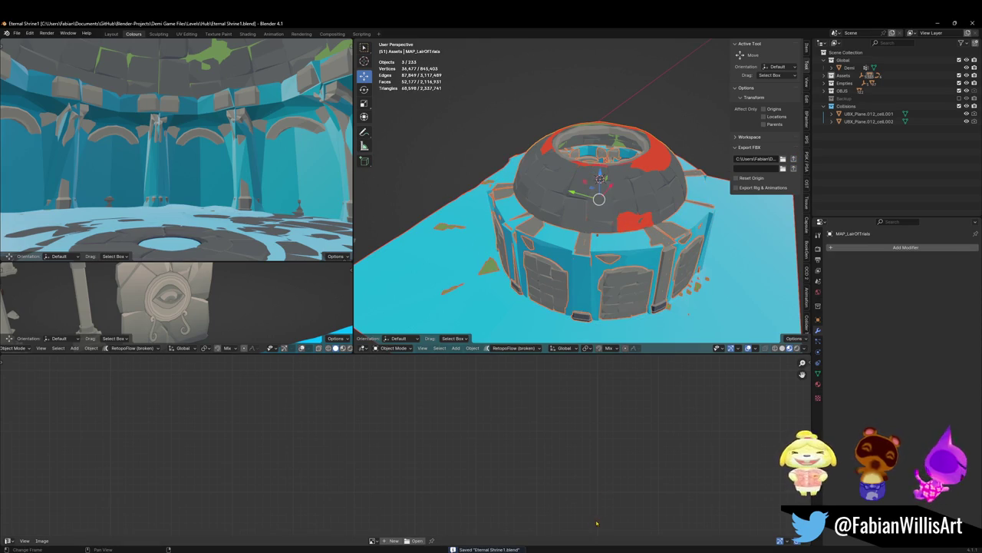
key(alt+Tab)
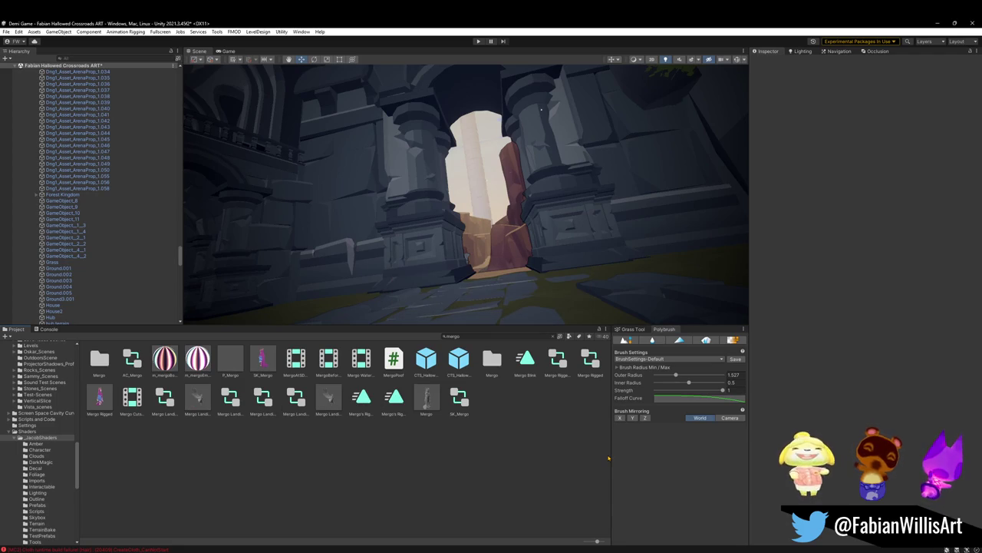
Step: Save the Fabian Hallowed Crossroads ART scene
click(118, 182)
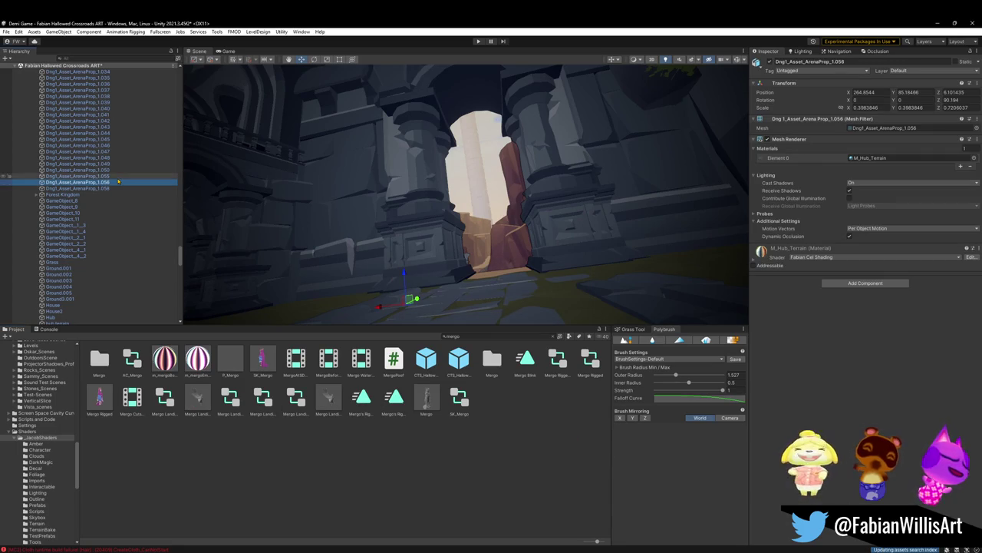
key(ctrl+a)
key(Left)
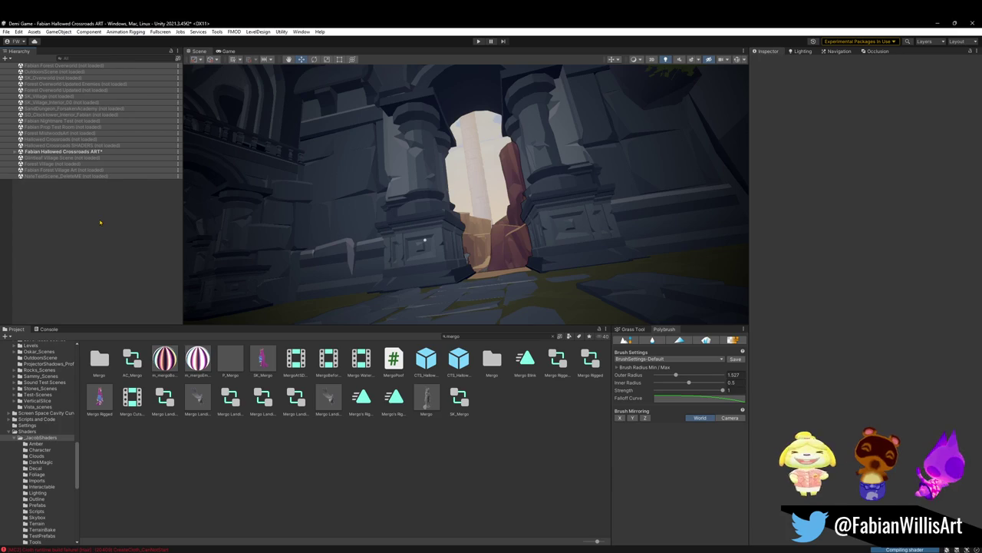
key(ctrl+s)
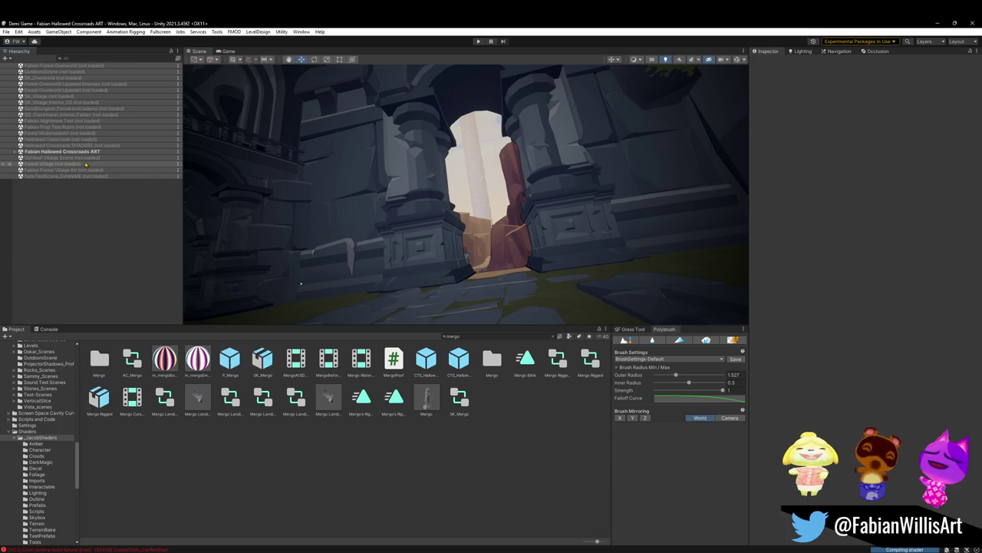
Step: Duplicate the scene asset and name the copy 'Fabian Lair of Trials'
right_click(91, 154)
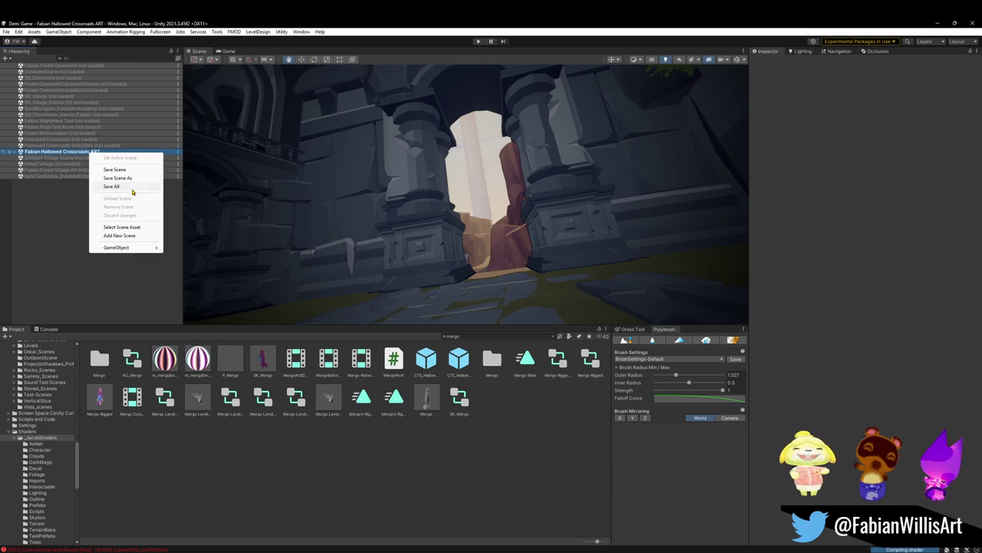
click(135, 228)
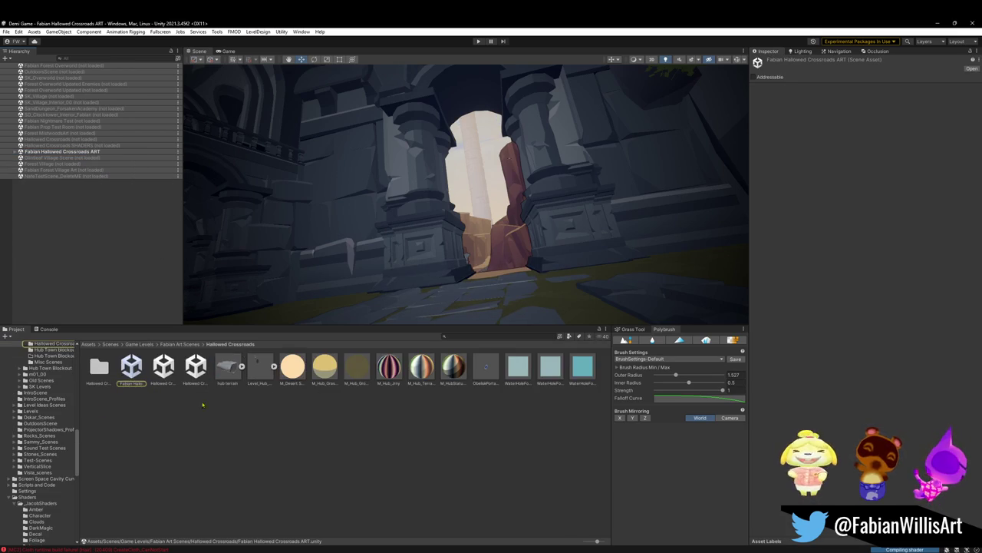
key(ctrl+d)
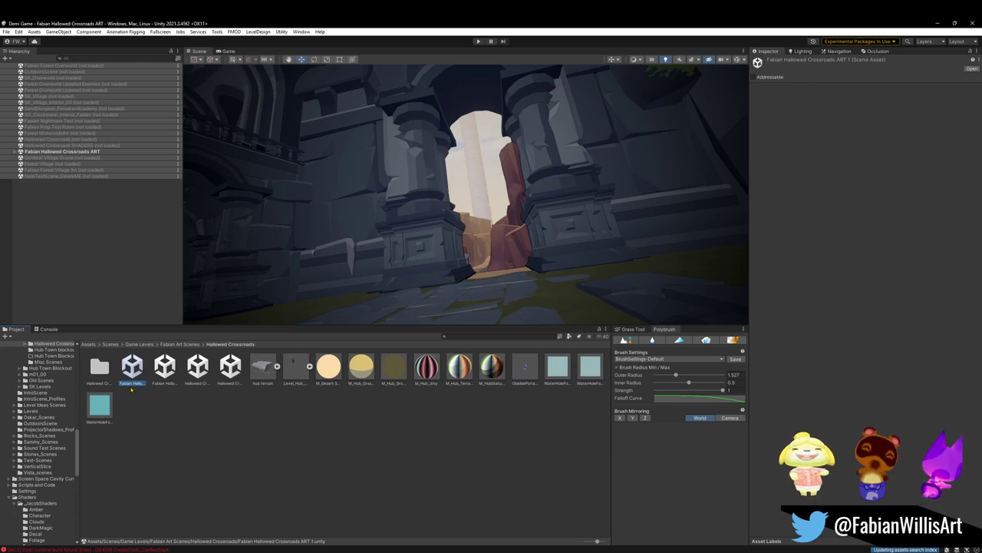
click(132, 383)
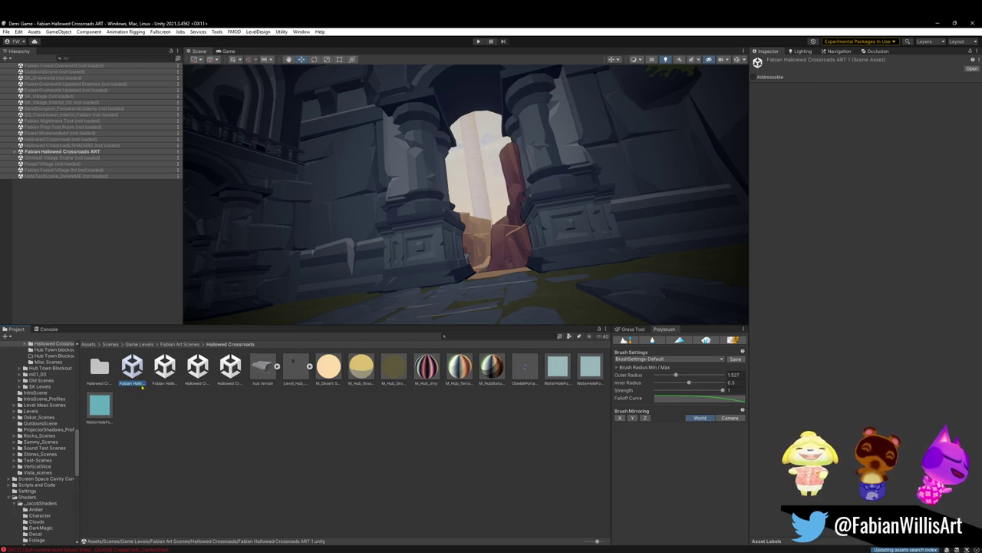
text(Fa)
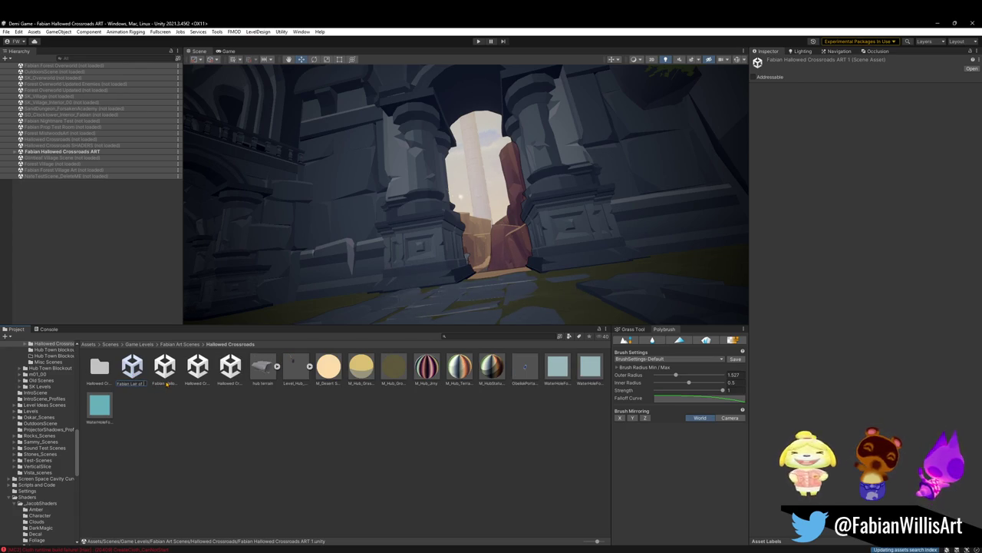
text(rials)
key(Return)
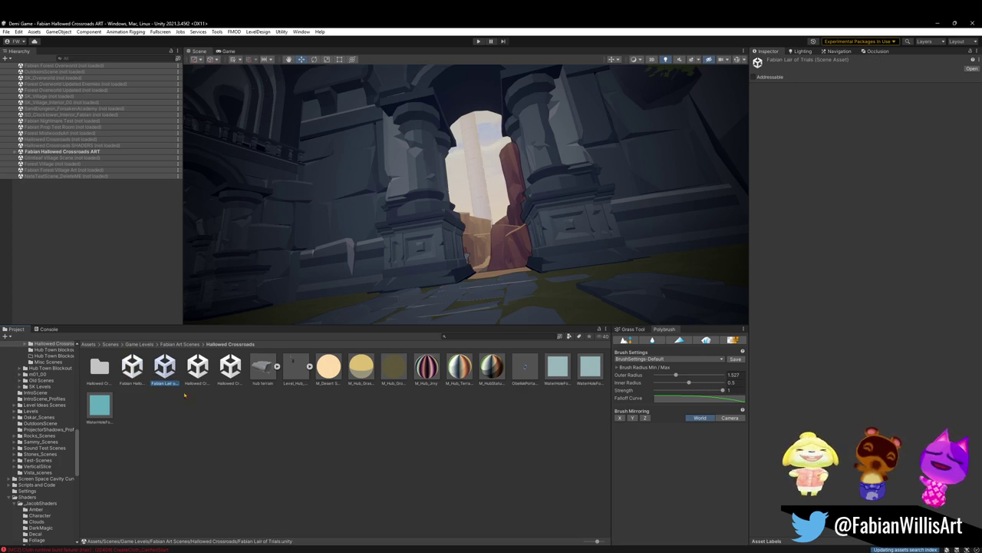
Step: Load Fabian Lair of Trials and unload the Fabian Hallowed Crossroads ART scene
click(123, 286)
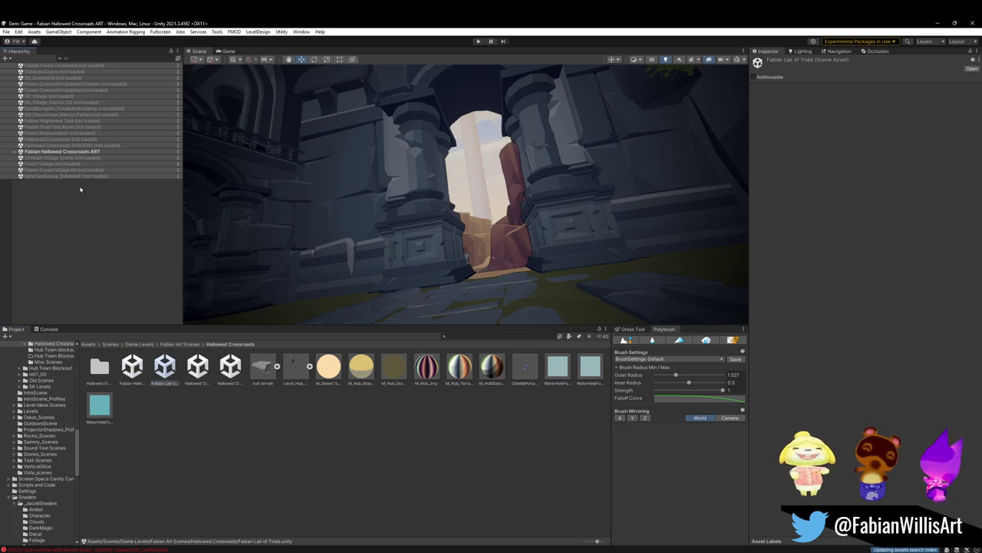
right_click(84, 152)
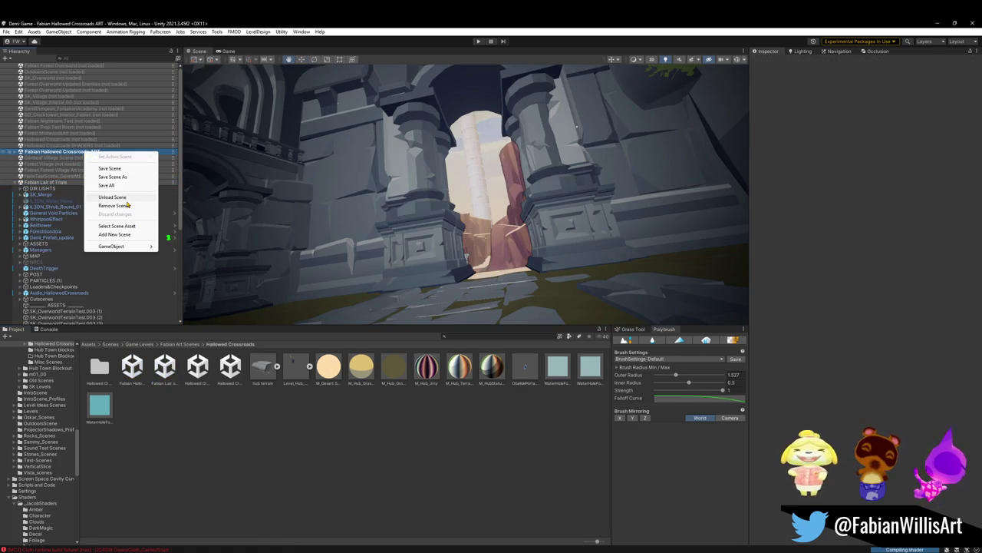
click(122, 197)
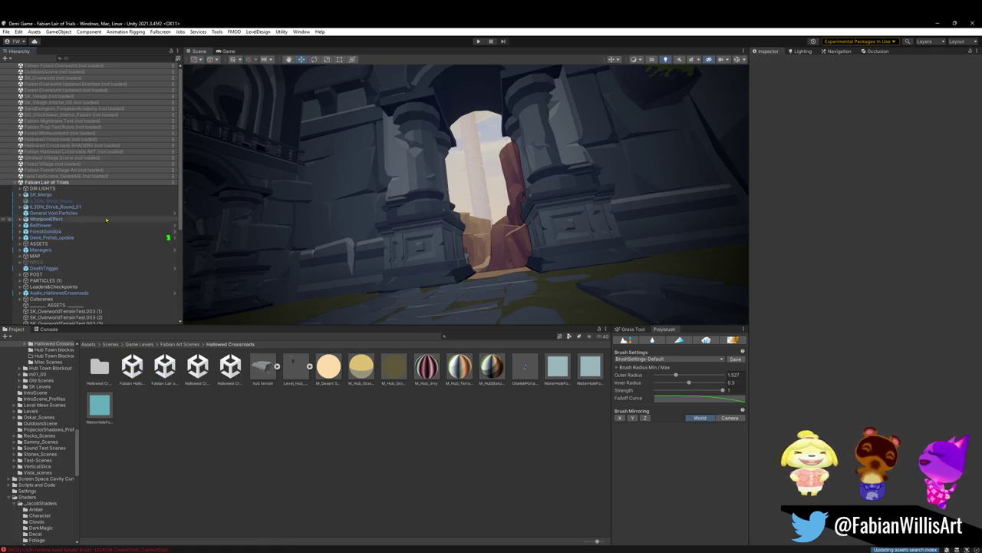
click(47, 196)
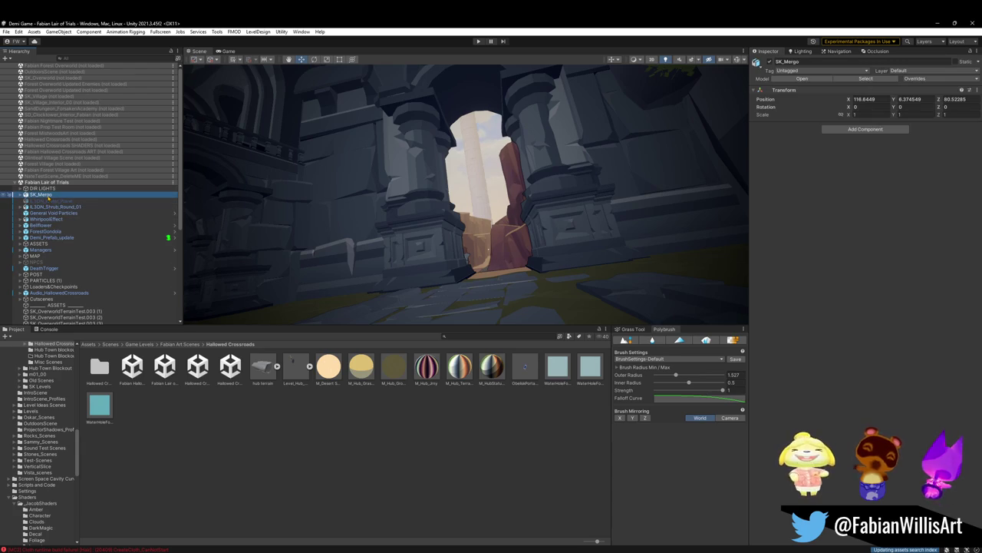
Step: Select Level_Hub_HallowedCrossroads in the Hierarchy and untick its active checkbox
click(461, 192)
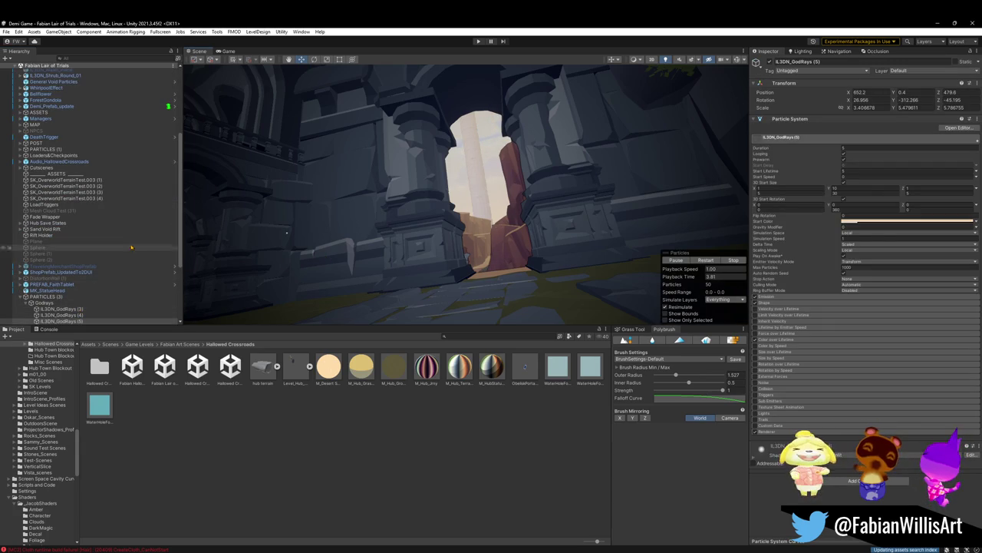
scroll(115, 253, down, 4)
scroll(127, 234, down, 1)
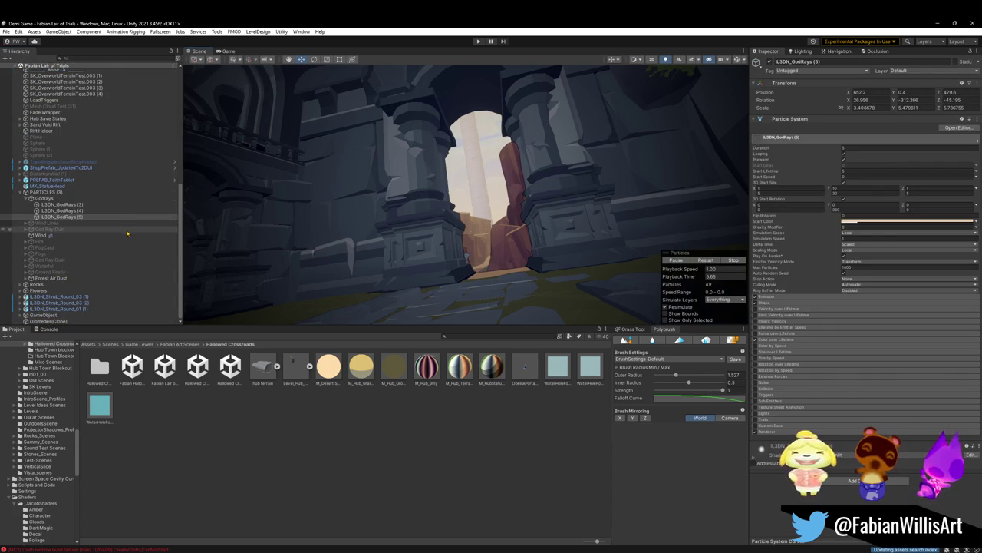
click(343, 223)
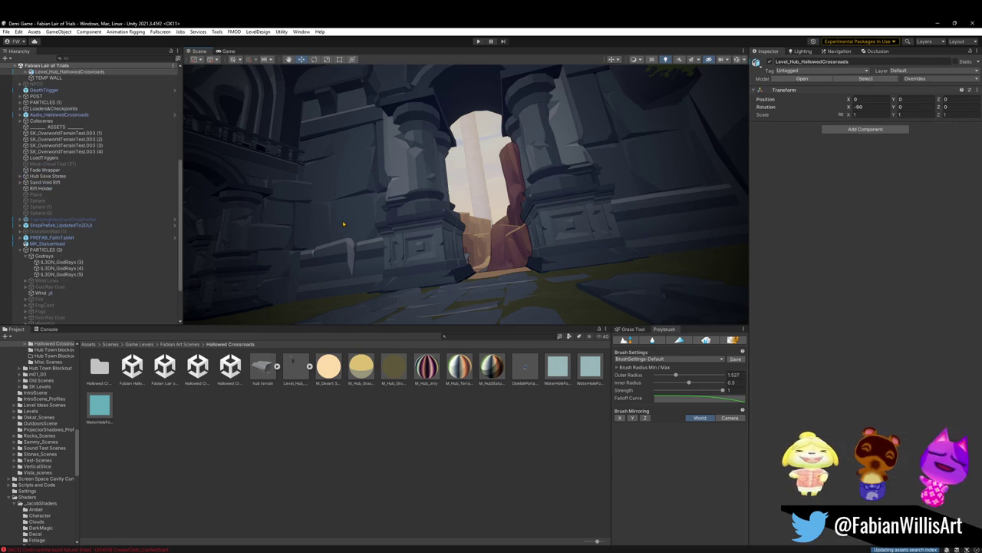
scroll(84, 204, up, 2)
scroll(85, 203, up, 1)
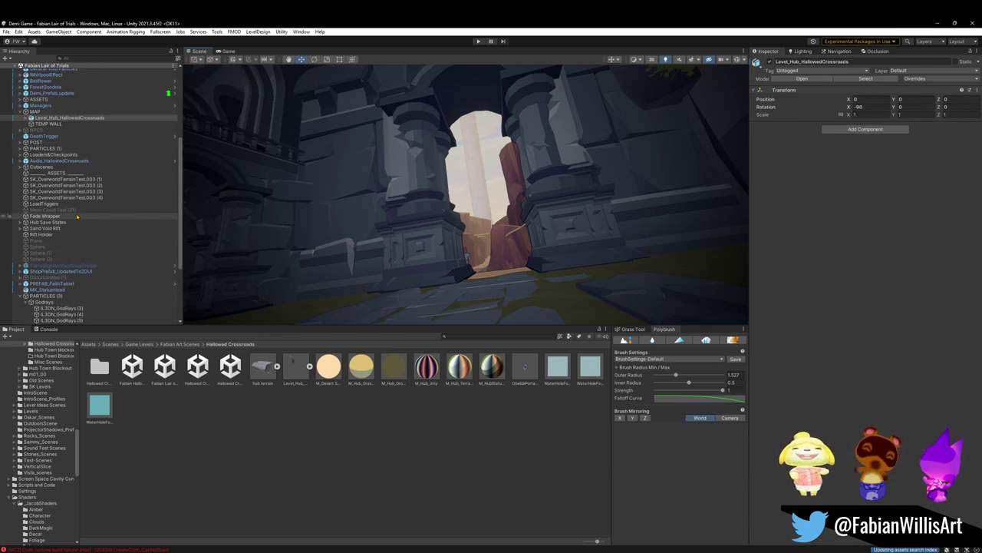
scroll(69, 191, up, 7)
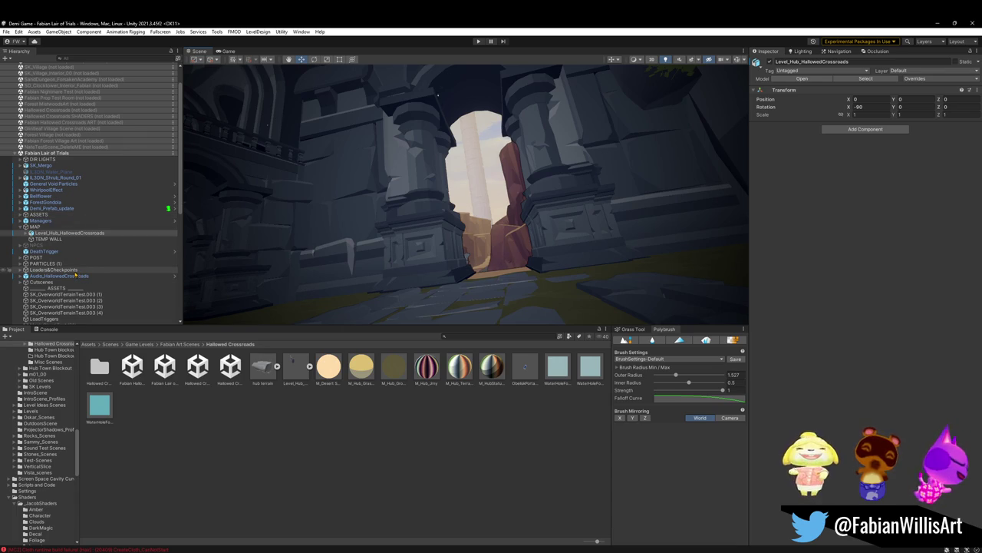
click(770, 62)
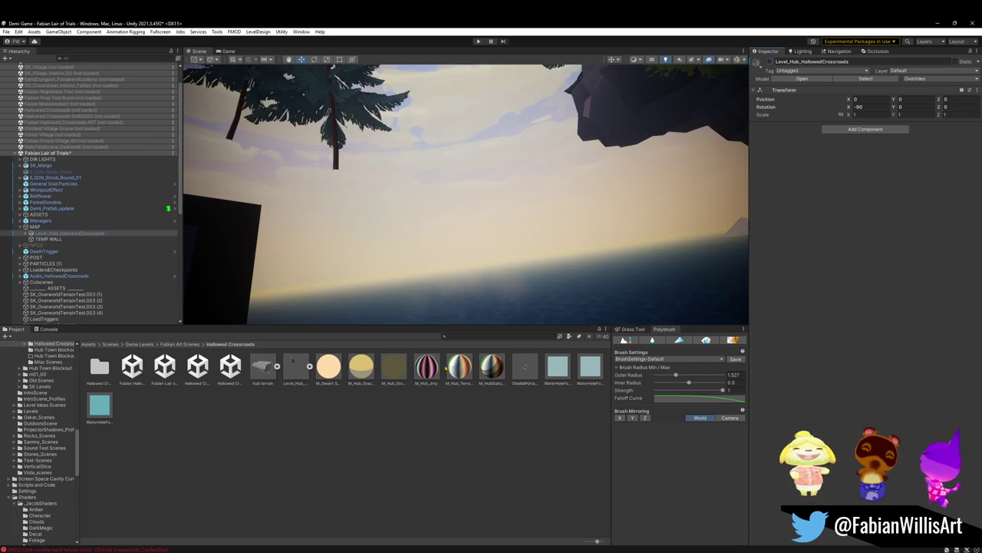
Step: Find the map asset with 't:mat_la' and drag MAP_LairOfTrials under MAP in the Hierarchy
text(t:mat)
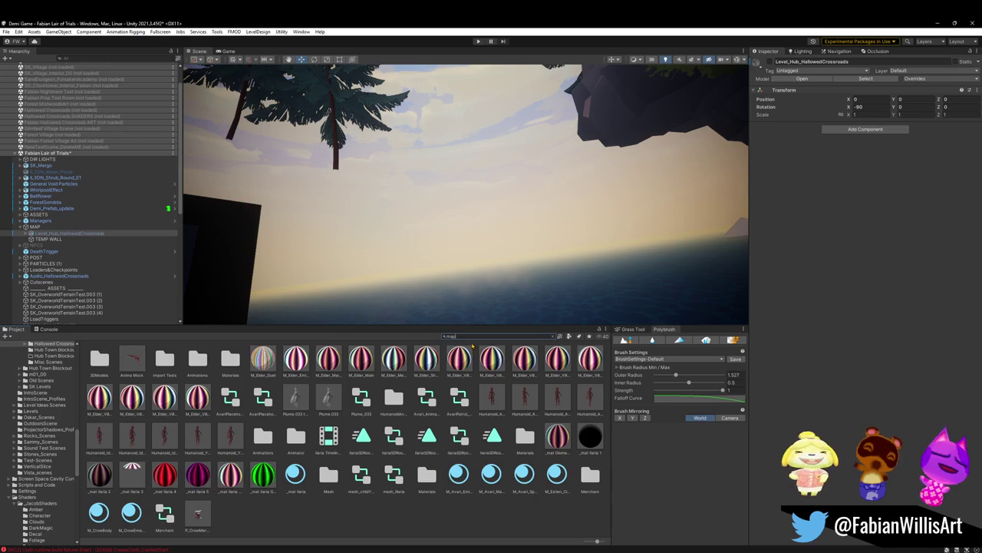
text(_)
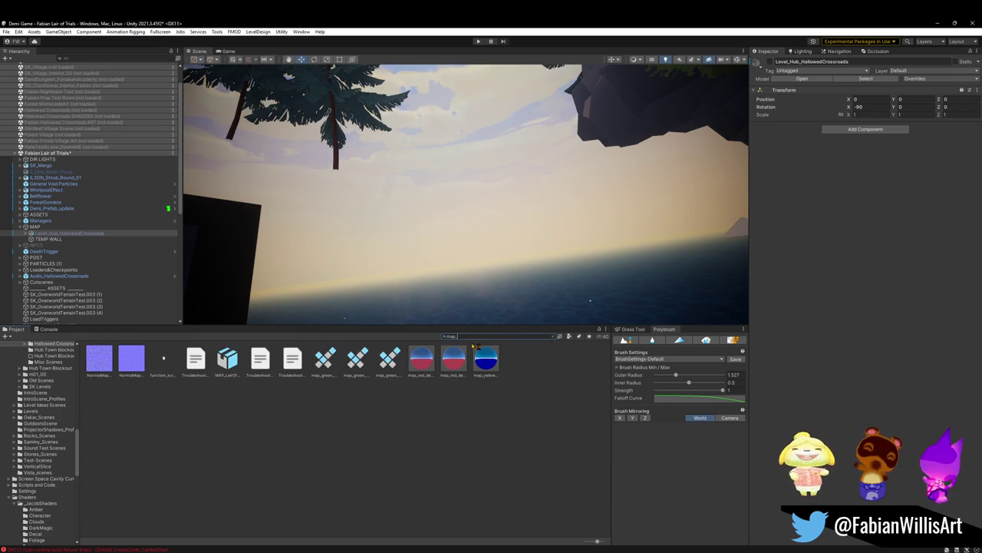
text(lai)
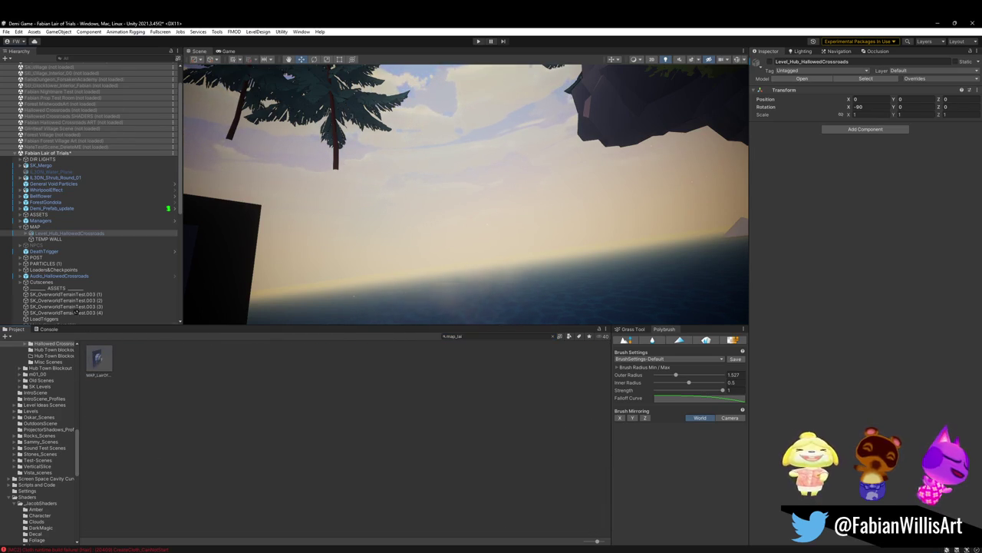
click(53, 232)
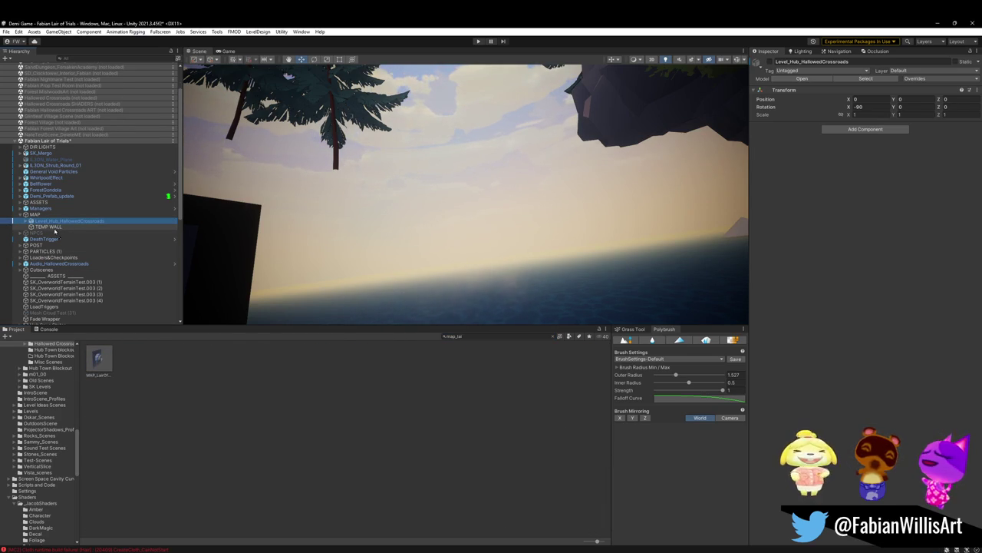
drag(55, 231, 102, 228)
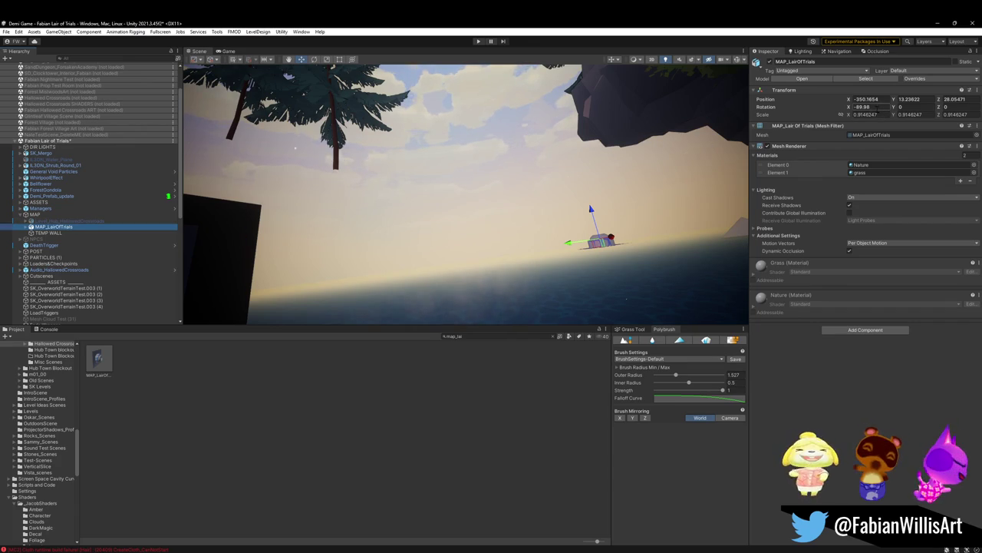
click(866, 99)
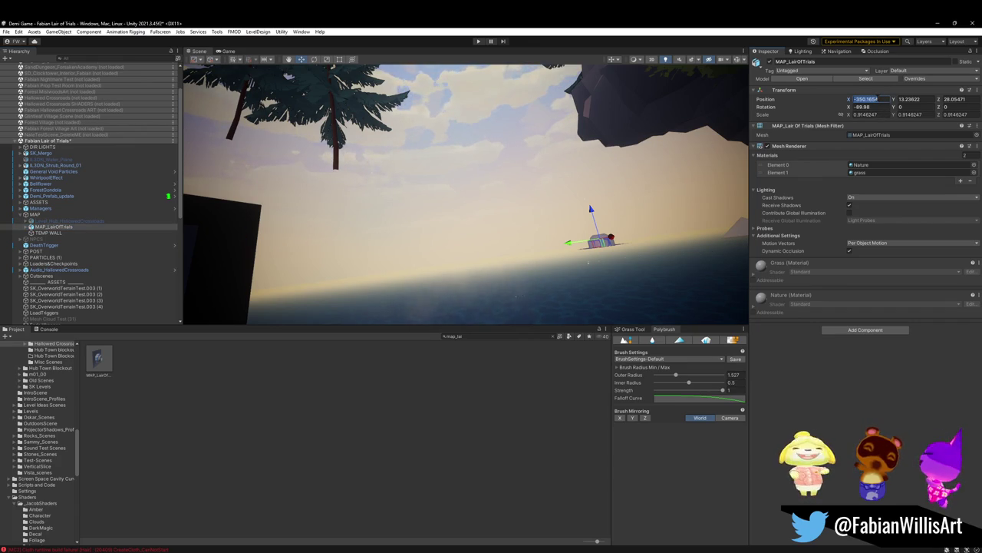
text(0)
key(Tab)
text(0)
key(Tab)
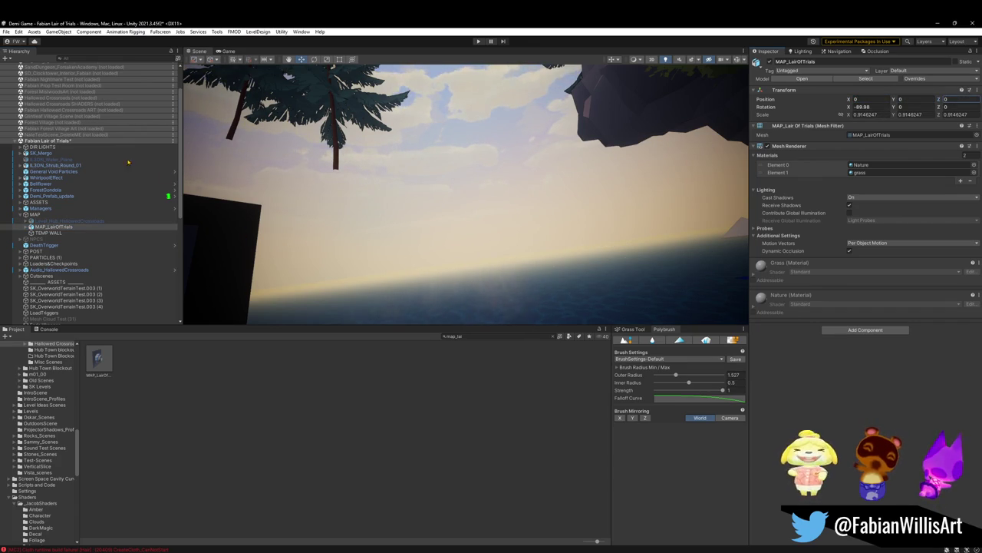
key(ctrl+z)
key(ctrl+z)
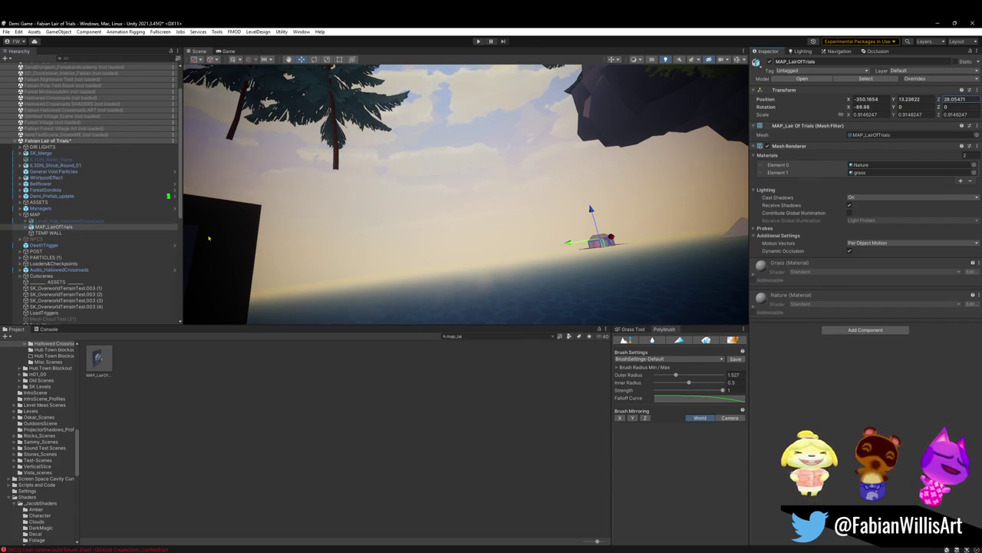
click(66, 221)
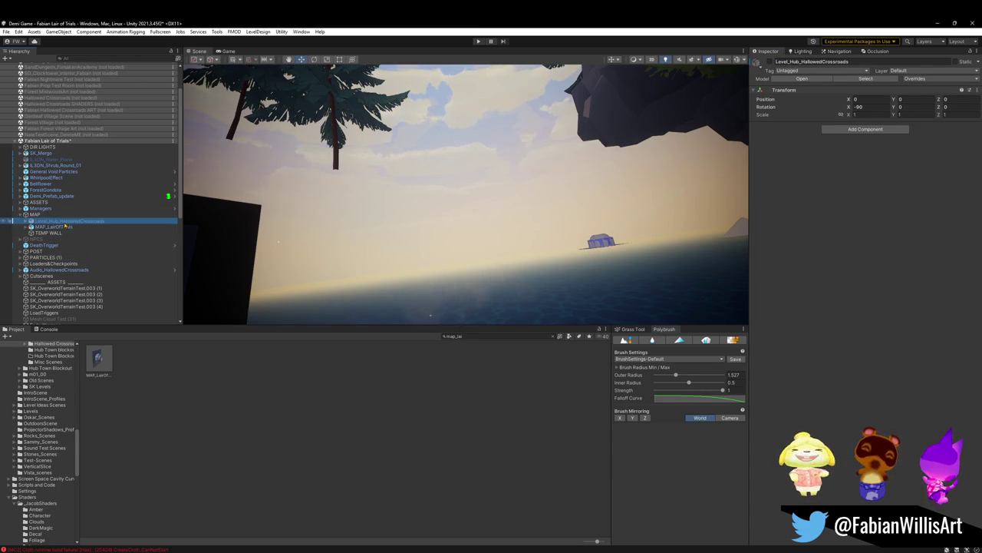
key(Down)
Step: Set MAP_LairOfTrials's position to 0, 0, 0 and frame it in the Scene view
click(864, 99)
text(0)
key(Tab)
text(0)
key(Tab)
text(0)
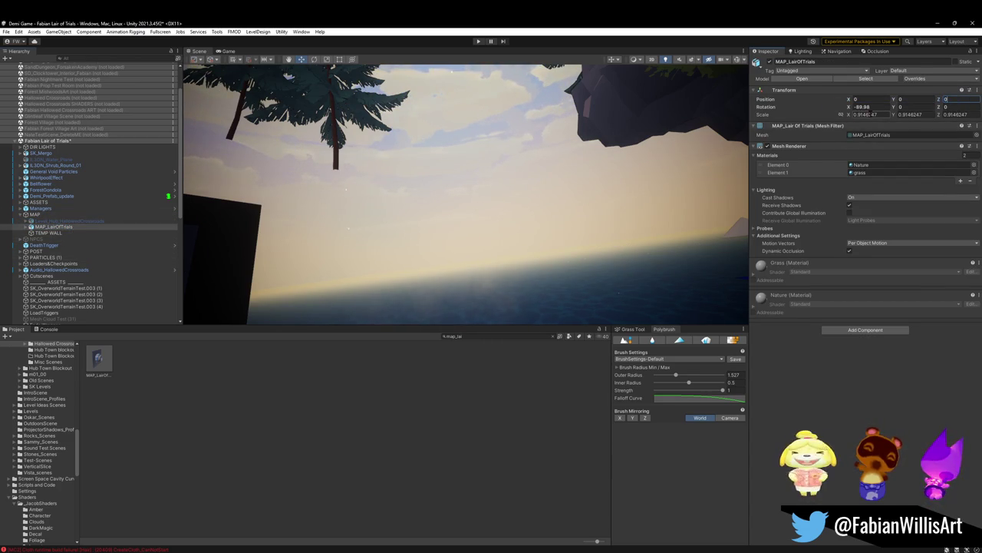
key(Return)
key(f)
mouse_move(610, 188)
right_down()
mouse_move(567, 208)
mouse_move(570, 220)
mouse_move(518, 228)
right_up()
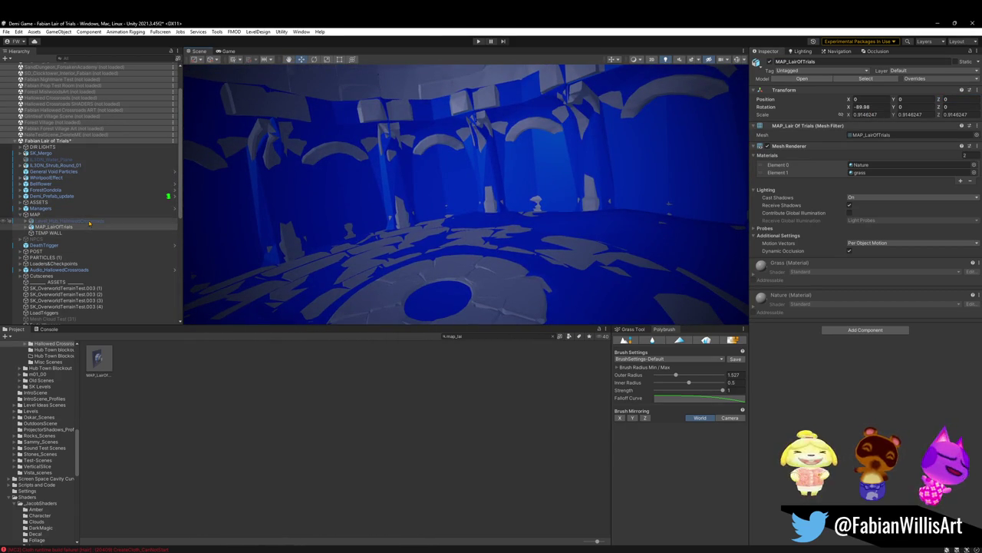
Step: Add a Mesh Collider to Collision.001 under MAP_LairOfTrials and mark it Static
click(704, 208)
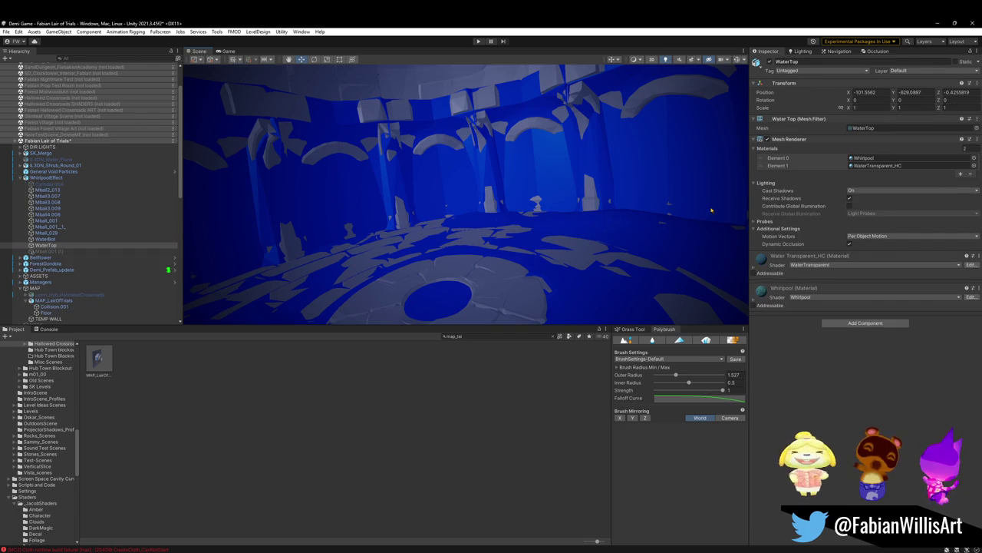
click(473, 197)
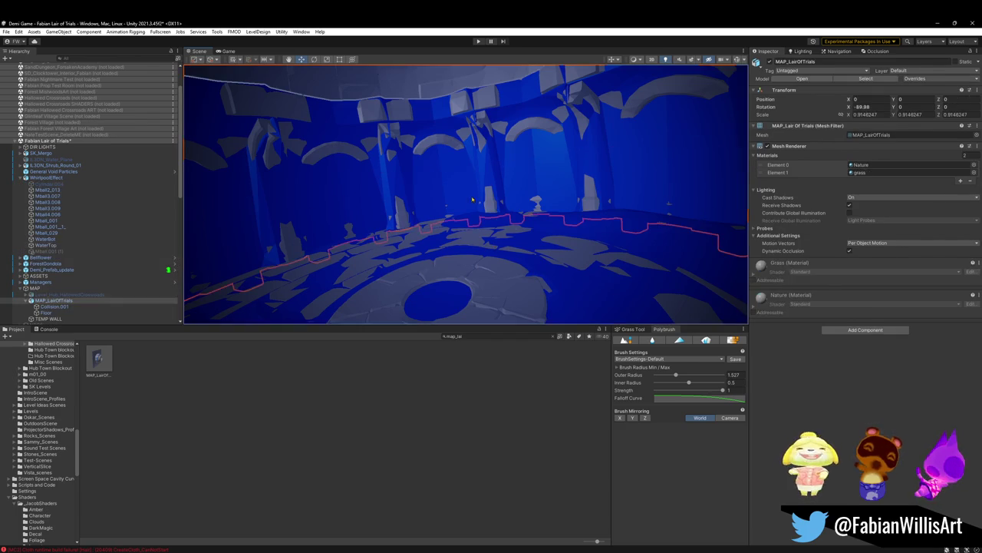
click(445, 199)
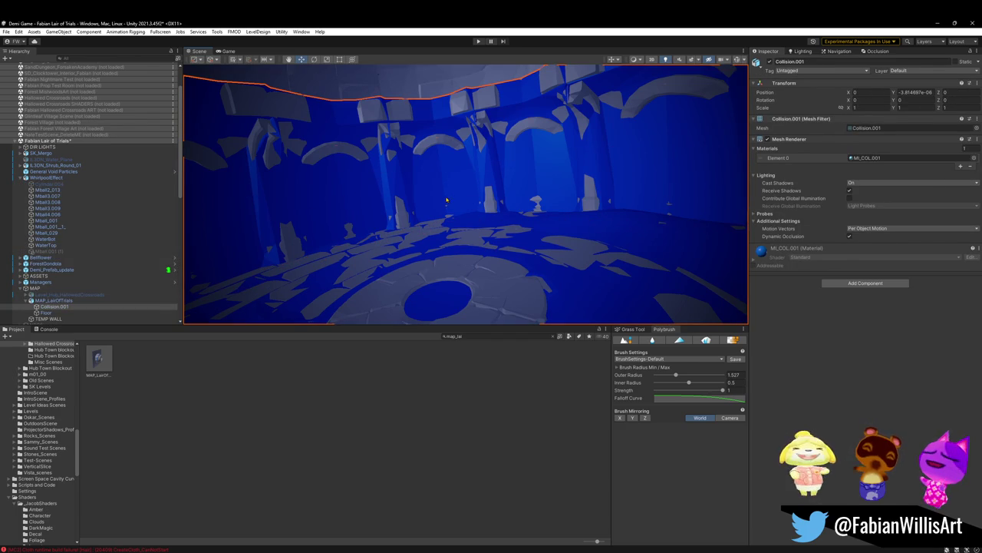
click(845, 283)
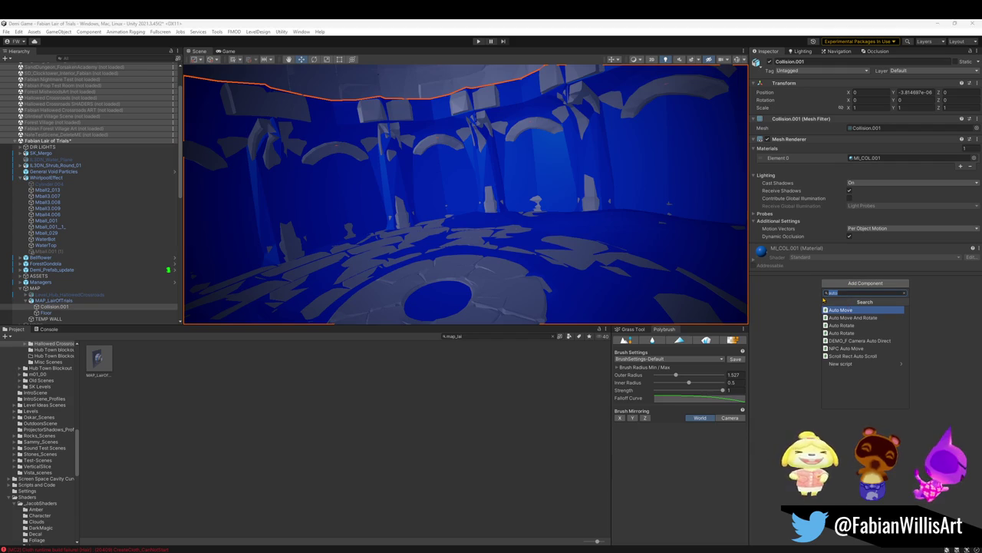
text(mesh)
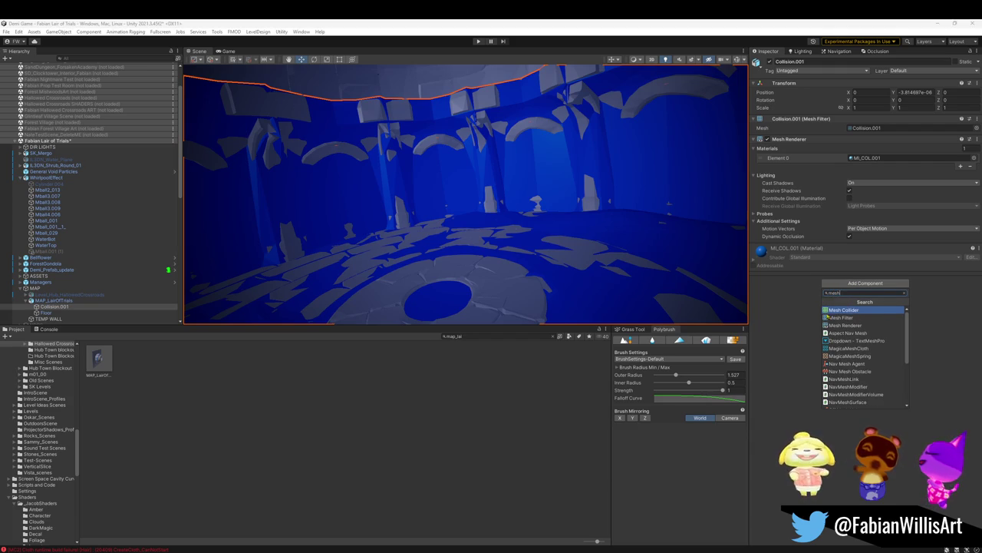
click(839, 311)
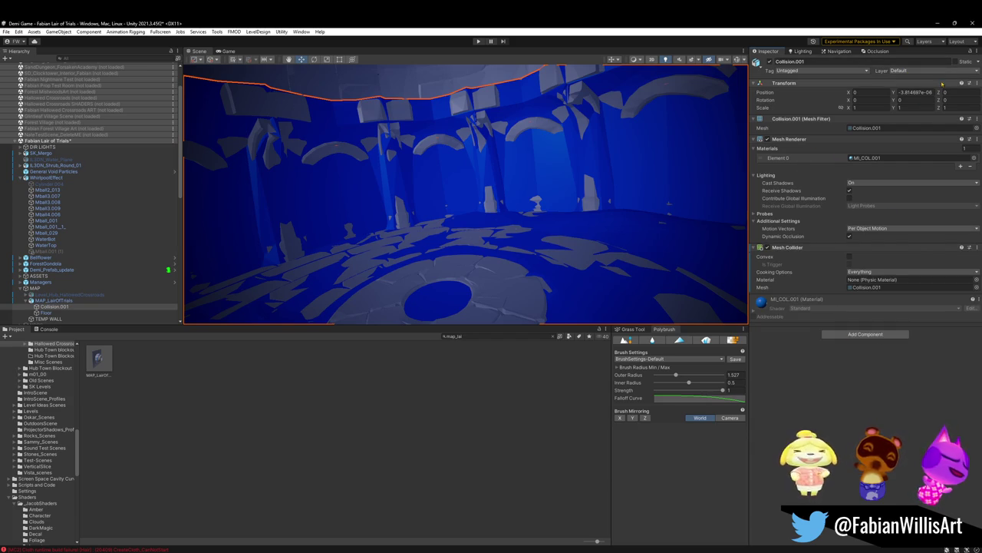
click(956, 61)
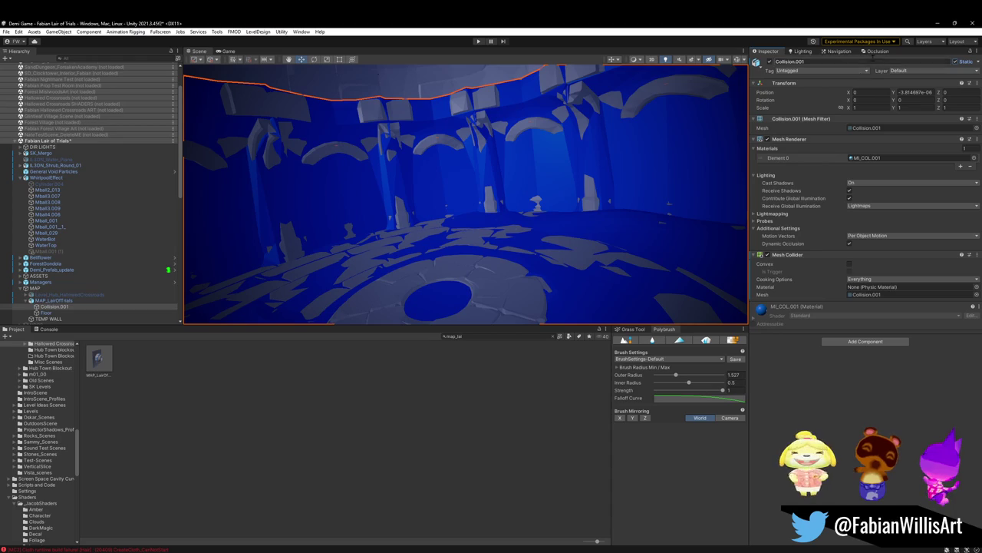
Step: Review the Occlusion and Navigation bake settings, then return to Collision.001's components
click(879, 52)
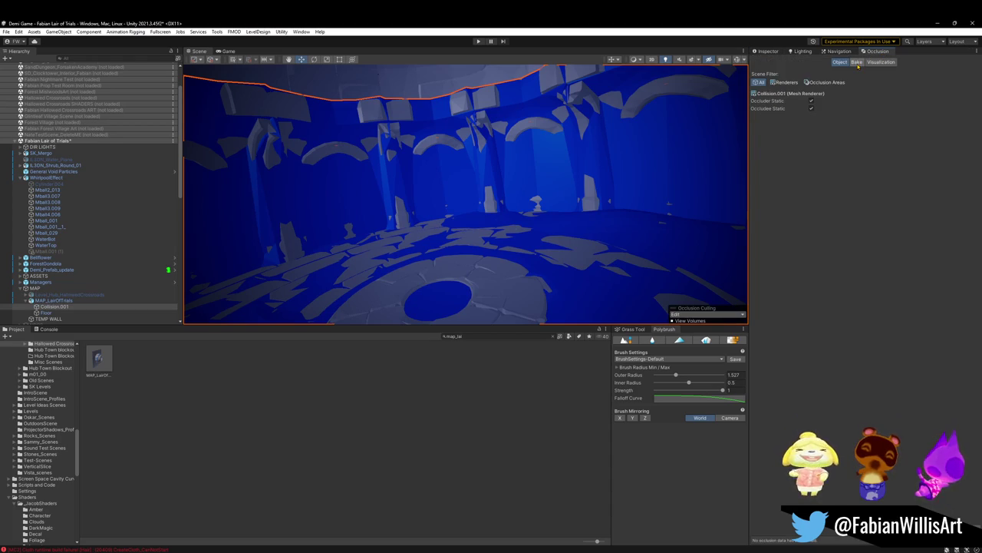
click(857, 64)
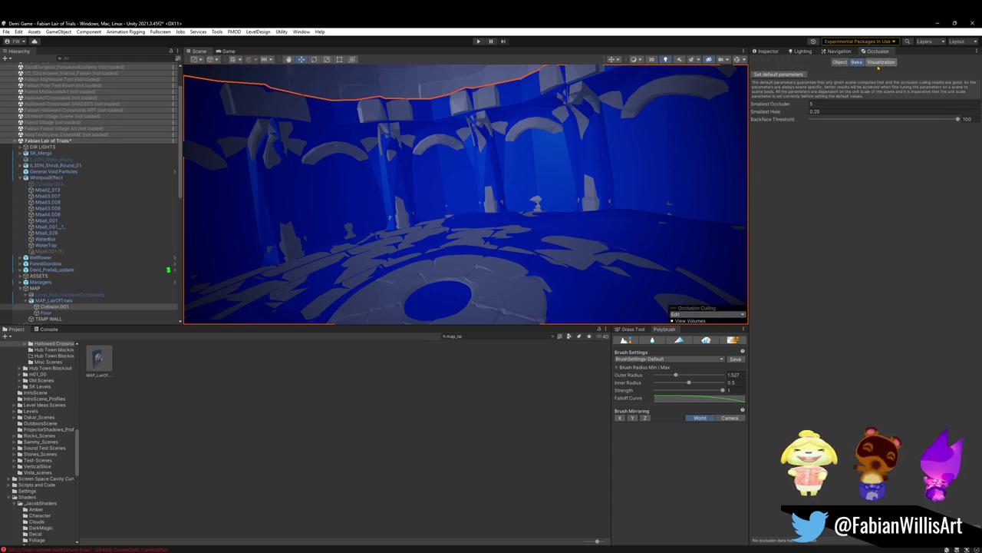
click(846, 53)
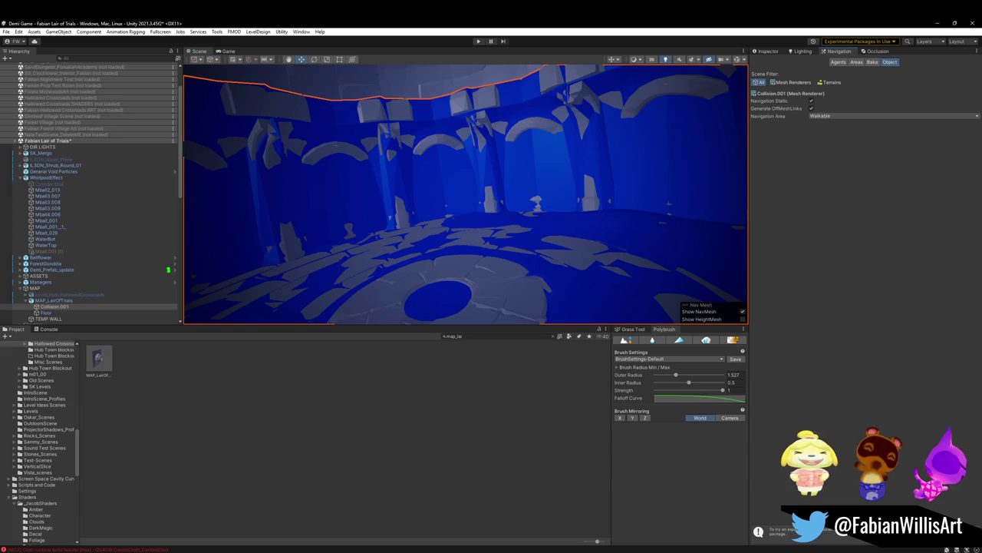
click(872, 63)
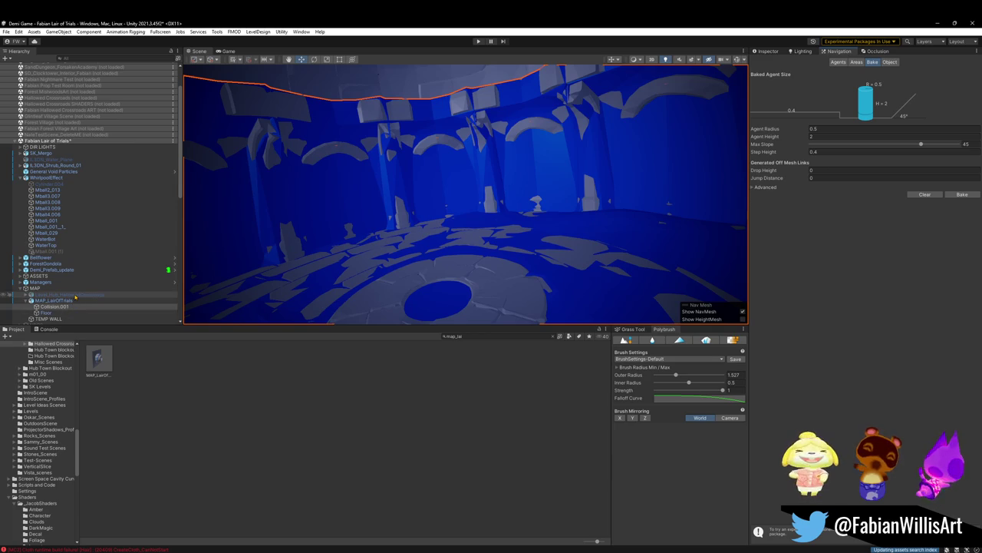
click(770, 50)
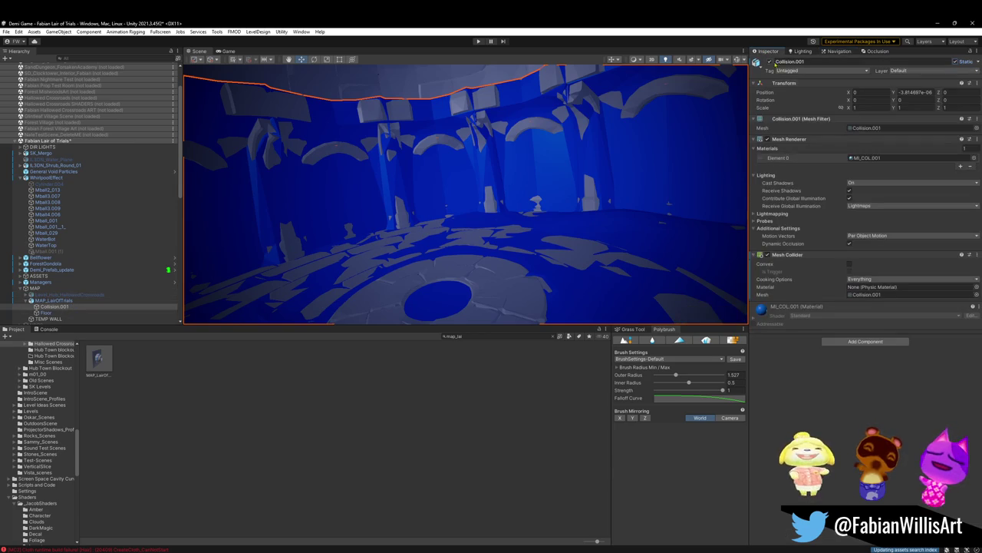
Step: Disable Collision.001's Mesh Renderer and inspect the wall piece SD_Wall_08.008
click(767, 139)
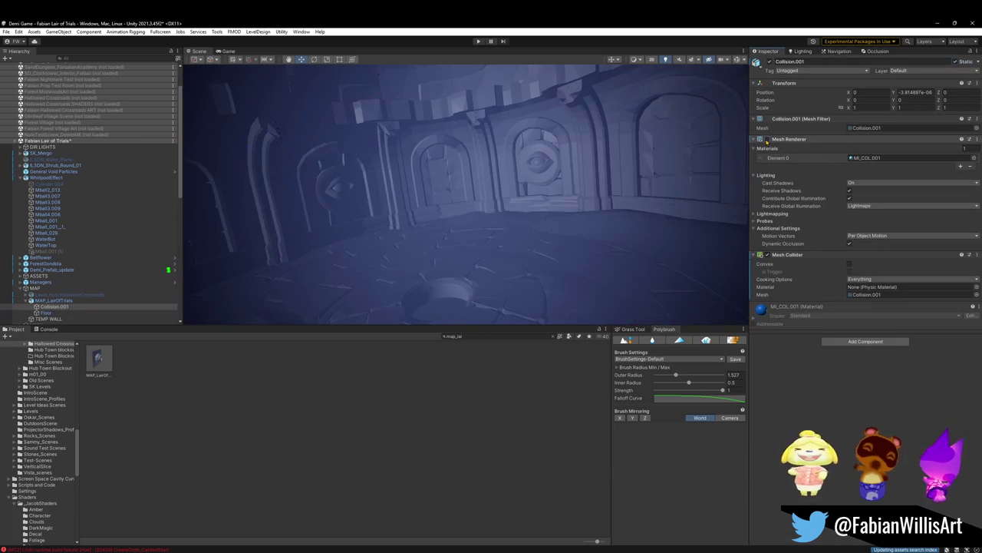
mouse_move(385, 229)
right_down()
mouse_move(485, 223)
mouse_move(471, 229)
right_up()
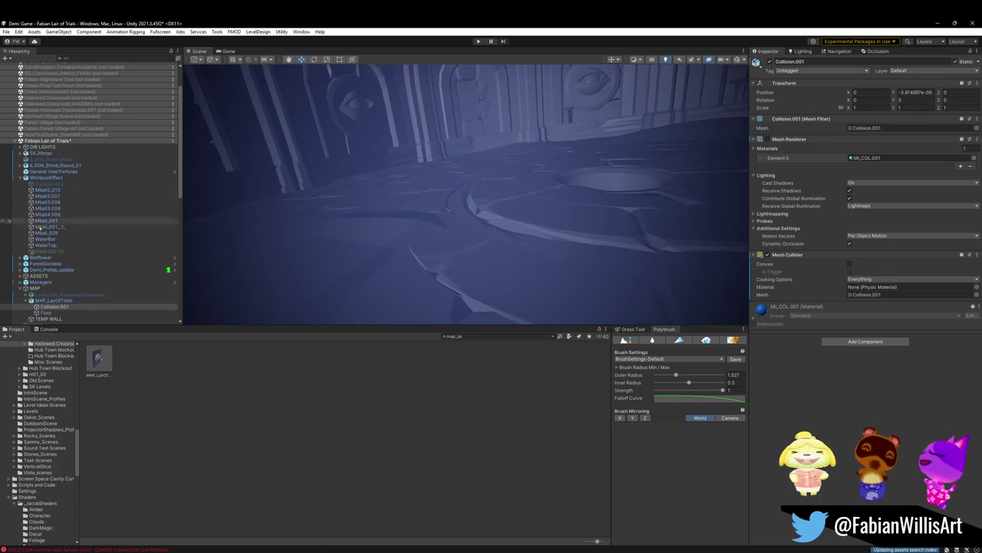
click(72, 295)
mouse_move(499, 176)
right_down()
mouse_move(519, 152)
mouse_move(432, 100)
mouse_move(307, 125)
mouse_move(283, 153)
mouse_move(525, 228)
mouse_move(509, 176)
right_up()
click(376, 187)
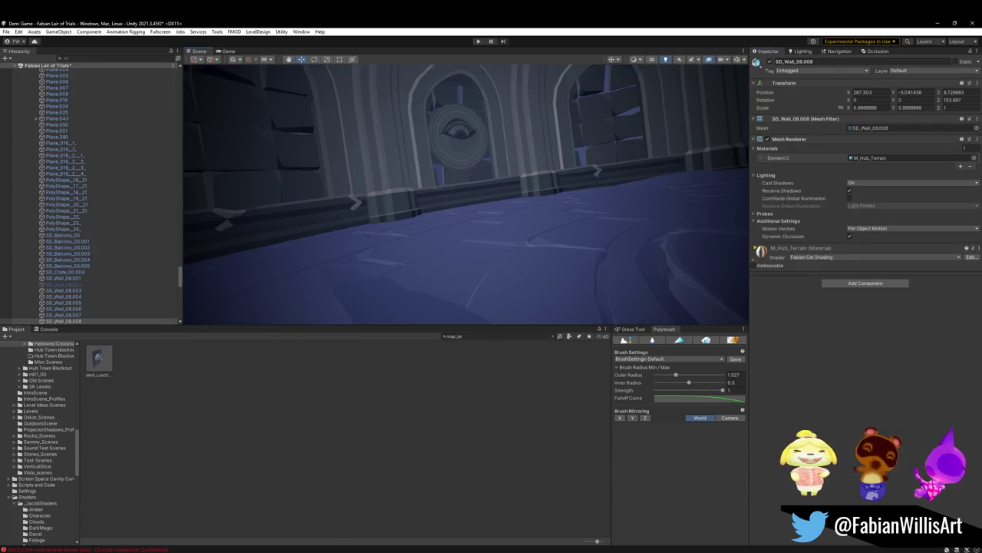
mouse_move(629, 235)
right_down()
mouse_move(533, 212)
mouse_move(574, 205)
mouse_move(574, 229)
mouse_move(515, 136)
mouse_move(511, 103)
mouse_move(609, 246)
mouse_move(639, 238)
mouse_move(355, 198)
mouse_move(312, 201)
mouse_move(373, 271)
right_up()
Step: Inspect terrain piece DK_Terrain_03.176 and its M_Hub_Terrain and M_Hub_Ground materials
click(384, 269)
click(429, 261)
mouse_move(467, 256)
right_down()
mouse_move(551, 279)
mouse_move(522, 248)
mouse_move(445, 248)
mouse_move(766, 278)
right_up()
click(754, 270)
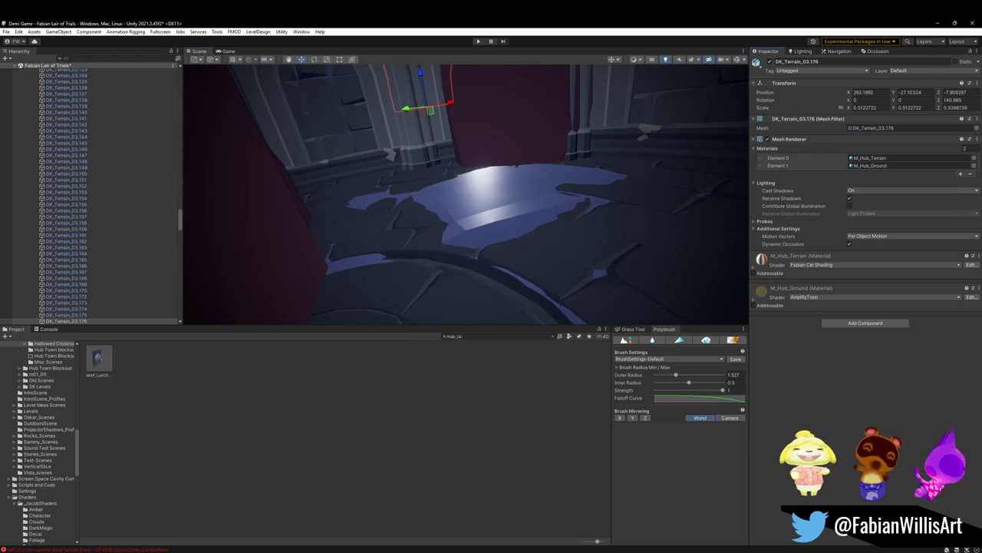
right_drag(483, 191, 732, 277)
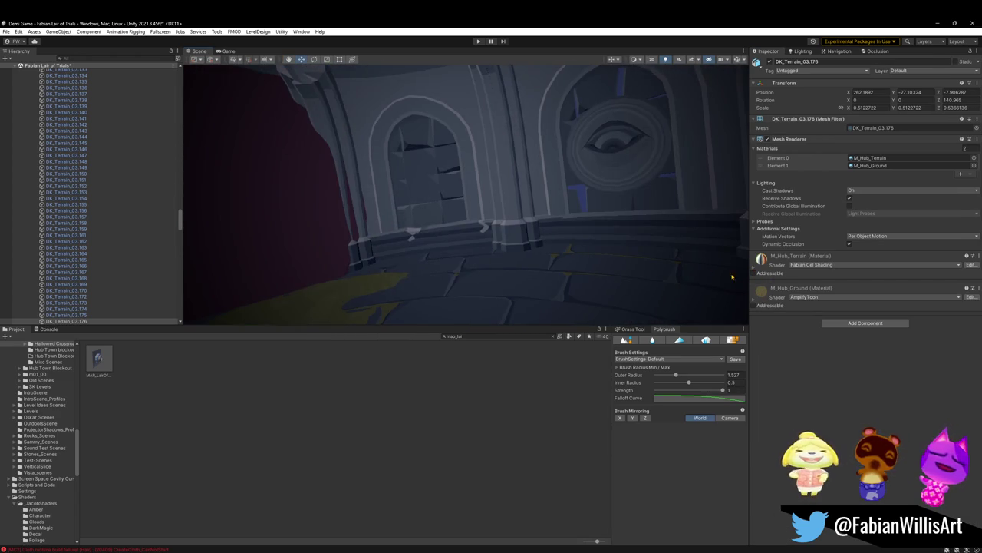
click(773, 296)
mouse_move(584, 197)
right_down()
mouse_move(505, 87)
mouse_move(550, 184)
mouse_move(624, 196)
mouse_move(592, 192)
mouse_move(599, 204)
right_up()
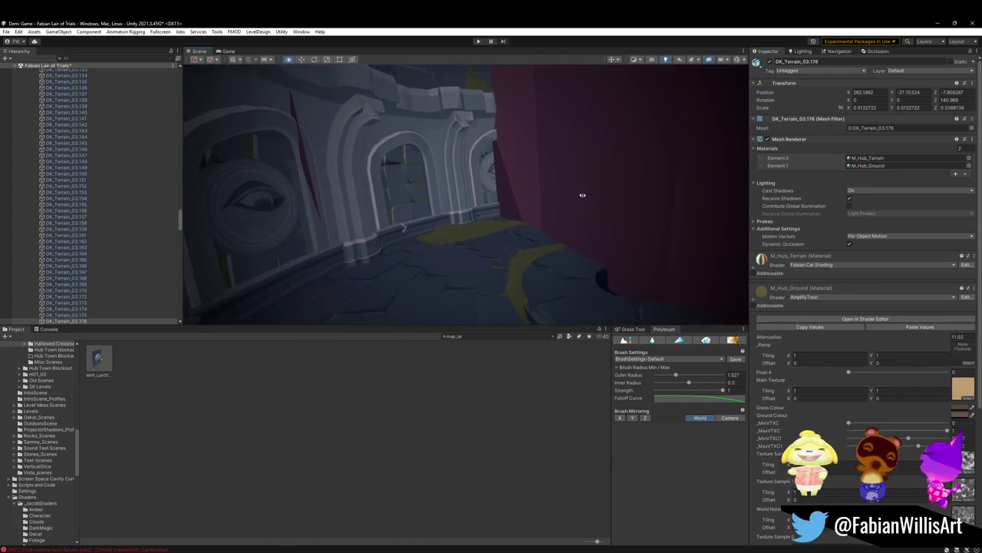
click(83, 269)
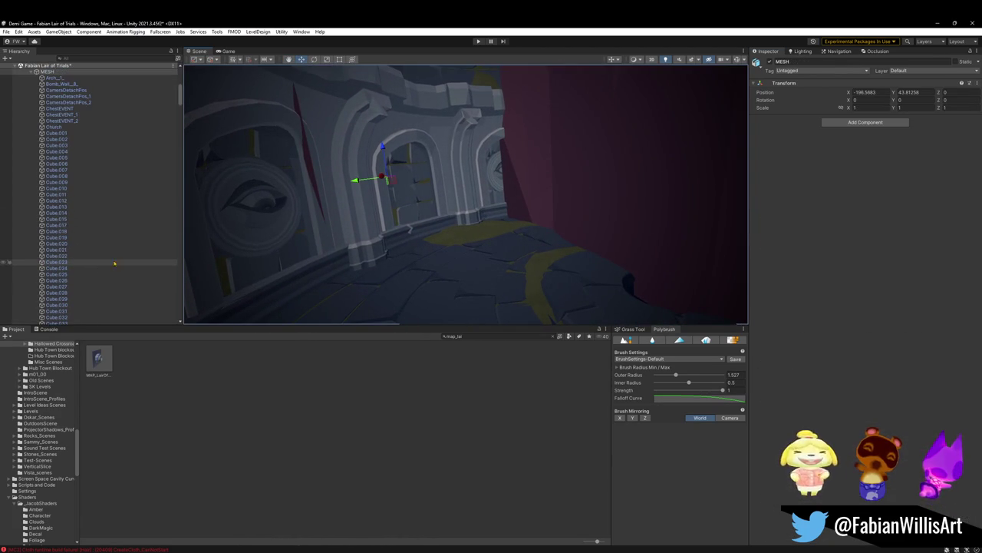
Step: Deactivate Level_Hub_HallowedCrossroads with Alt+Shift+A to hide the red curtains
click(136, 225)
key(alt+shift+a)
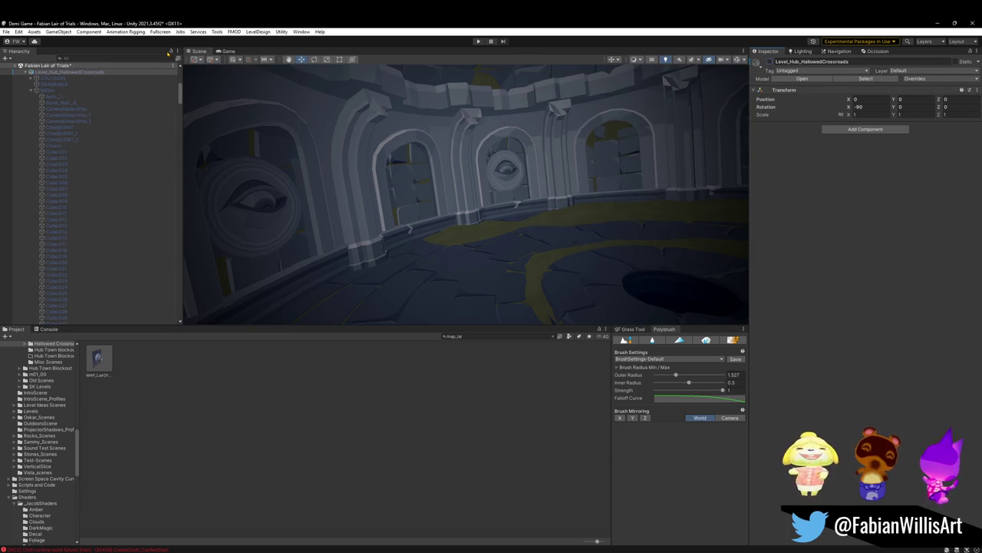
mouse_move(243, 125)
right_down()
mouse_move(583, 240)
mouse_move(583, 223)
right_up()
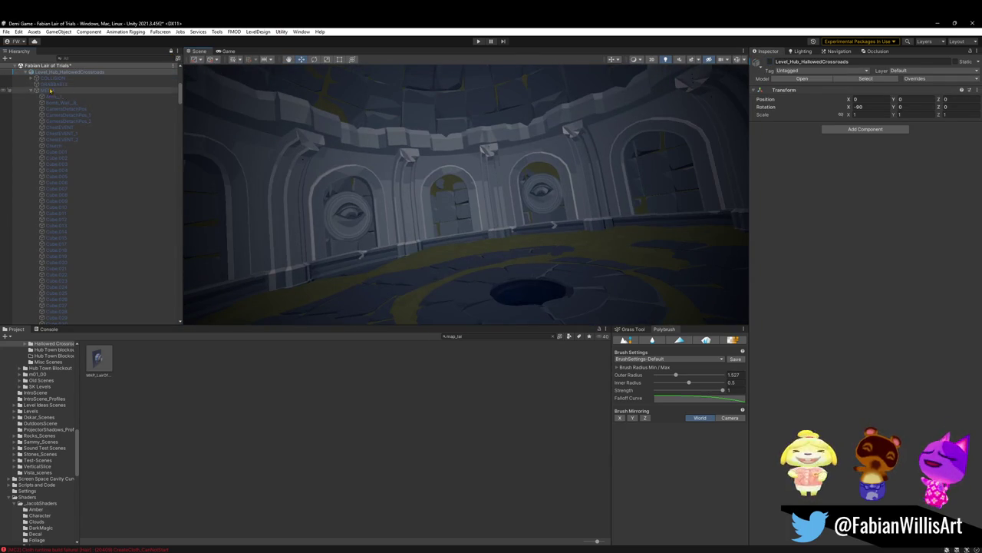
Step: Collapse MAP in the Hierarchy and view the shrine from the dome down to the arched wall
click(19, 158)
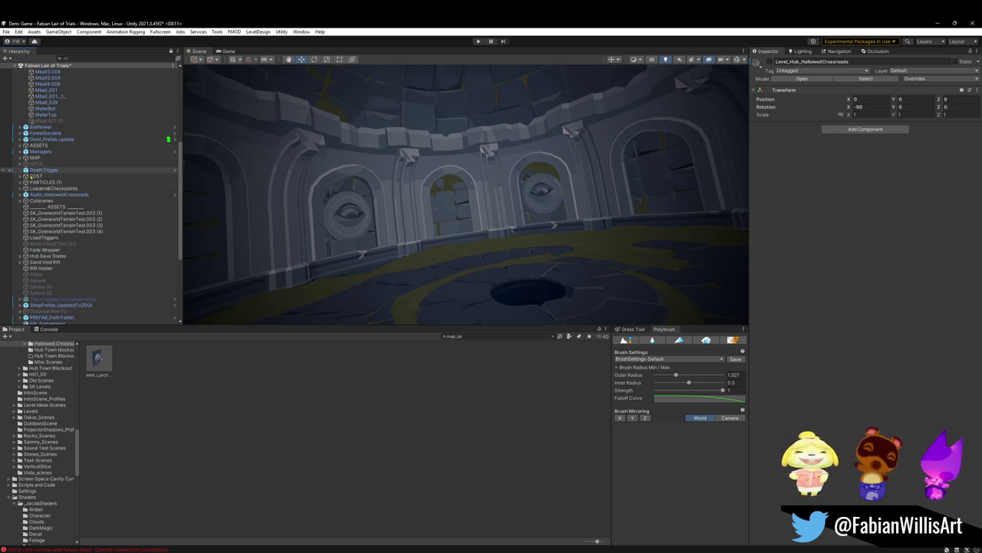
click(69, 225)
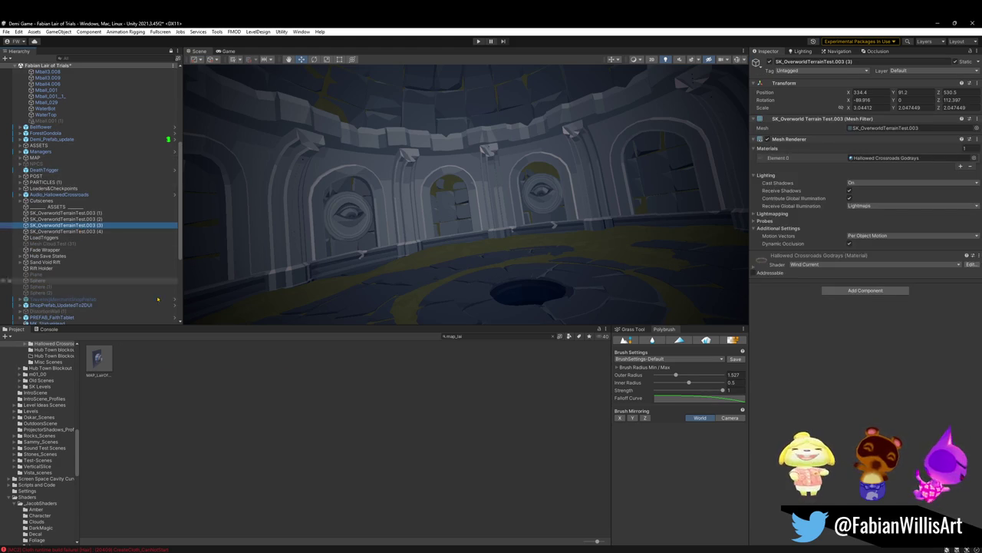
mouse_move(568, 254)
right_down()
mouse_move(524, 257)
mouse_move(553, 261)
right_up()
click(506, 248)
mouse_move(466, 234)
right_down()
mouse_move(540, 212)
mouse_move(533, 186)
mouse_move(522, 192)
mouse_move(529, 158)
right_up()
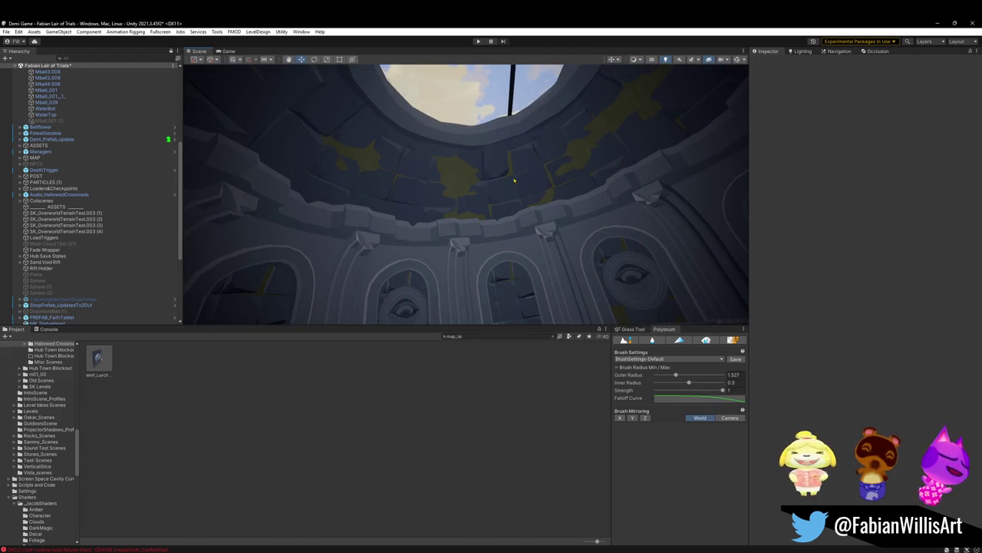
right_drag(504, 208, 481, 342)
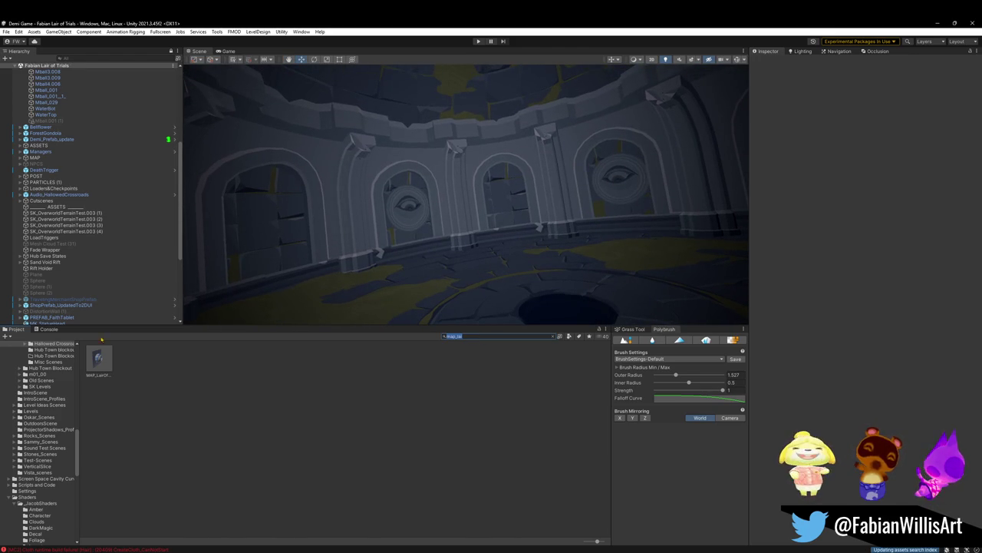
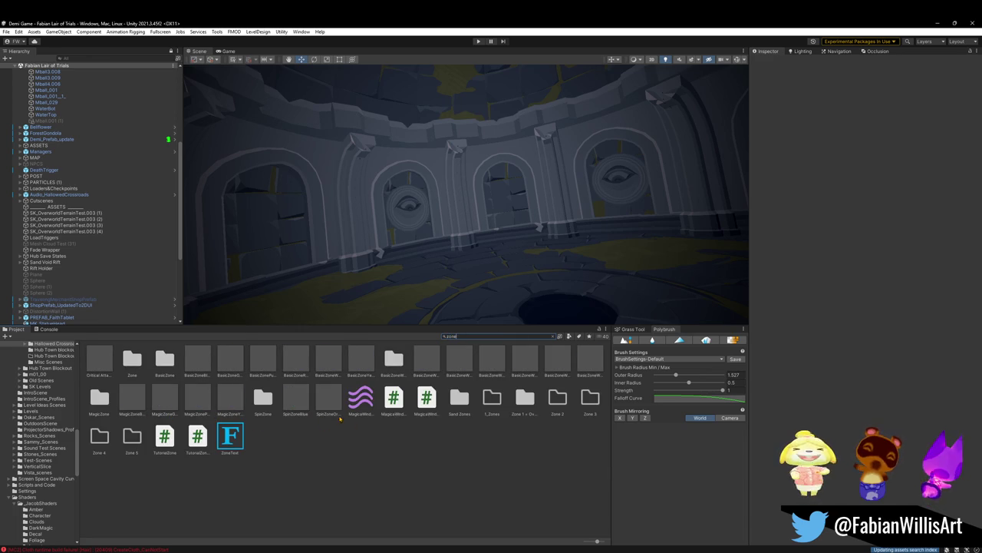
Step: Drop the BasicZoneYellow prefab into the chamber and lift it to about Y -4.09
drag(361, 358, 491, 303)
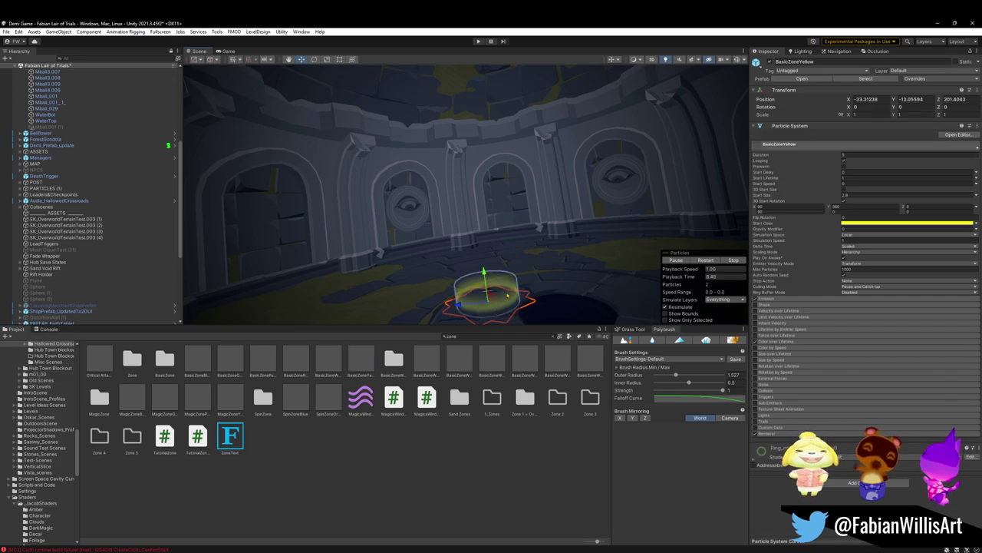
key(w)
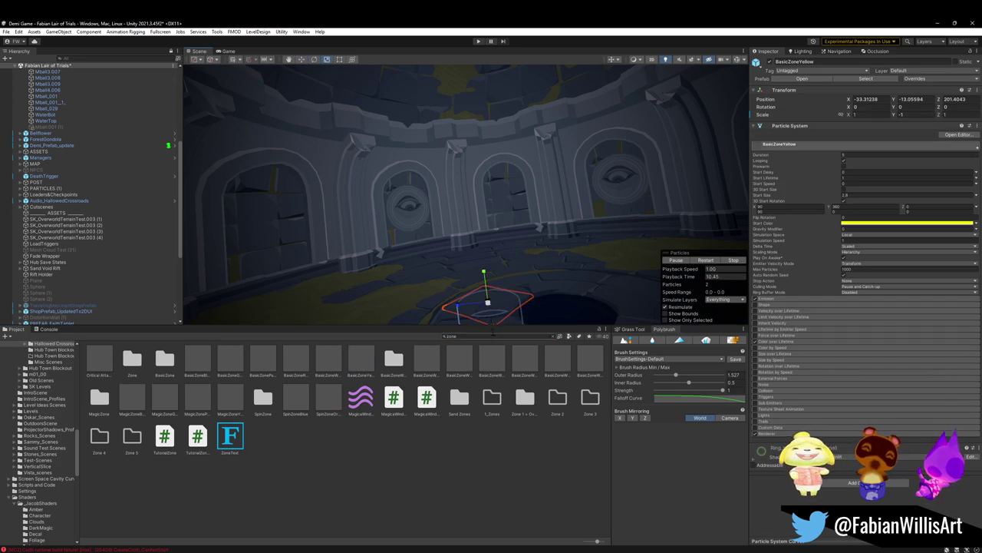
drag(486, 285, 465, 98)
right_drag(464, 98, 470, 86)
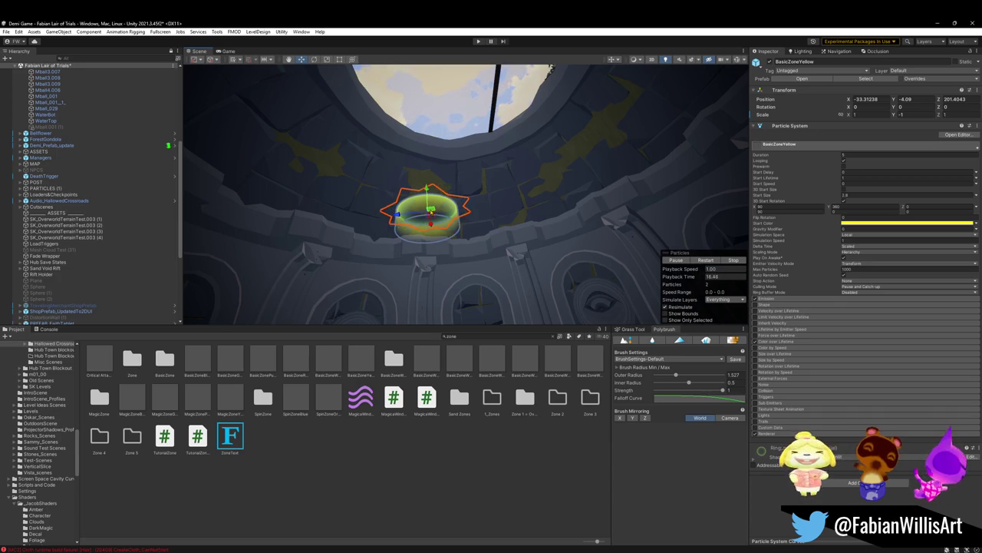
Step: Select the MAP_LairOfTrials dome mesh and frame it in the view
click(355, 198)
scroll(110, 244, down, 5)
key(f)
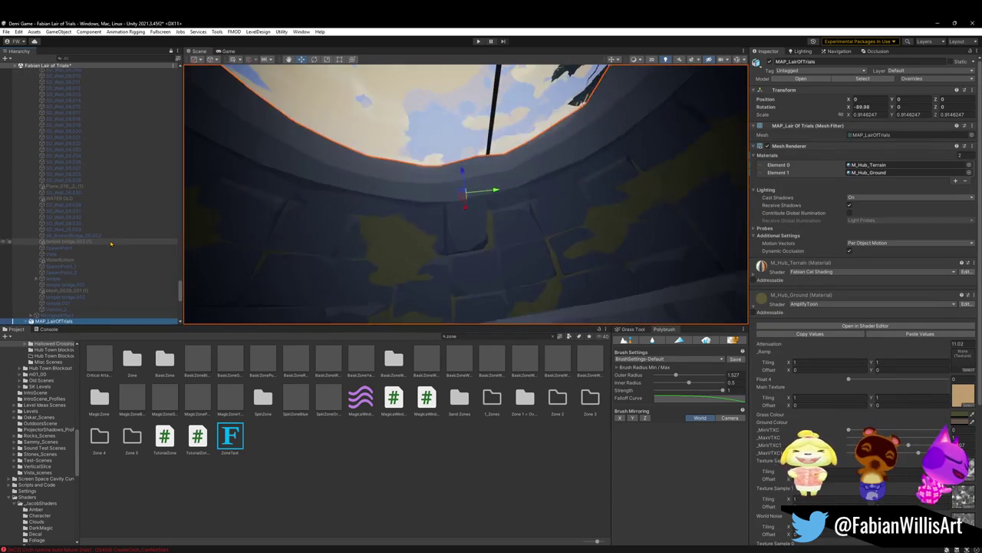
Step: Try selections in the Hierarchy, ending on the BasicZoneYellow glow zone
scroll(111, 244, up, 2)
click(109, 228)
key(ctrl+a)
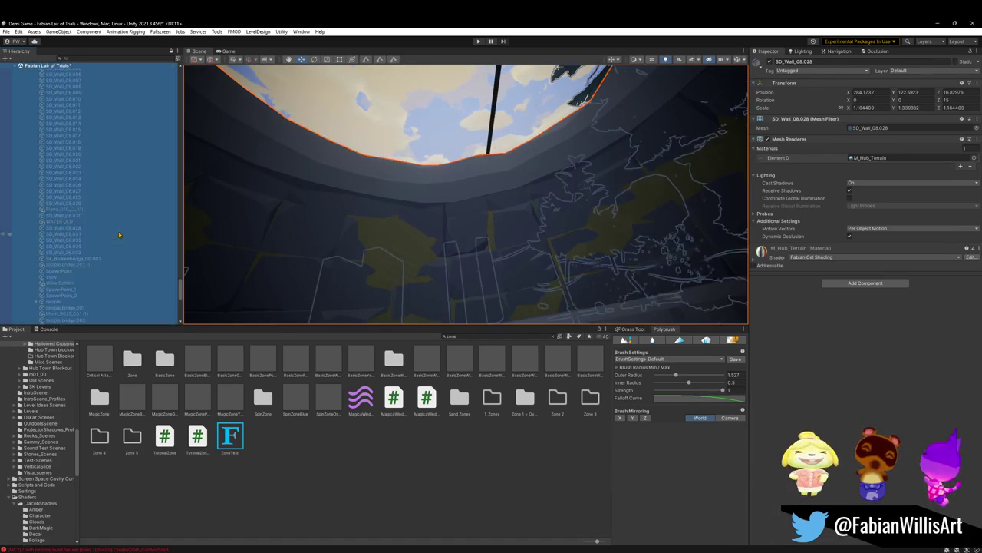
key(Left)
click(84, 232)
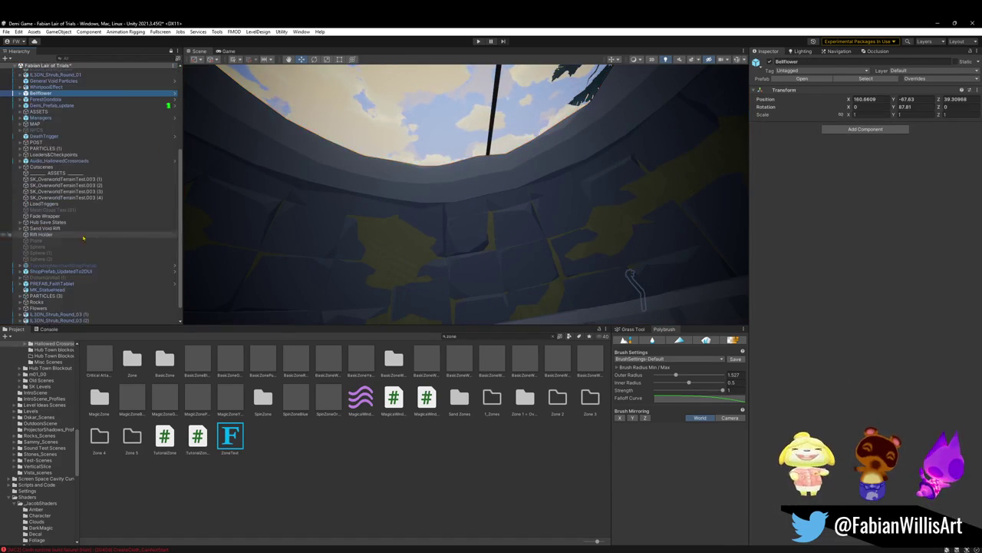
scroll(73, 154, down, 3)
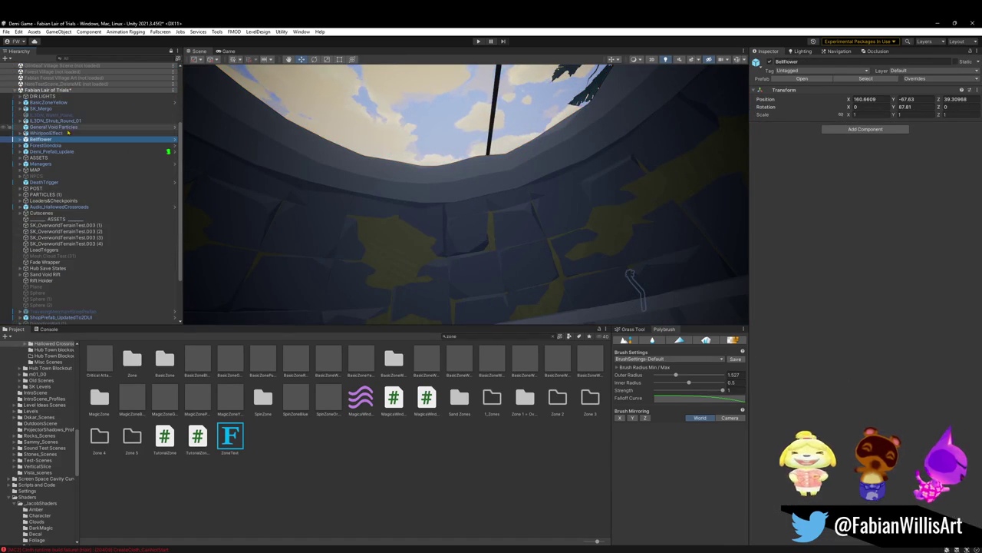
click(75, 102)
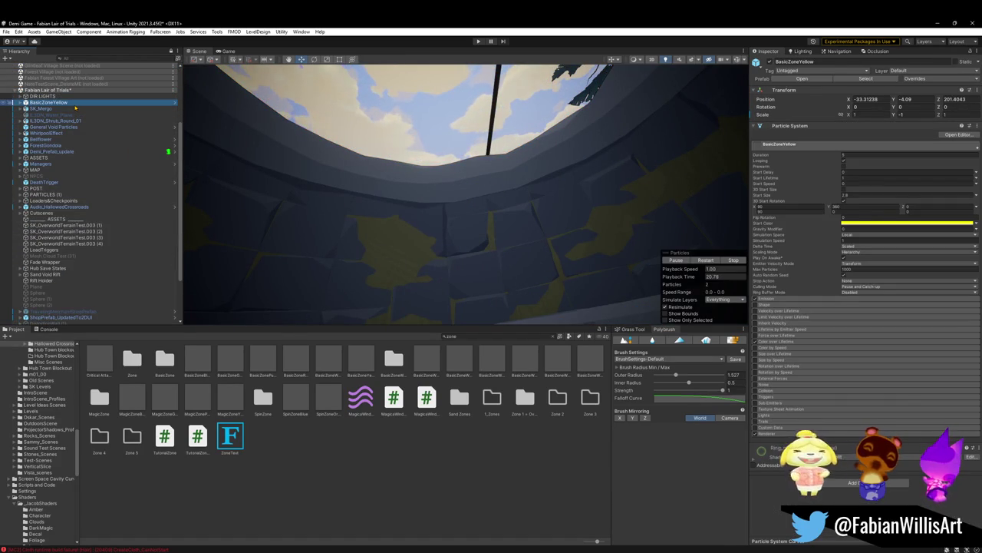
Step: Delete the Cutscenes, DeathTrigger and NPCS objects from the Hierarchy
click(54, 214)
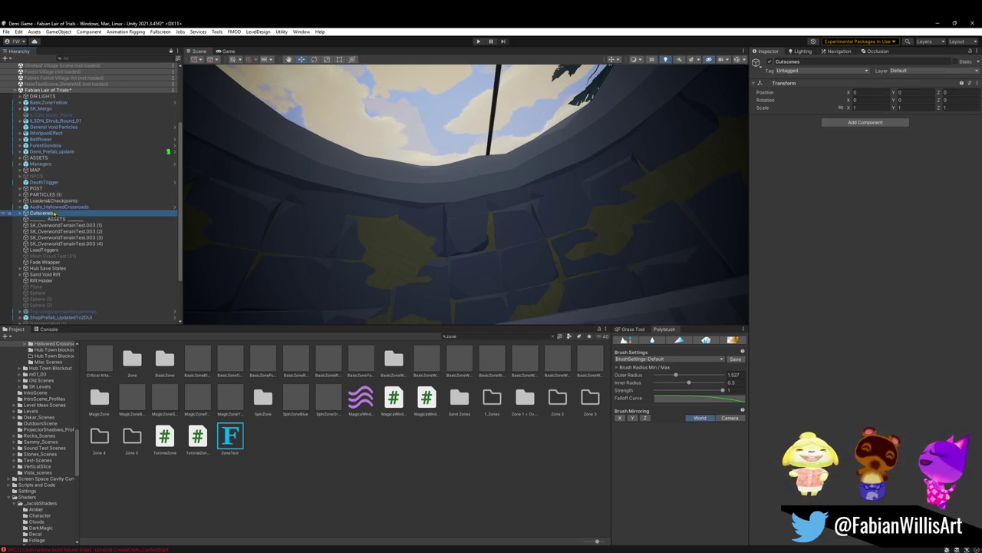
key(Delete)
click(58, 207)
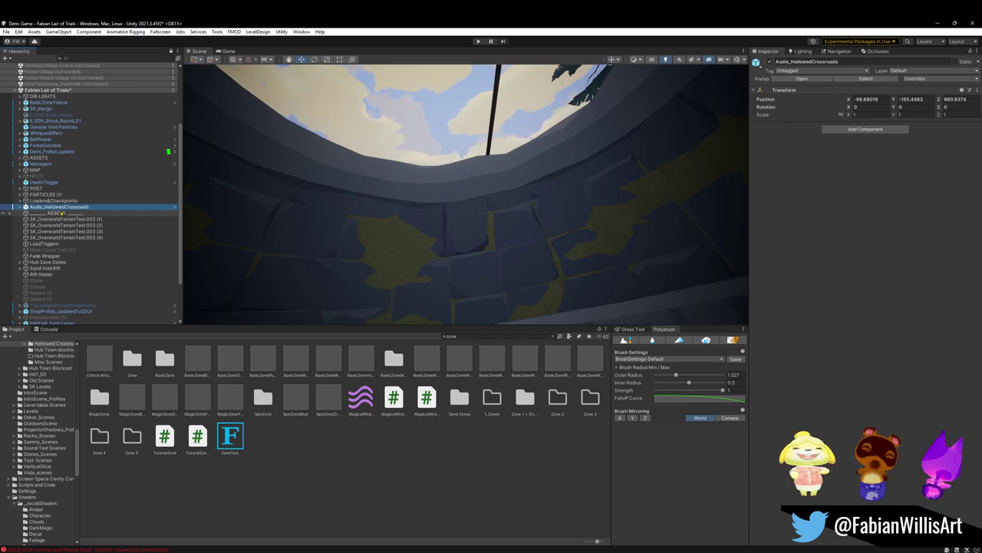
click(58, 194)
click(56, 188)
click(55, 181)
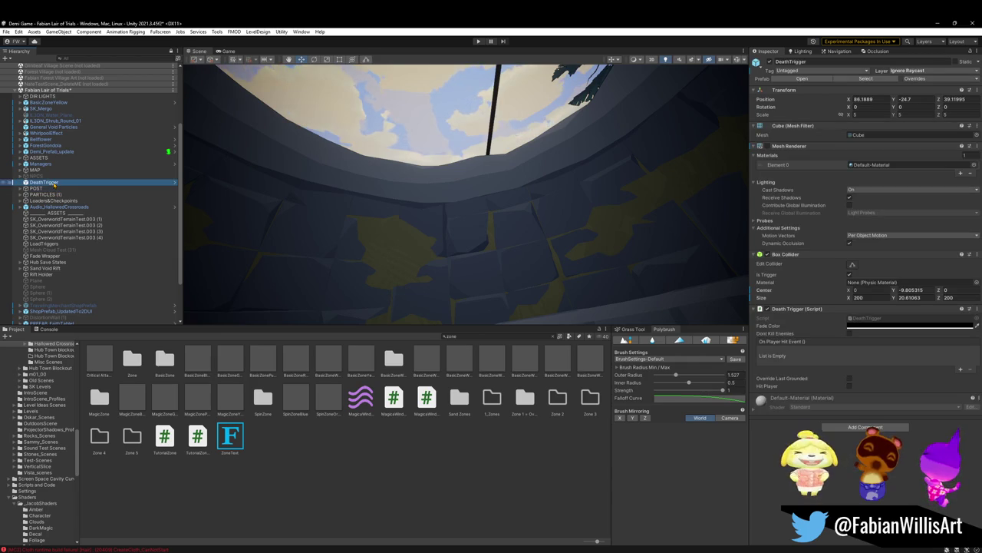
key(Delete)
click(55, 175)
key(Delete)
Step: Check the MAP, Managers, ASSETS, ForestGondola and Bellflower objects in the Hierarchy
click(55, 170)
click(54, 163)
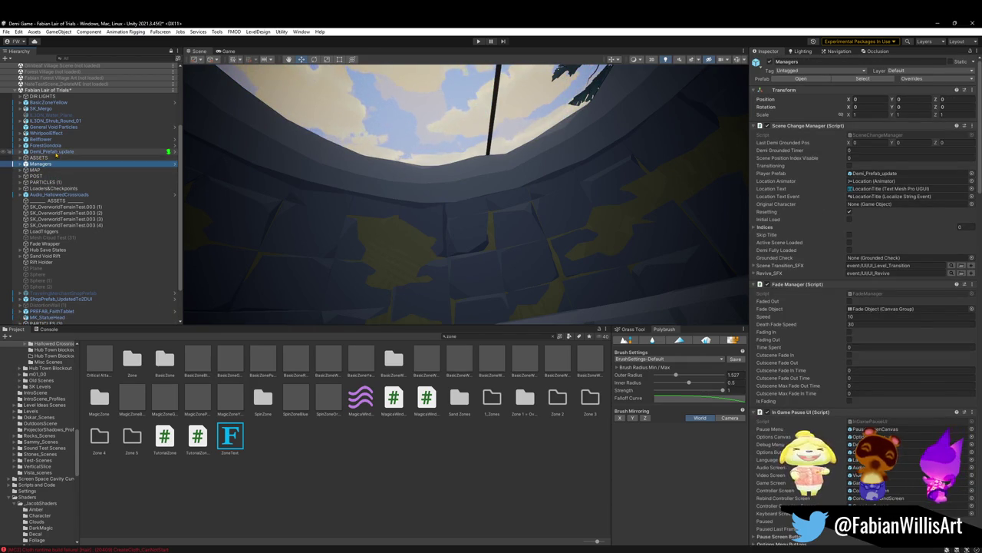
click(40, 157)
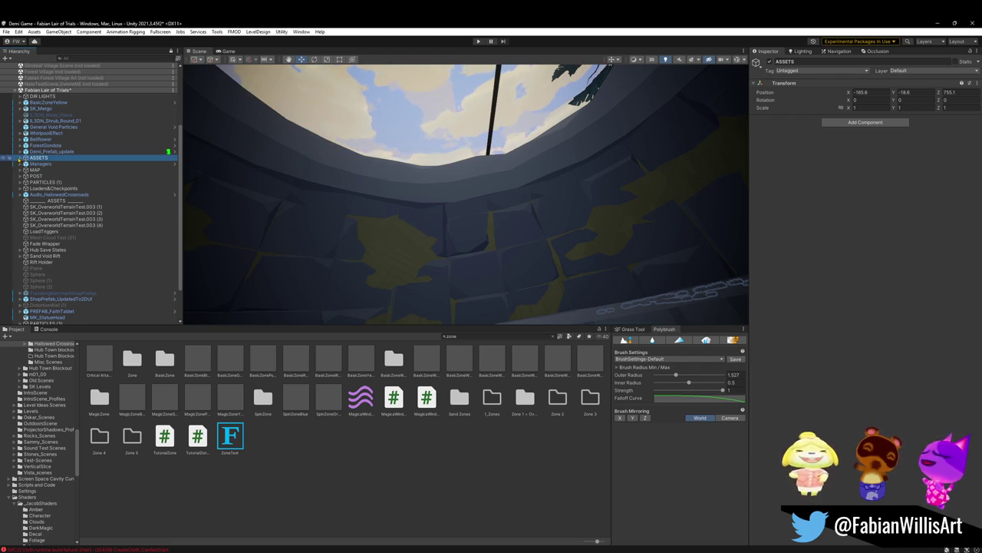
click(19, 158)
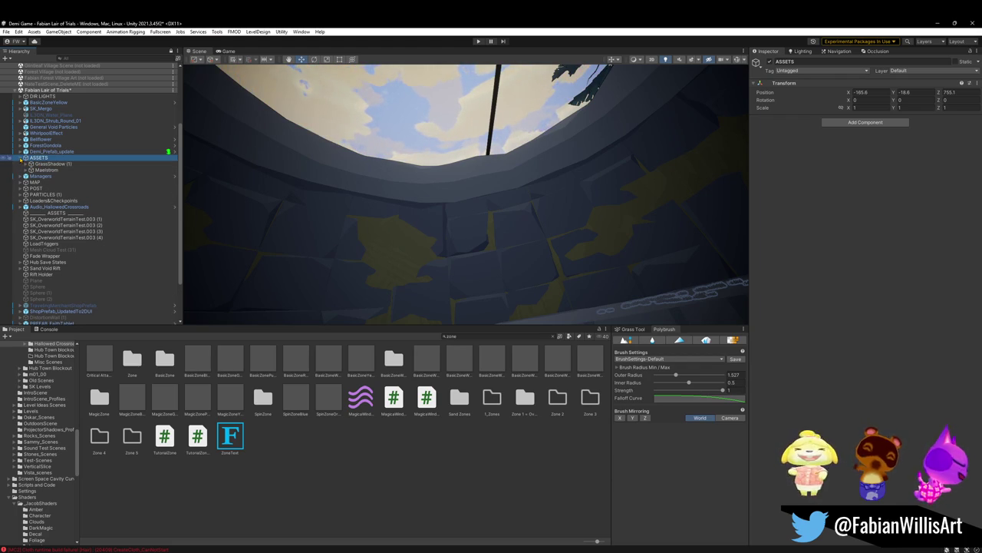
click(19, 157)
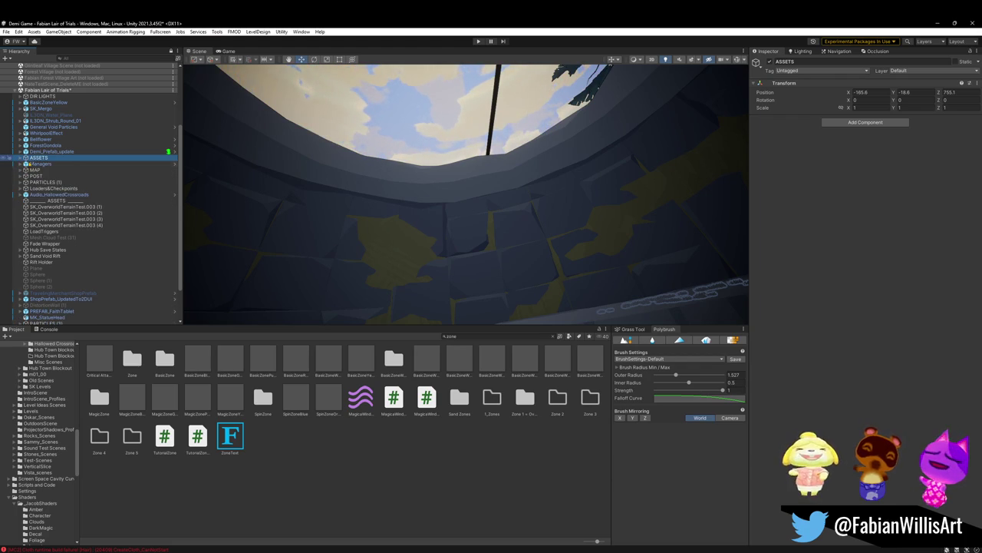
click(46, 145)
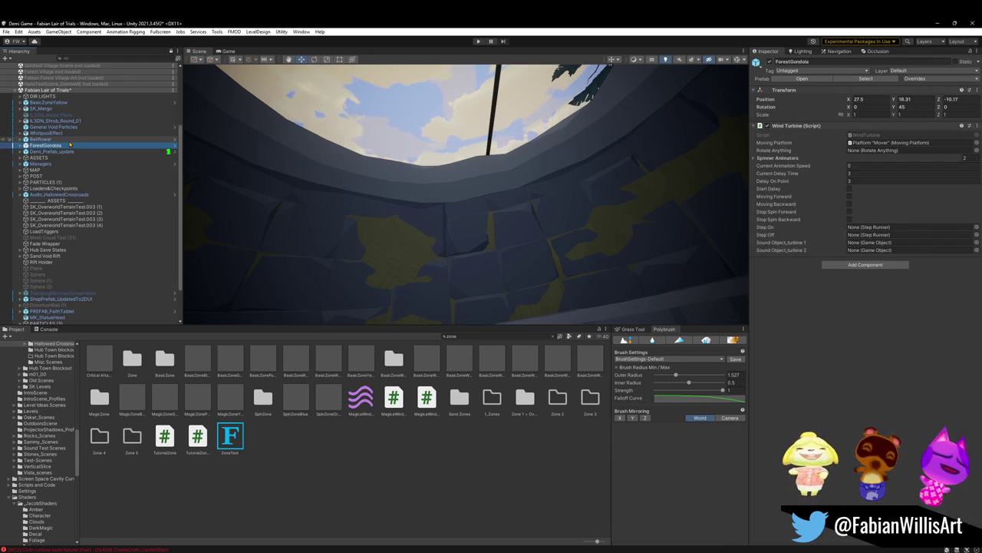
click(52, 151)
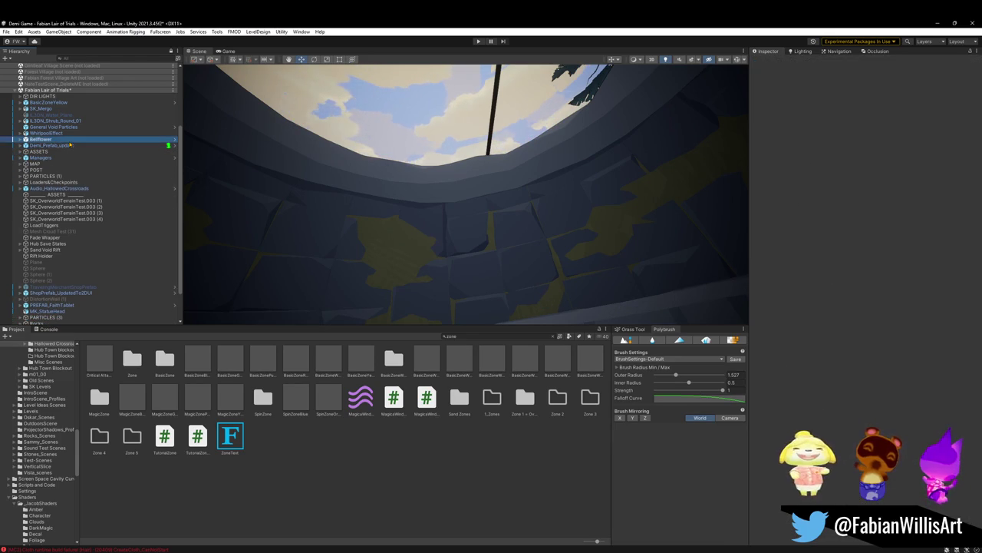
Step: Delete General Void Particles, the shrub objects and SK_Mergo, then reselect BasicZoneYellow
click(80, 127)
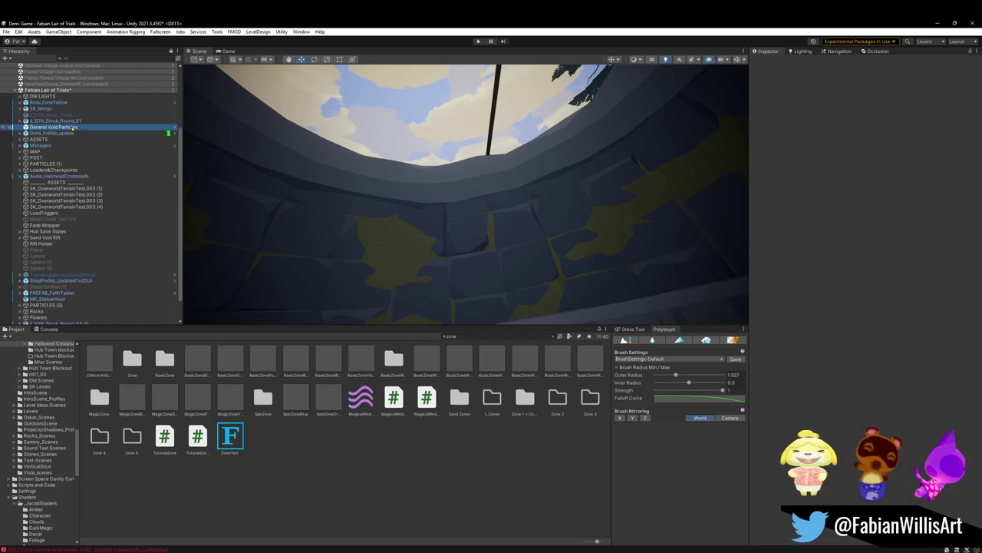
ctrl+click(46, 121)
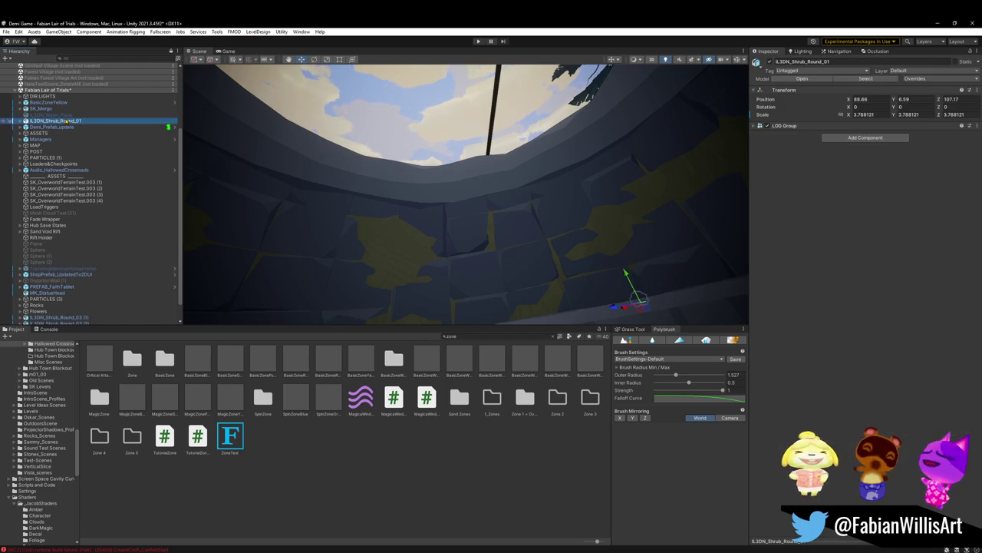
key(Delete)
click(46, 115)
key(Delete)
click(57, 107)
key(Delete)
click(55, 103)
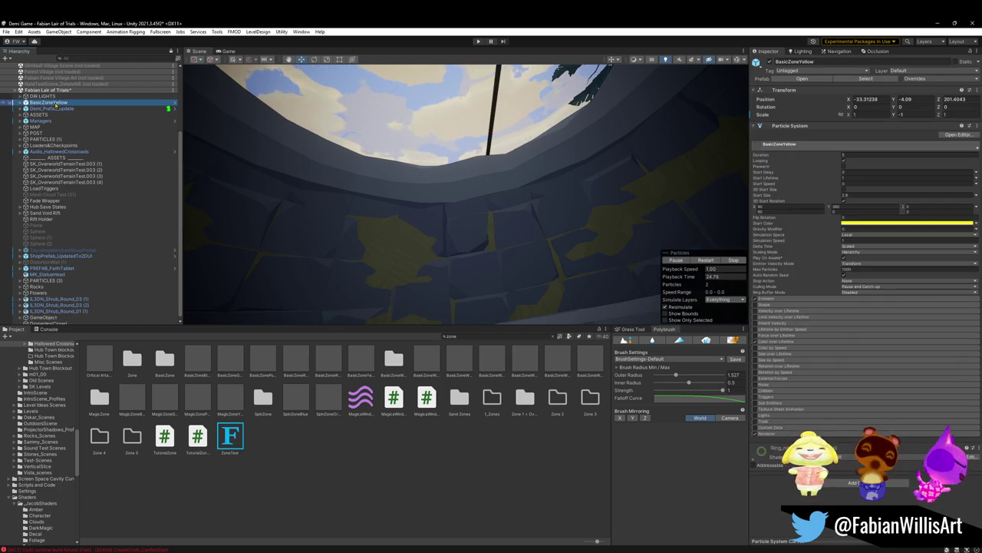
Step: Move BasicZoneYellow under the ASSETS group, set its X position to 0, and frame it
mouse_move(474, 213)
alt+mouse_down()
mouse_move(436, 238)
mouse_move(461, 176)
alt+mouse_up()
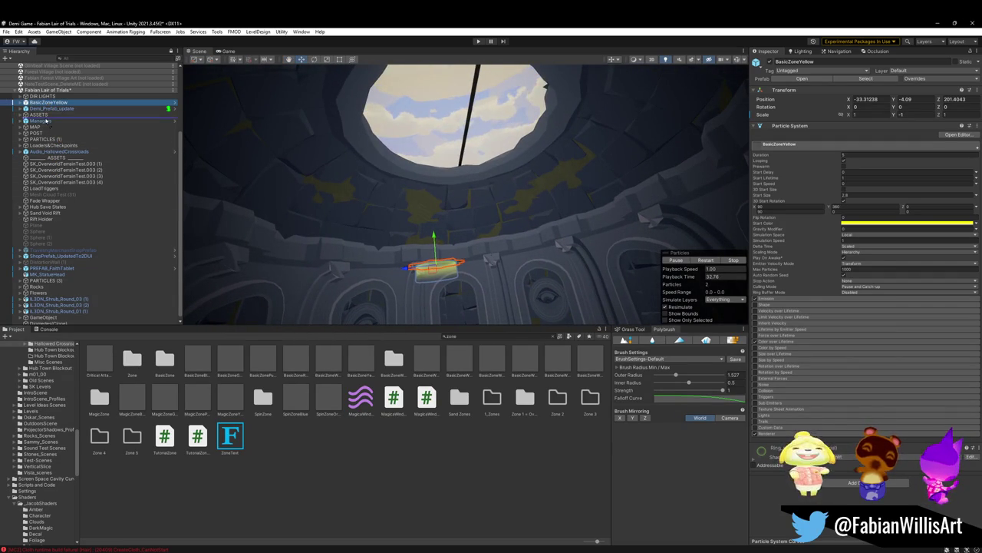
drag(45, 120, 39, 115)
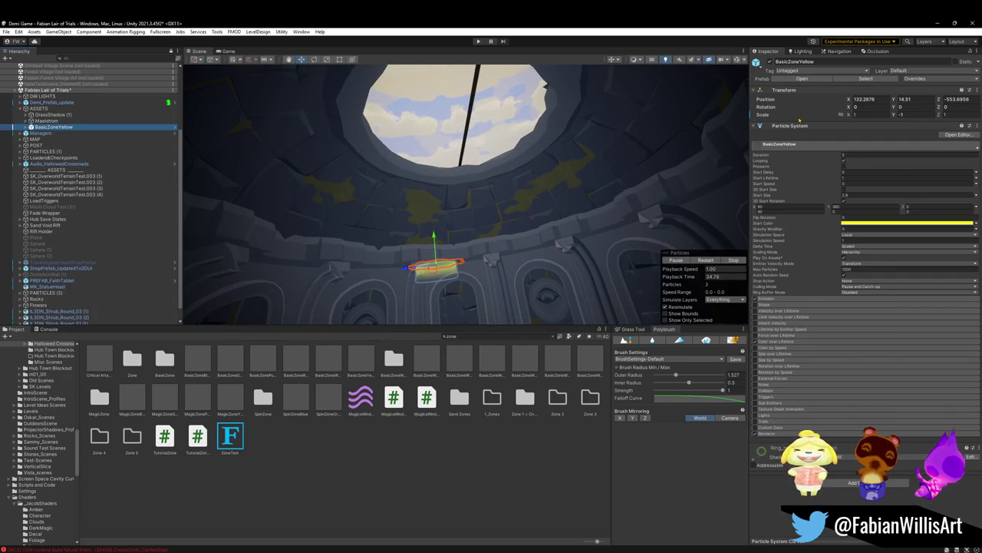
click(857, 99)
text(0)
key(Tab)
text(0)
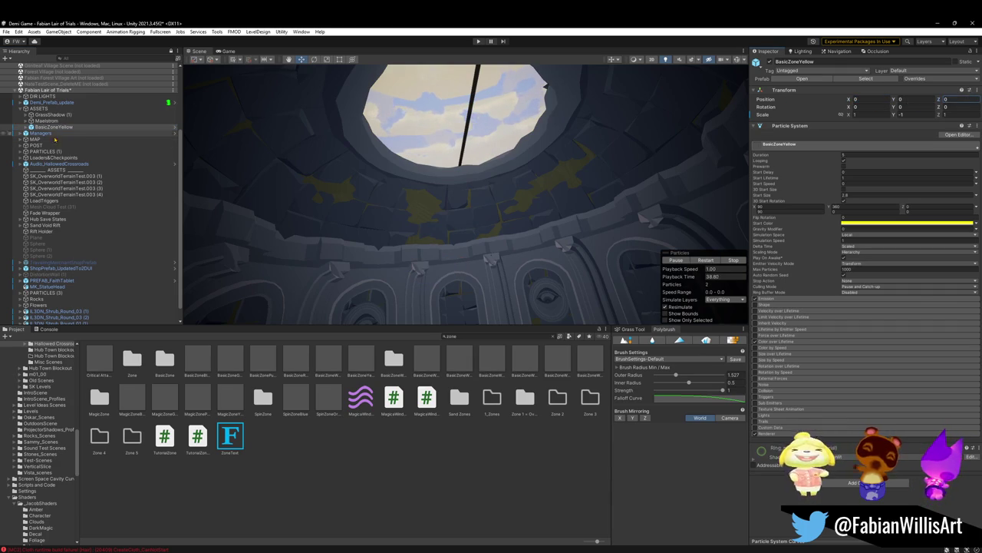
alt+drag(397, 116, 397, 244)
key(f)
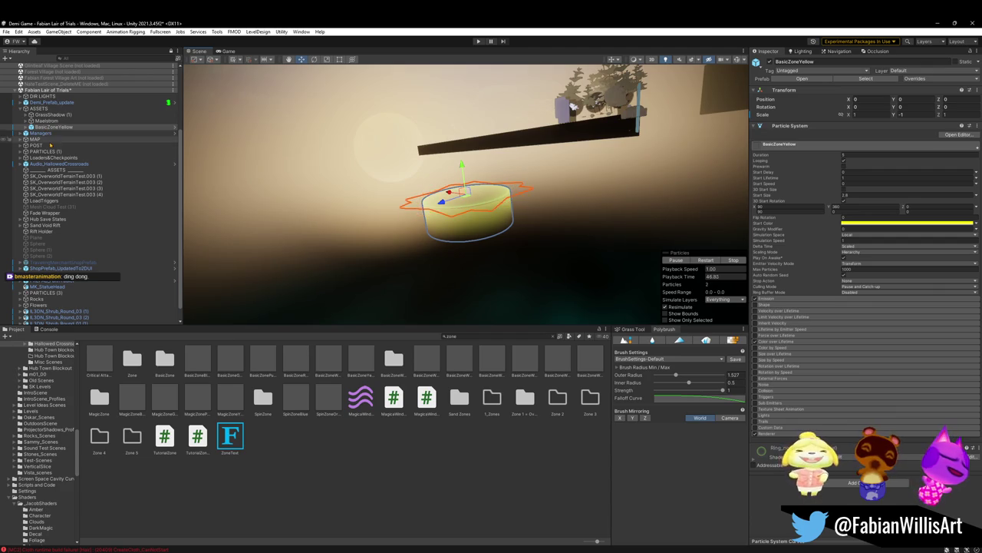
Step: Reparent BasicZoneYellow under MAP and set its position to 0, 0, 0
click(56, 127)
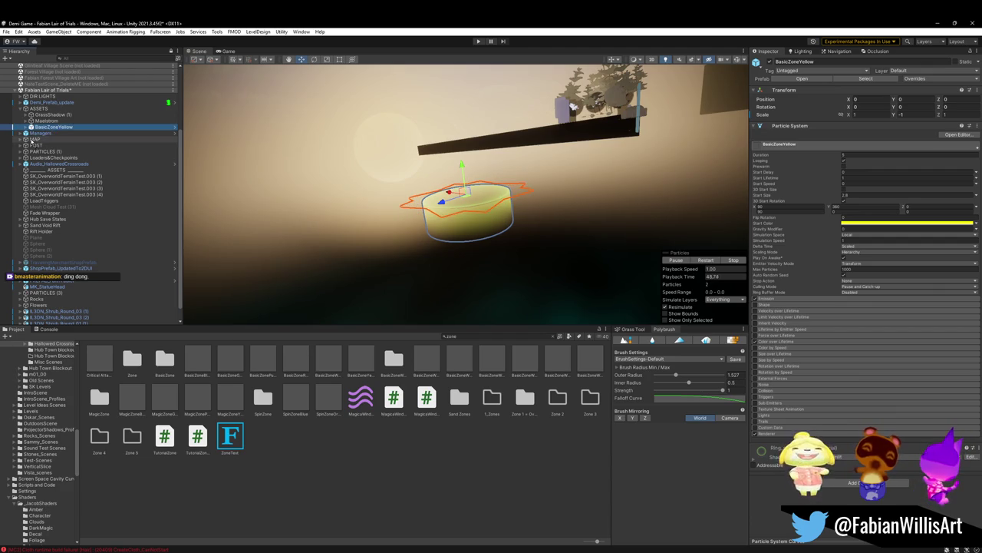
drag(34, 143, 34, 138)
click(869, 99)
text(0)
key(Tab)
text(0)
key(Tab)
text(0)
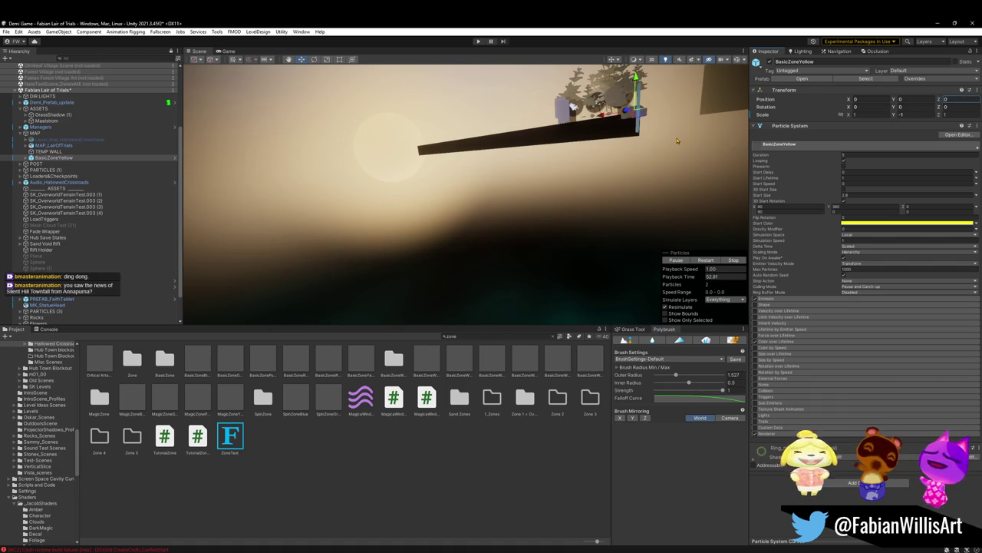
text(f)
mouse_move(520, 162)
alt+mouse_down()
mouse_move(450, 139)
mouse_move(442, 174)
alt+mouse_up()
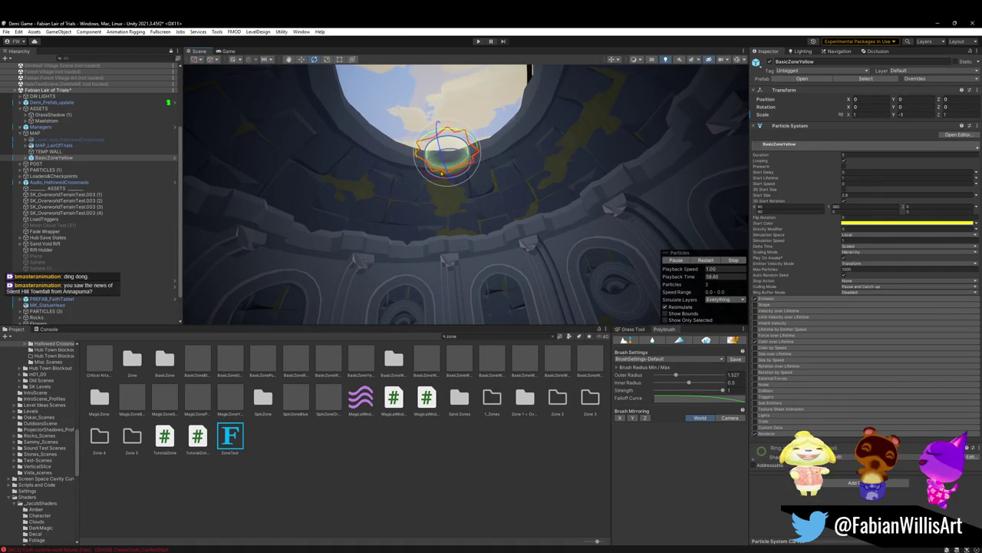
Step: Enlarge the glow zone and remove its particle system component
key(r)
mouse_move(448, 158)
mouse_down()
mouse_move(596, 136)
mouse_move(576, 138)
mouse_up()
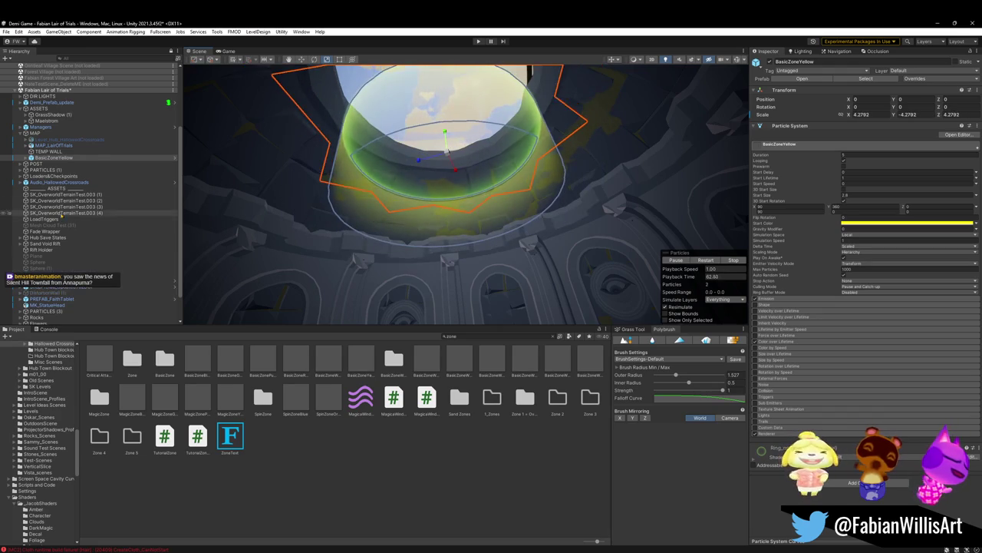
click(26, 157)
click(56, 170)
click(54, 158)
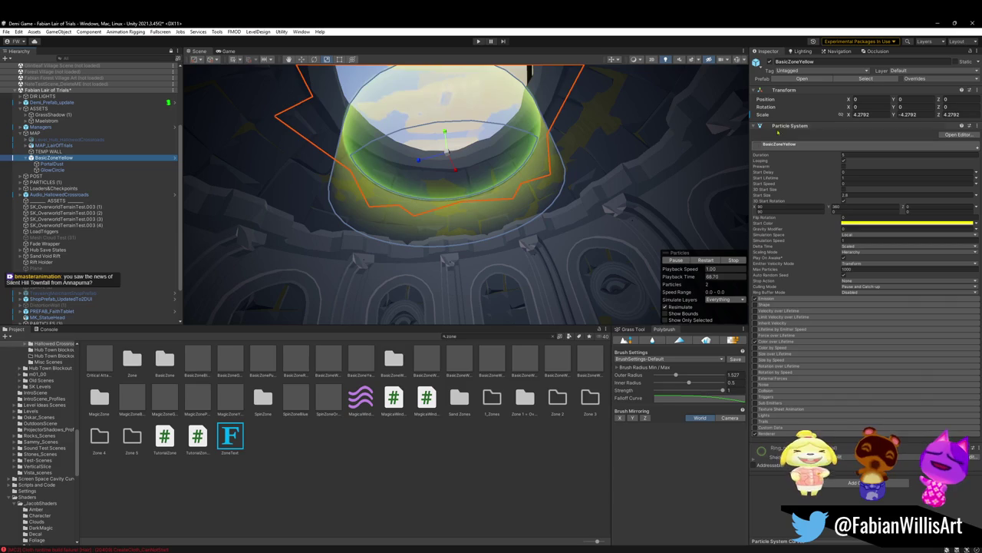
right_click(805, 126)
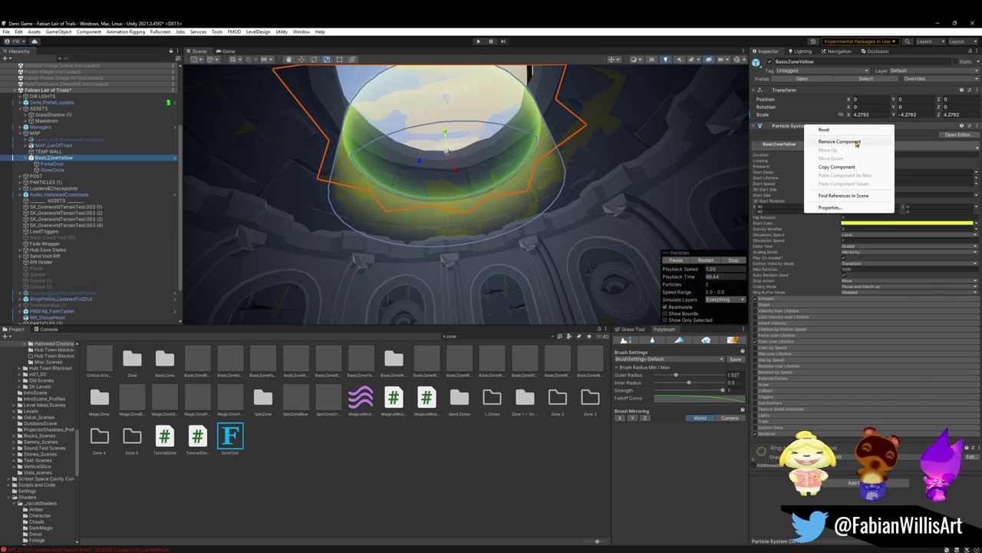
click(840, 142)
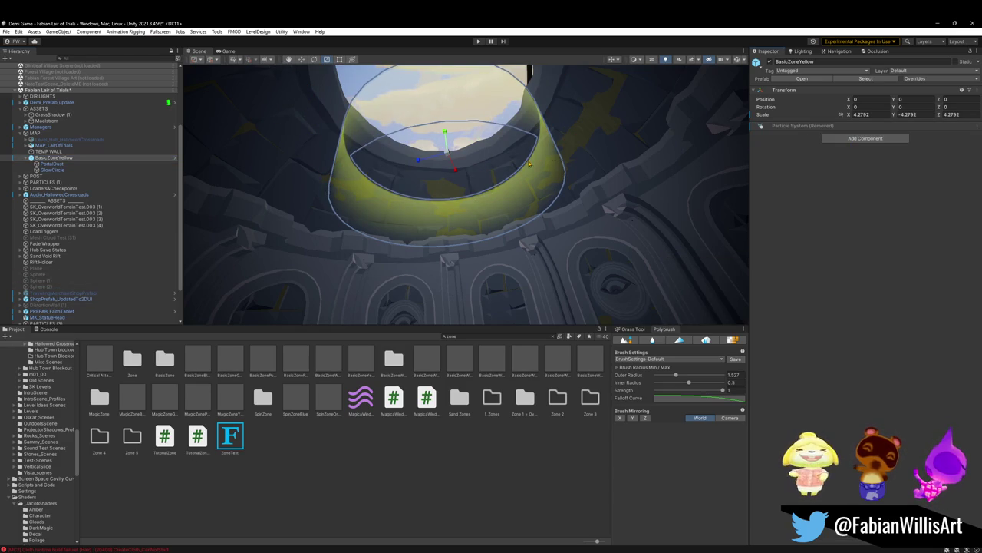
click(25, 158)
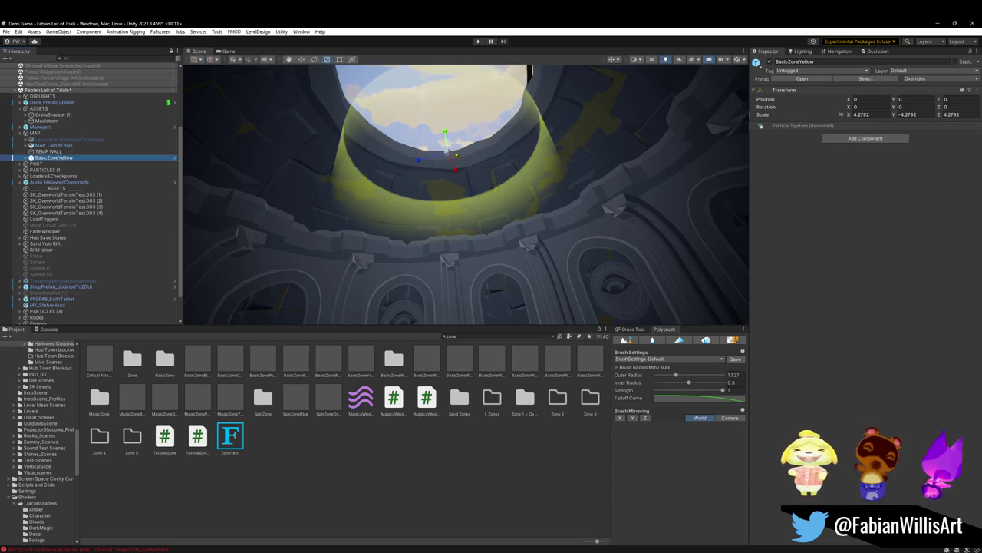
Step: Stretch the zone to about 5.07 by -9.63 and lift it to Y 7.07
mouse_move(448, 156)
mouse_down()
mouse_move(453, 91)
mouse_move(452, 119)
mouse_up()
key(w)
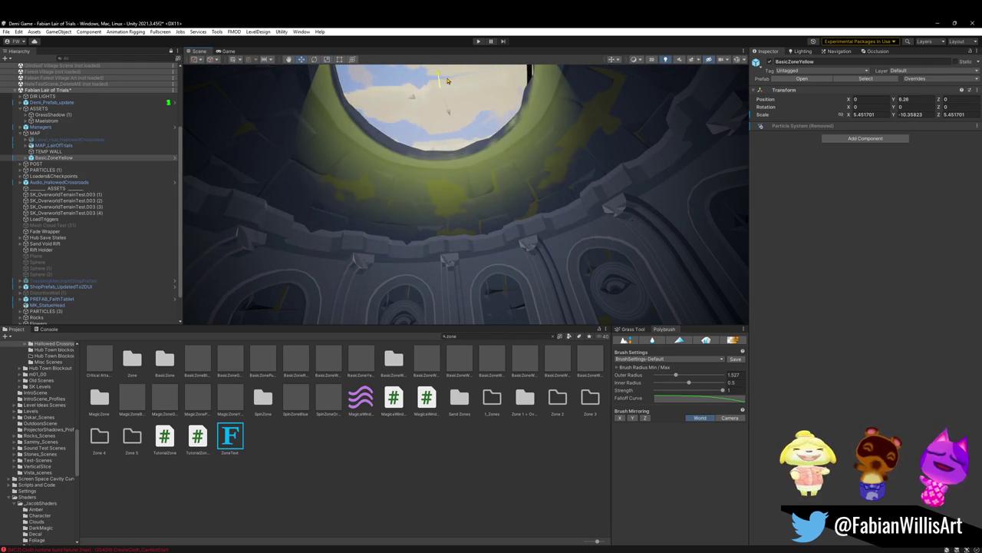
right_drag(451, 120, 486, 181)
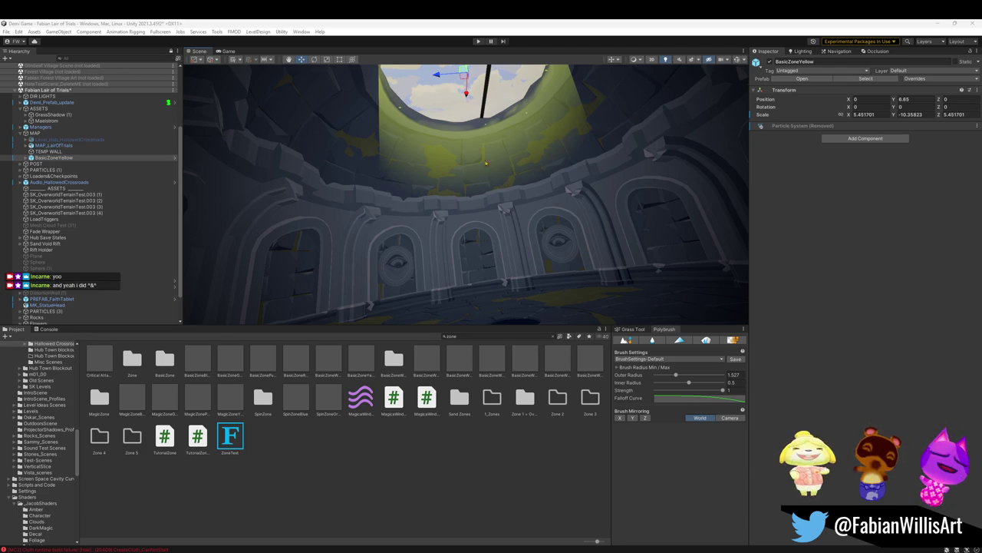
right_drag(447, 171, 455, 108)
key(r)
mouse_move(456, 100)
mouse_down()
mouse_move(452, 80)
mouse_move(458, 97)
mouse_up()
key(w)
key(r)
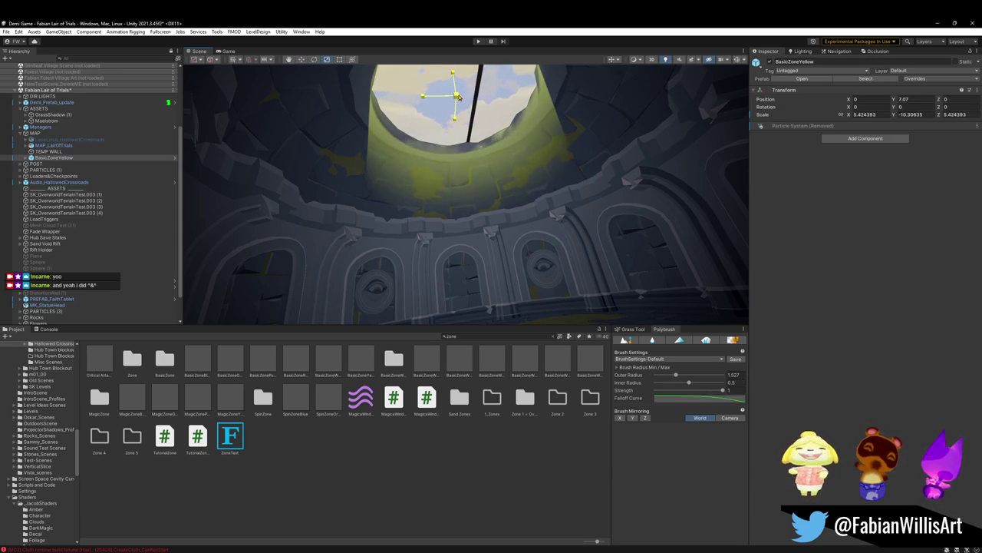
key(ctrl+z)
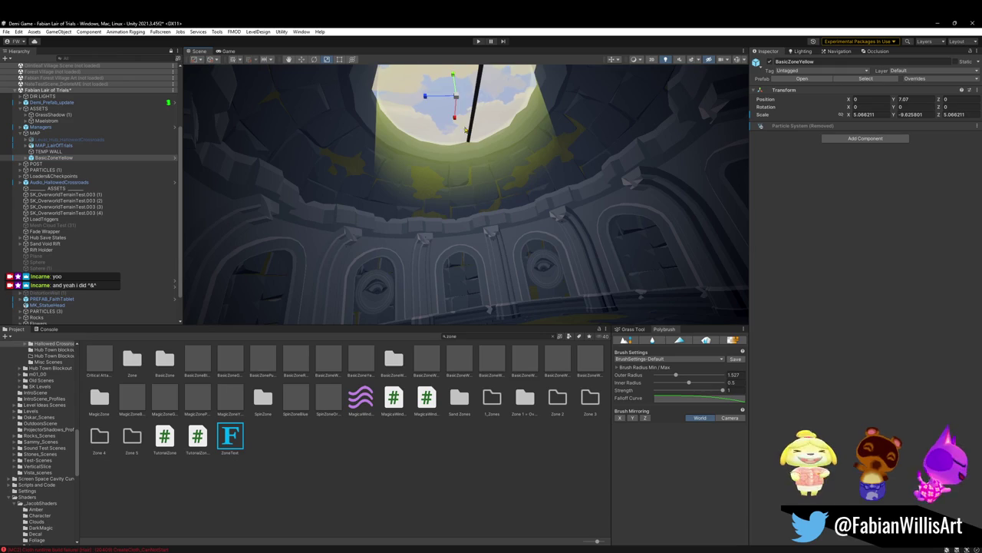
mouse_move(497, 209)
right_down()
mouse_move(480, 237)
mouse_move(476, 169)
right_up()
click(421, 100)
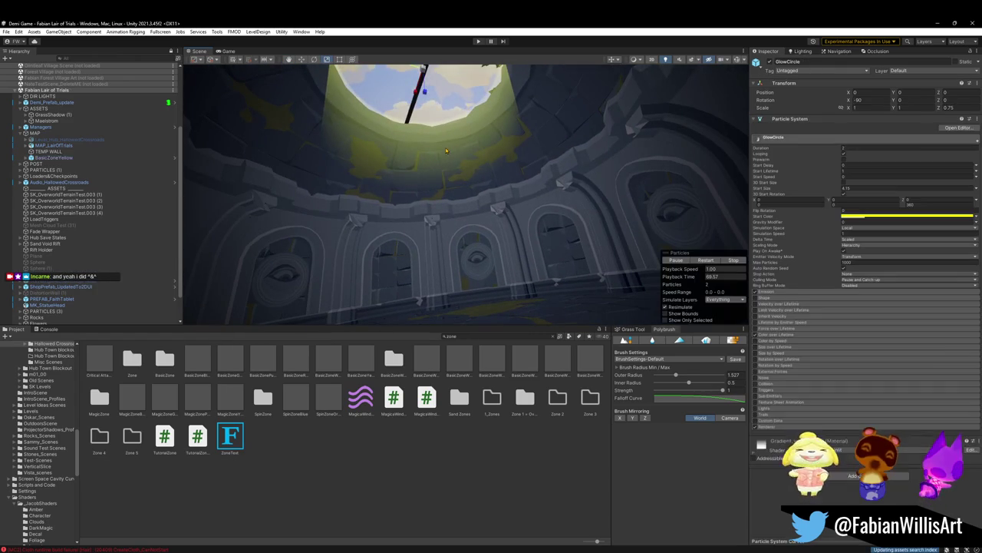
Step: Give GlowCircle a paler warm yellow start colour and stretch its Z scale to about 1.02
click(906, 217)
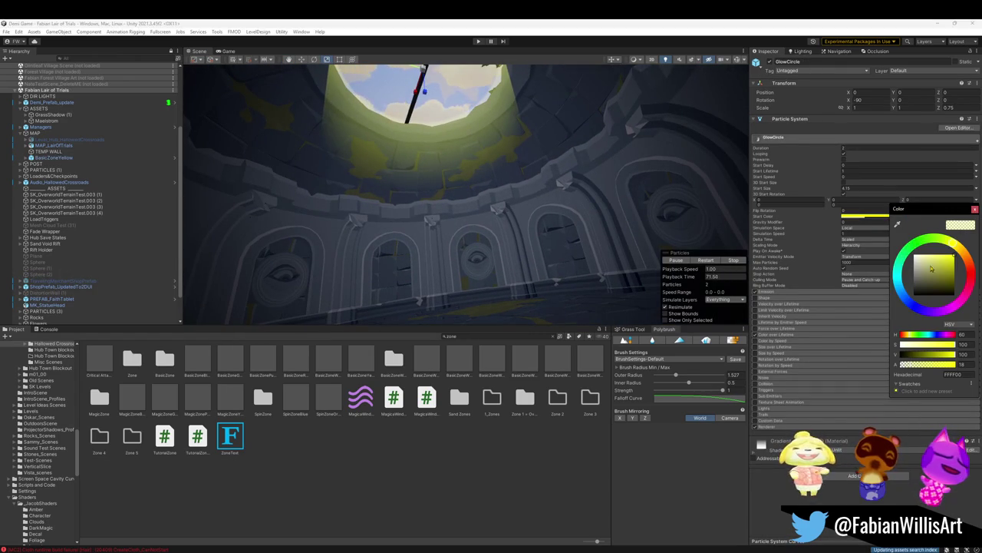
mouse_move(954, 242)
mouse_down()
mouse_move(941, 258)
mouse_move(916, 259)
mouse_move(960, 247)
mouse_up()
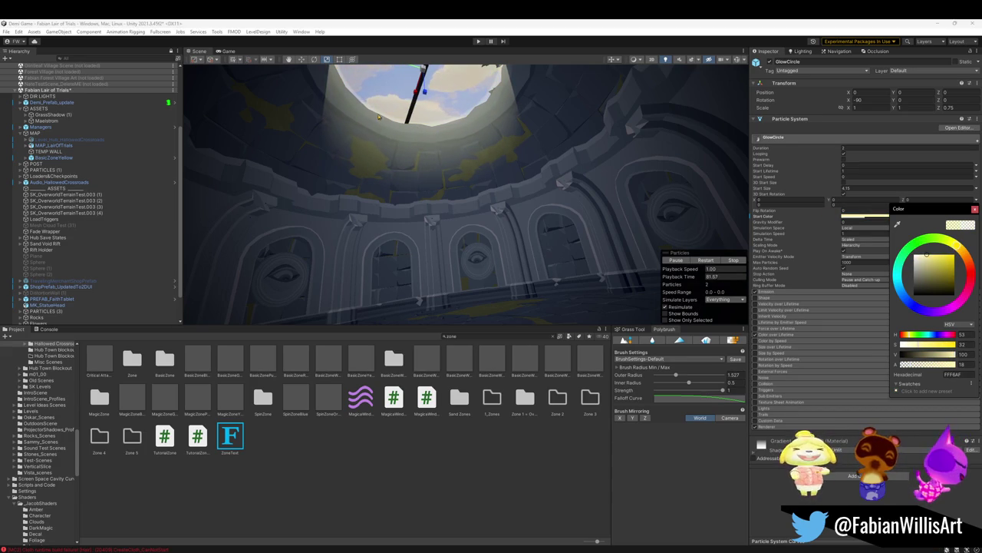
drag(423, 98, 430, 108)
mouse_move(430, 108)
right_down()
mouse_move(472, 162)
mouse_move(396, 189)
right_up()
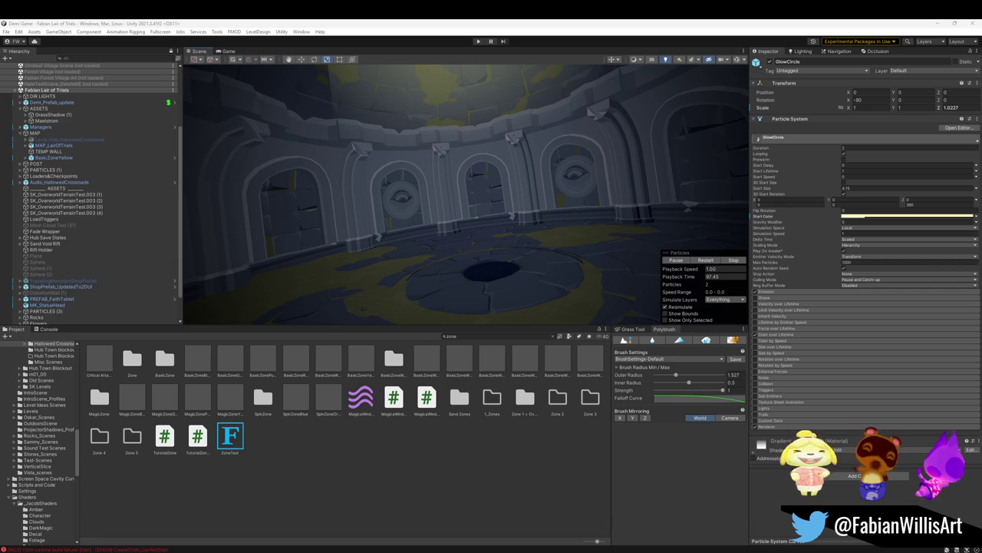
mouse_move(435, 182)
right_down()
mouse_move(544, 163)
mouse_move(428, 141)
mouse_move(441, 154)
right_up()
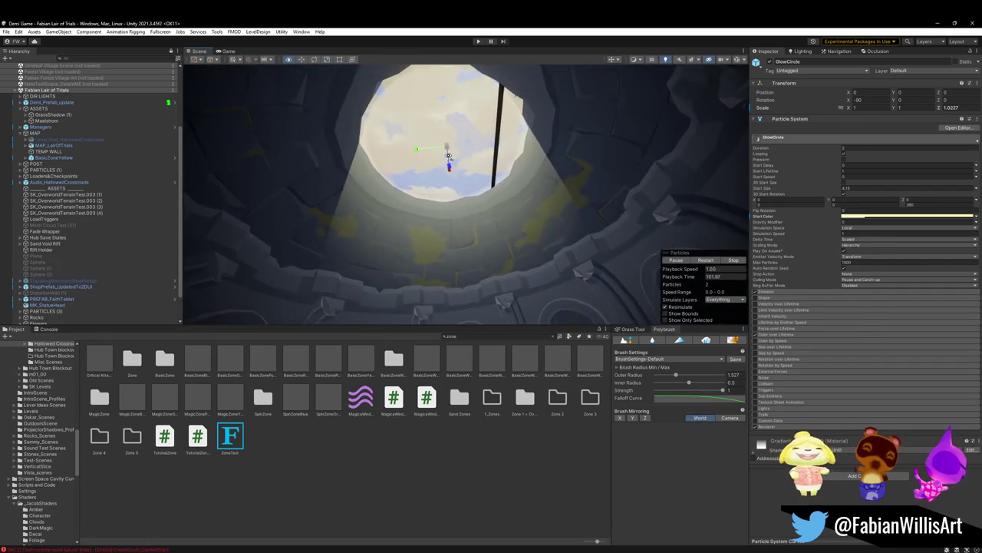
click(88, 220)
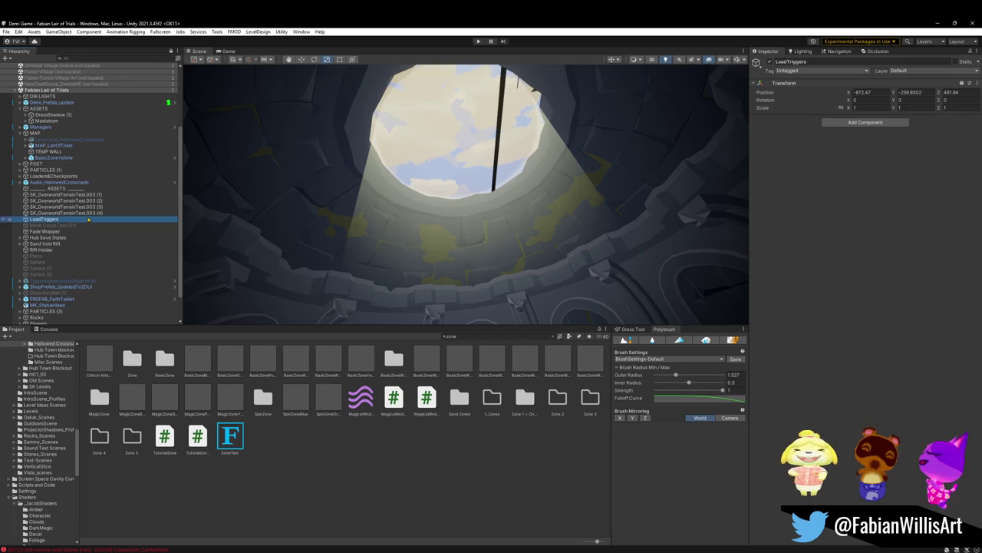
Step: Add a new plane named Emissive Plane and parent it under MAP
key(ctrl+a)
scroll(88, 220, up, 3)
click(65, 262)
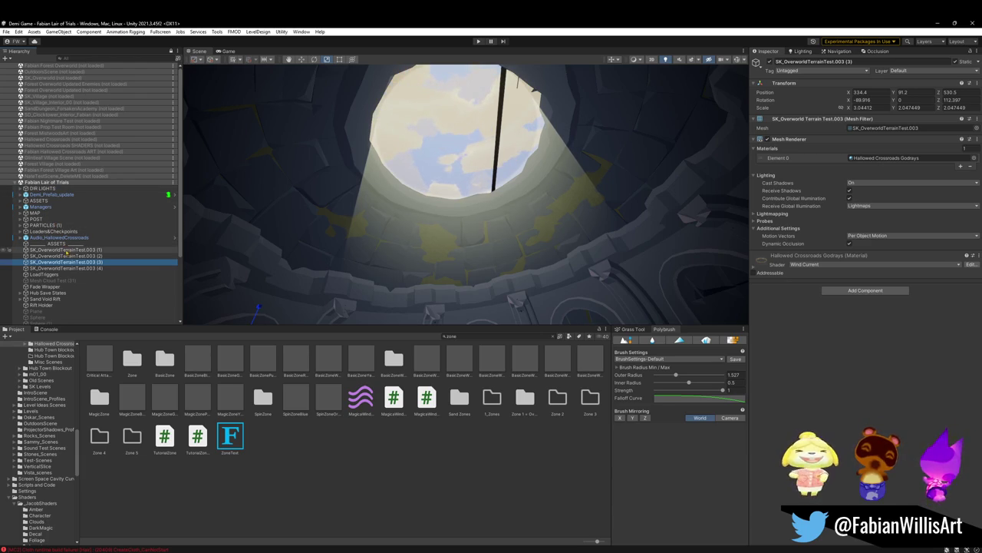
click(6, 58)
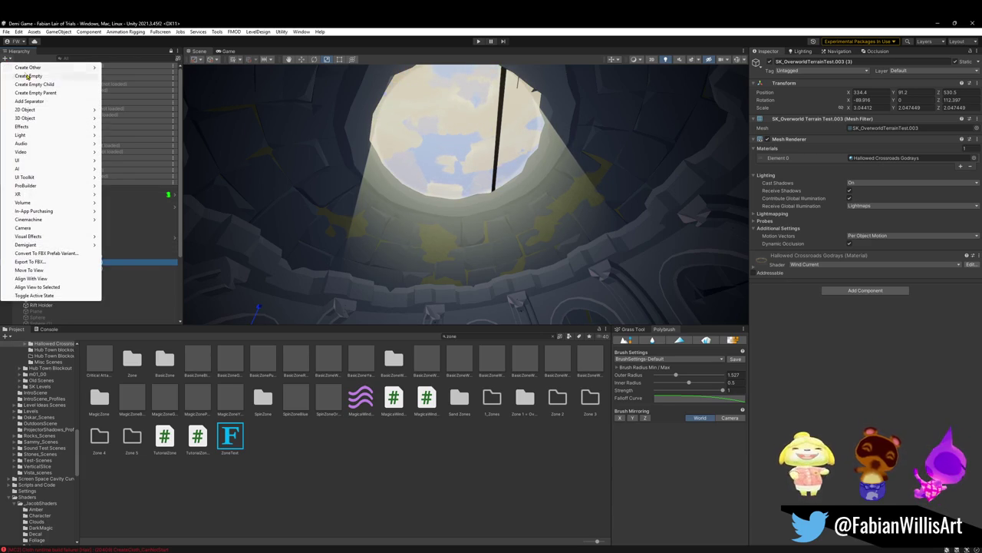
mouse_move(26, 117)
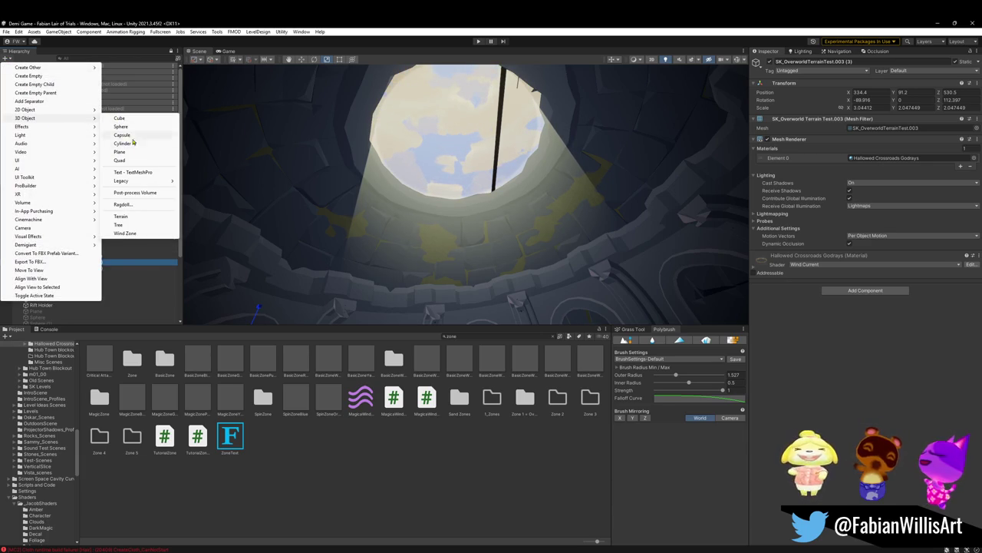
click(123, 152)
text(EmissivePla)
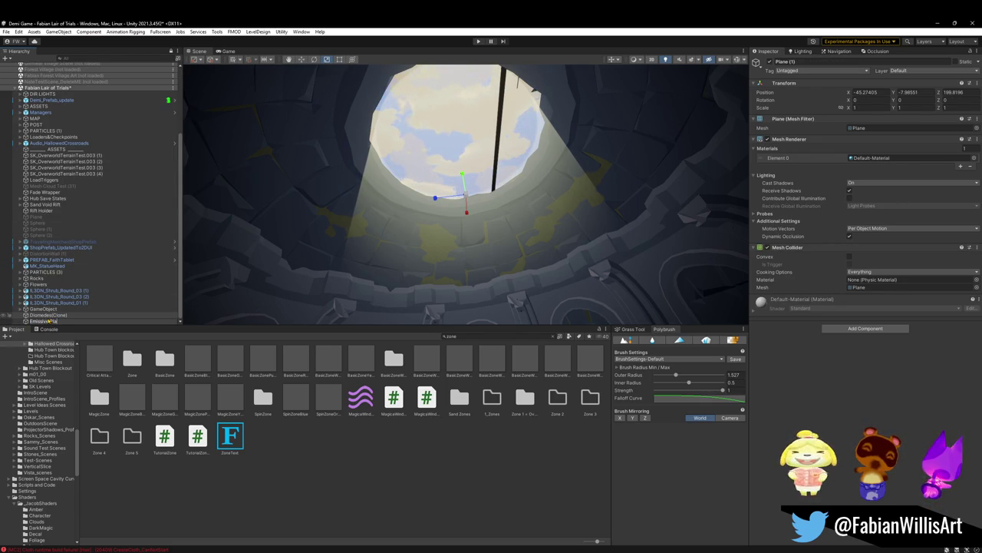
text(ne)
key(Return)
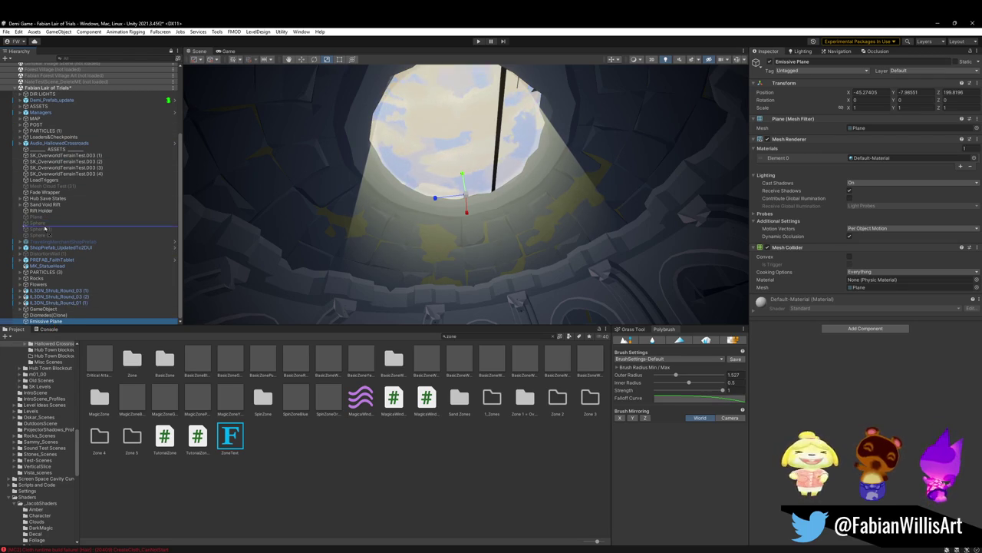
drag(44, 120, 39, 119)
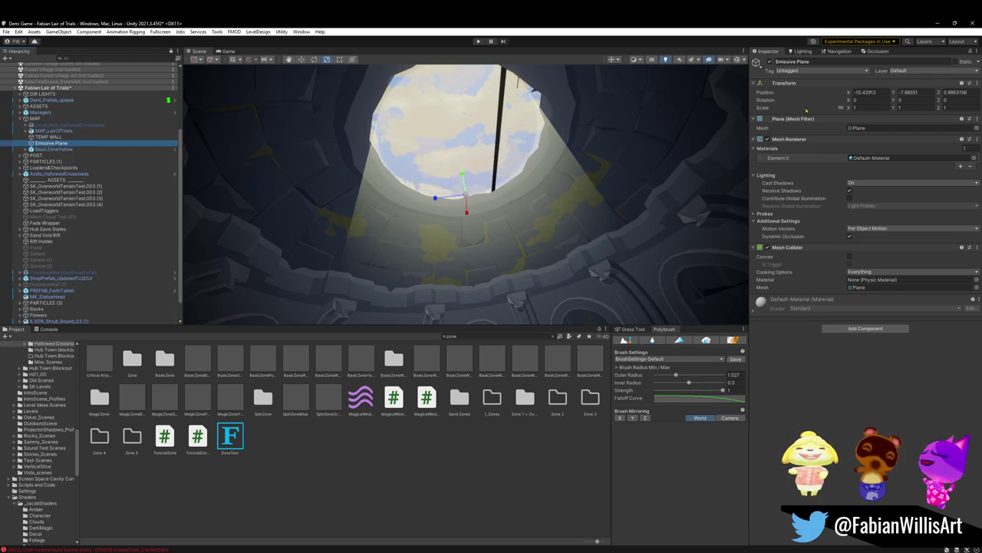
Step: Reset the Emissive Plane's position to 0 and frame it
click(867, 92)
text(0)
key(Tab)
text(0)
key(Tab)
text(0)
key(Return)
key(f)
Step: Raise the plane to Y 6.48 and scale it to about 2.28 across the opening
drag(467, 161, 469, 138)
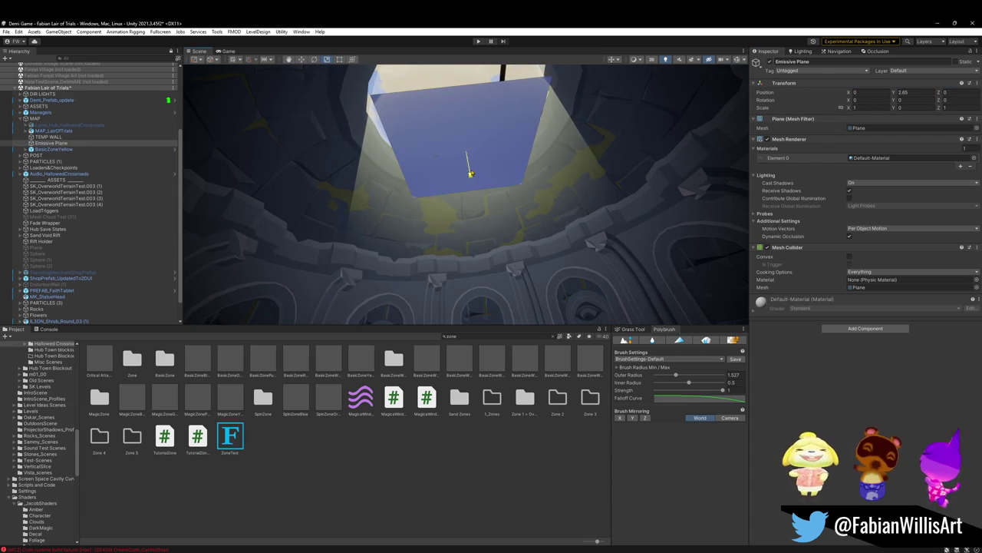
mouse_move(466, 150)
mouse_down()
mouse_move(507, 134)
mouse_move(466, 123)
mouse_move(456, 88)
mouse_move(458, 103)
mouse_move(422, 123)
mouse_up()
key(w)
key(r)
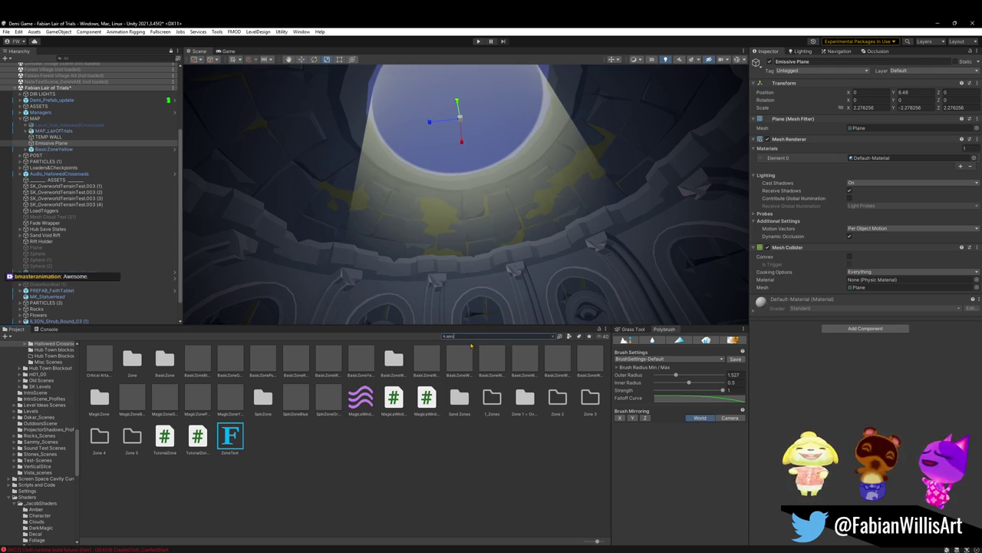
text(t:mat emis)
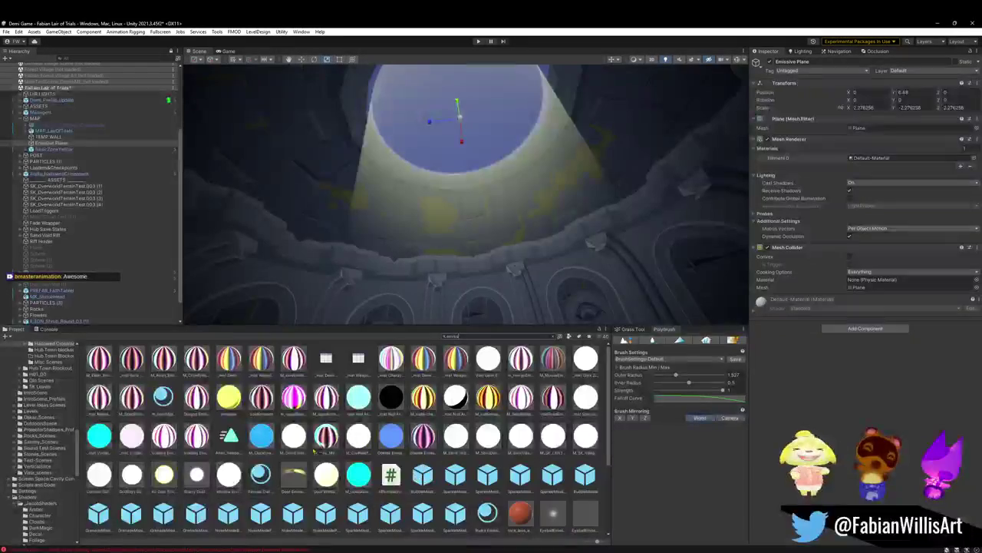
Step: Apply M_Sand Underground Emission to the Emissive Plane and raise it higher in the opening
right_drag(467, 246, 466, 187)
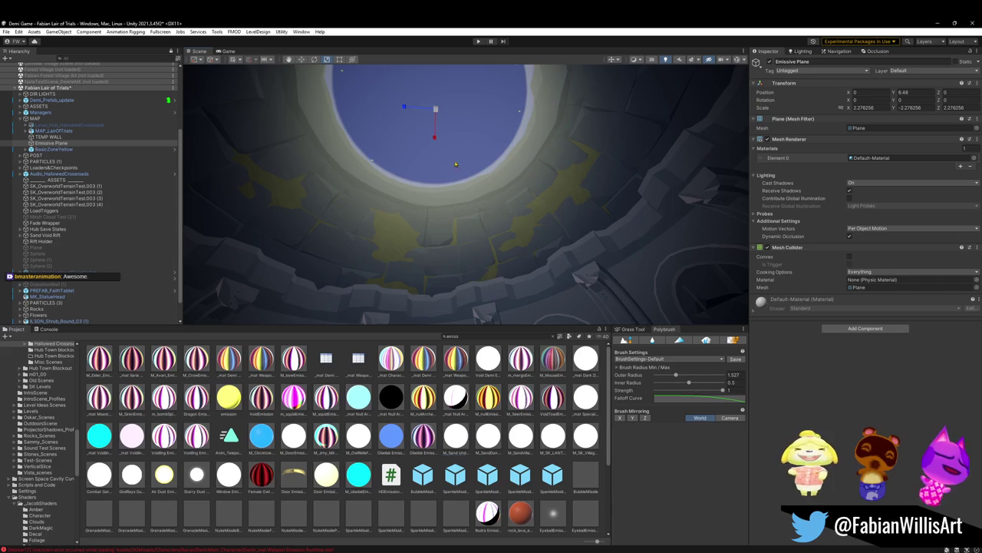
drag(456, 435, 451, 154)
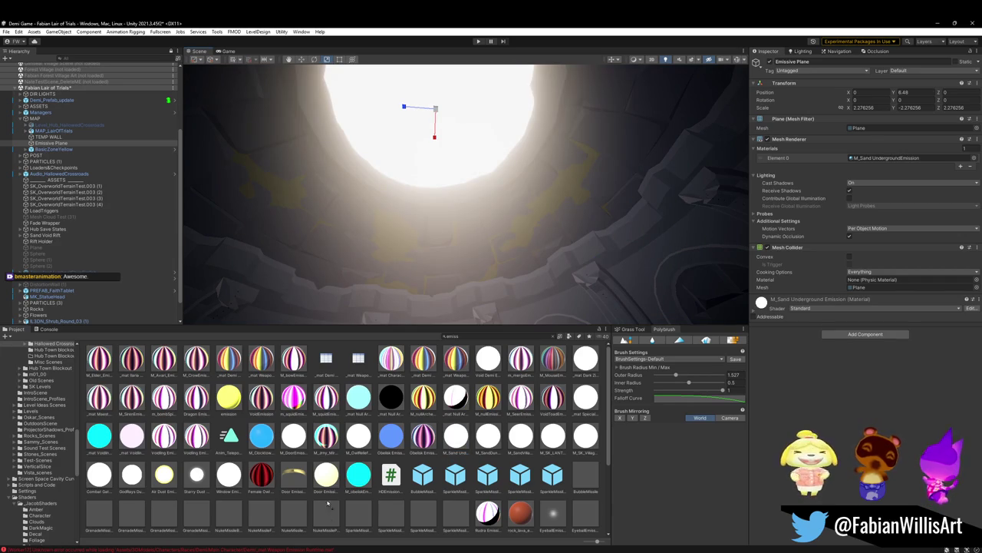
mouse_move(219, 287)
right_down()
mouse_move(433, 277)
mouse_move(418, 288)
mouse_move(396, 242)
mouse_move(412, 213)
right_up()
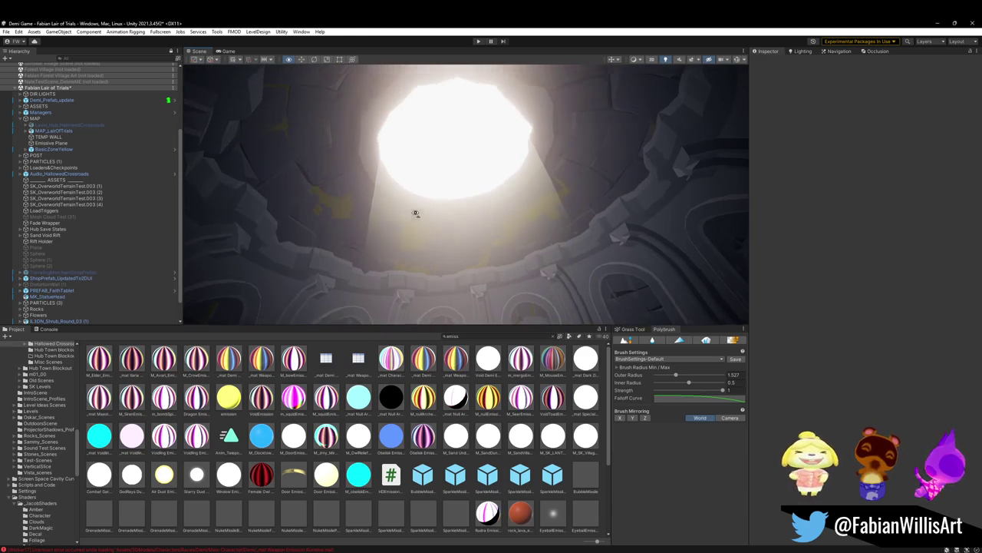
click(447, 173)
click(449, 165)
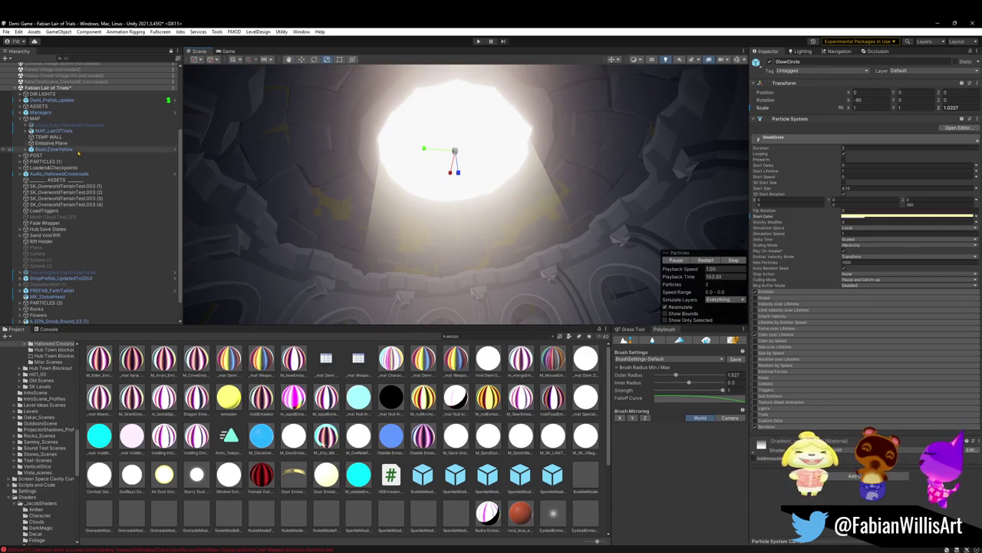
mouse_move(454, 139)
mouse_down()
mouse_move(457, 125)
mouse_move(450, 134)
mouse_up()
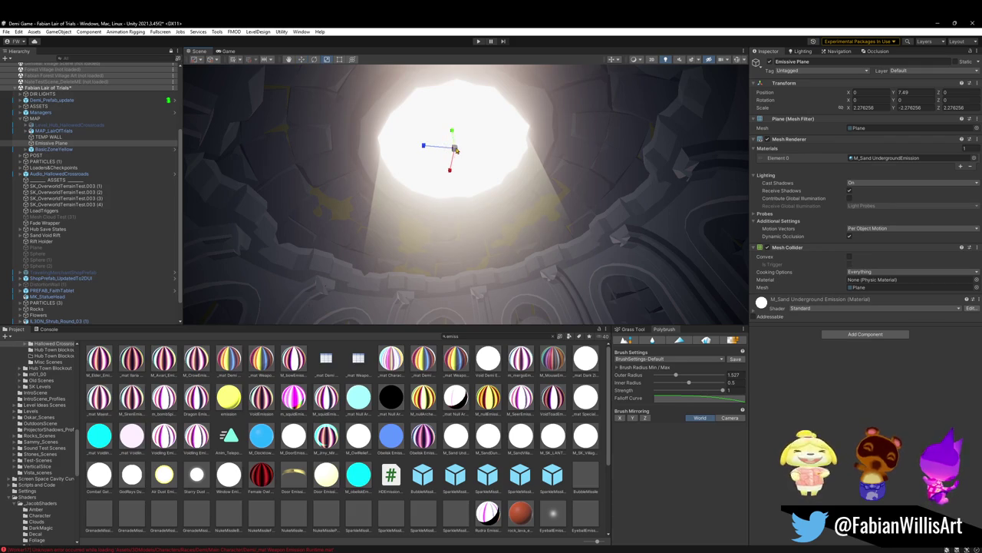
Step: Review the glowing chamber from several angles and save the scene
click(374, 505)
mouse_move(453, 199)
right_down()
mouse_move(450, 297)
mouse_move(464, 232)
mouse_move(368, 254)
mouse_move(509, 254)
right_up()
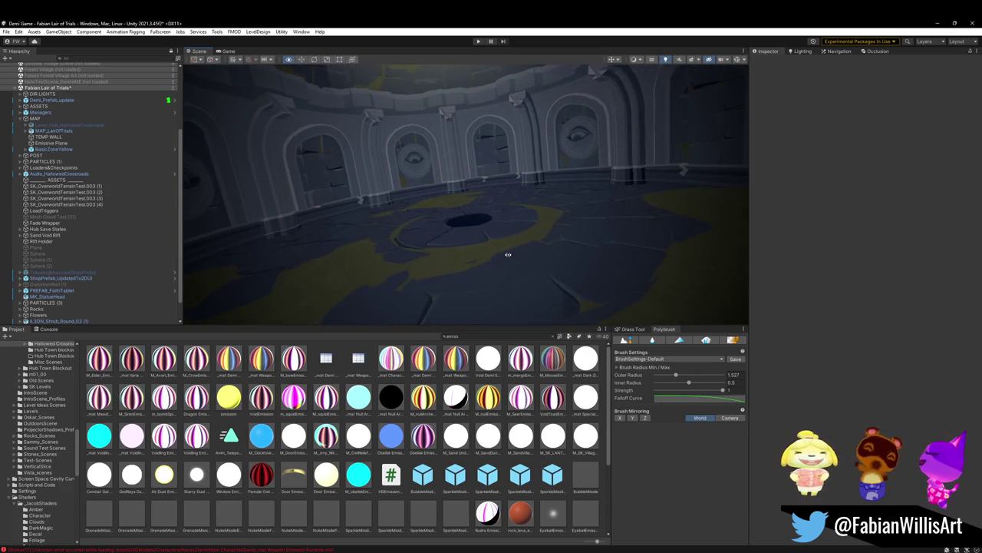
right_drag(508, 254, 389, 282)
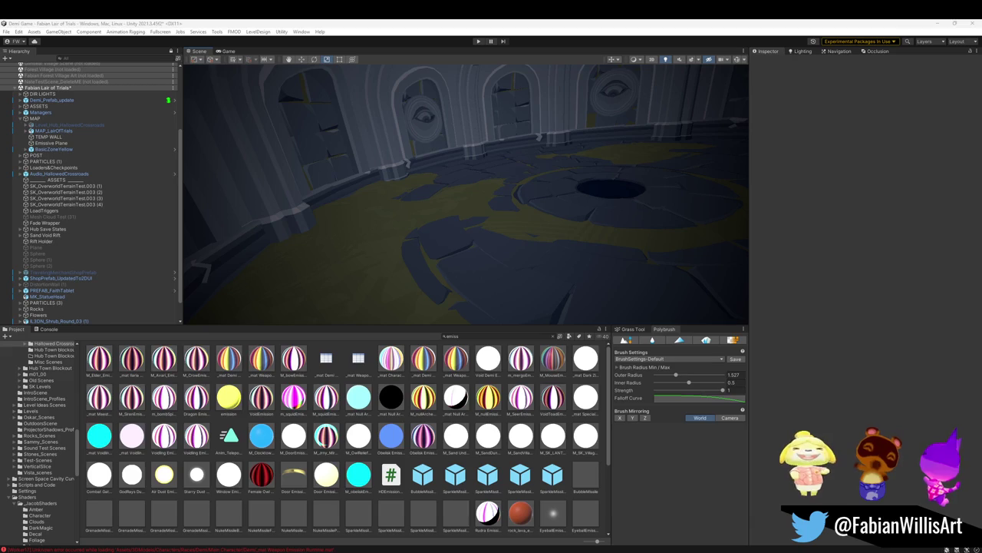
right_drag(580, 220, 522, 215)
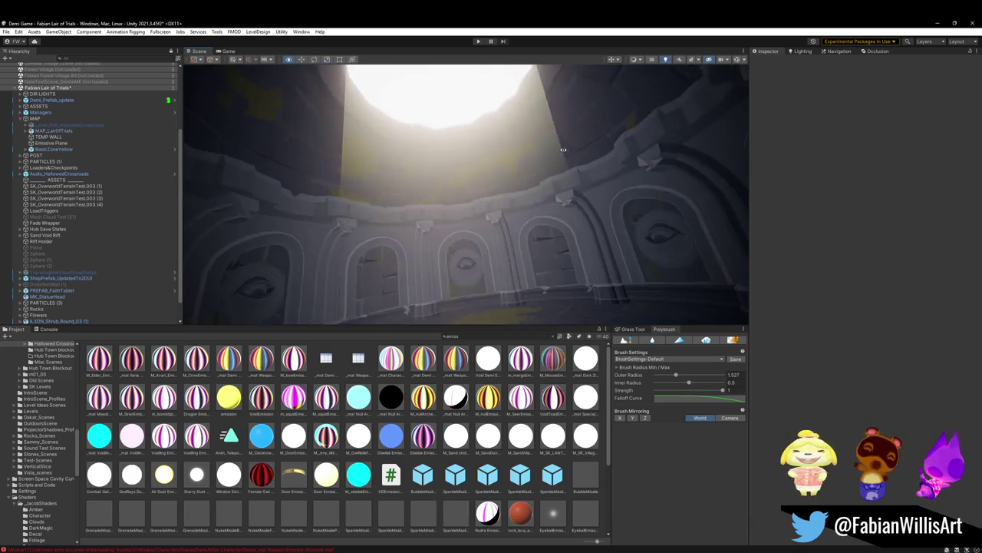
key(ctrl+s)
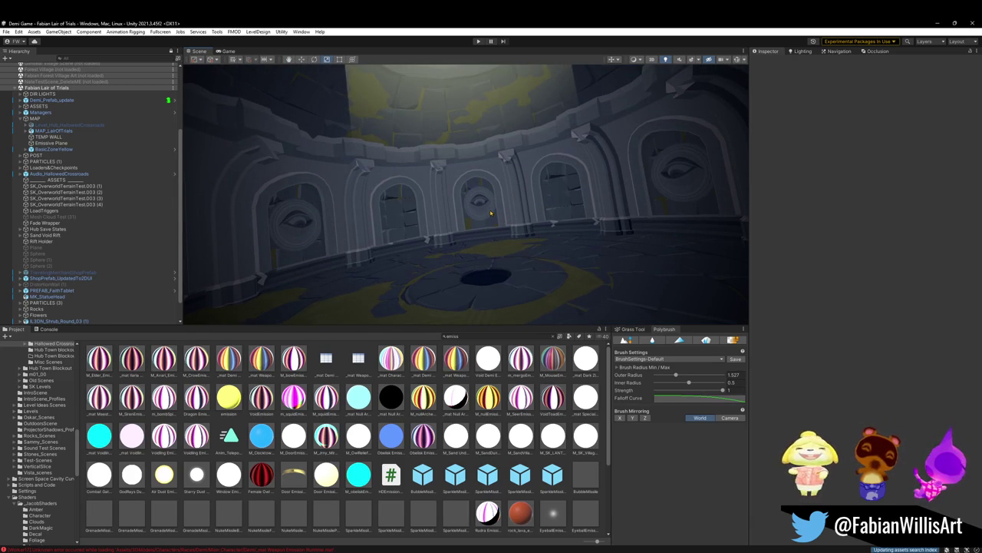
Step: Search the Project for brazier assets and drag a fire brazier beside the arched walls
click(492, 336)
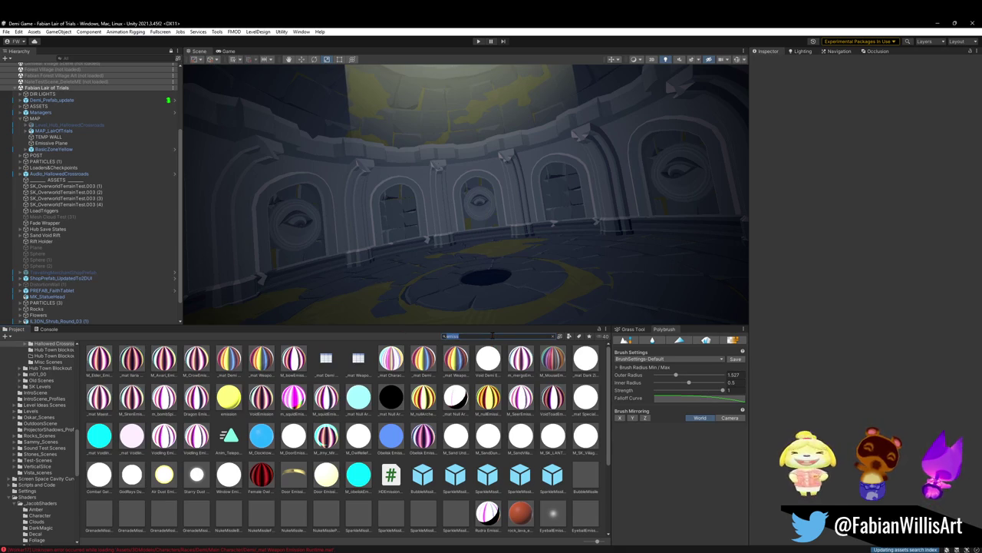
text(s)
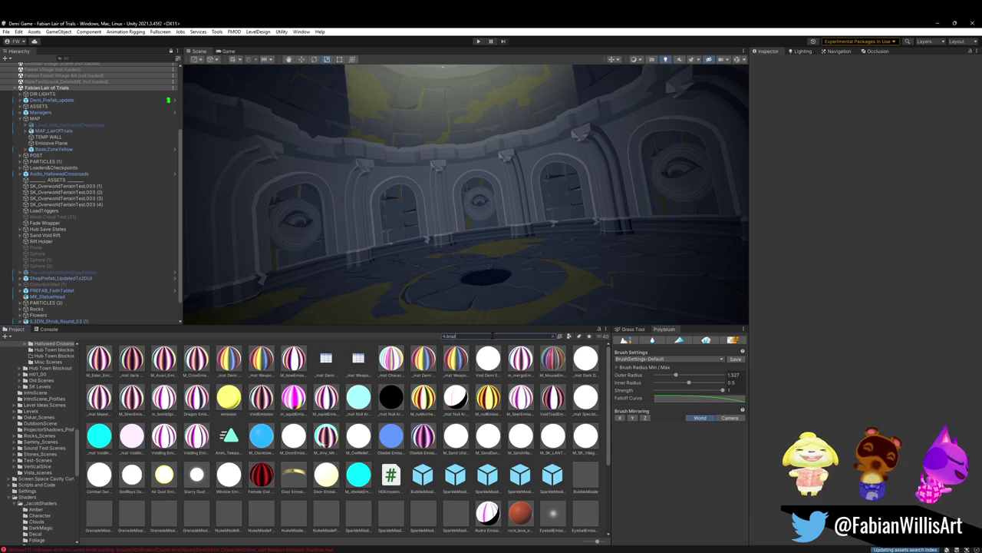
alt+drag(422, 237, 227, 364)
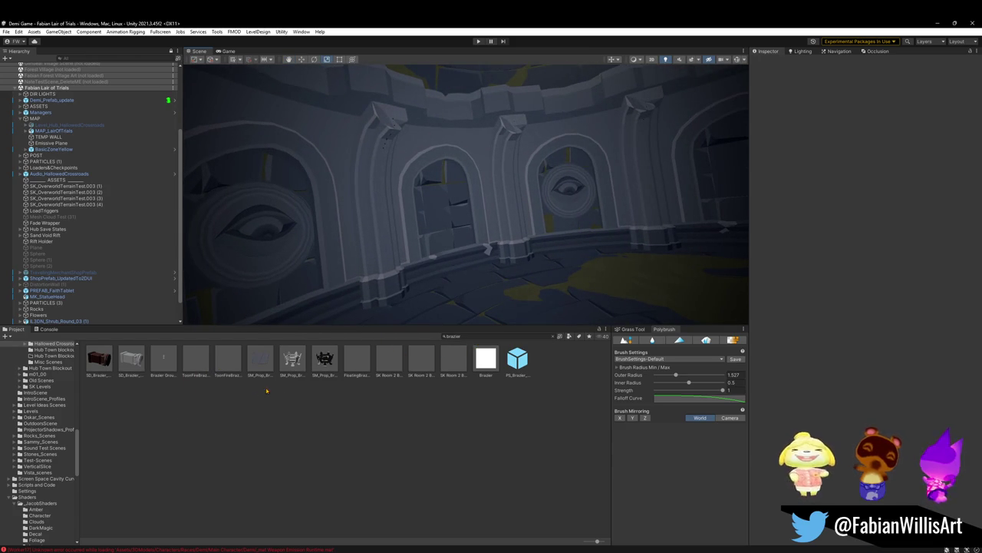
mouse_move(206, 376)
mouse_down()
mouse_move(224, 376)
mouse_move(343, 243)
mouse_up()
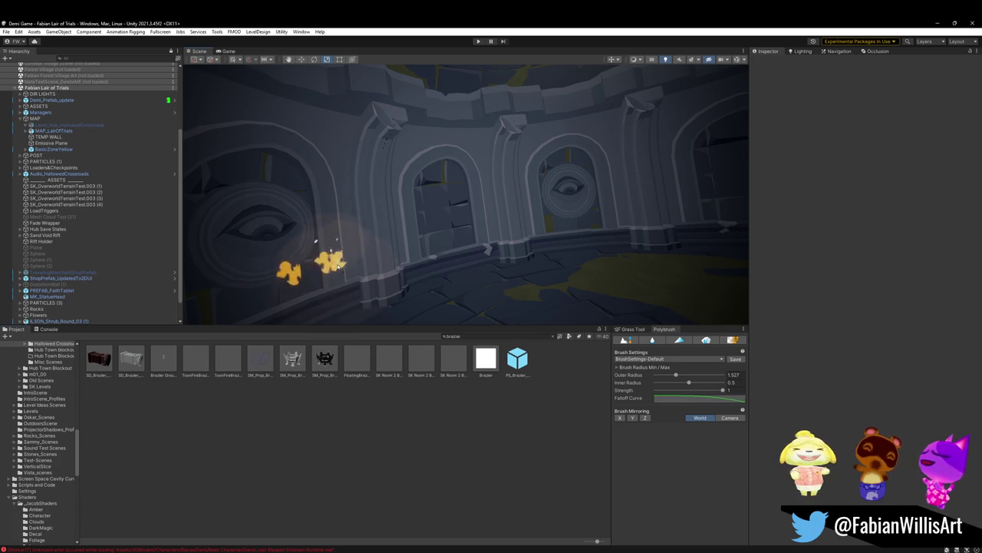